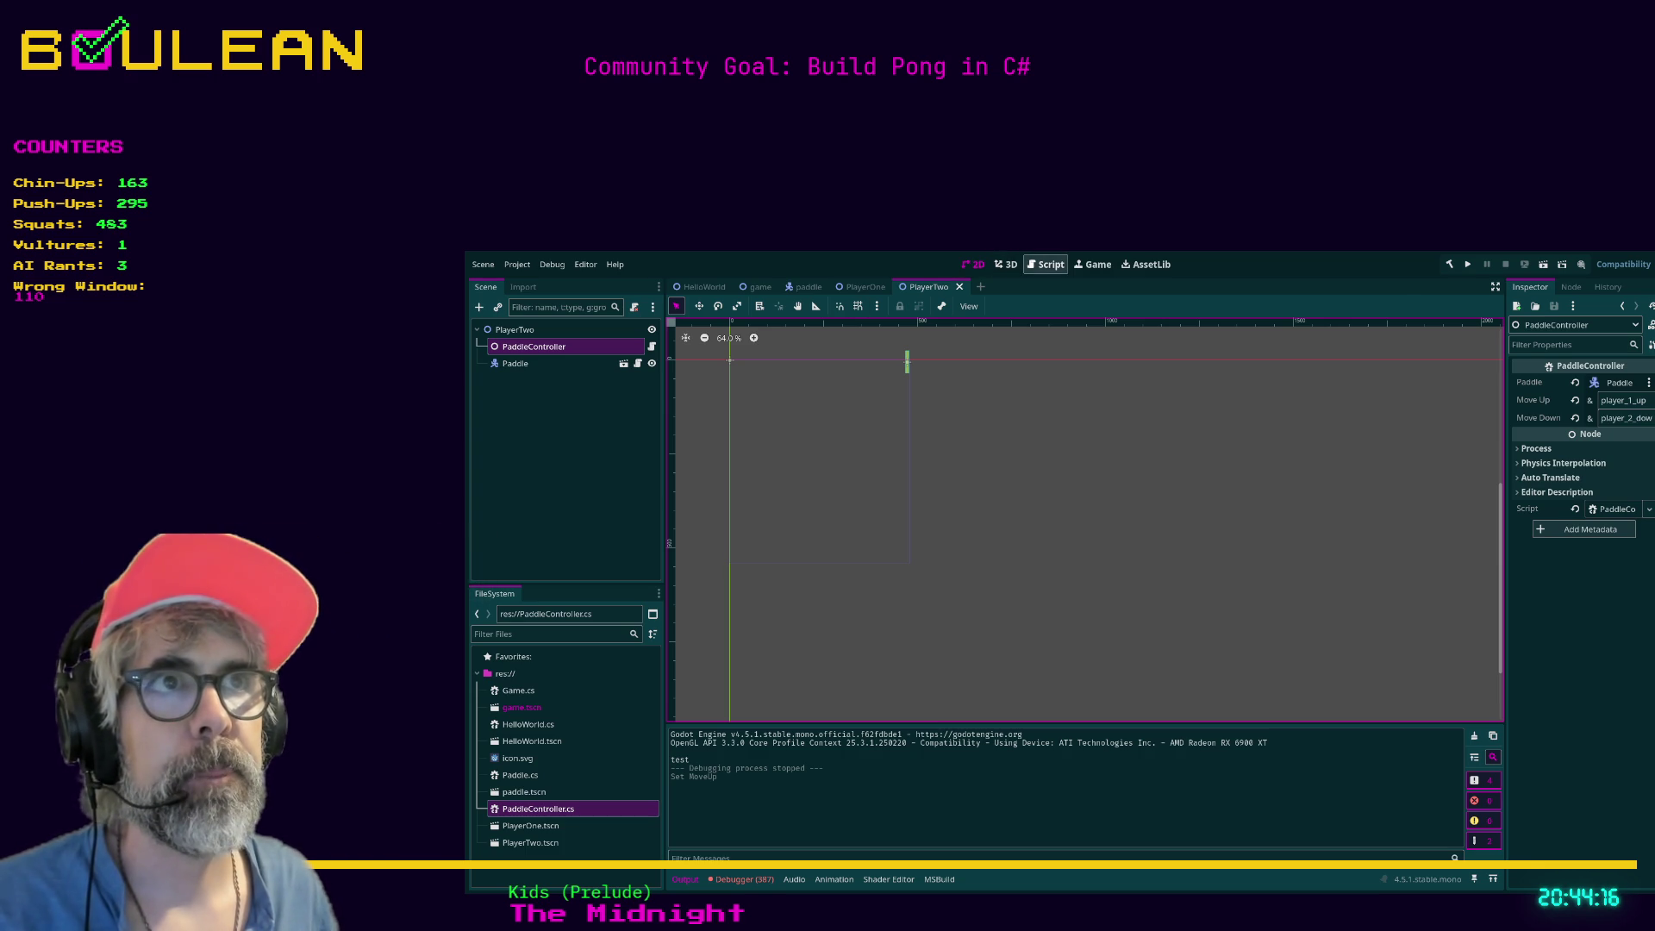
Show the Game scene in the Script workspace with the FileSystem list focused.
left_click(1040, 272)
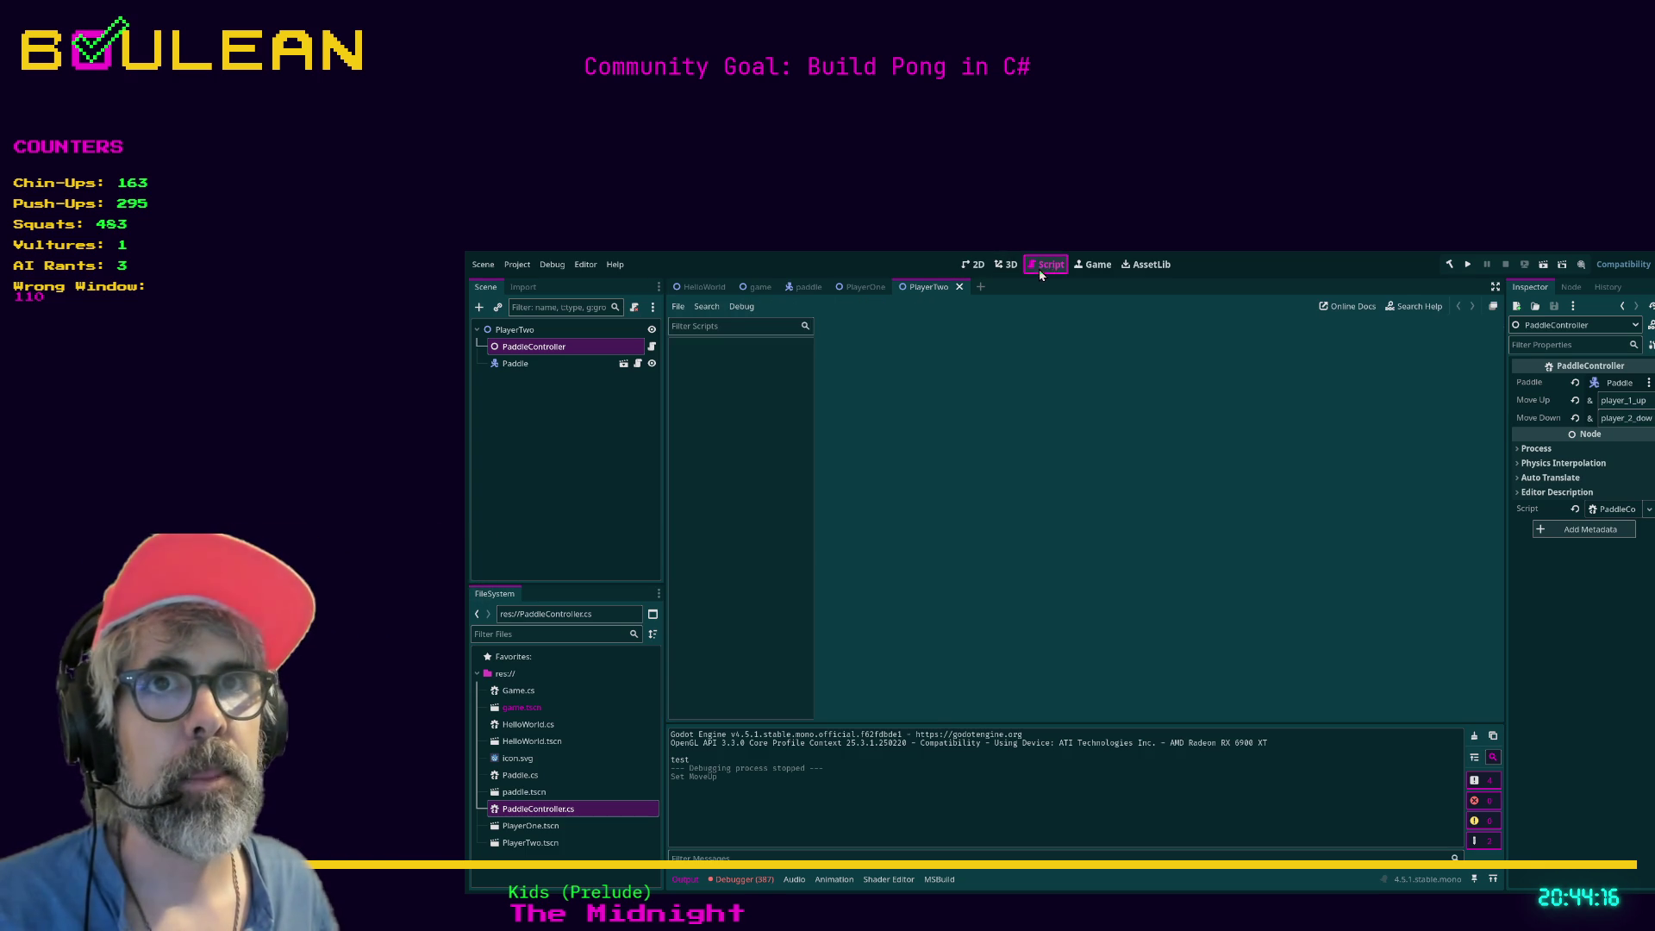
left_click(757, 287)
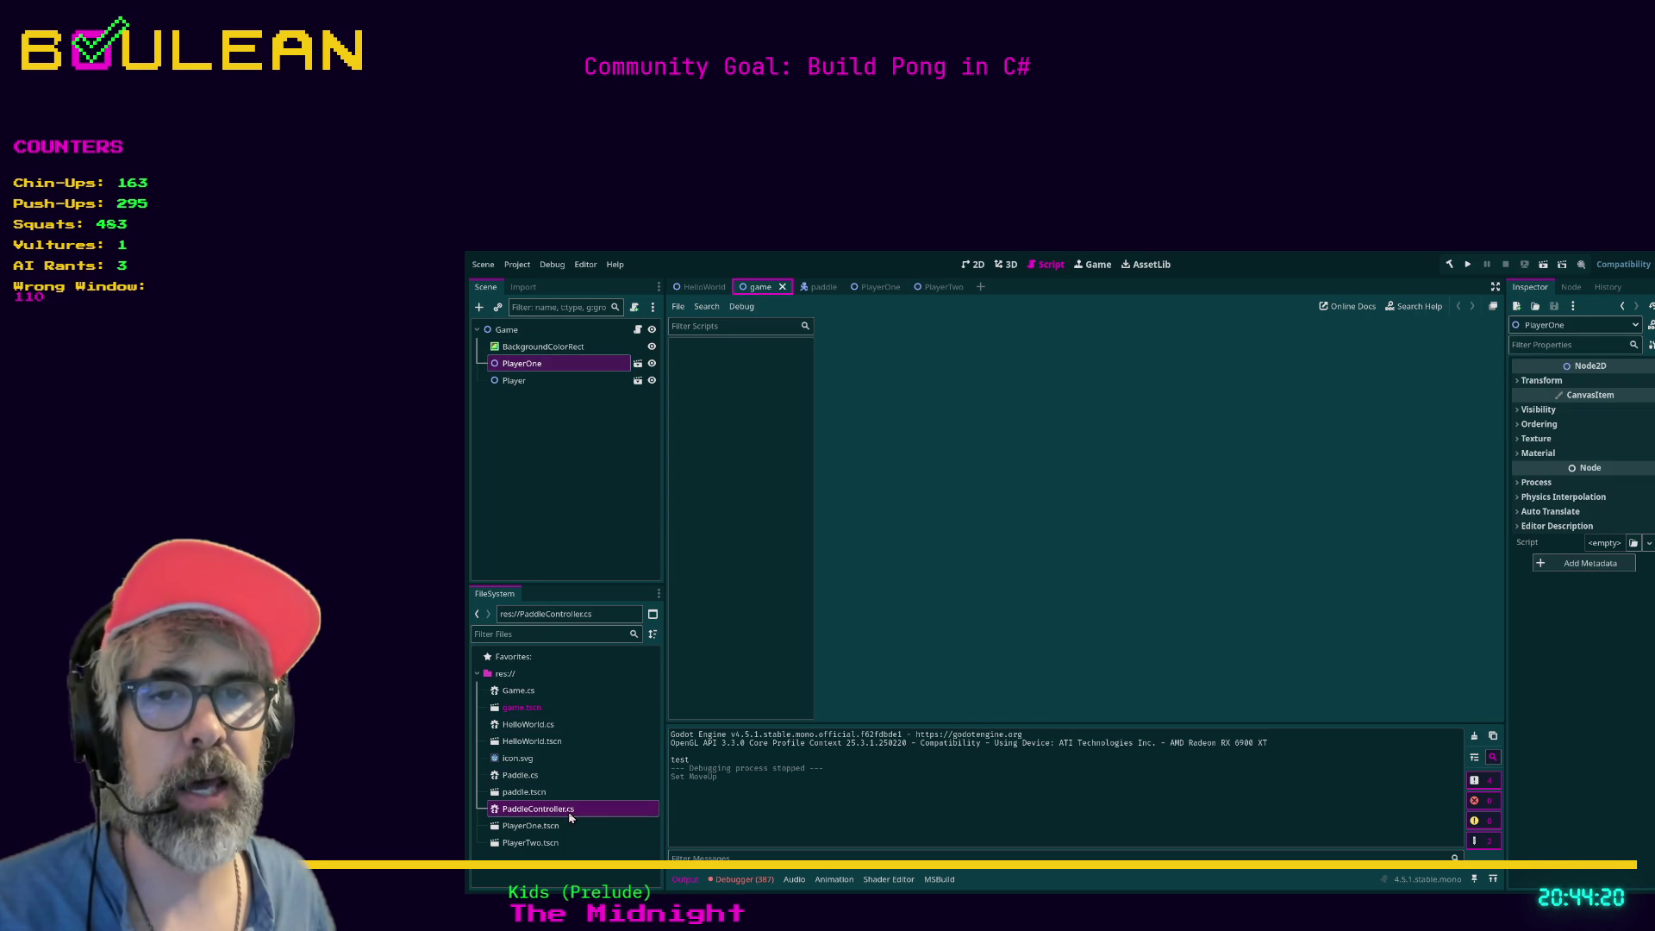
left_click(545, 813)
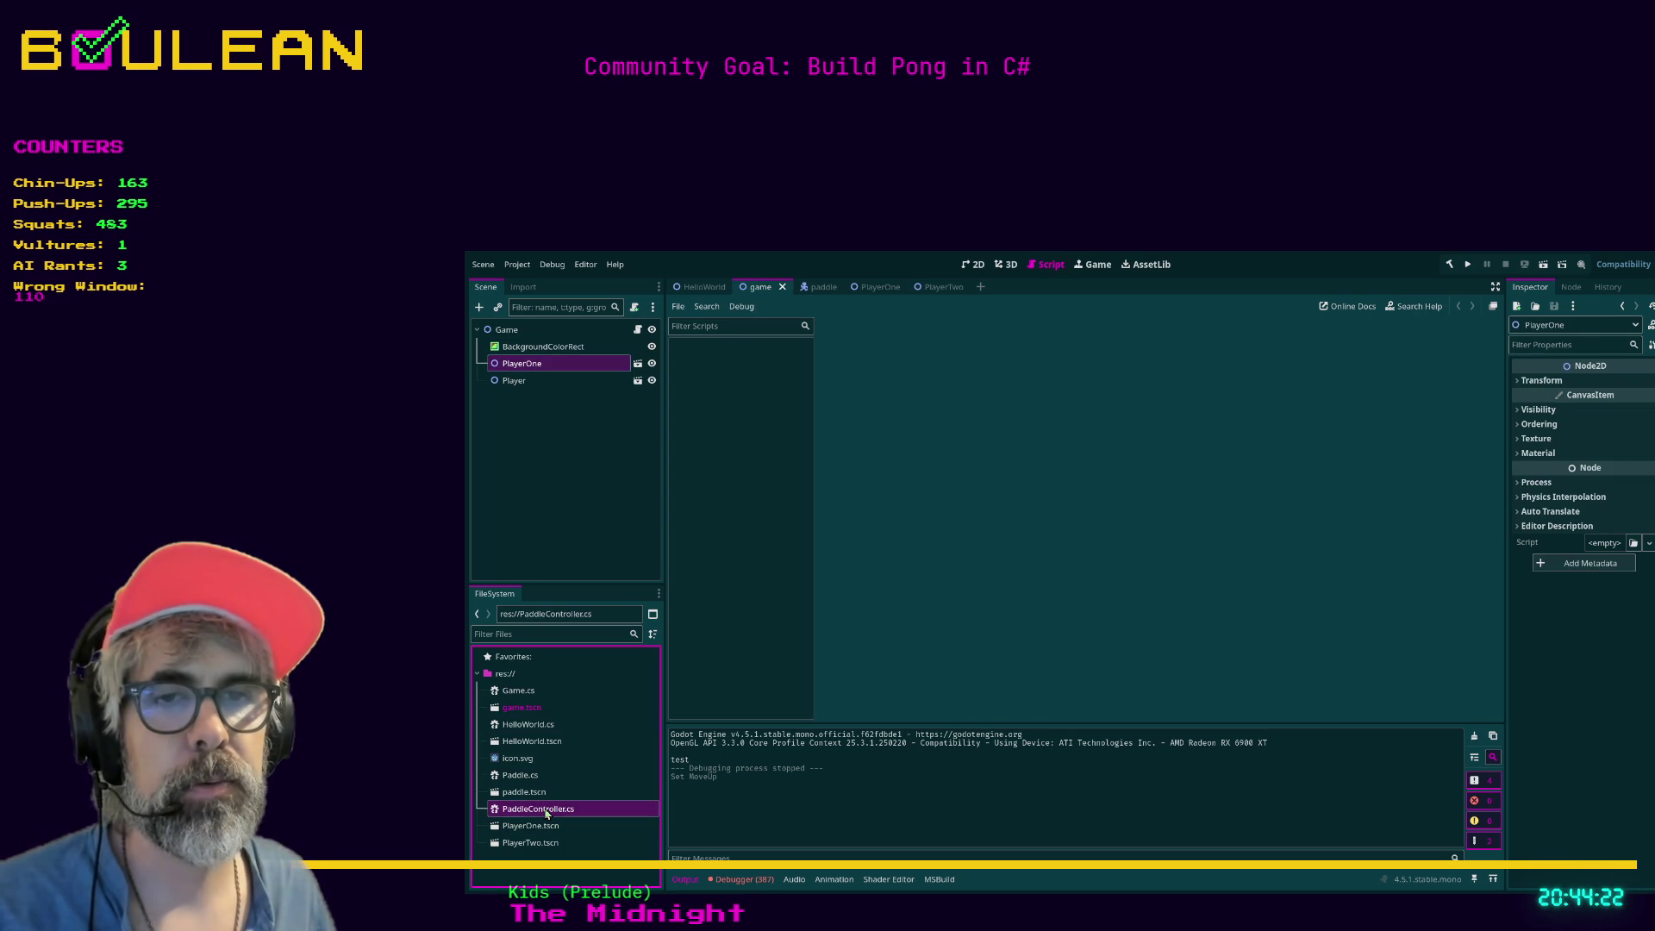
Open PaddleController.cs, review it from the top, then close it for the external editor.
double_click(546, 813)
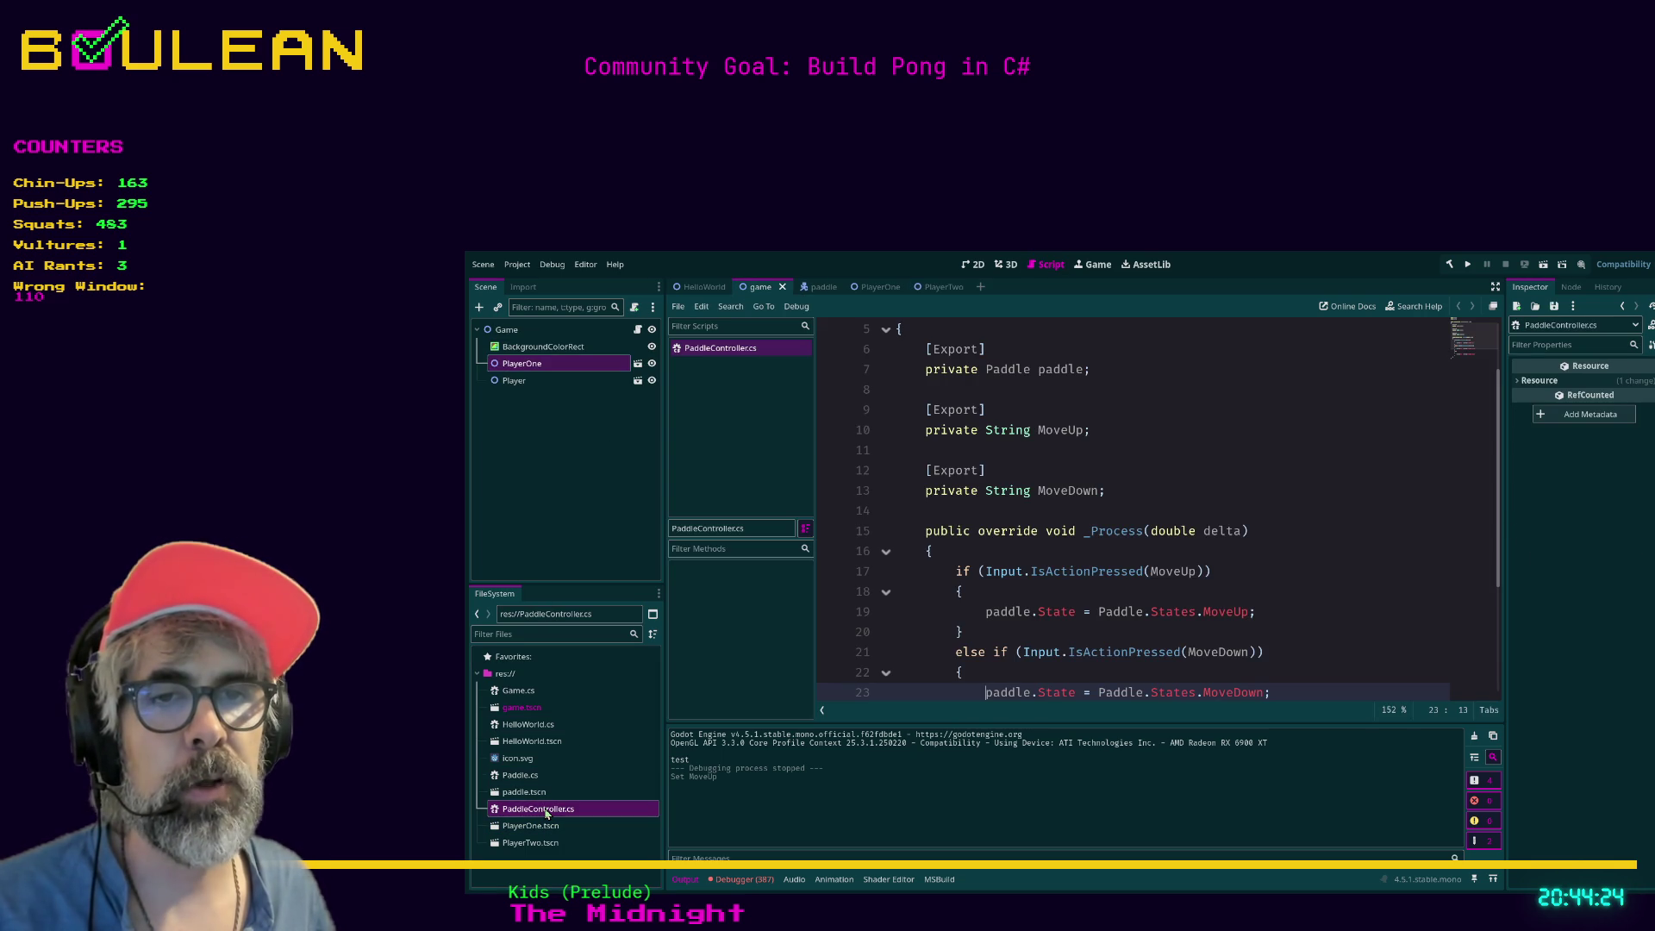
scroll(1098, 560, "up", 2)
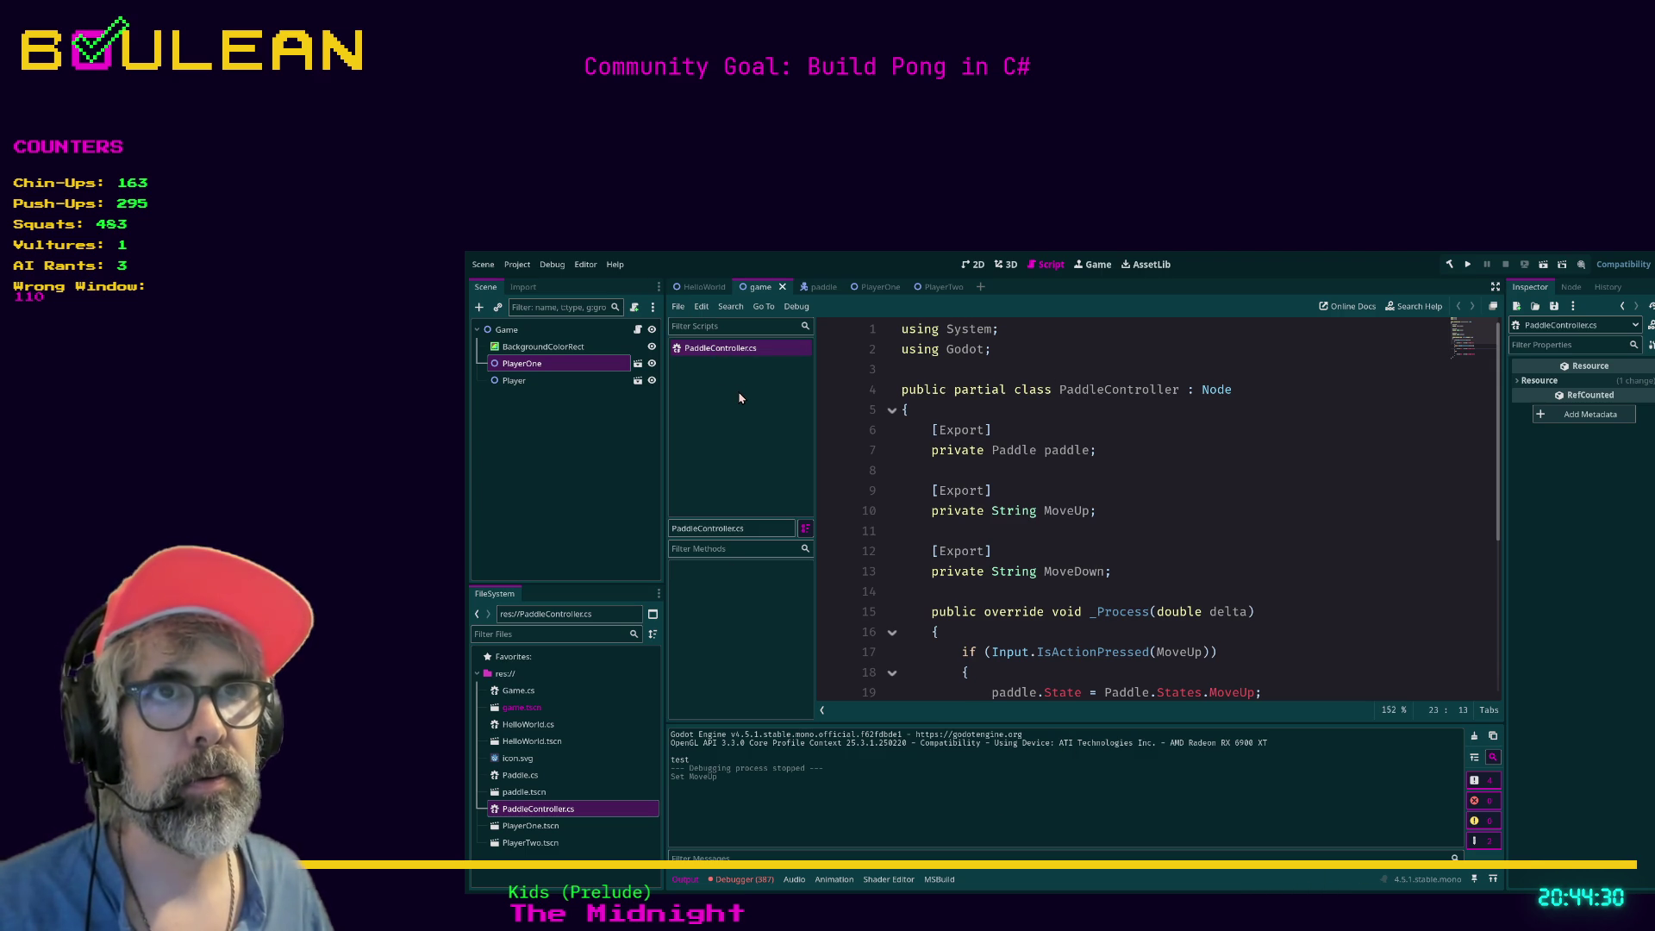
key("ctrl+w")
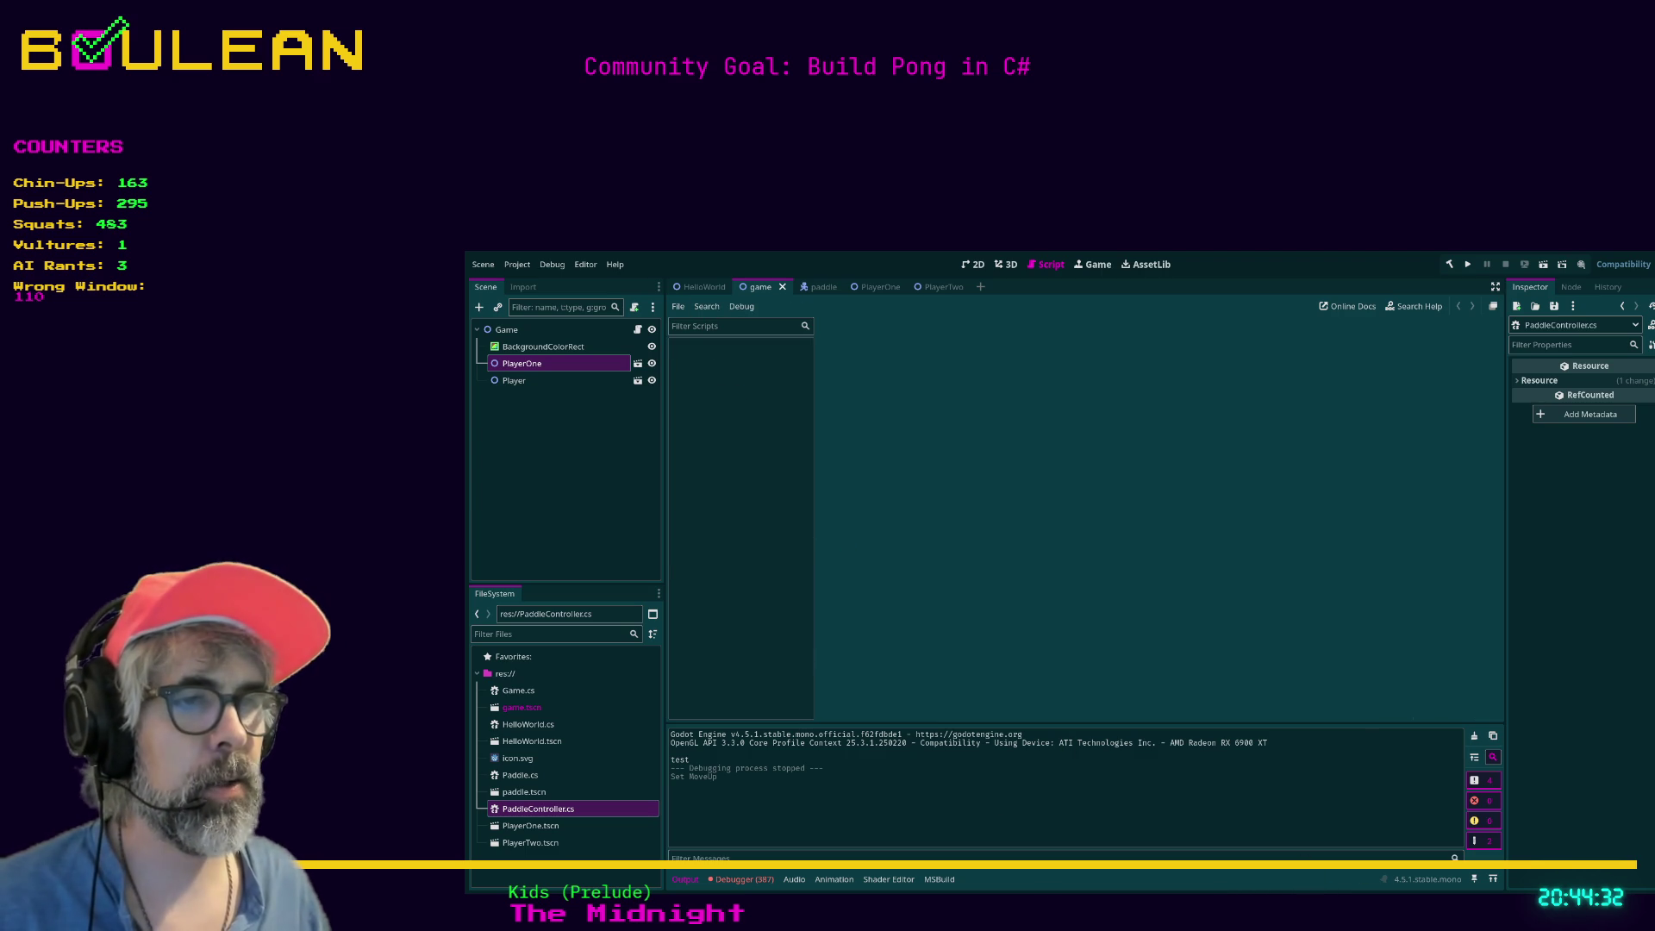
key("alt+Tab")
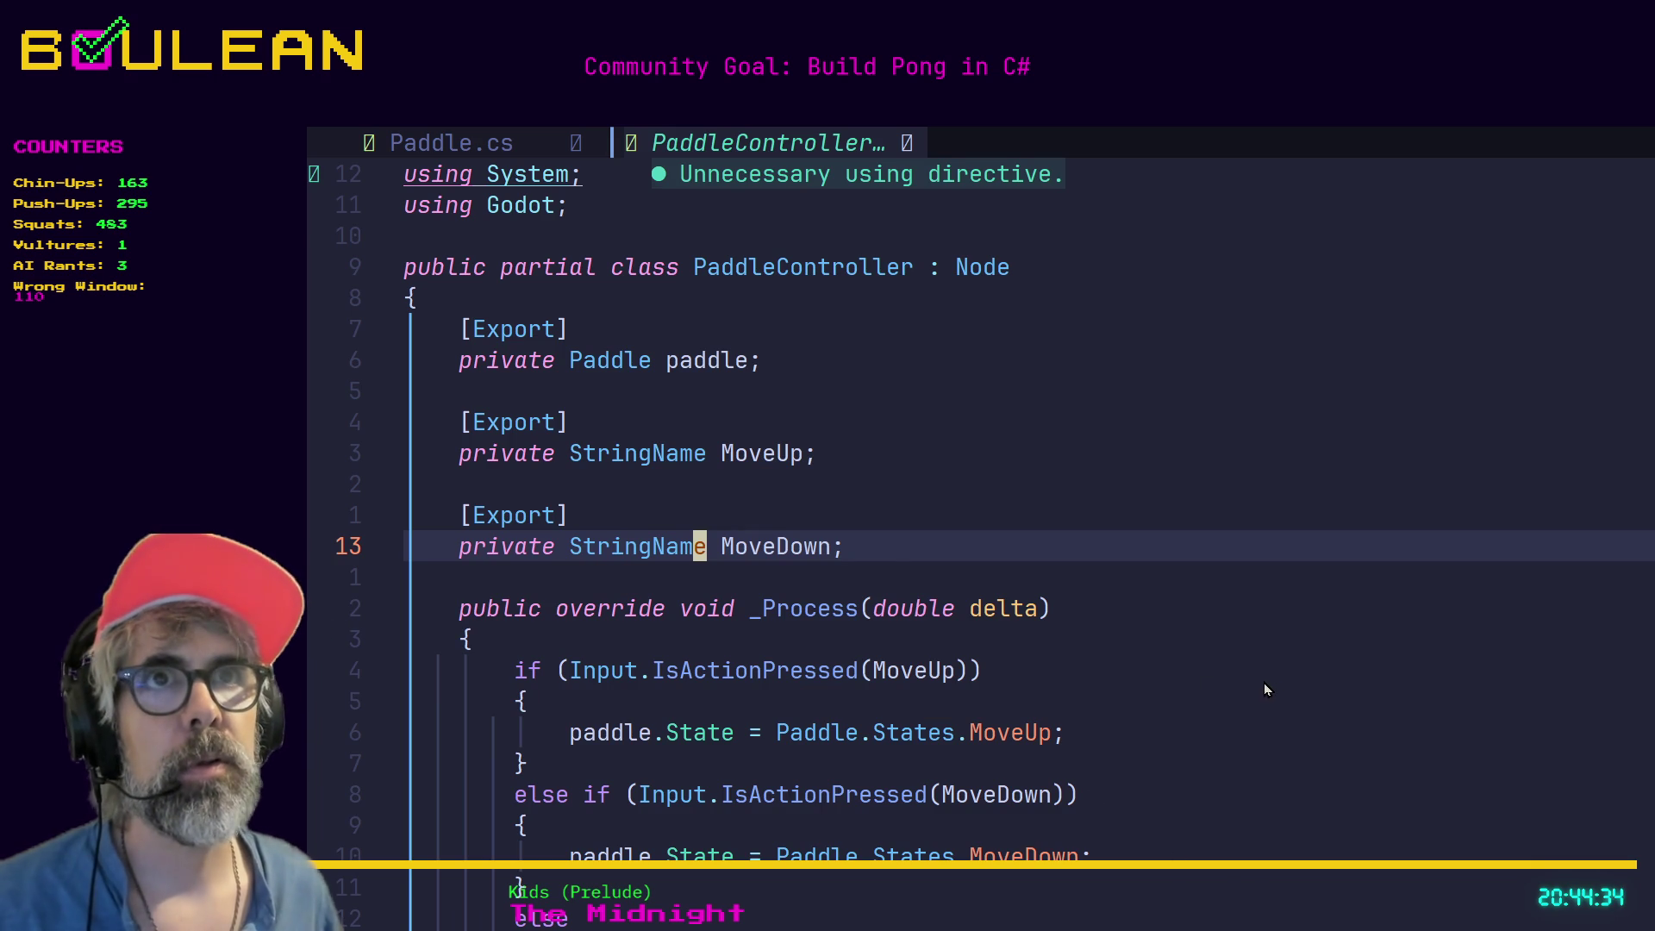
Prefix the class name with 'Player' so it reads PlayerPaddleController.
left_click(697, 266)
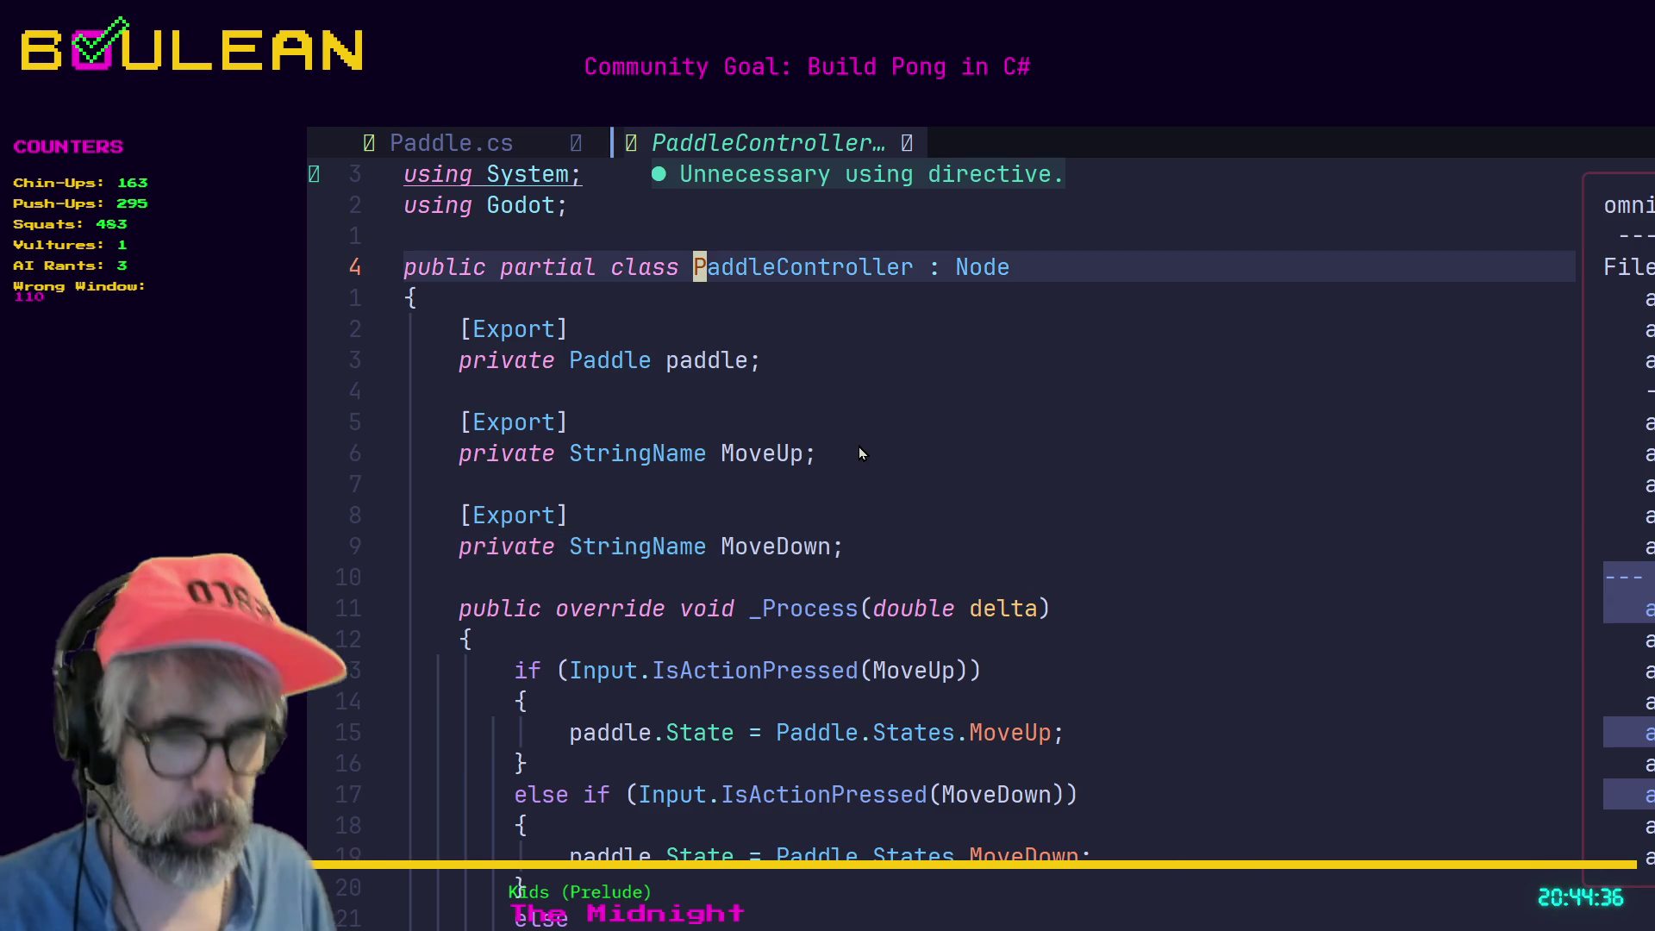
type("Player")
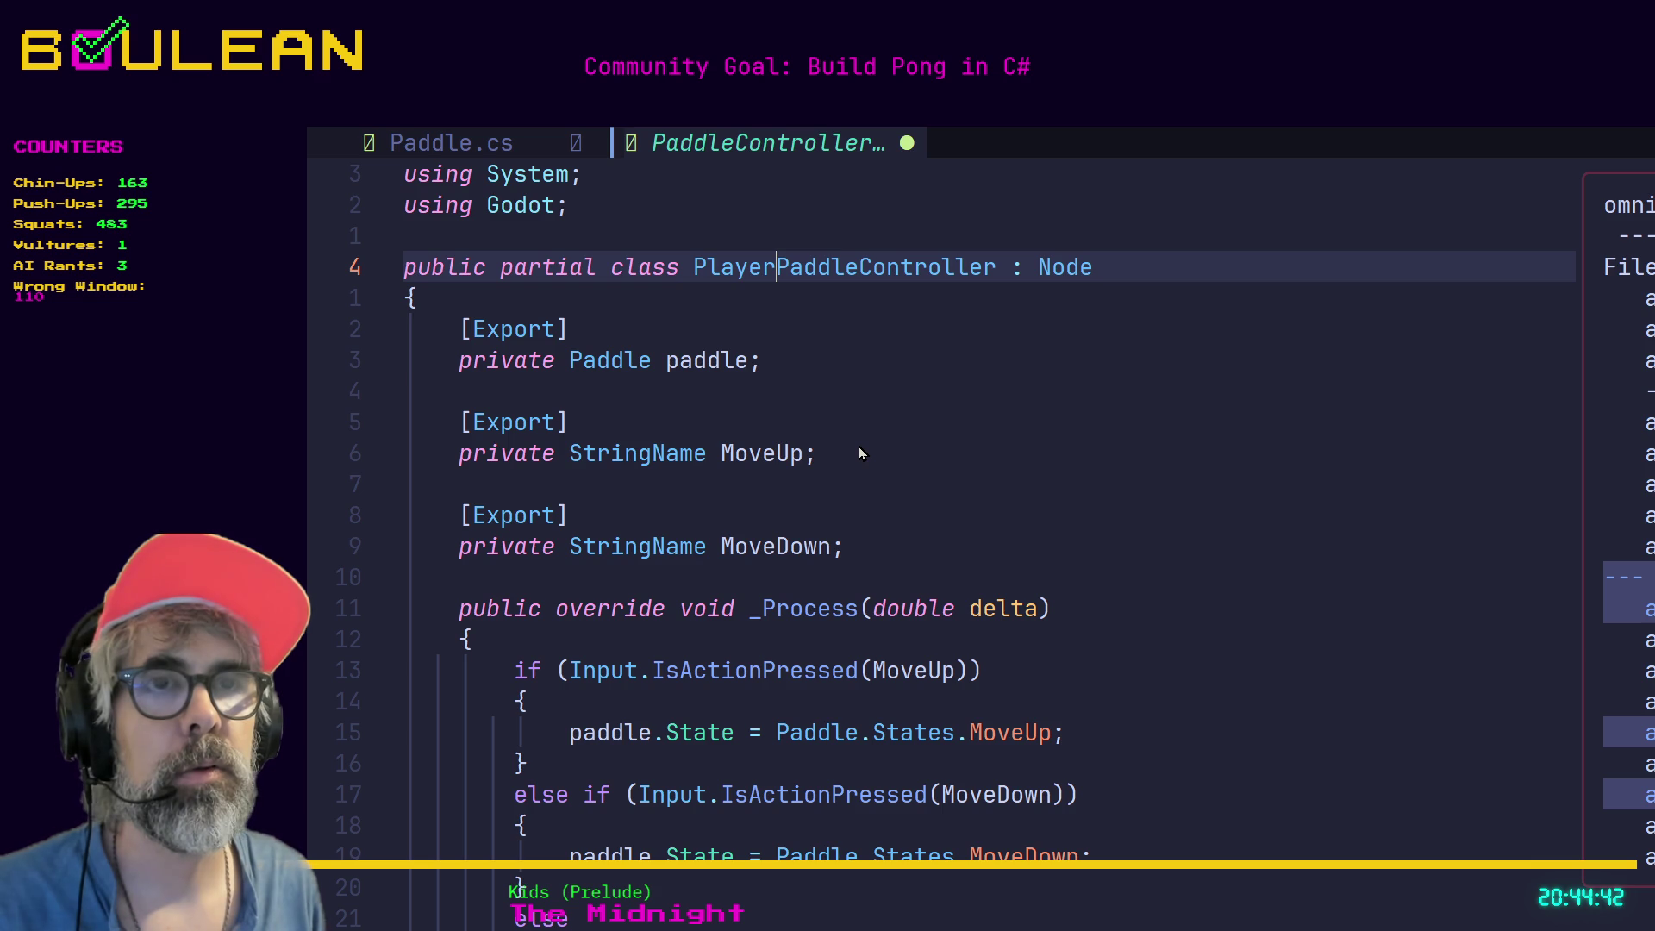
key("Escape")
key("ctrl+s")
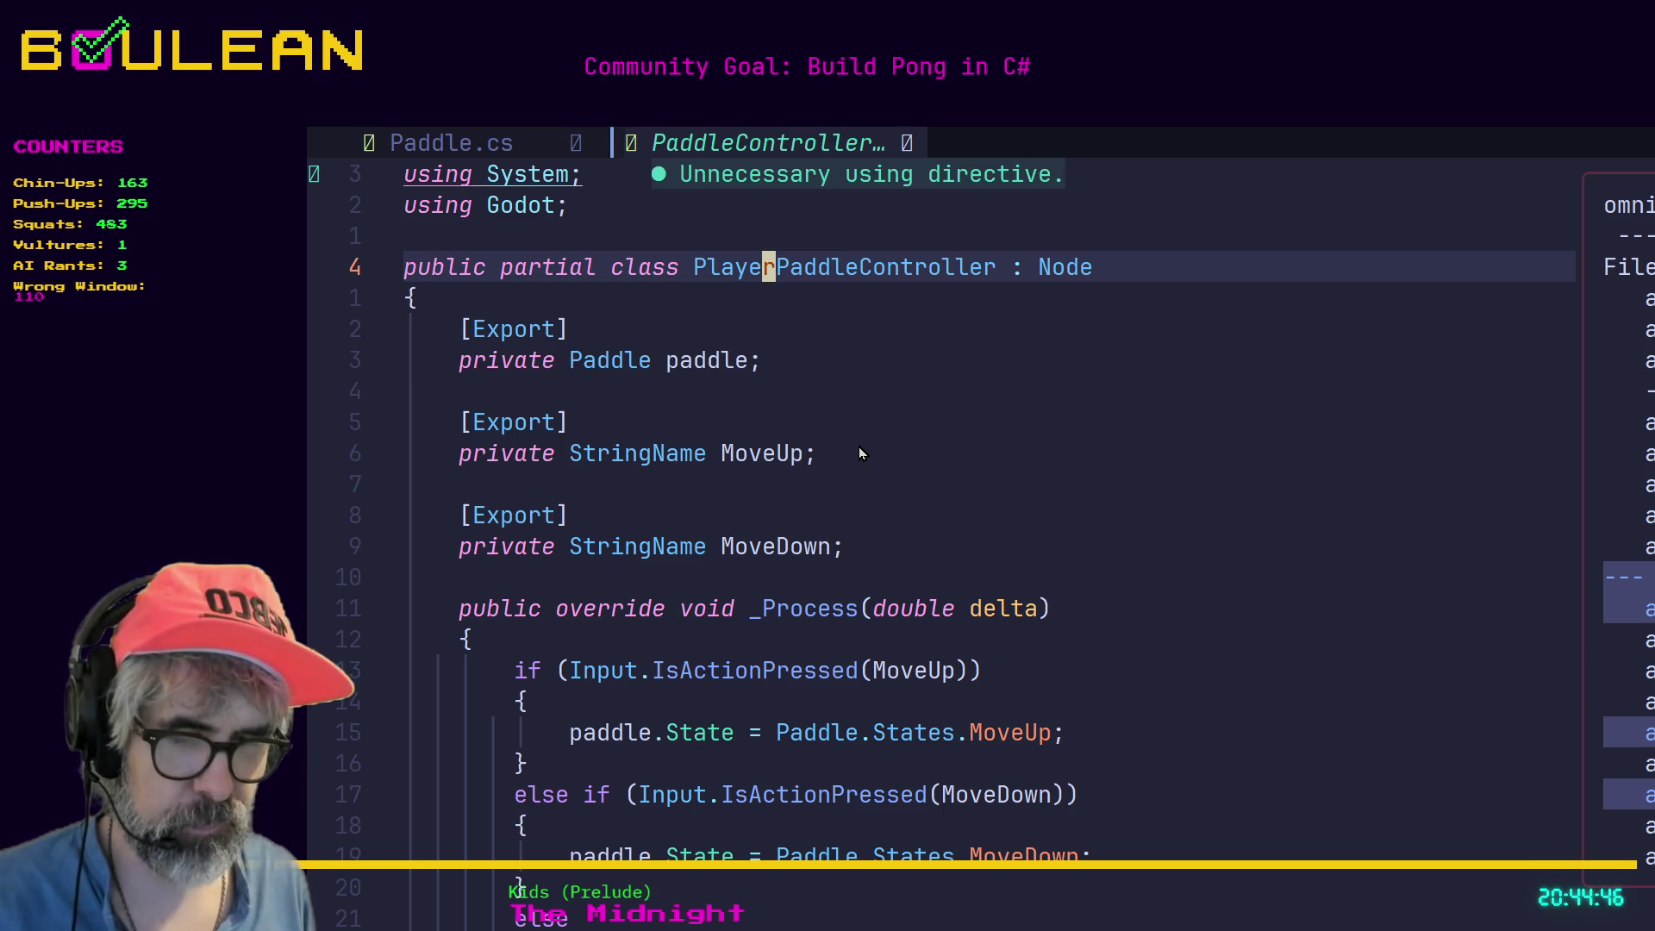
key("d")
key("Escape")
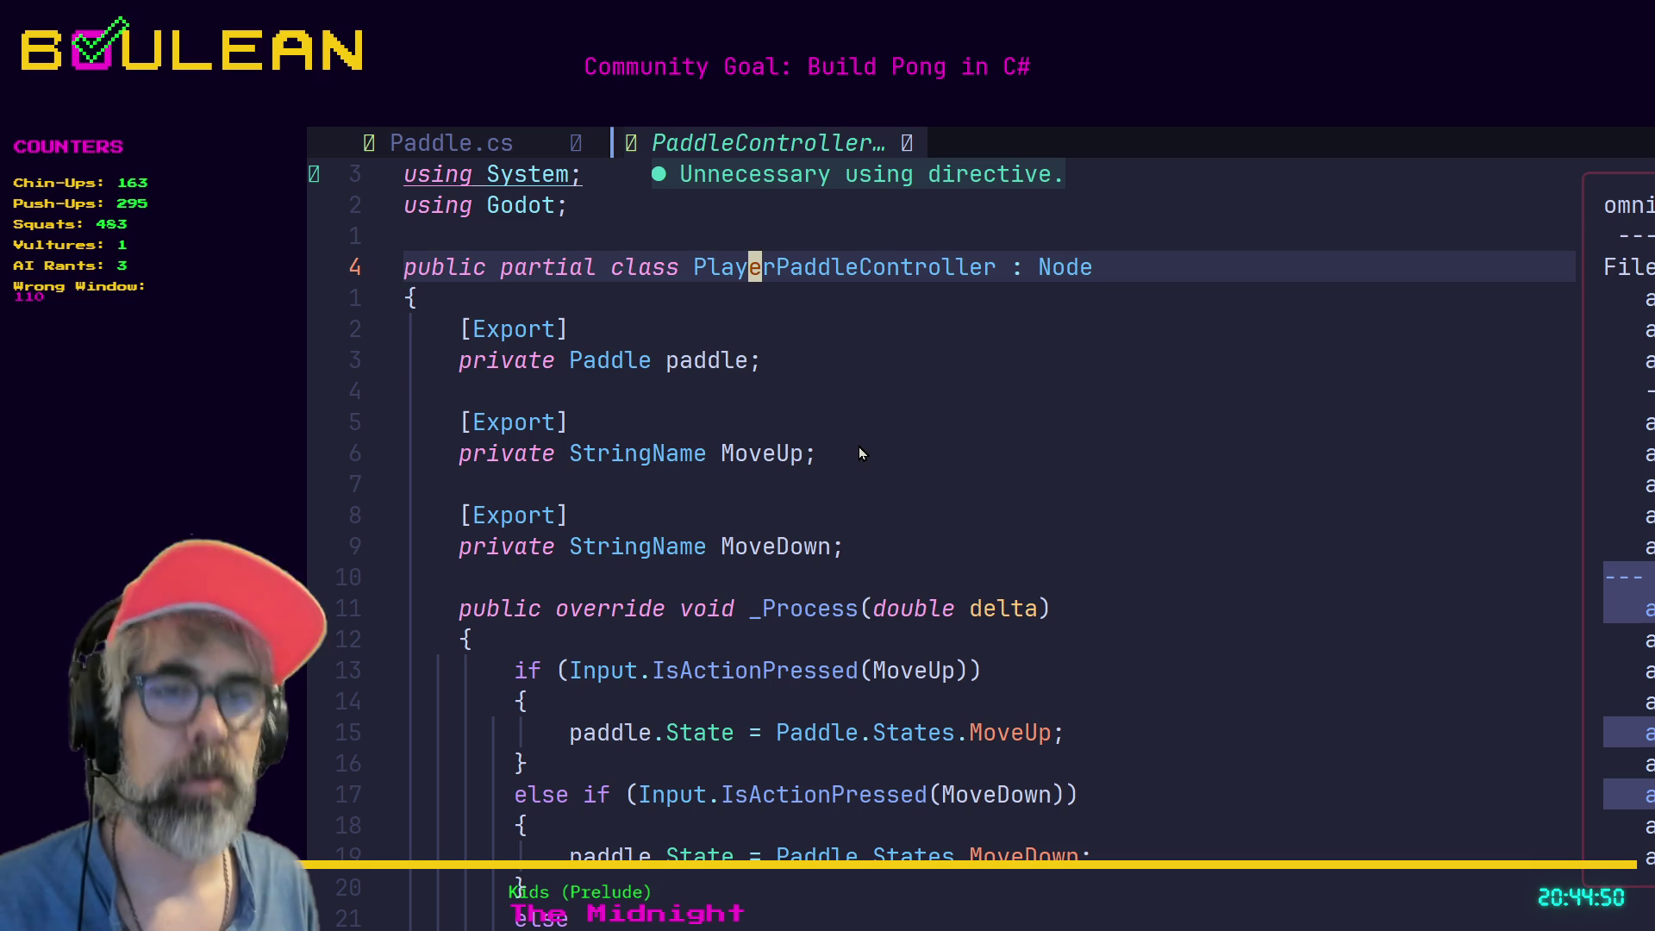
key("h")
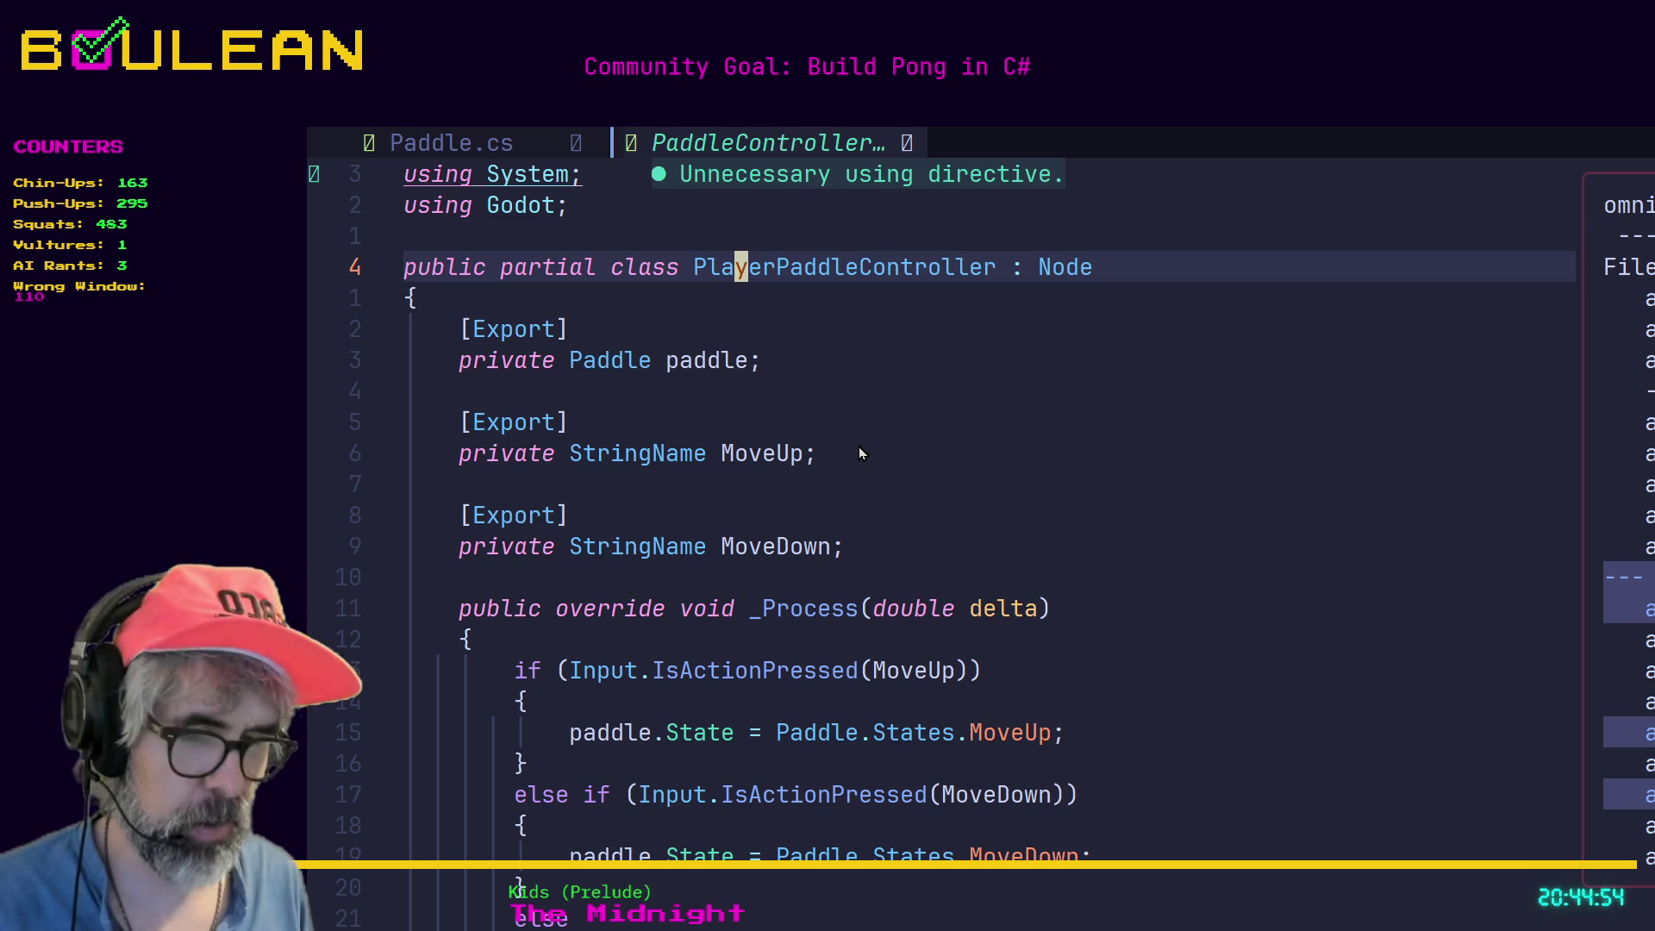
Glance at Paddle.cs, then save the controller file with :w and return to Godot.
key("shift+h")
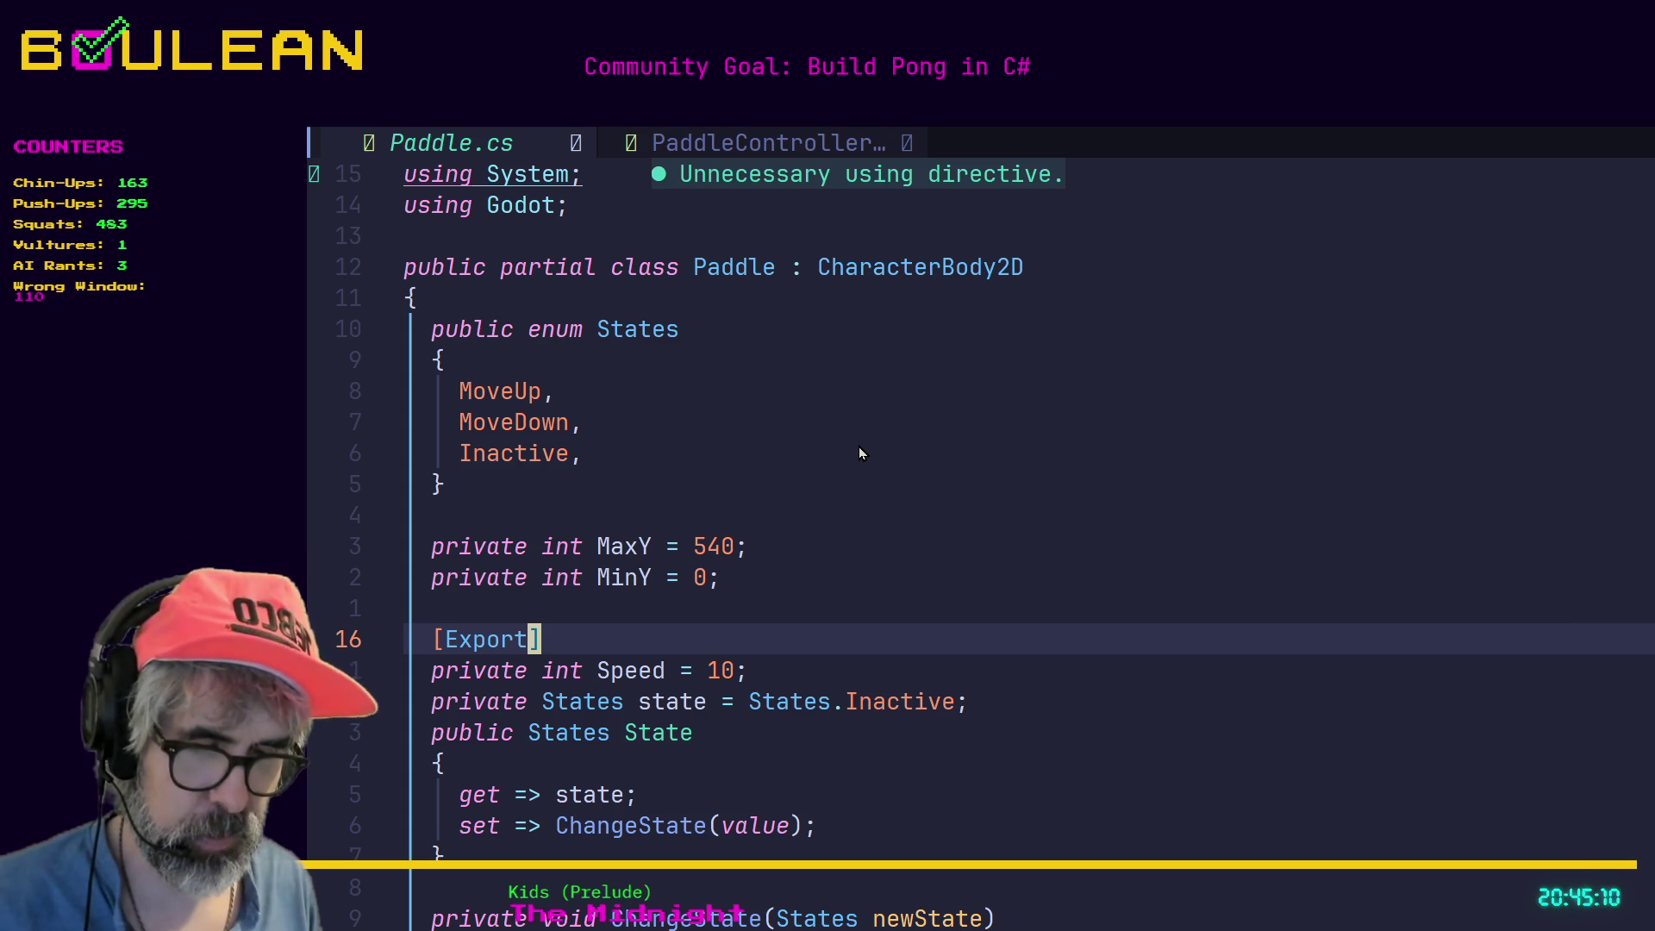
key("shift+l")
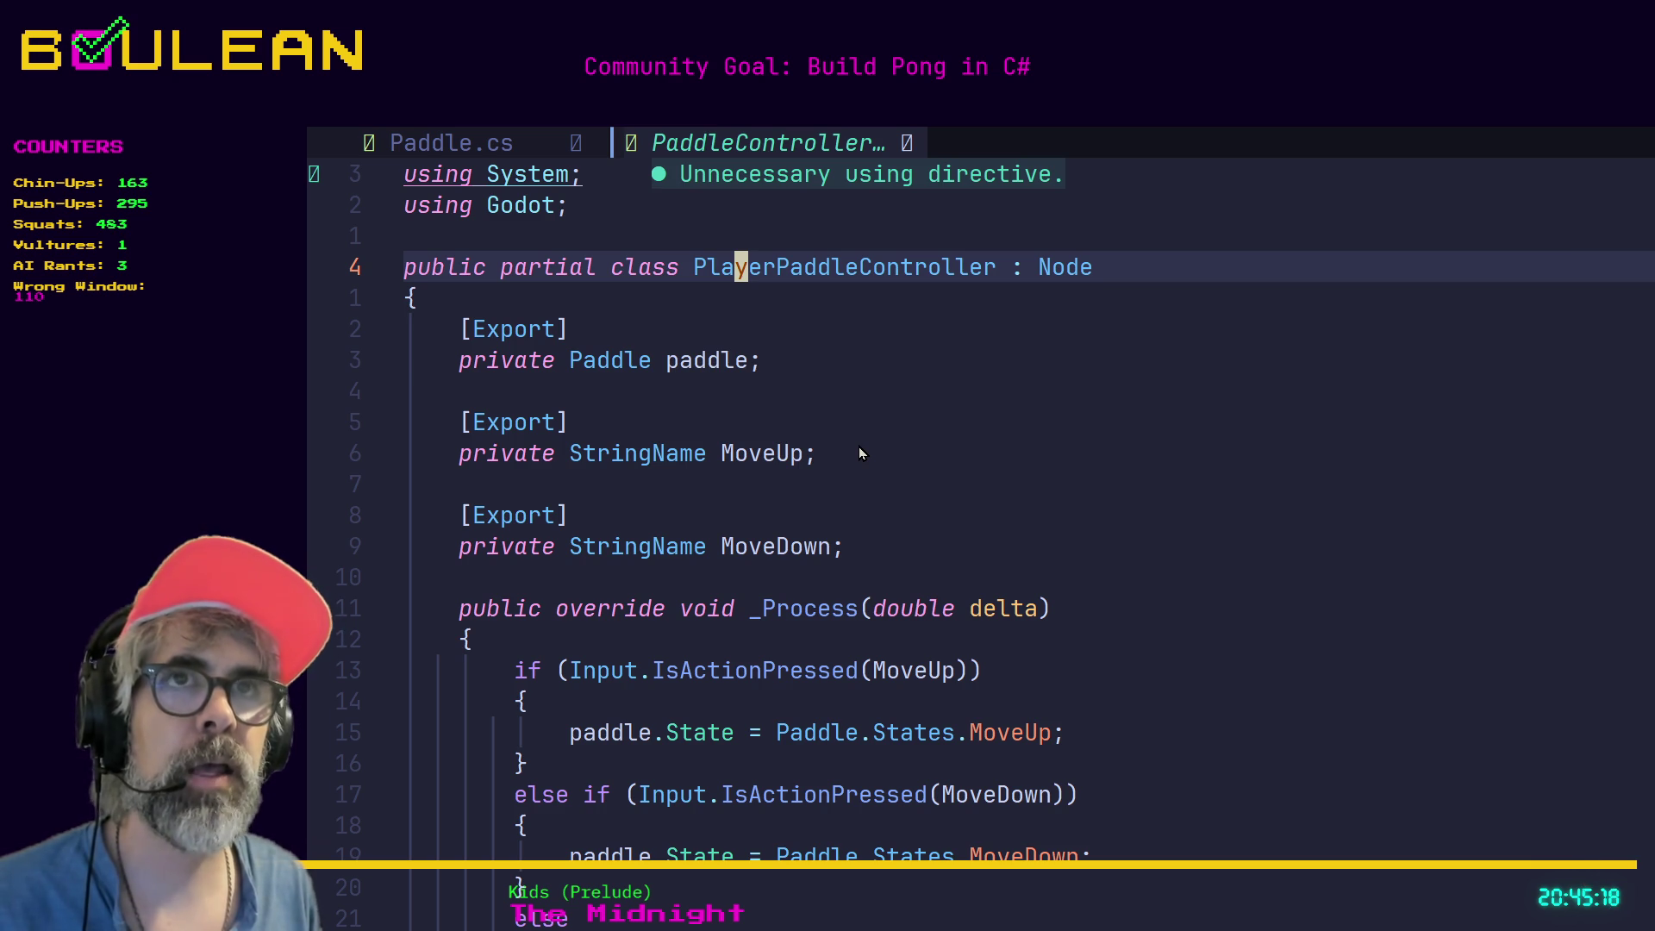
key("colon")
type("w")
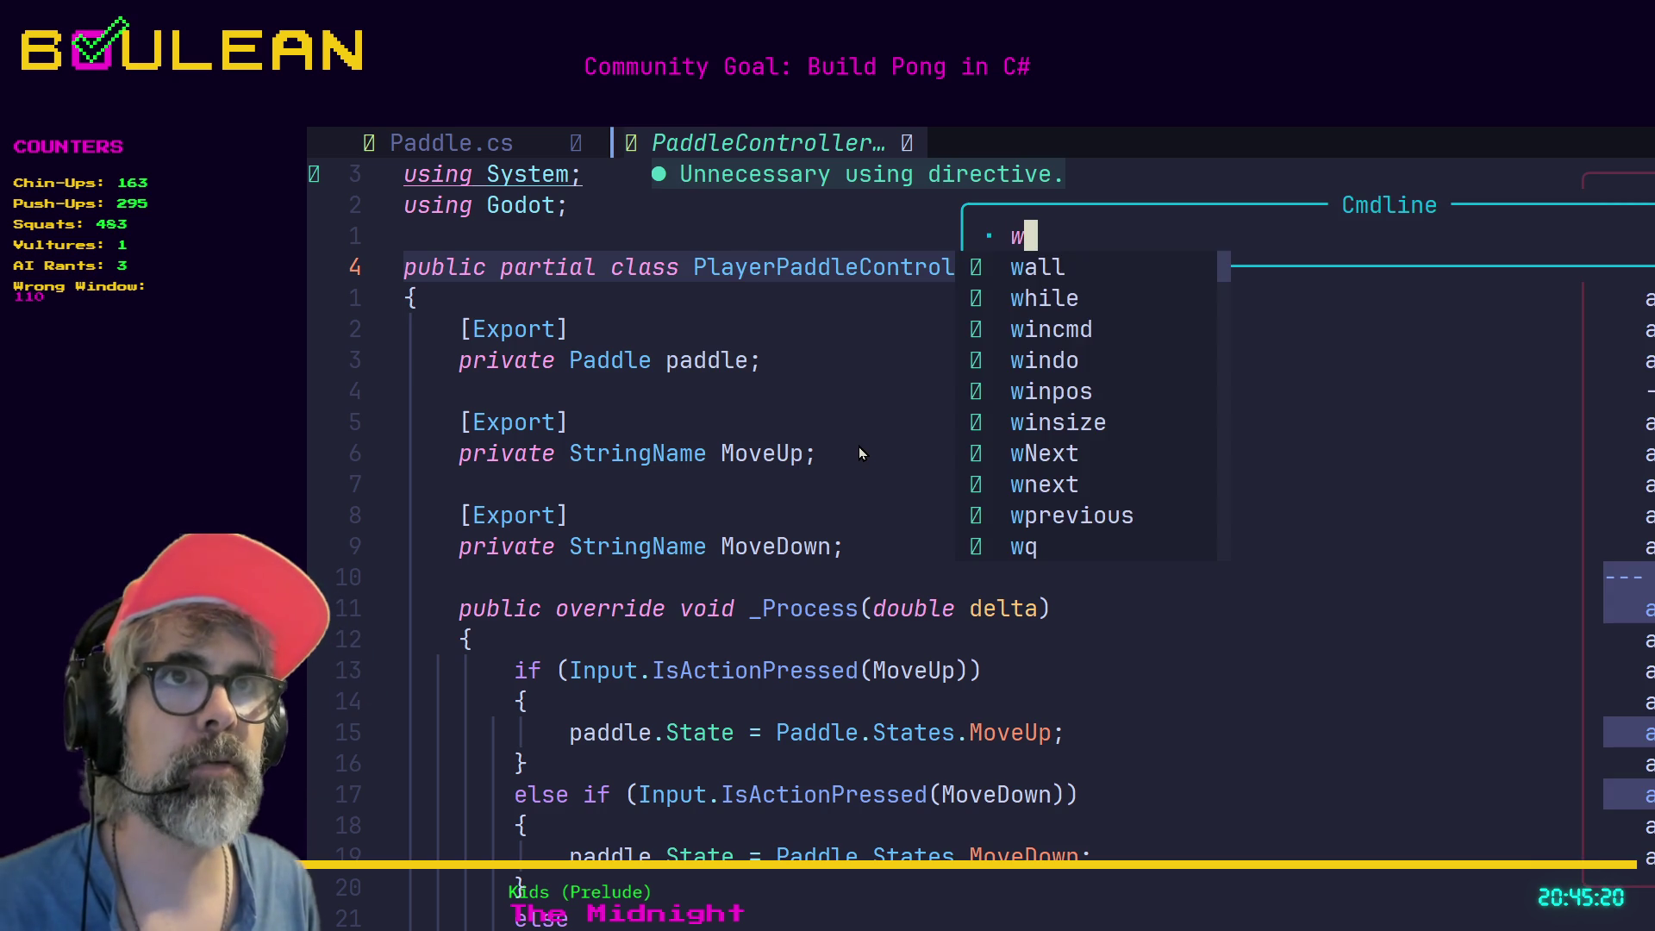
key("Return")
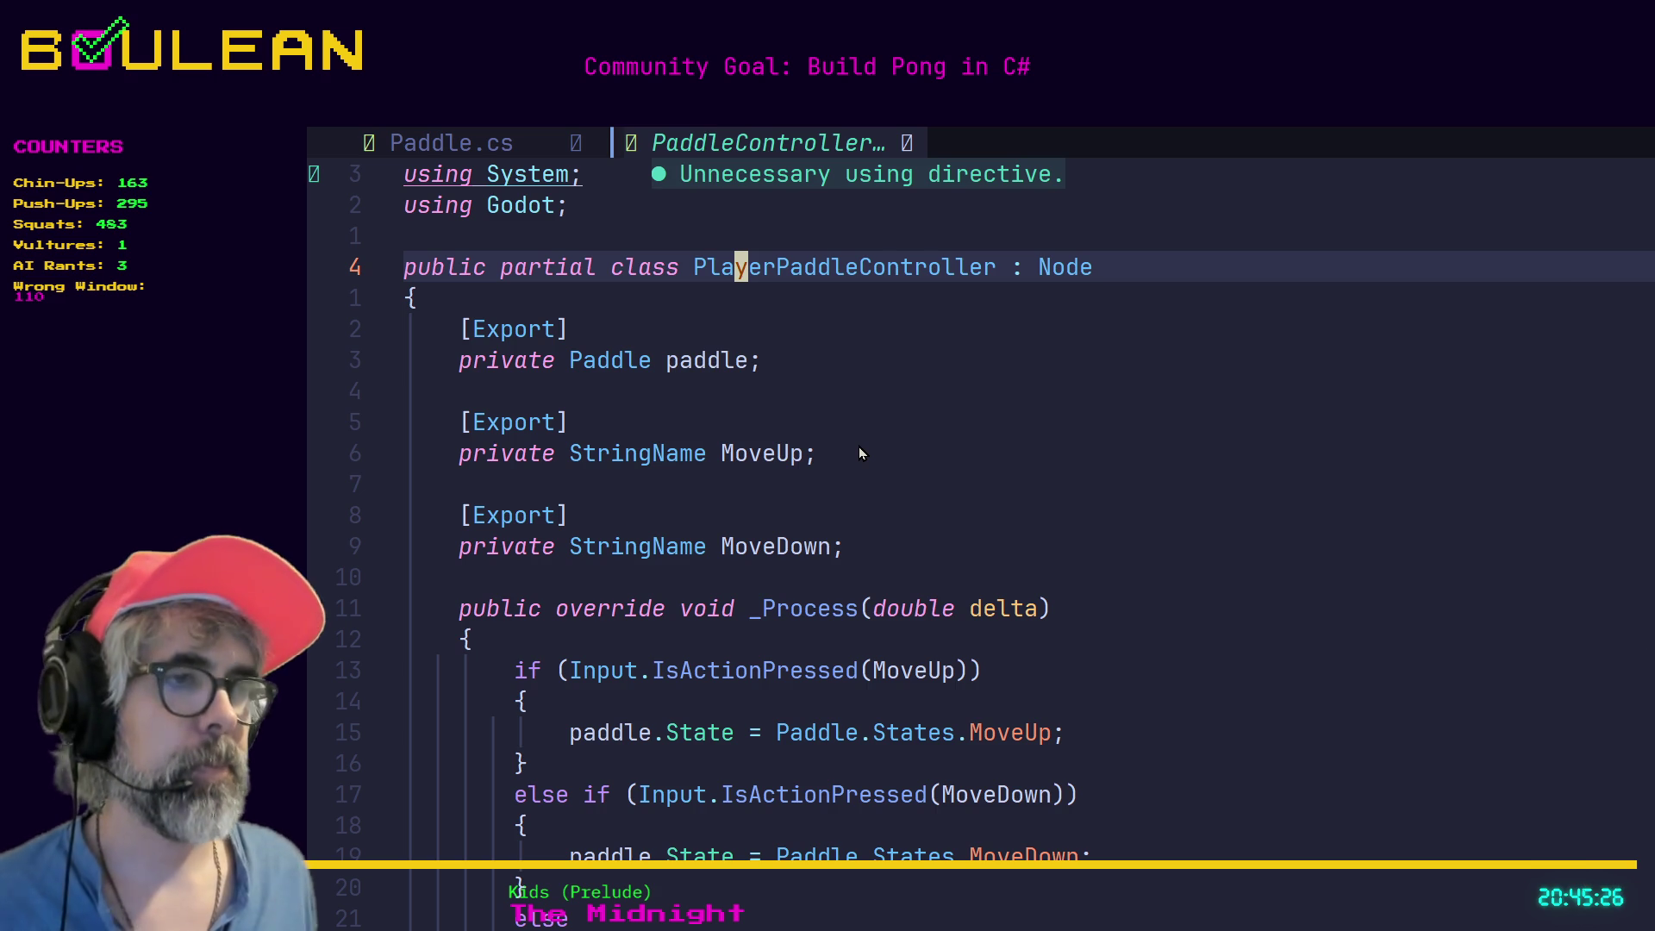
key("alt+Tab")
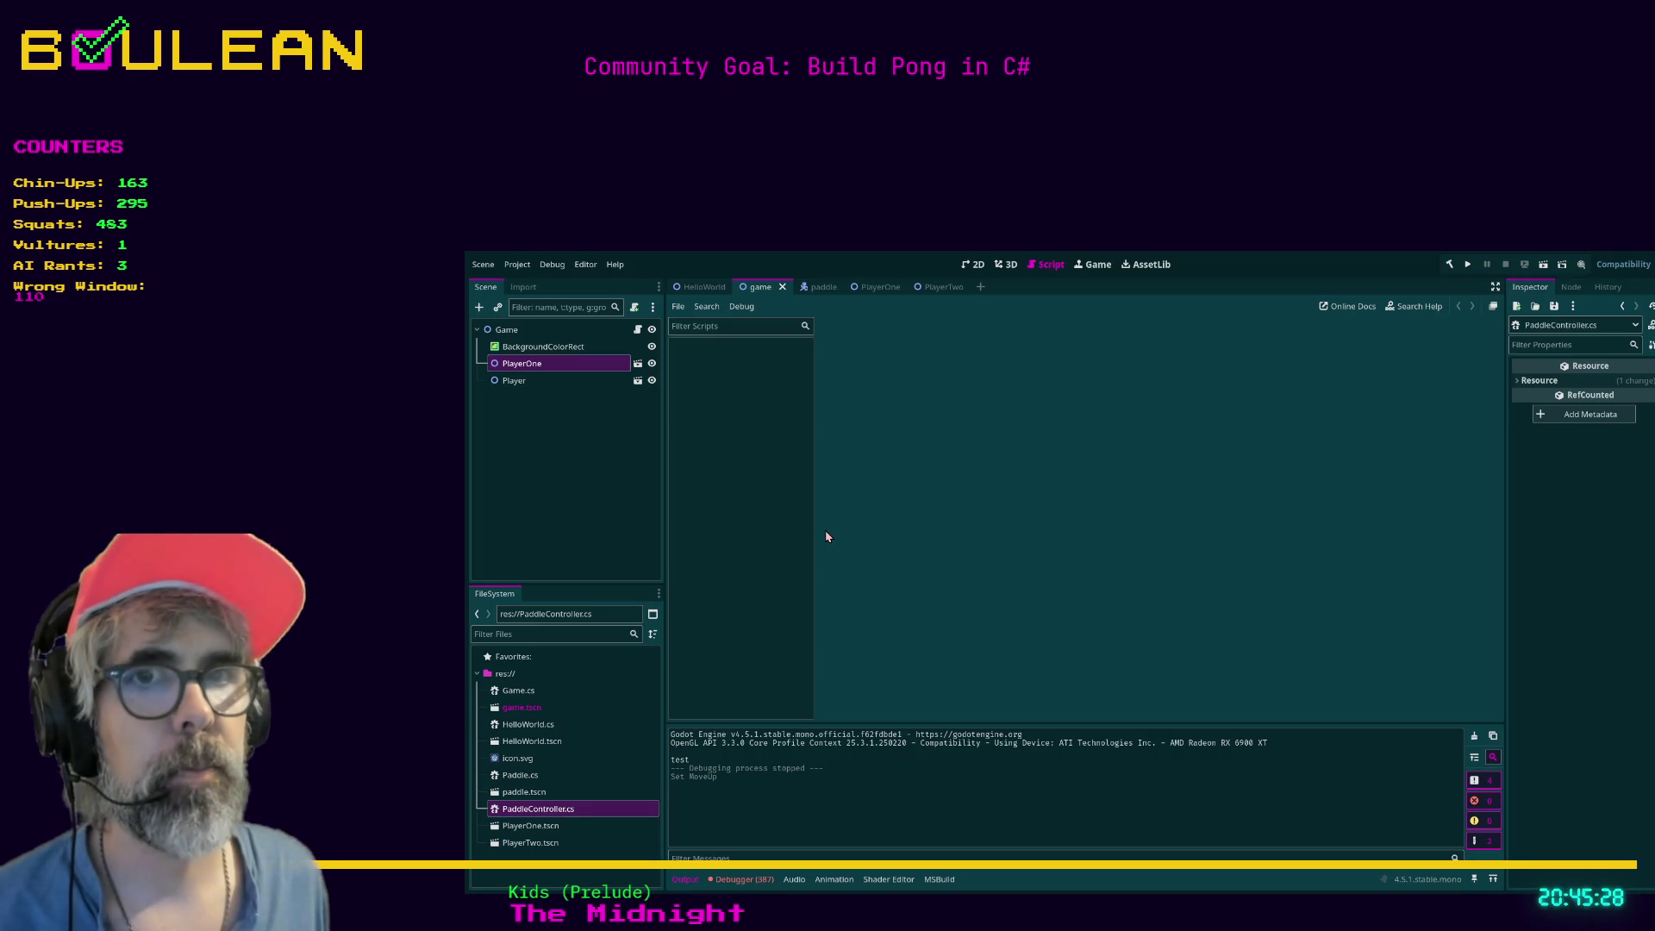
Rename PaddleController.cs in the FileSystem dock to PlayerPaddleController.cs.
left_click(530, 810)
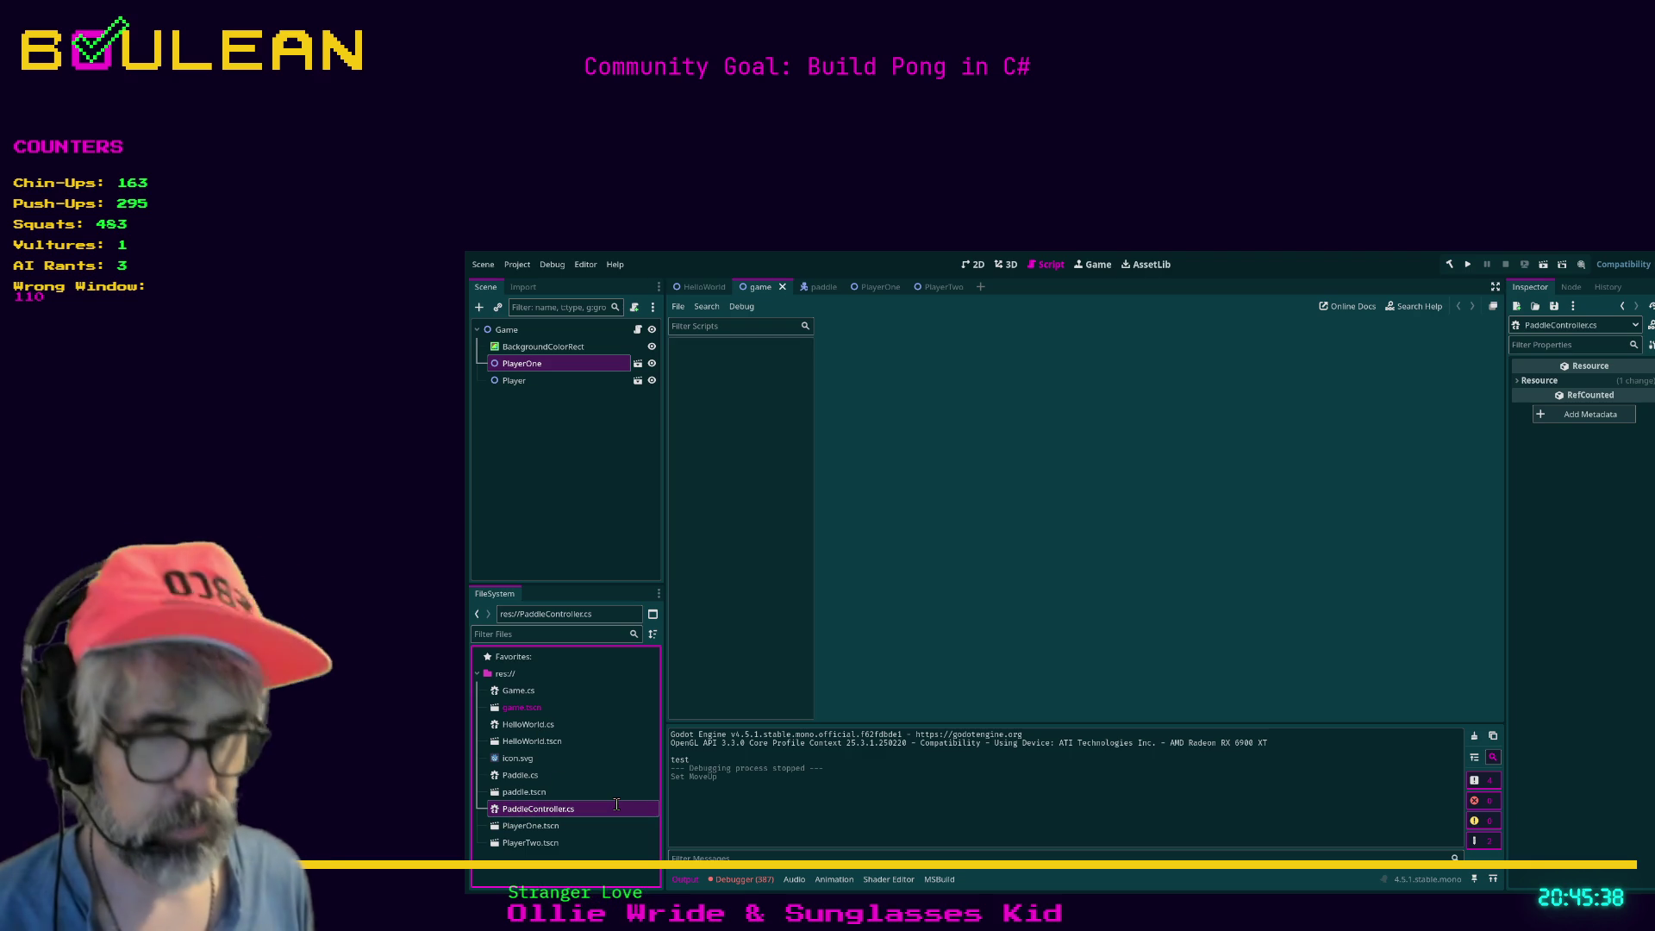
type("Player")
key("Return")
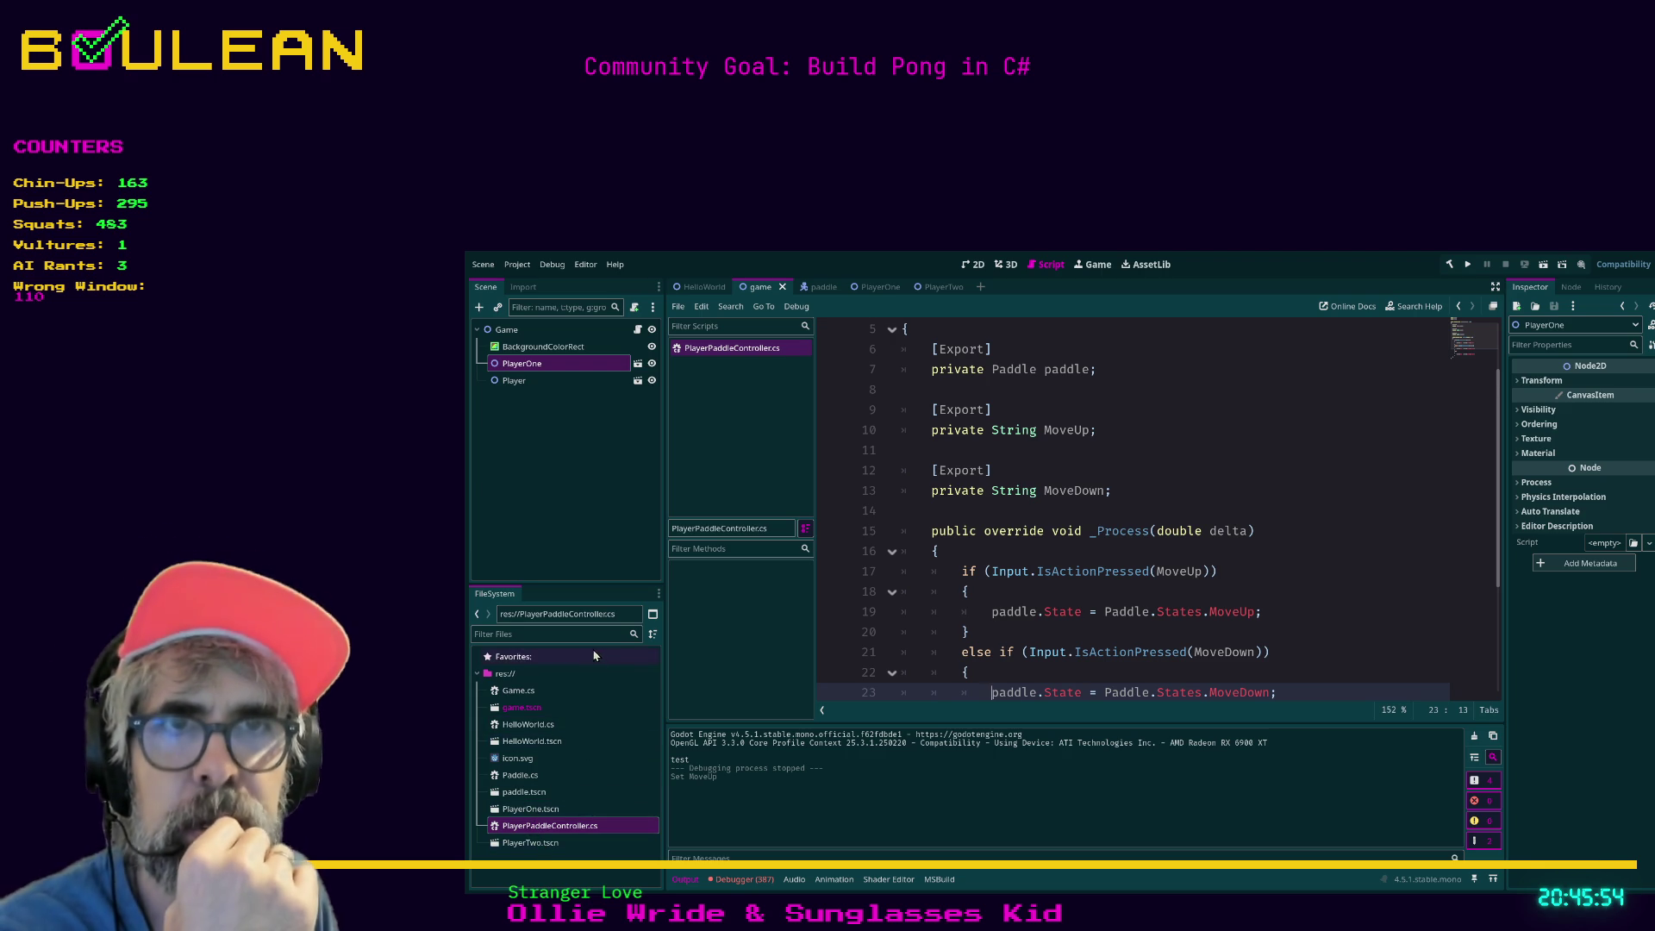
Inspect PlayerOne's PaddleController and Paddle node settings, briefly comparing with PlayerTwo.
left_click(881, 286)
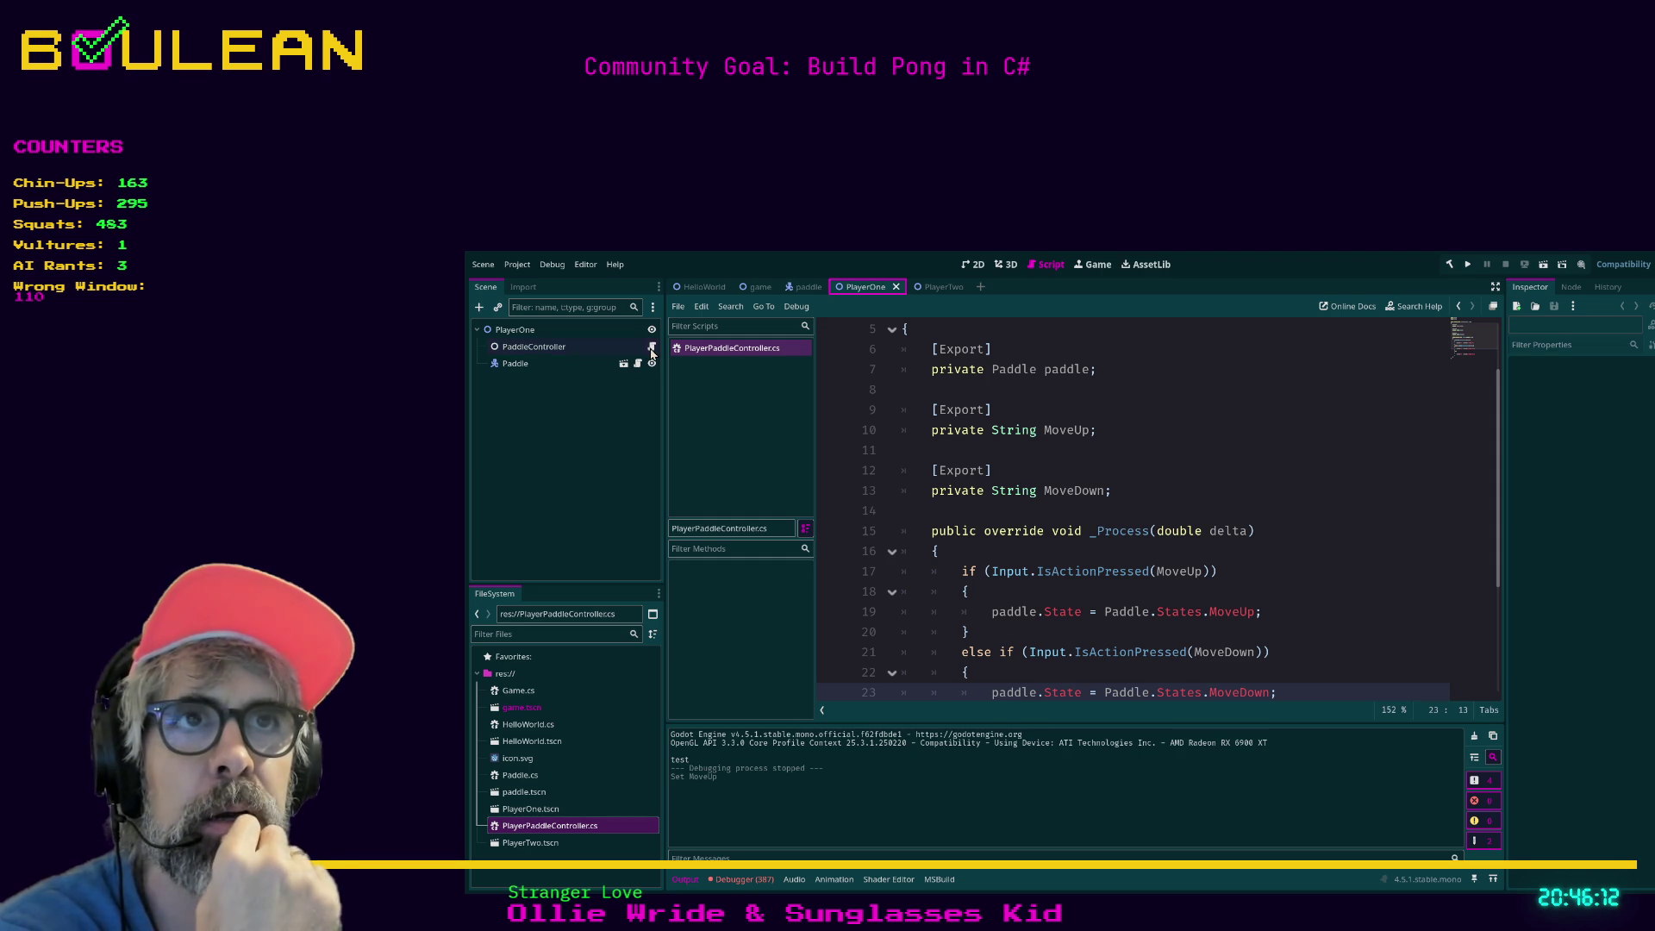
left_click(569, 355)
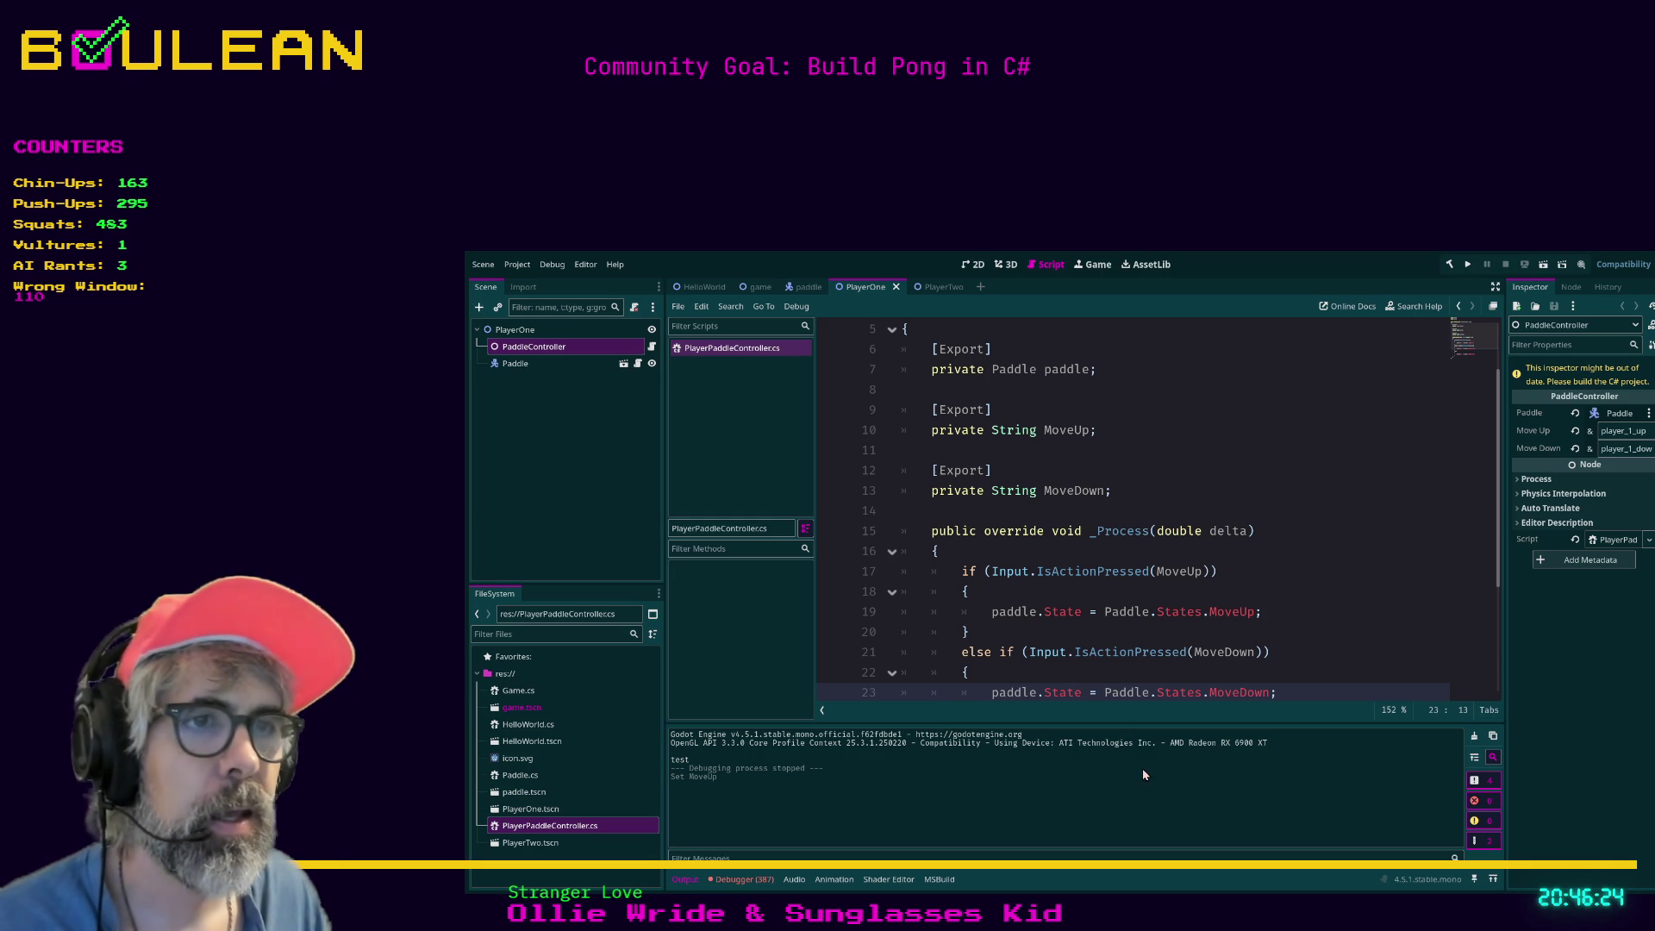
left_click(530, 363)
left_click(936, 287)
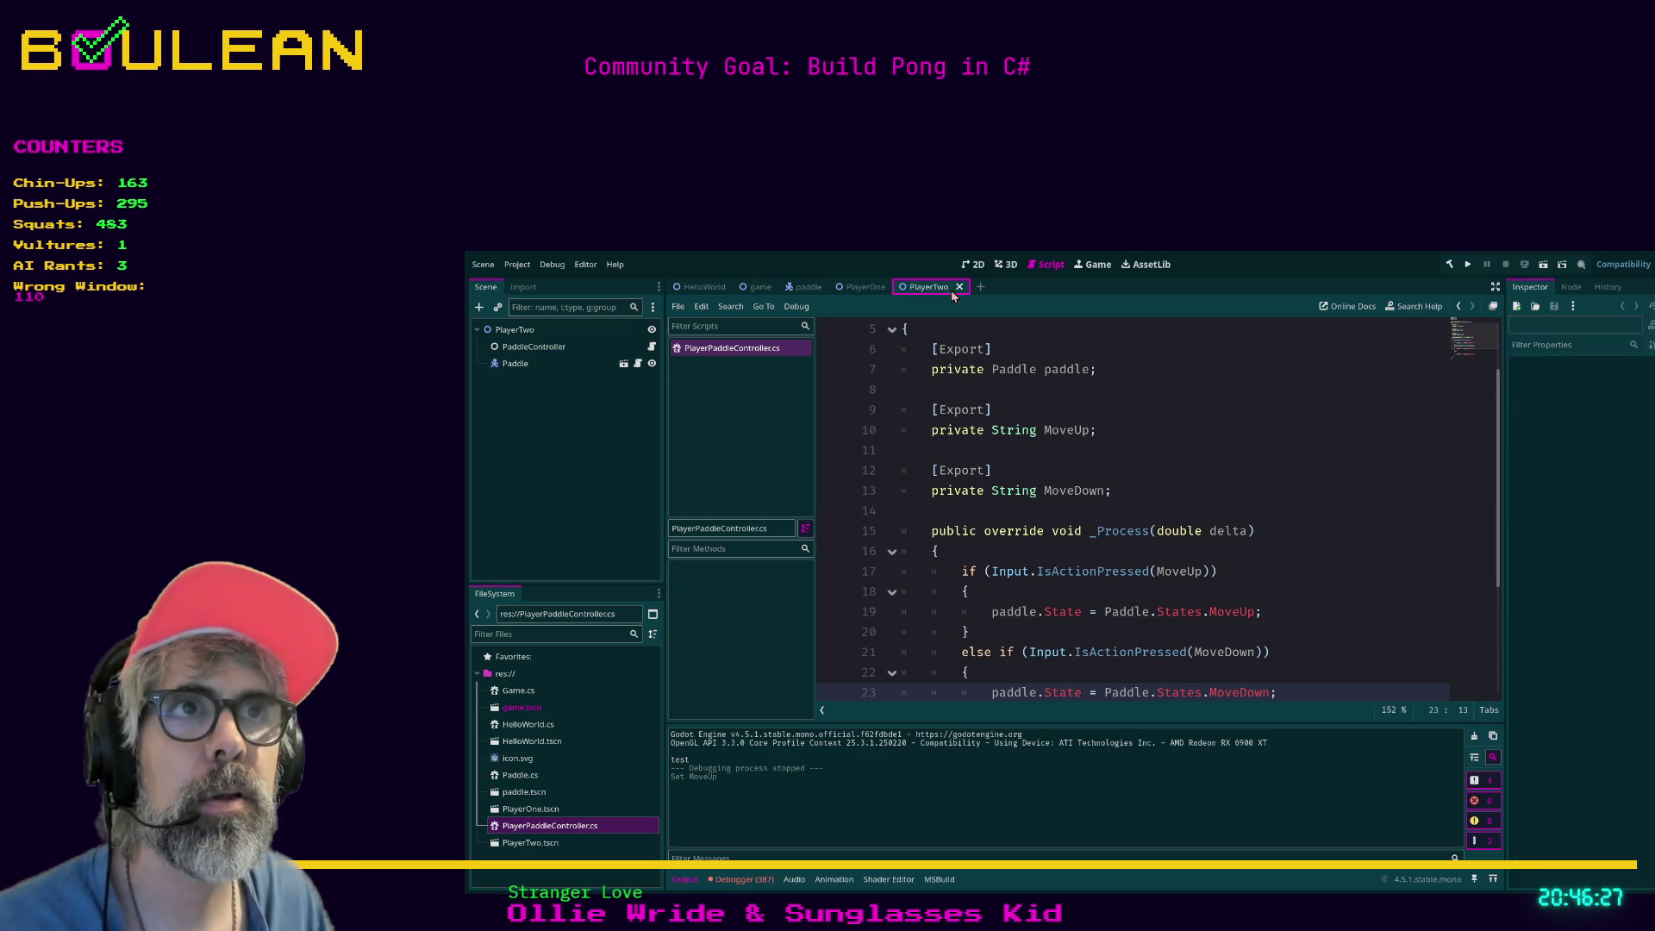
left_click(865, 291)
left_click(529, 363)
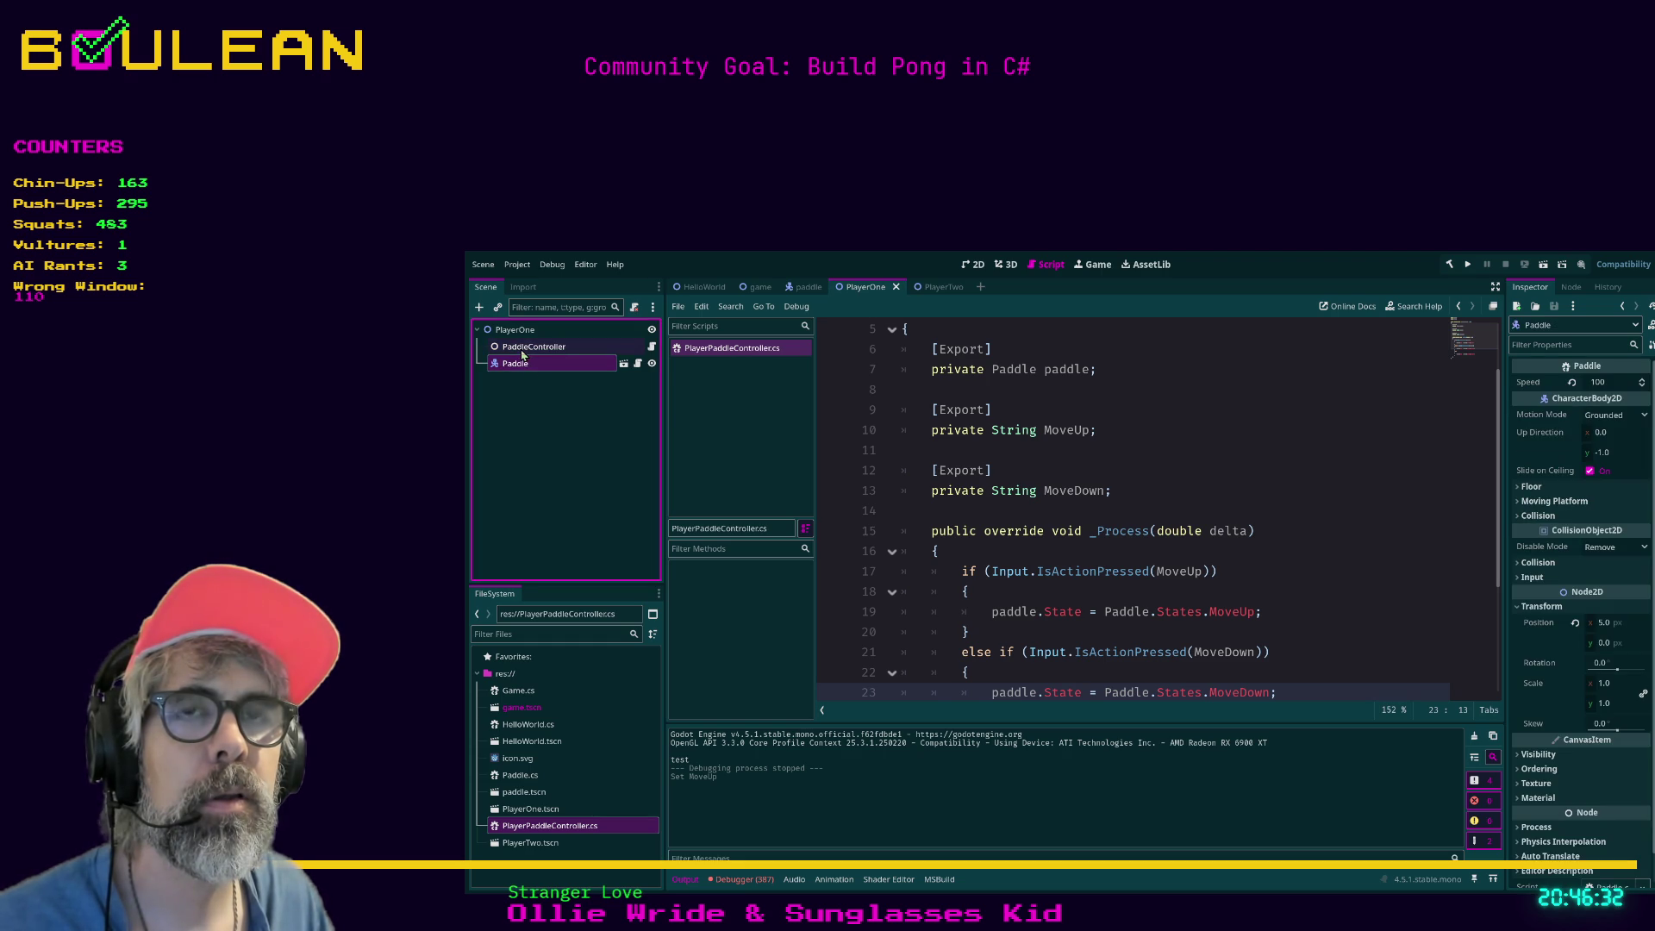
left_click(523, 349)
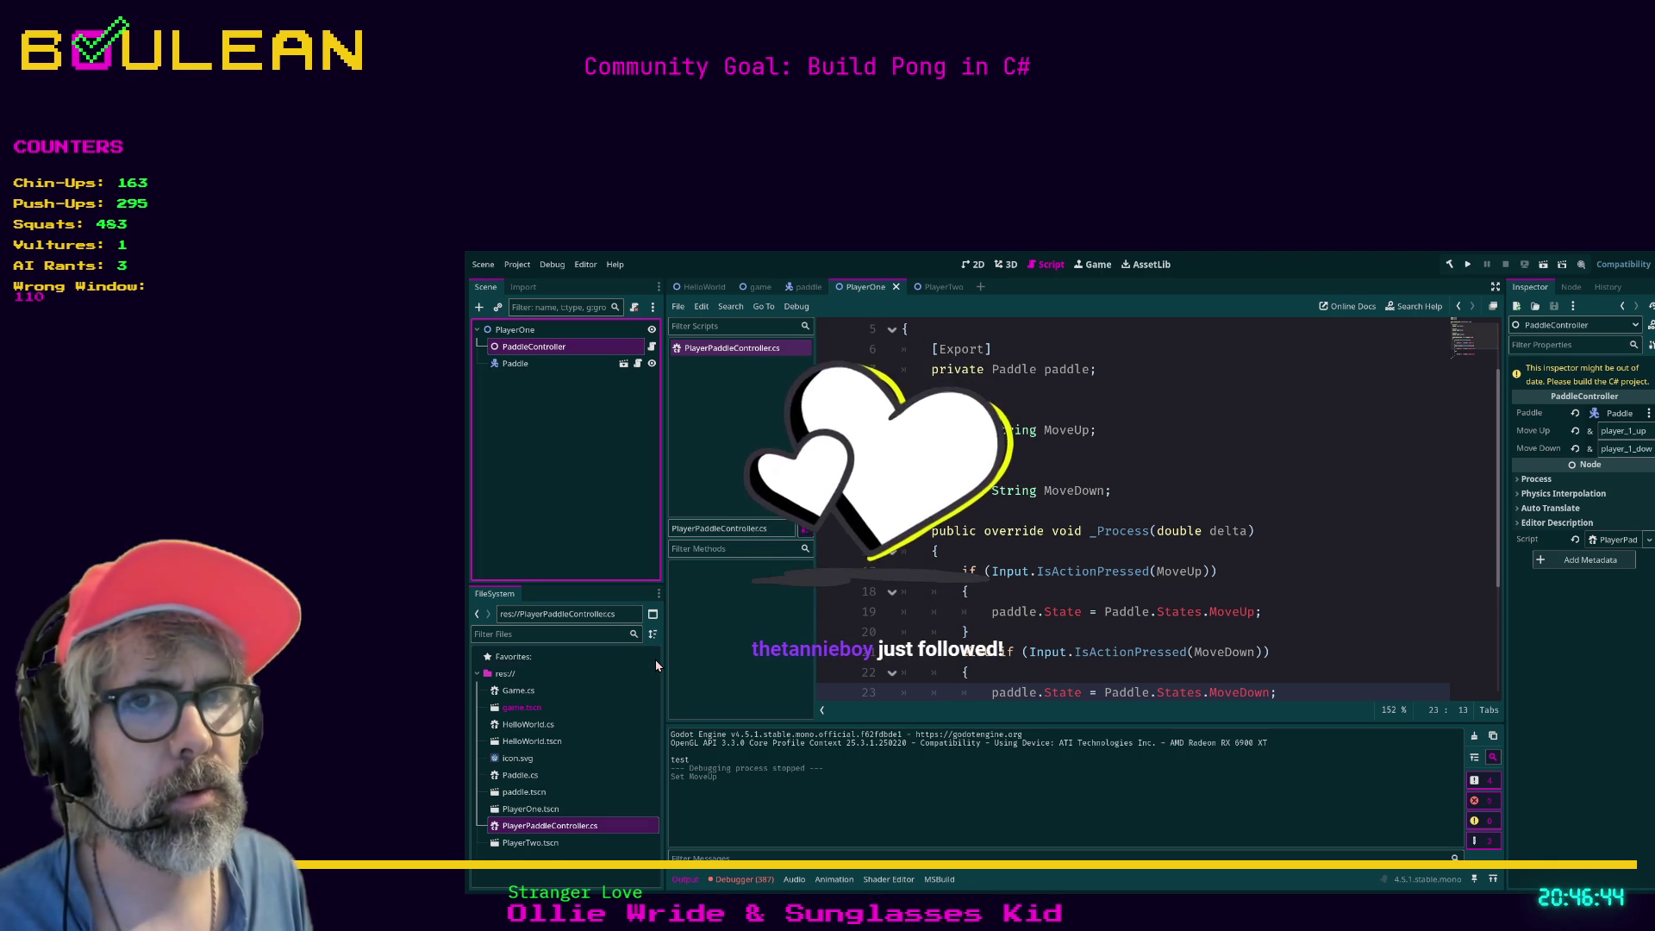
Save PlayerOne's PaddleController as PlayerPaddleController.tscn and instance it into PlayerTwo.
left_click_drag(655, 660, 656, 659)
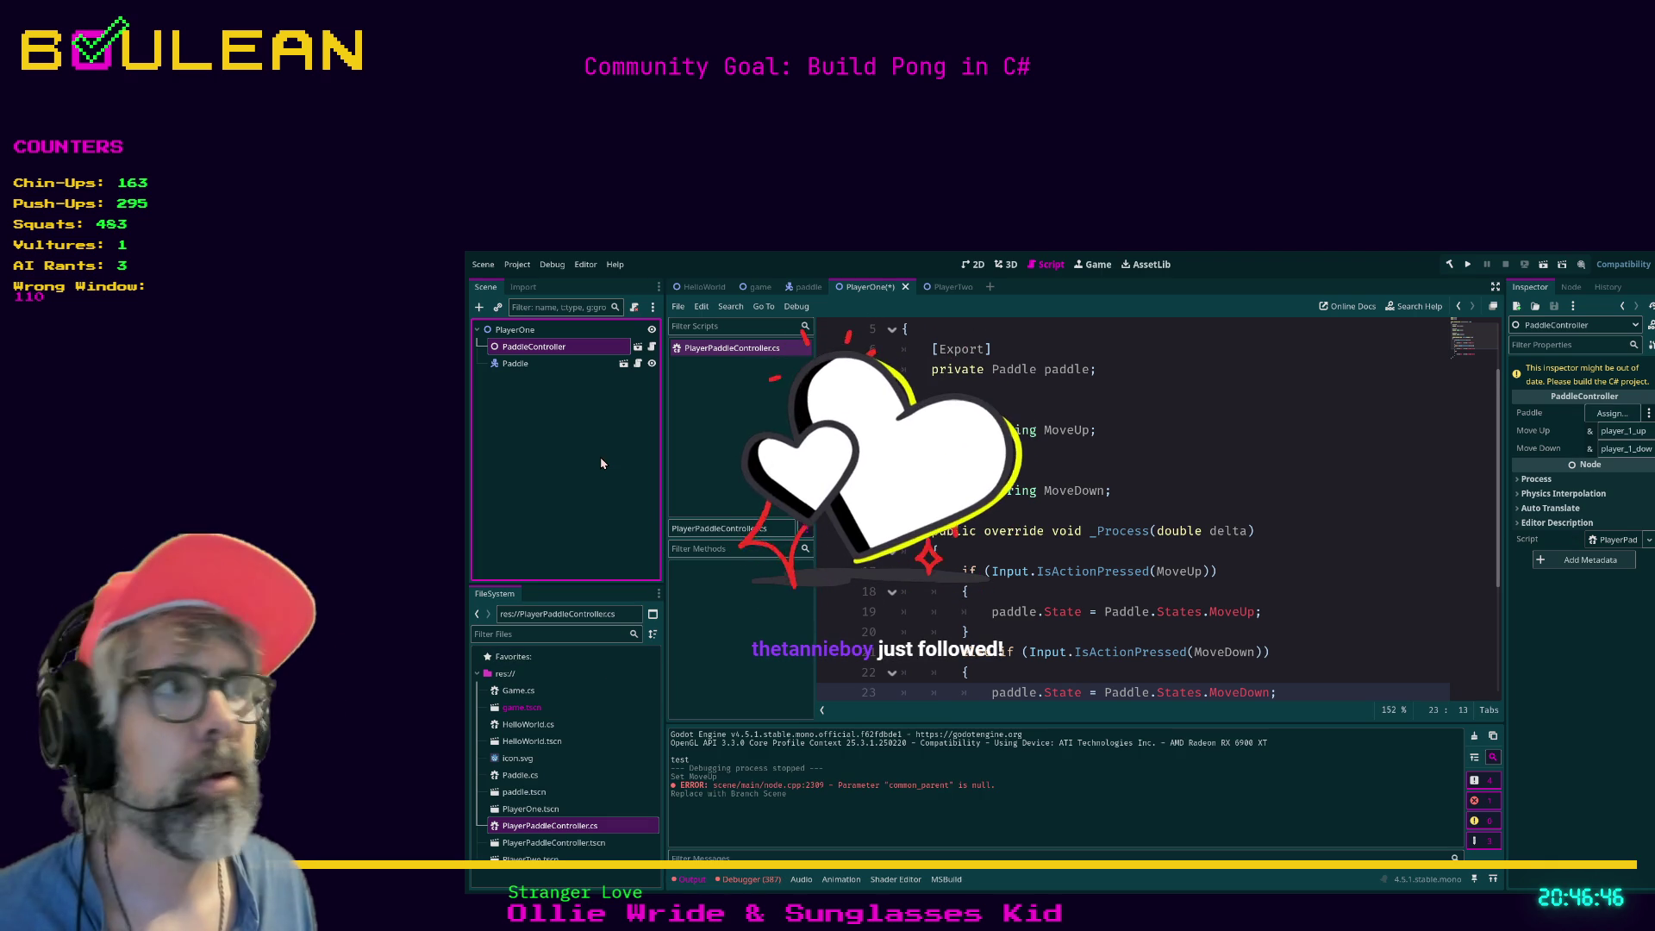
key("ctrl+s")
left_click(930, 290)
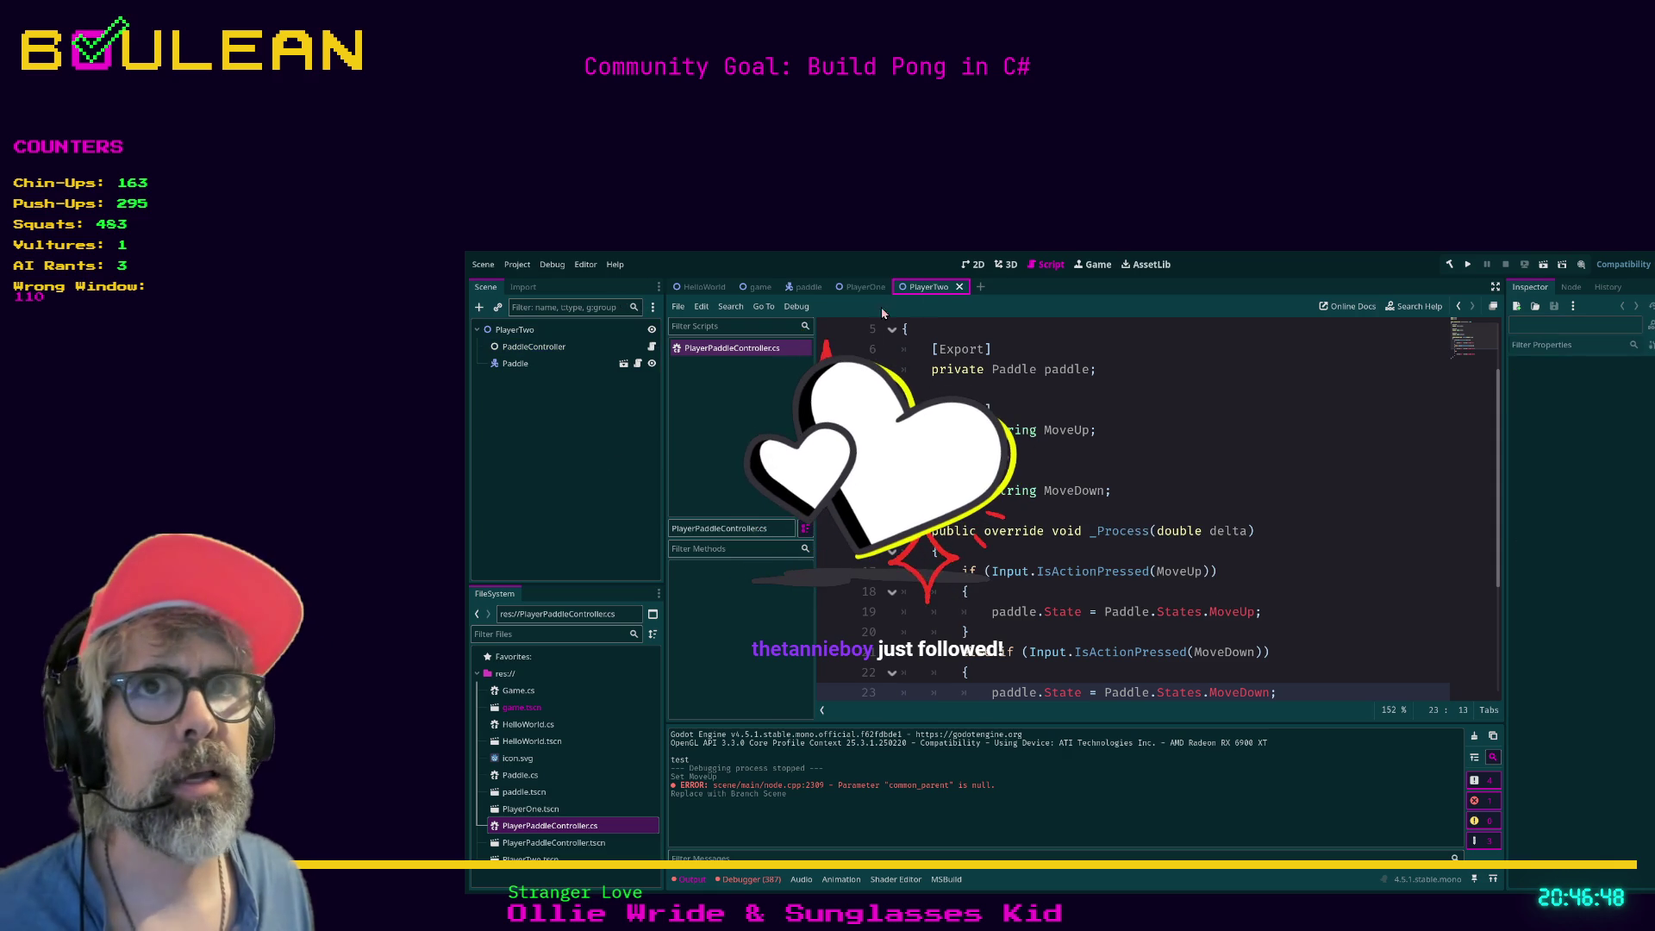
left_click(553, 844)
left_click_drag(553, 844, 529, 356)
Delete PlayerTwo's old PaddleController node and open the PlayerPaddleController scene.
left_click(531, 347)
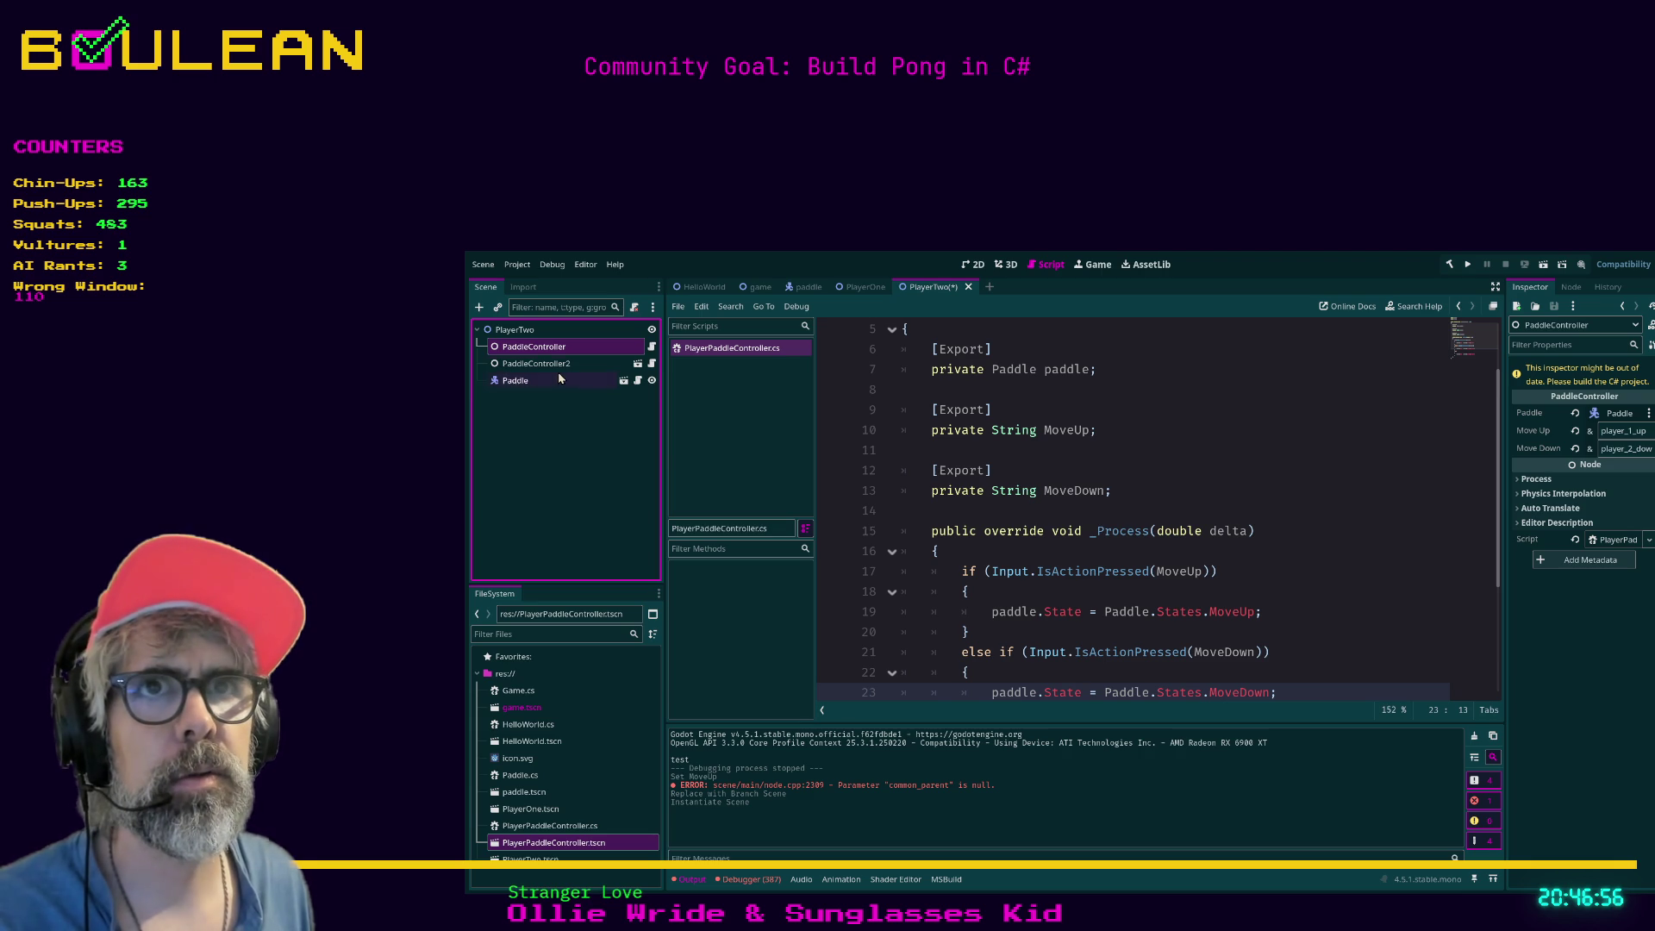
key("Delete")
left_click(544, 348)
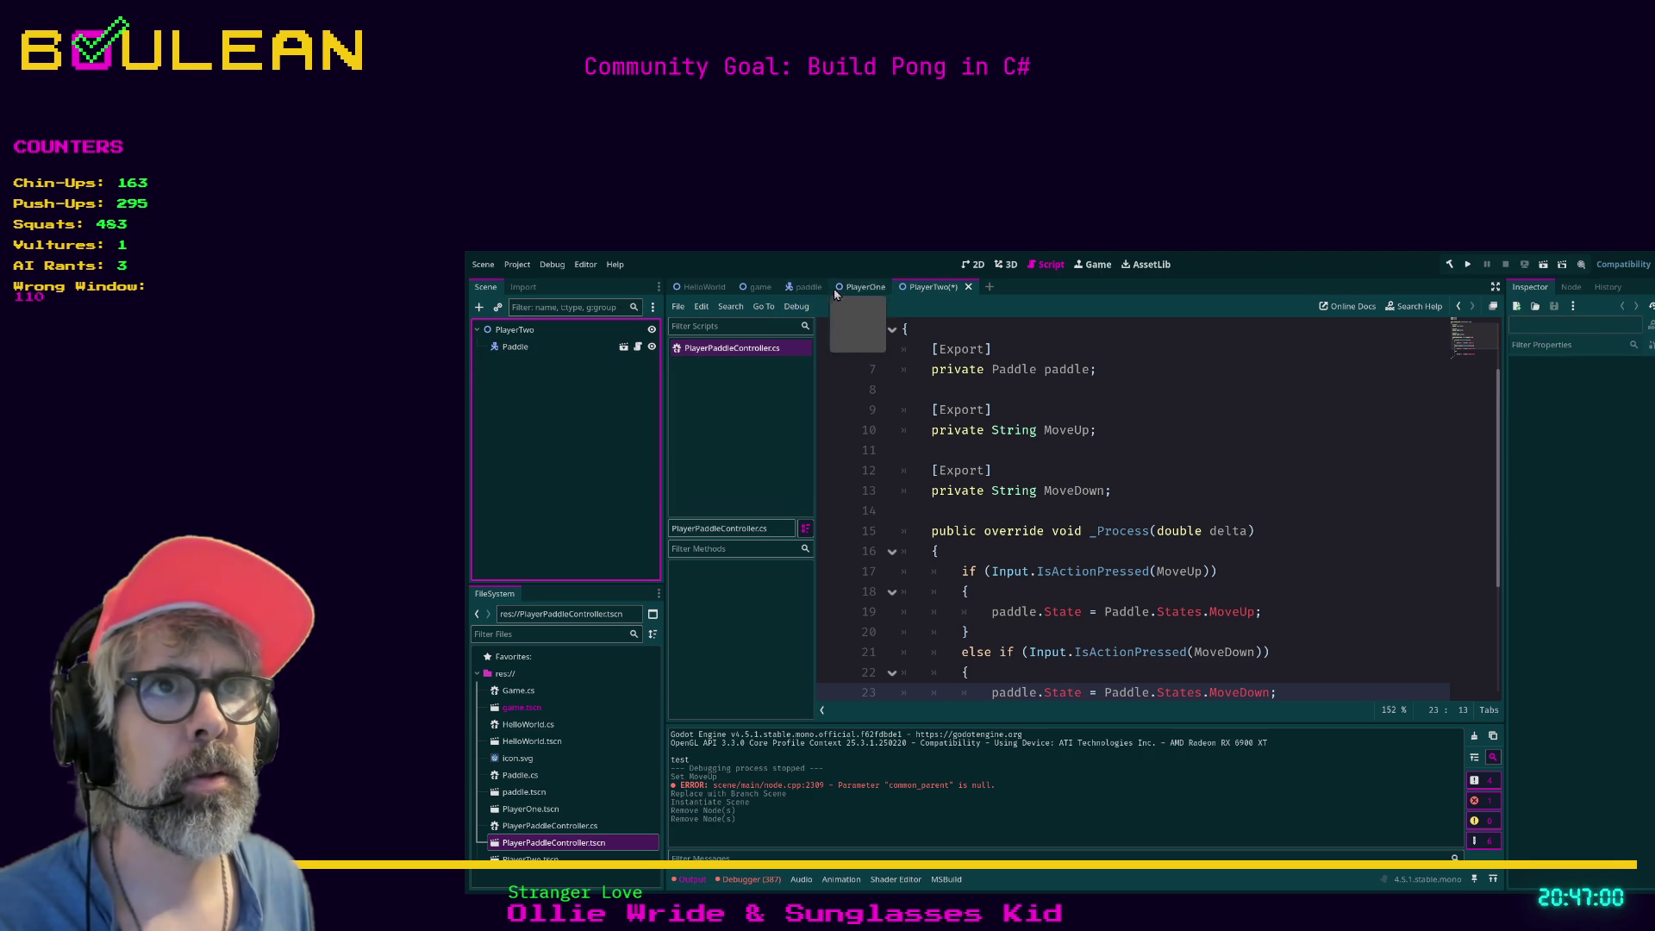
left_click(865, 289)
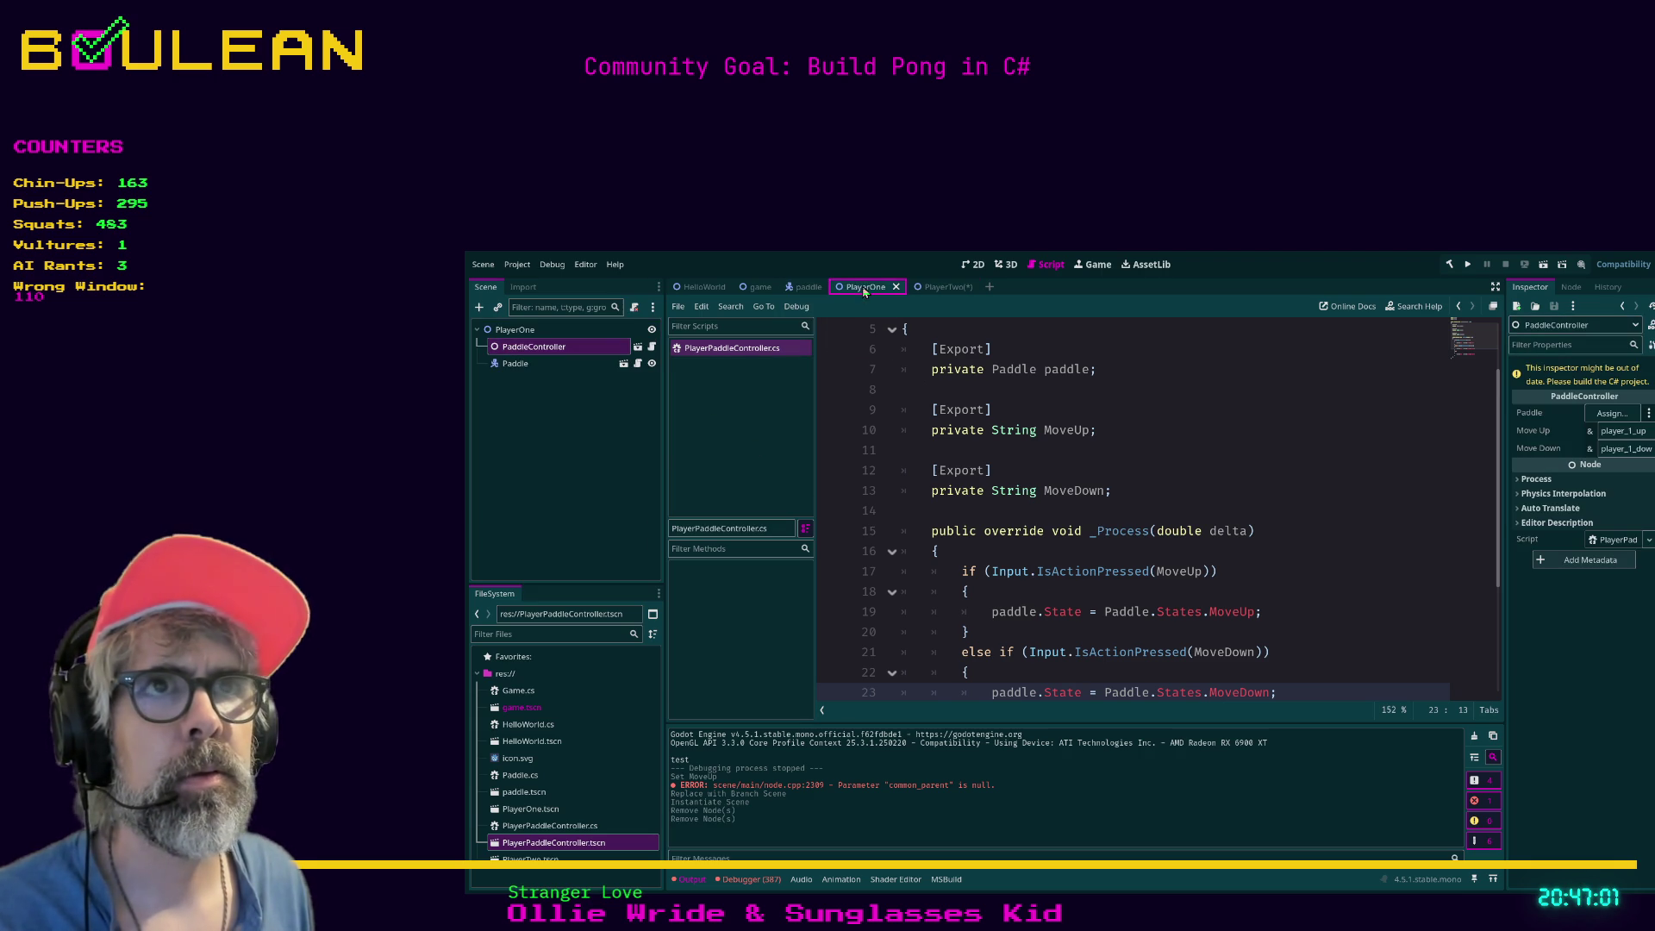
left_click(638, 348)
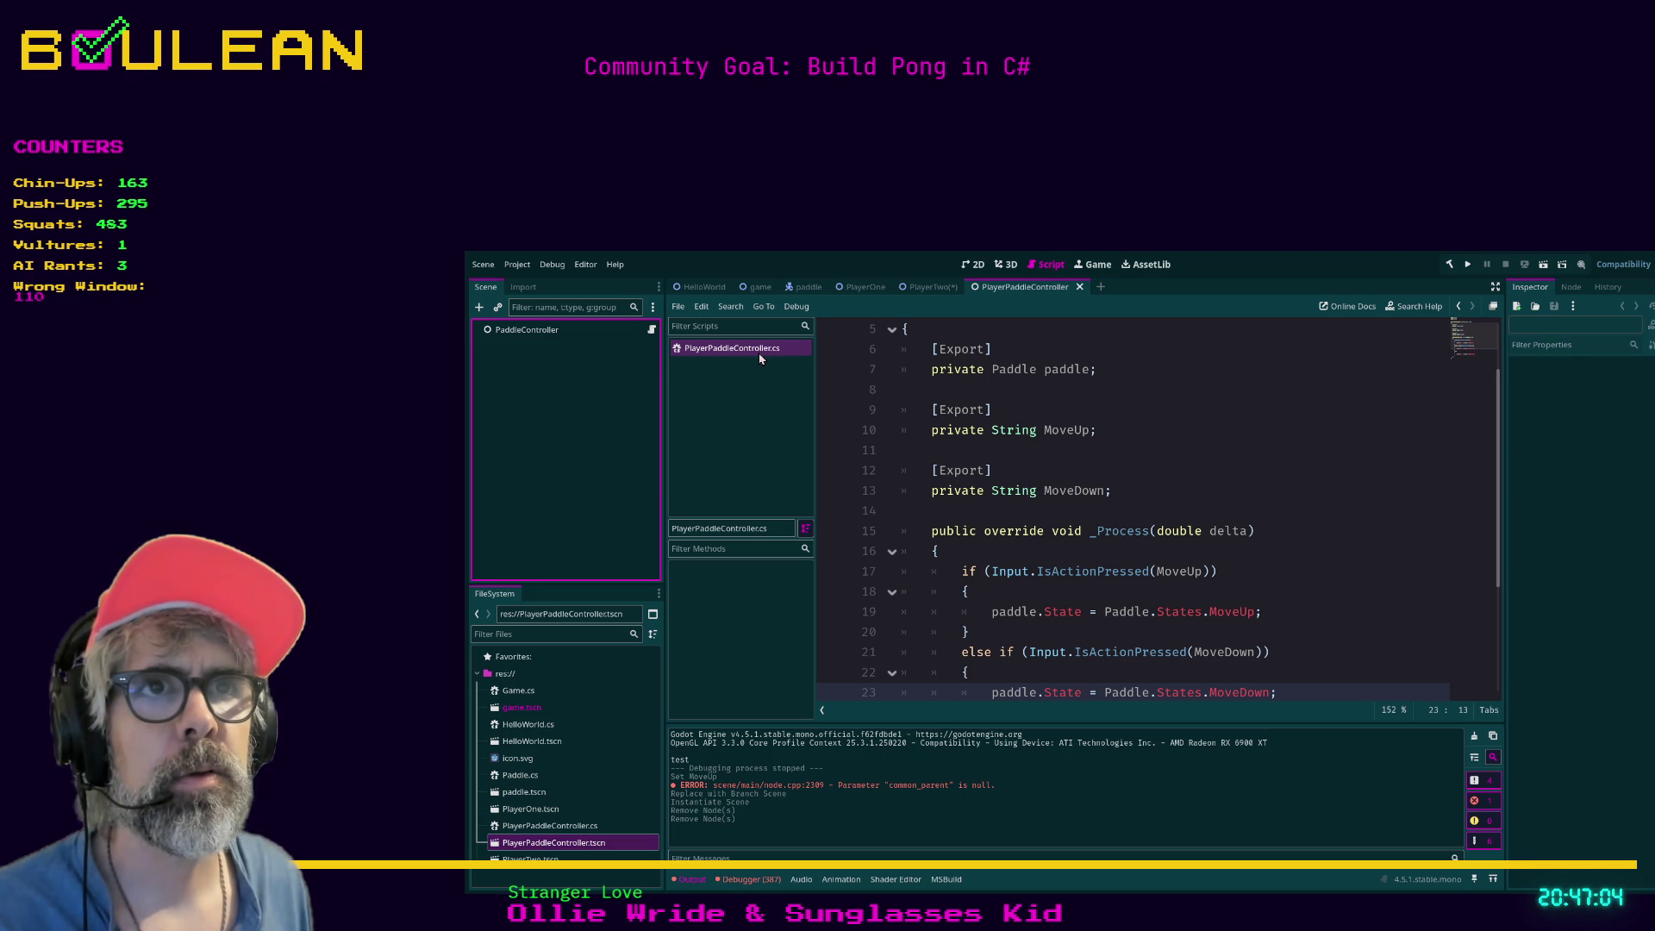
Rename the controller scene's root node to PlayerPaddleController.
key("ctrl+w")
left_click(521, 332)
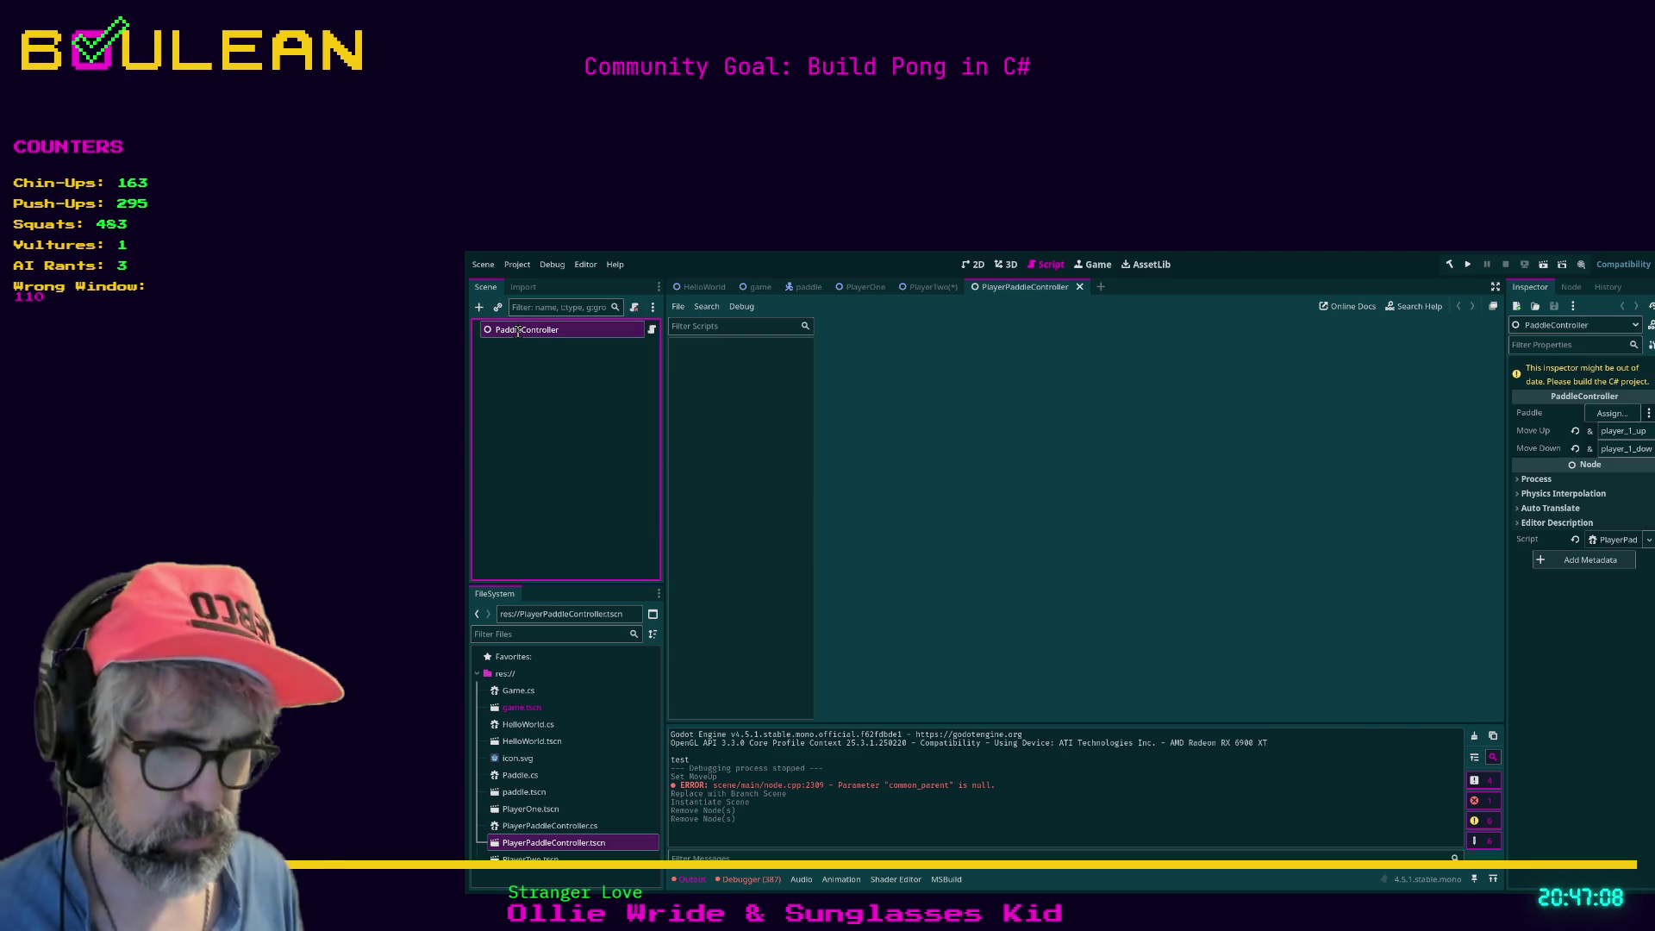
type("Player")
key("Return")
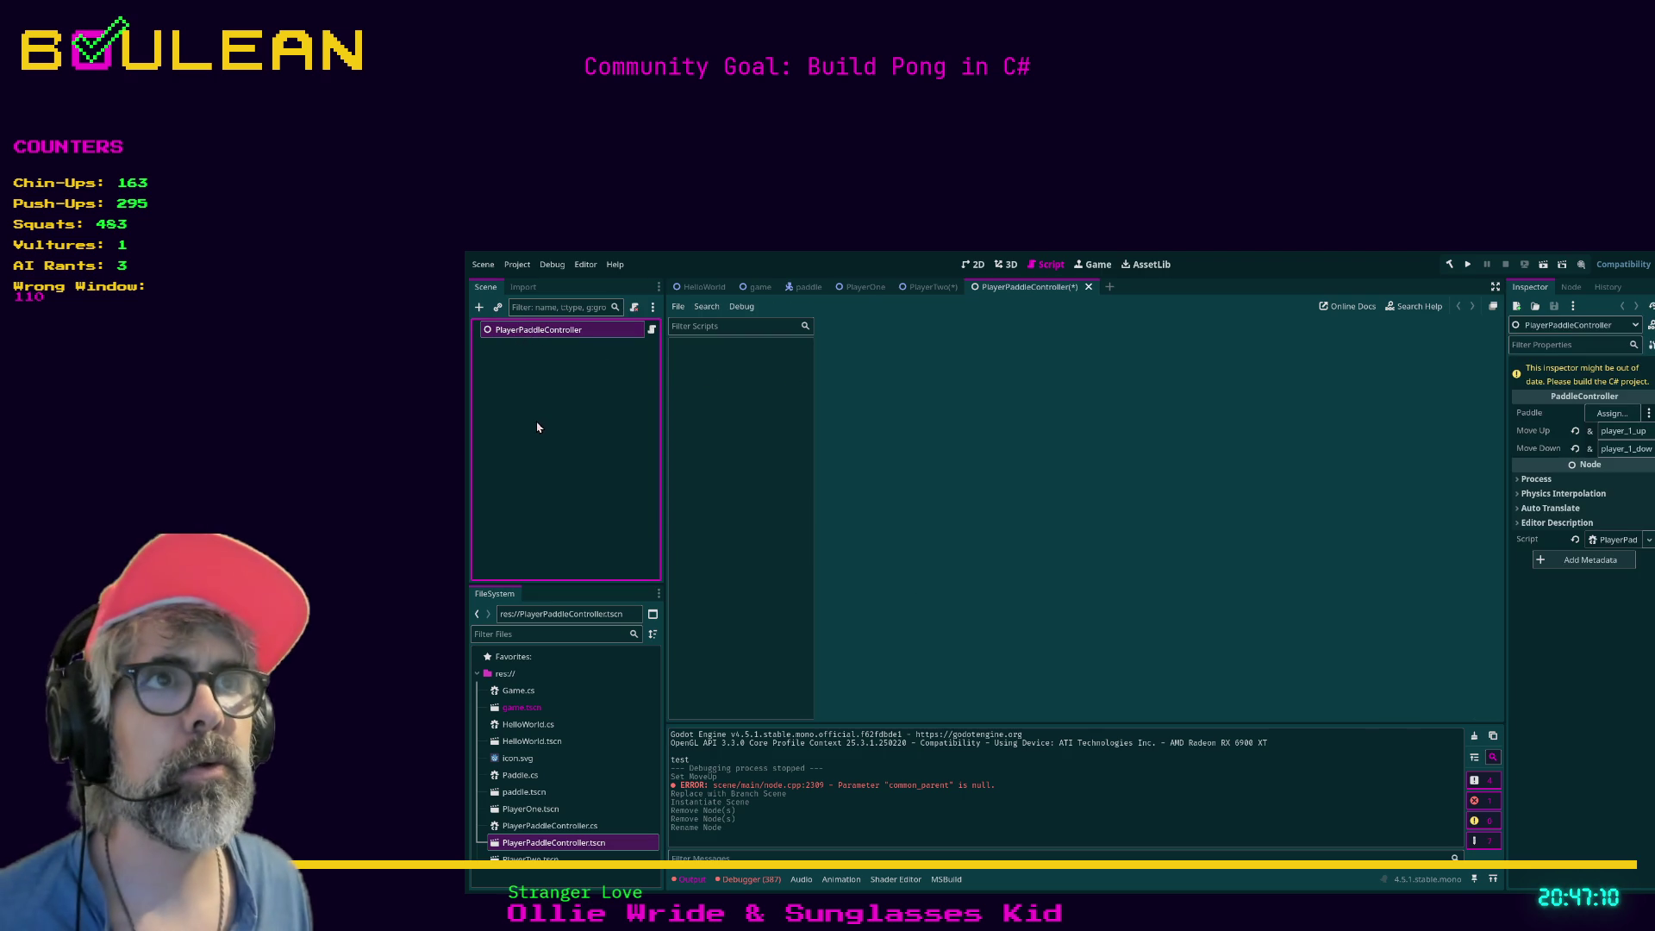
Add a PlayerPaddleController instance to PlayerTwo and bind it to PlayerTwo's Paddle.
left_click(929, 286)
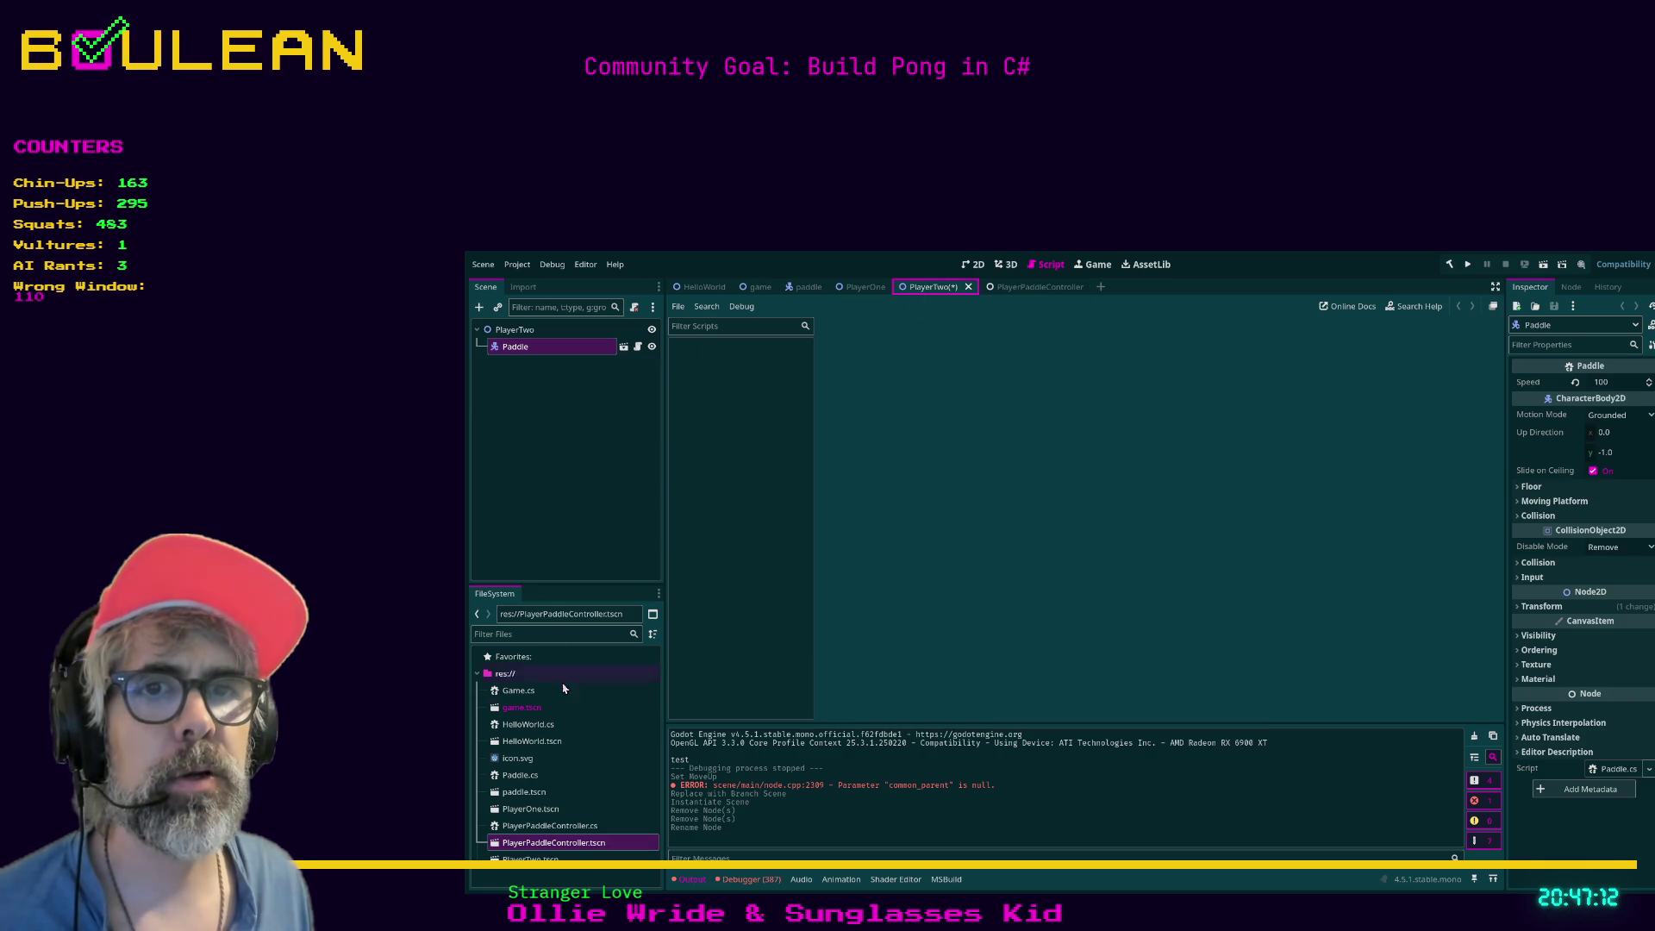
left_click_drag(521, 844, 543, 347)
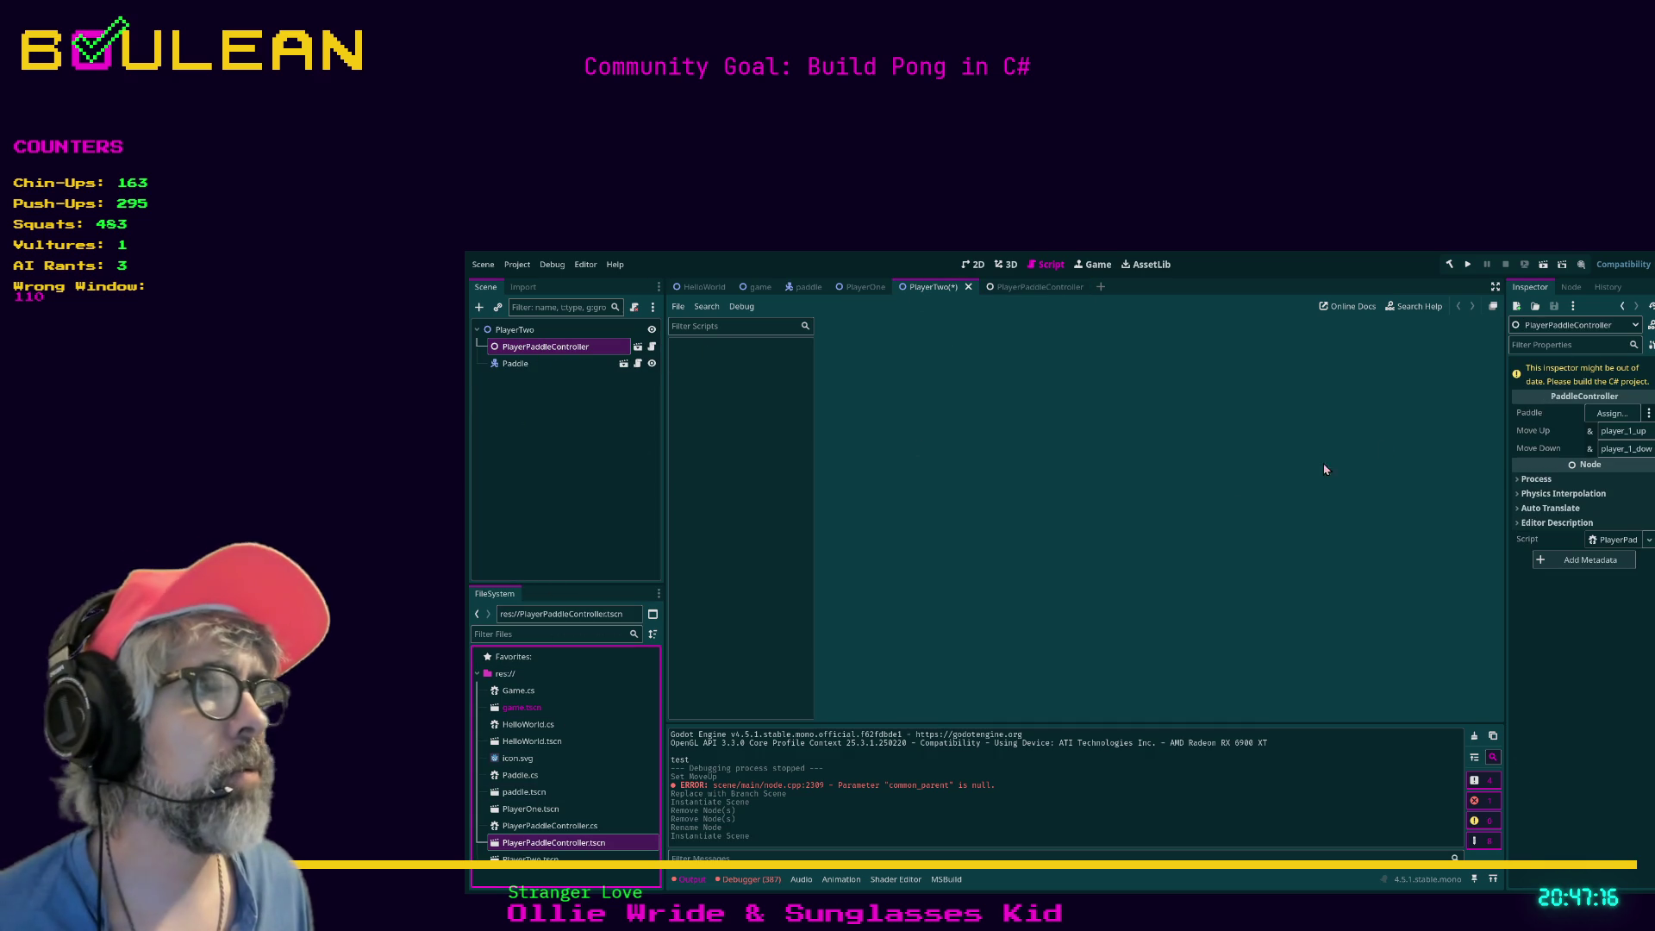
left_click_drag(516, 364, 1611, 413)
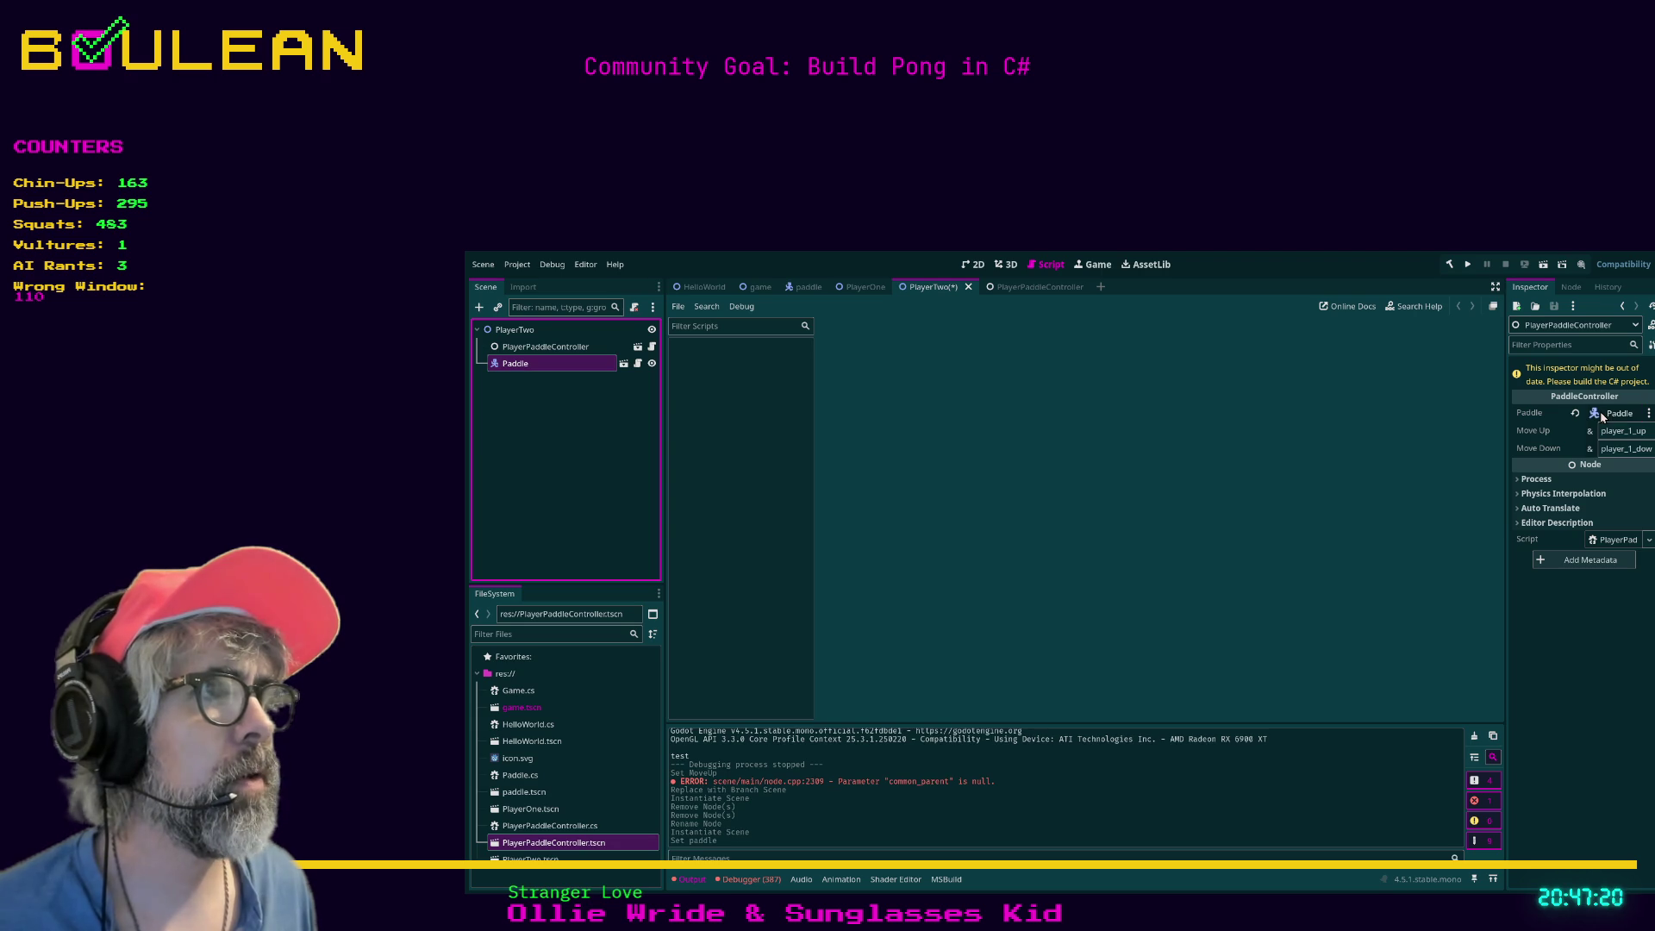
left_click(545, 348)
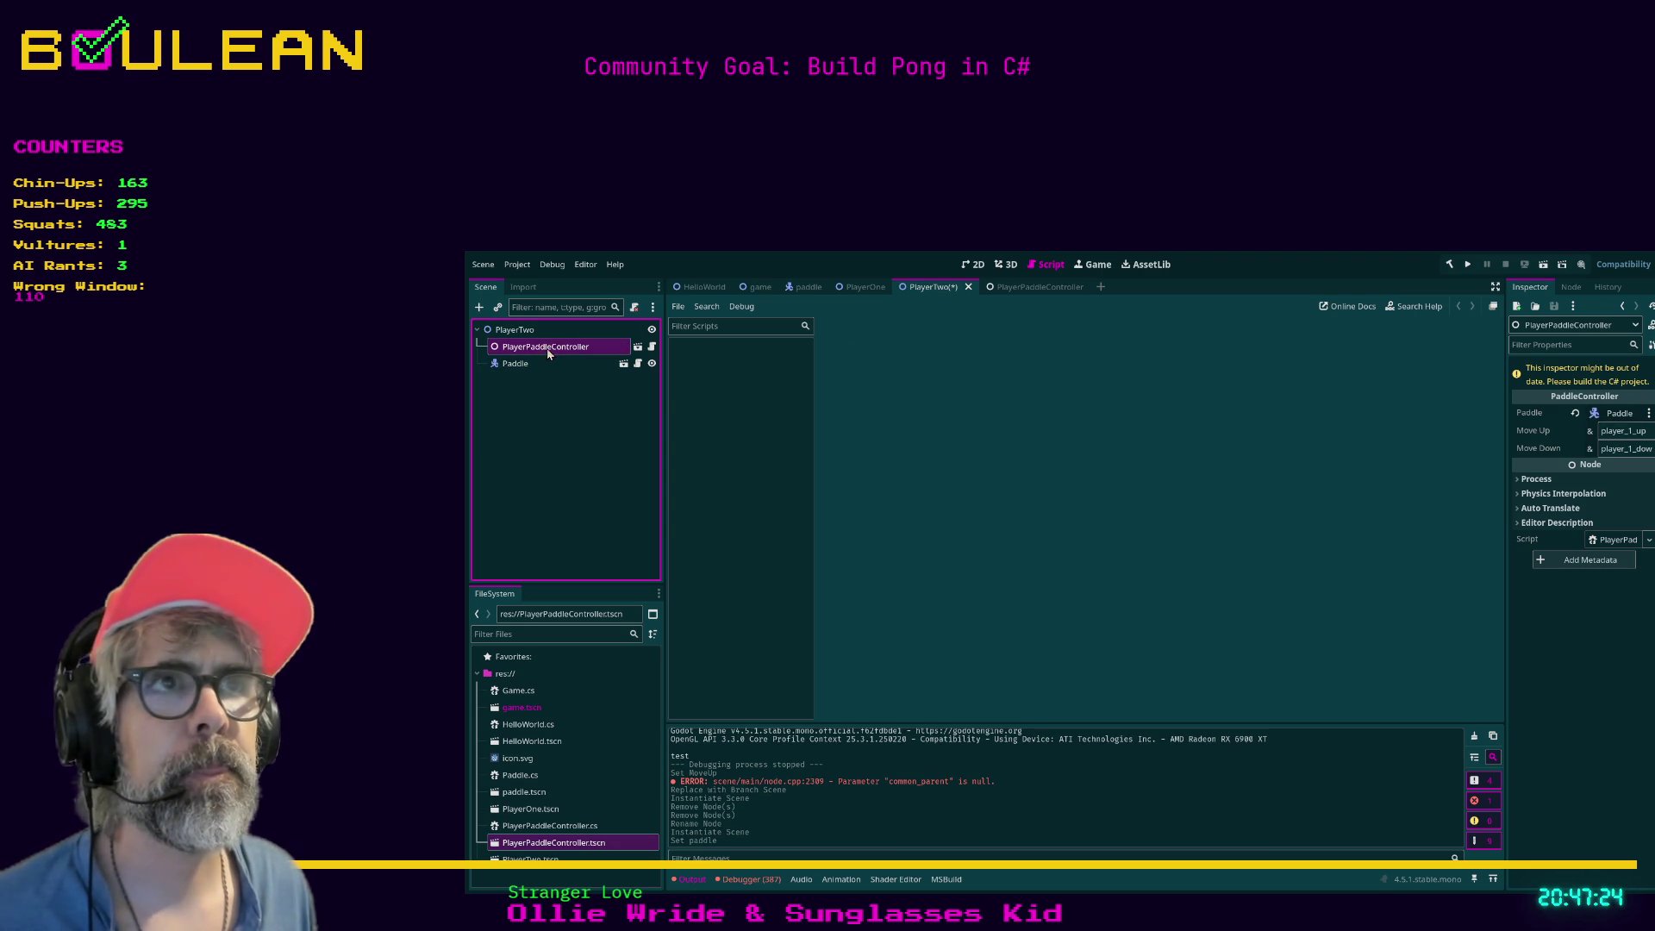
Set PlayerTwo's Move Up to player_2_up and Move Down to player_2_down, then save.
left_click(1639, 434)
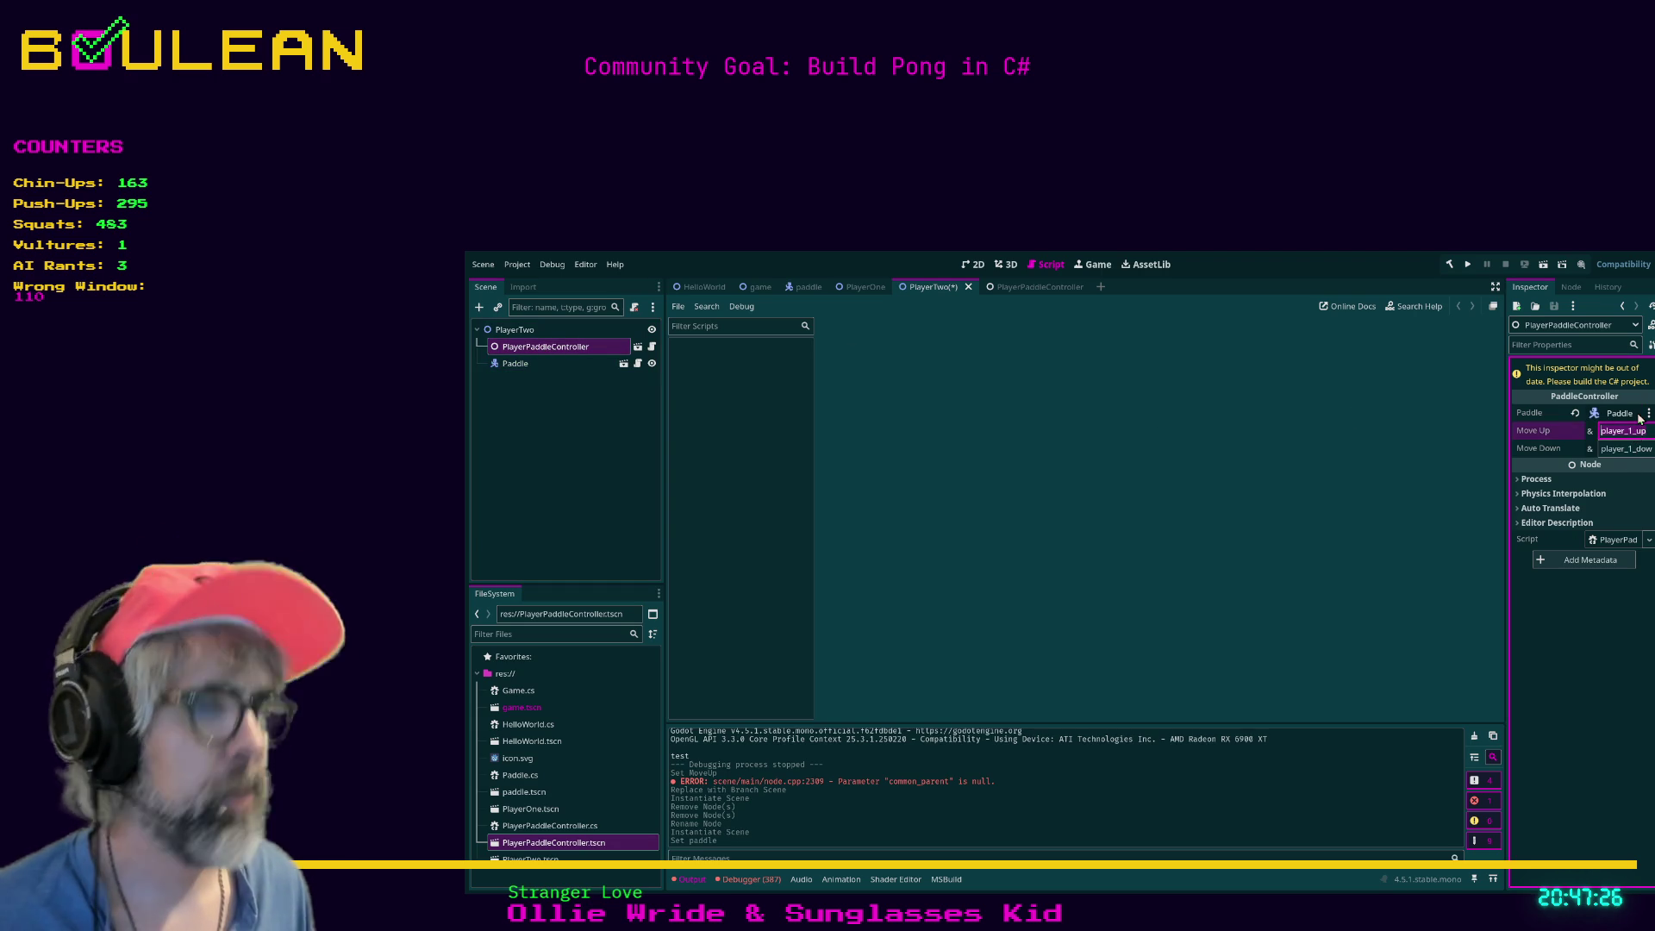
key("BackSpace")
key("BackSpace")
key("BackSpace")
type("_u")
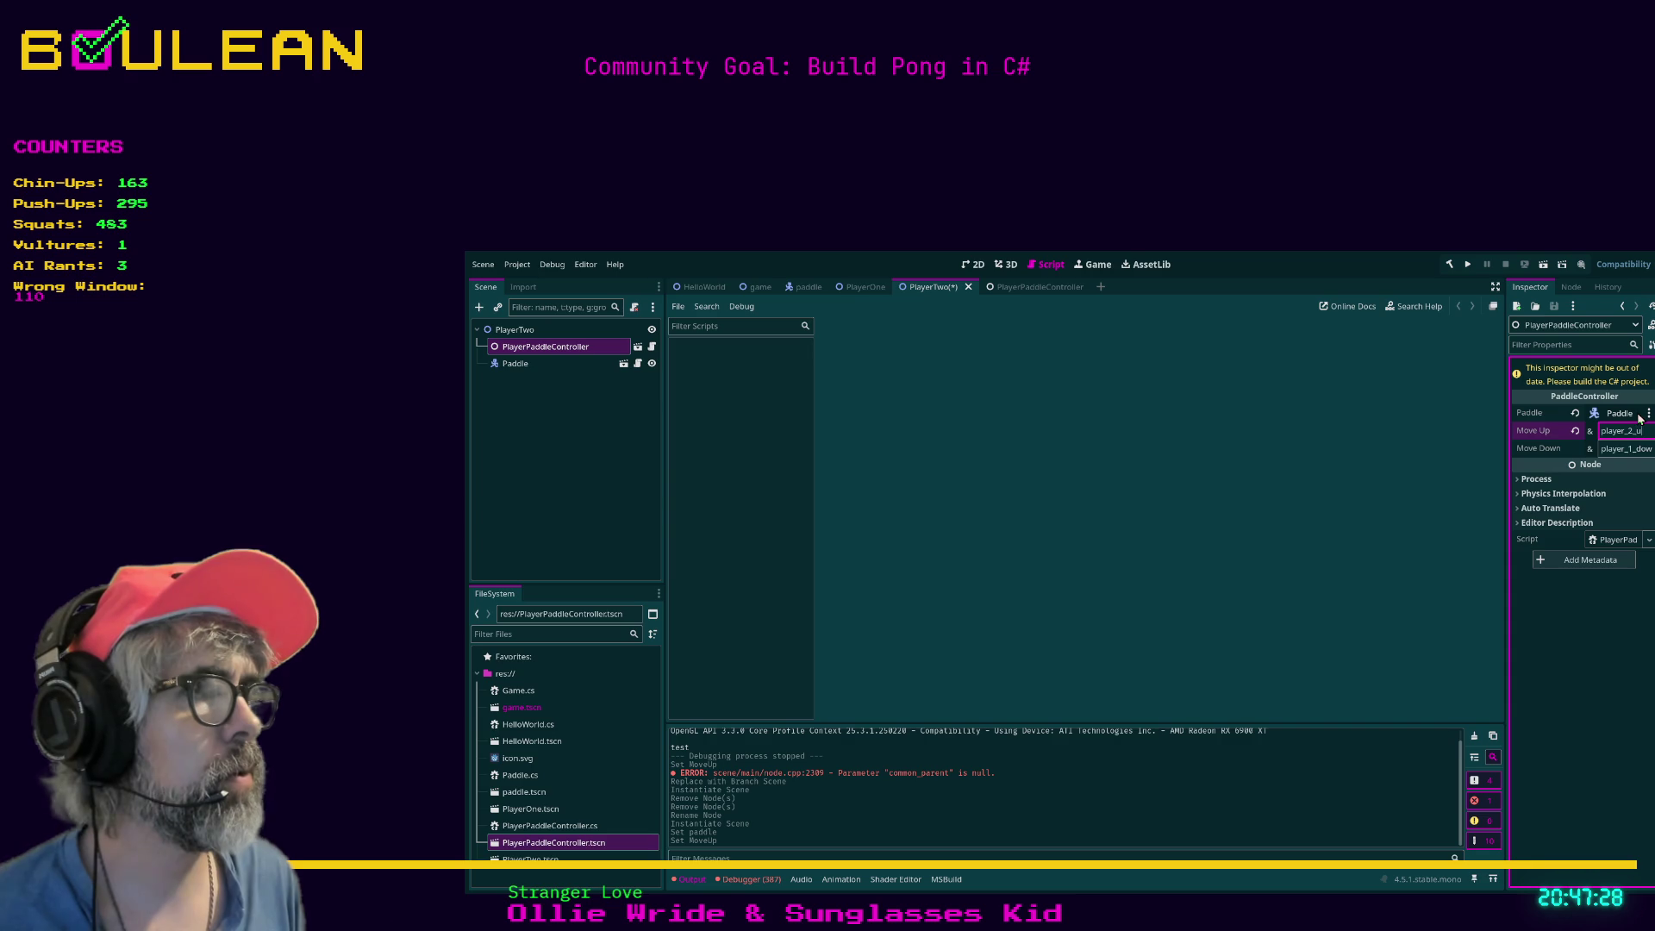
key("Tab")
key("BackSpace")
key("BackSpace")
key("BackSpace")
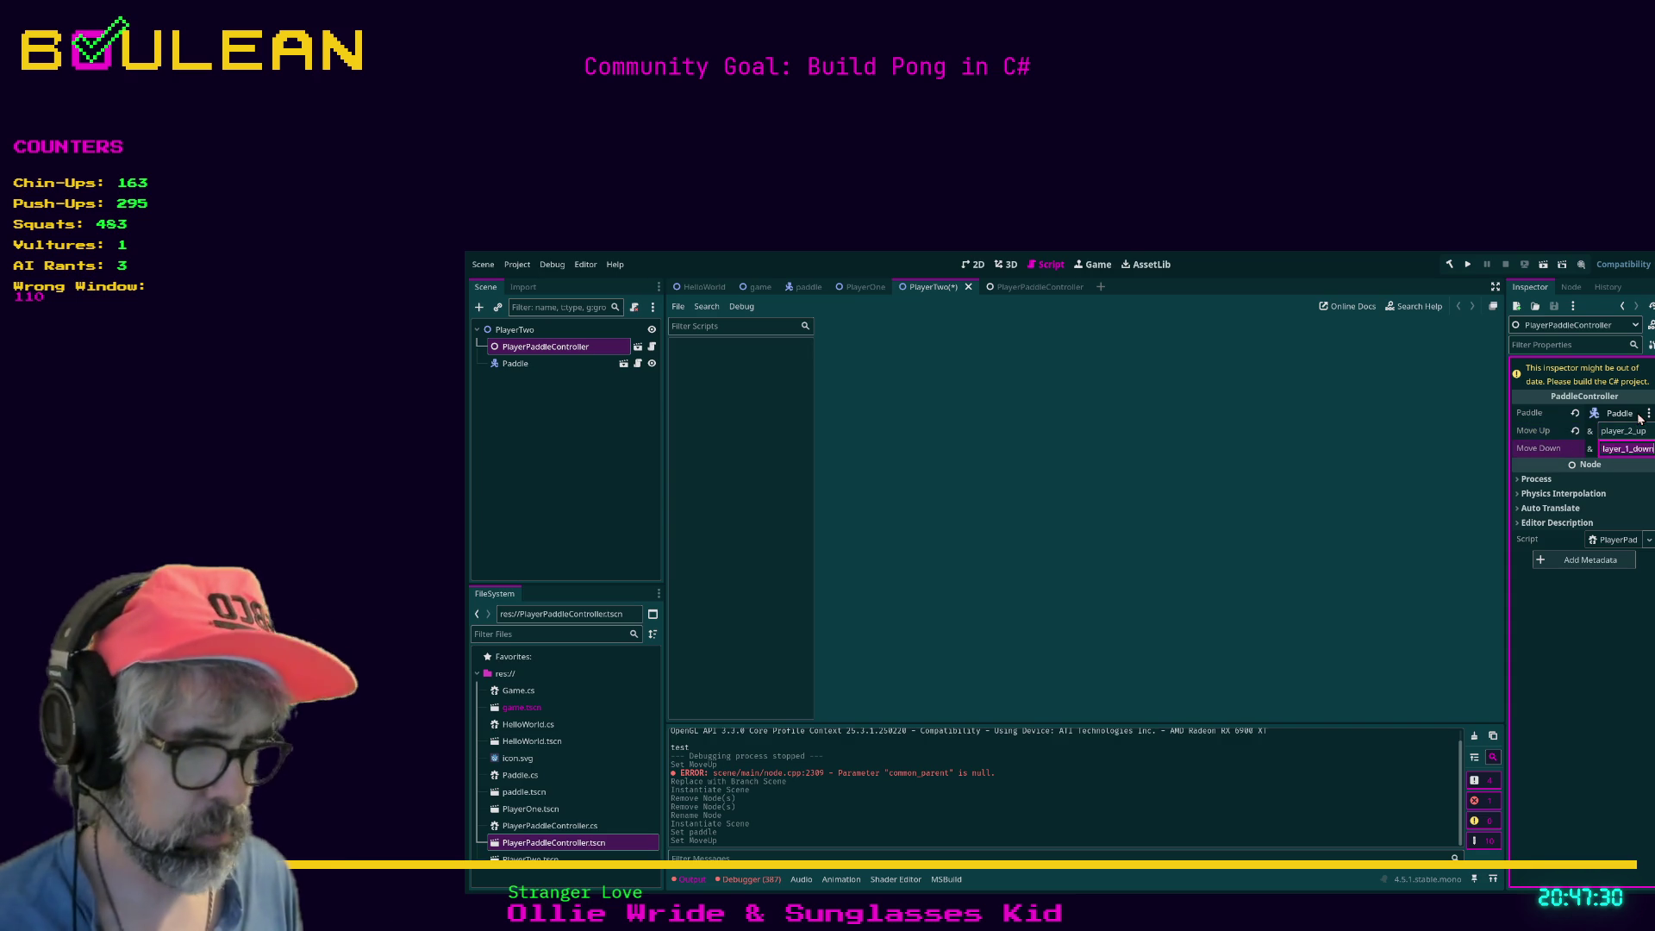
type("2_down")
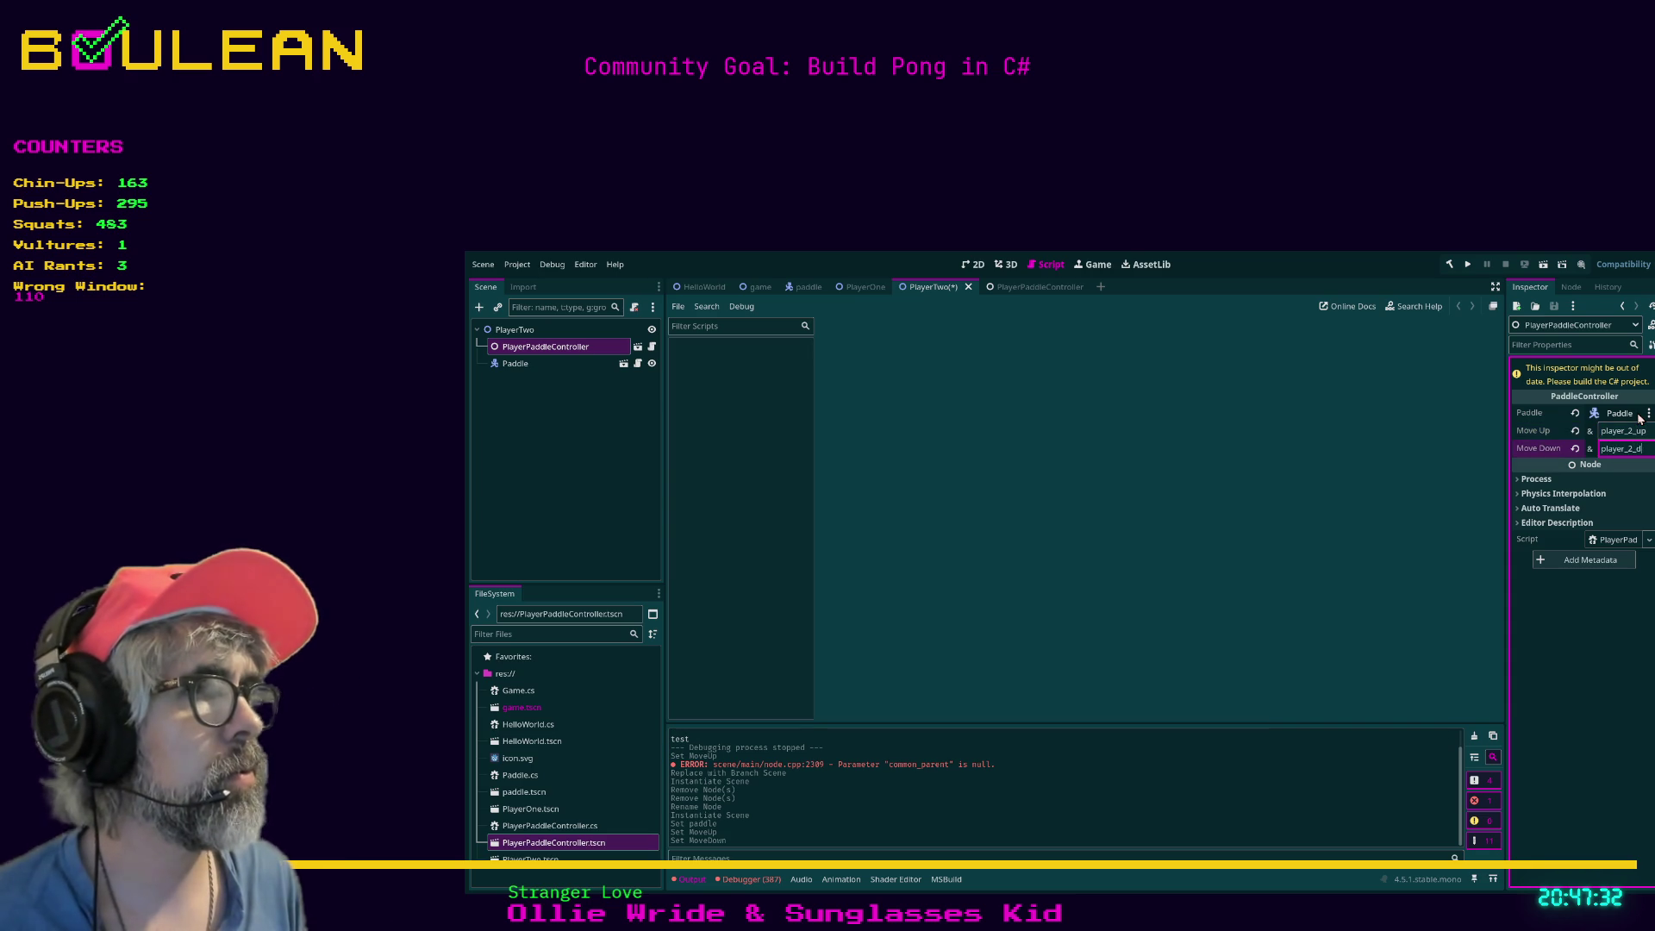
key("ctrl+s")
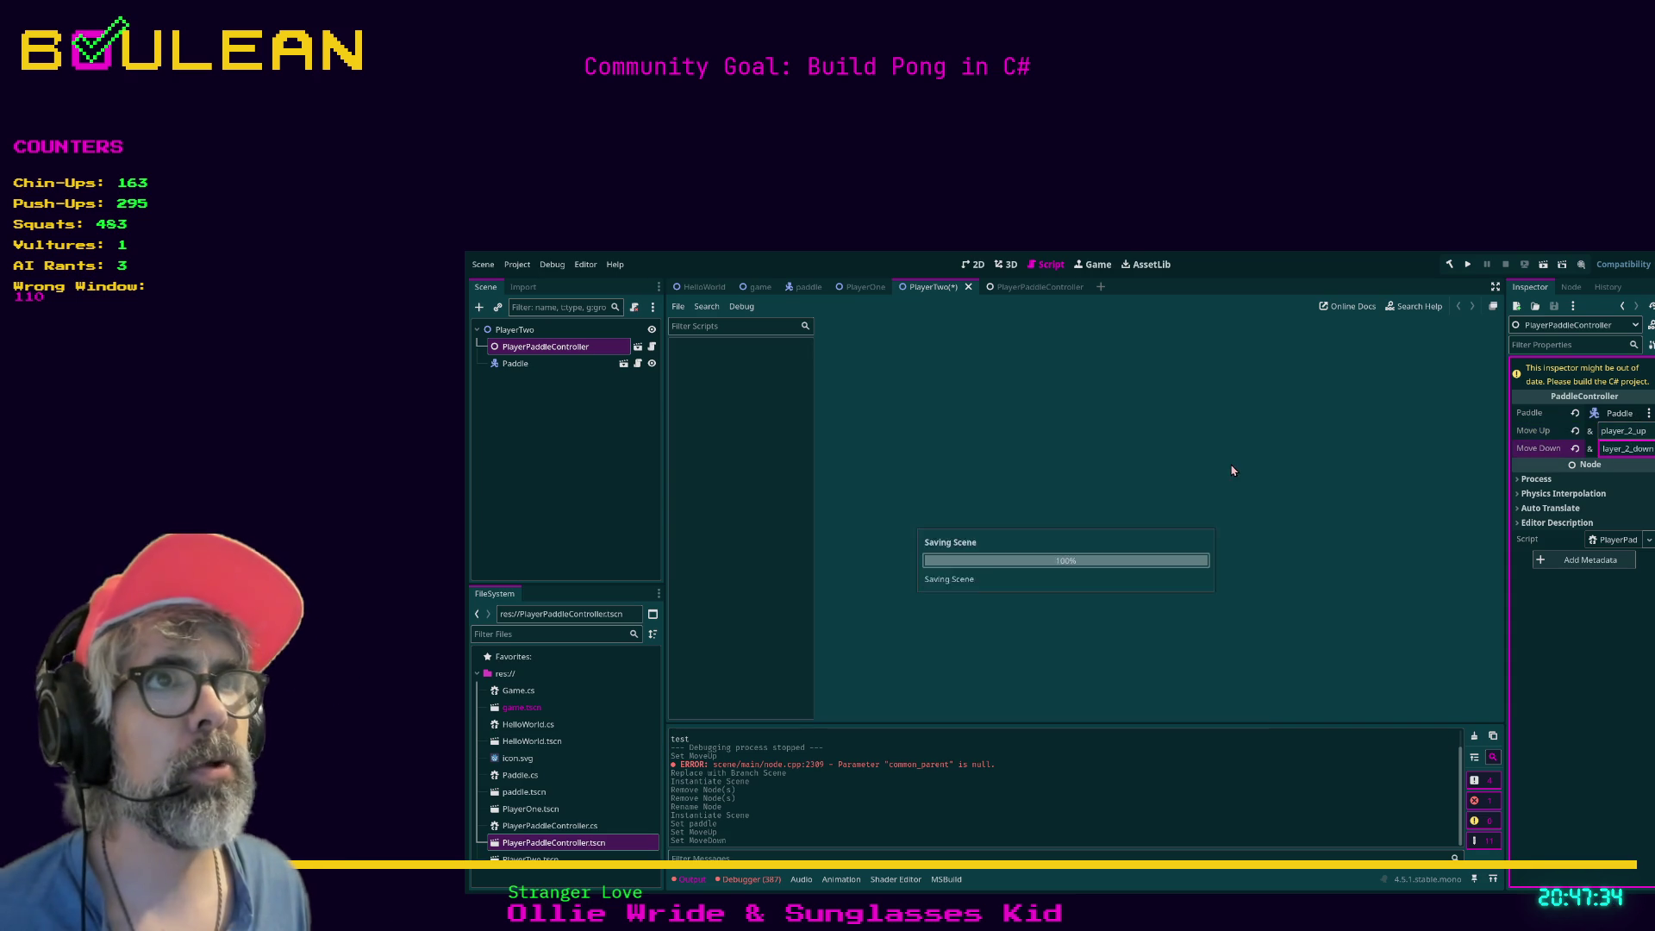
Revert Move Up and Move Down to empty defaults in the PlayerPaddleController scene.
left_click(1039, 288)
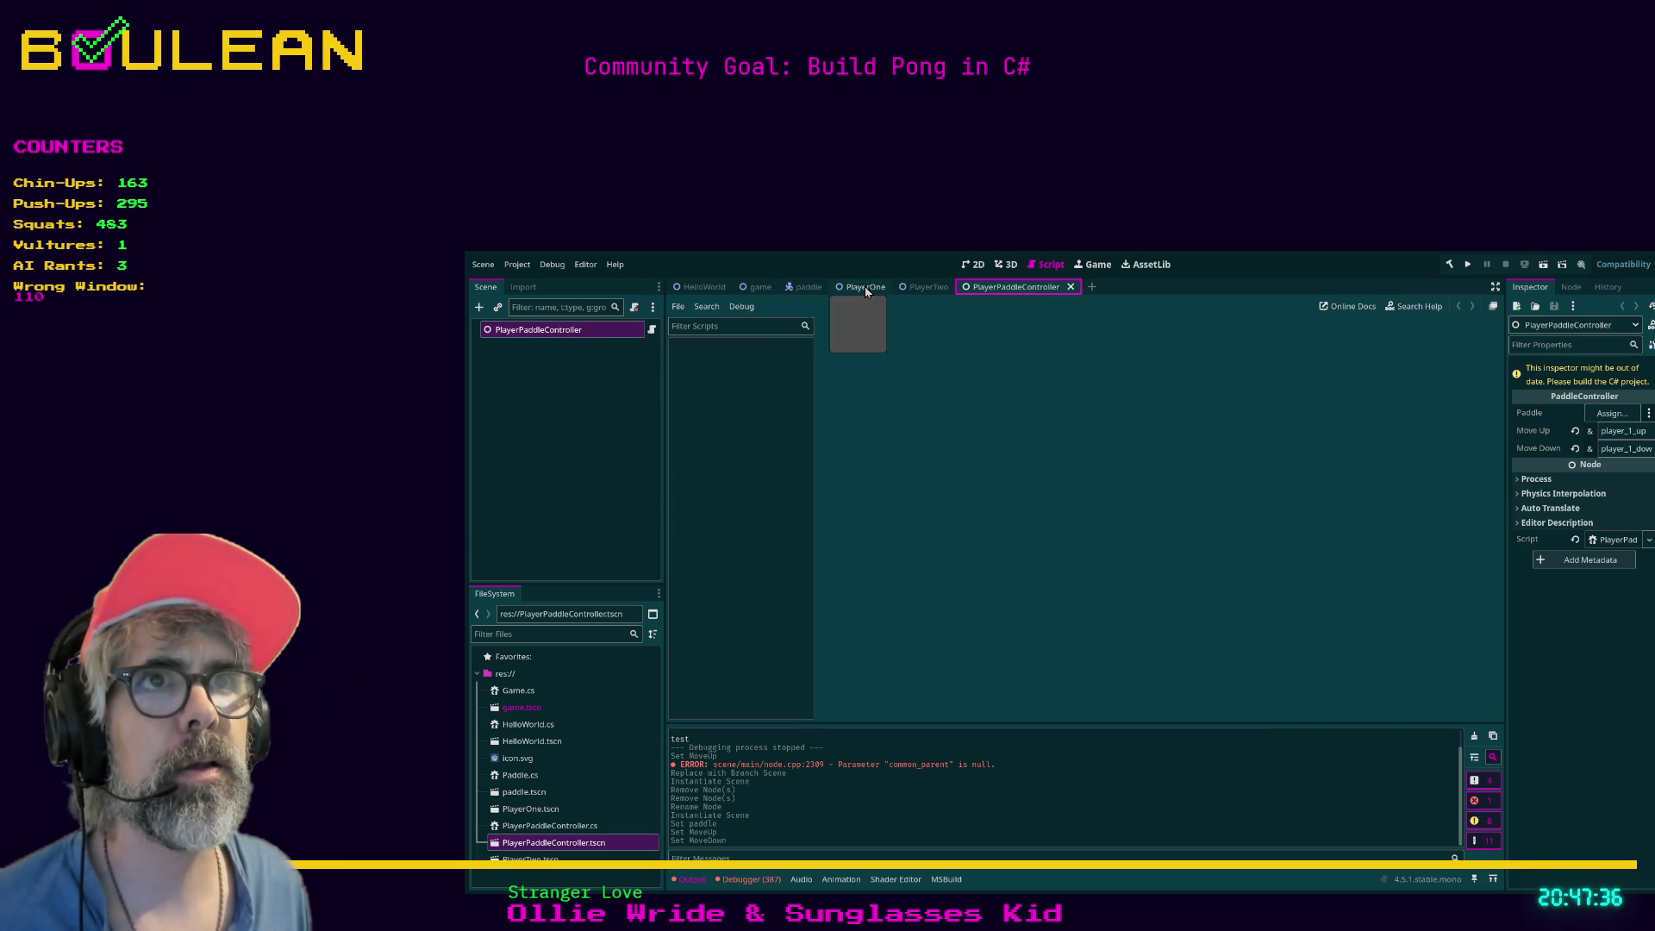
left_click(553, 360)
left_click(533, 332)
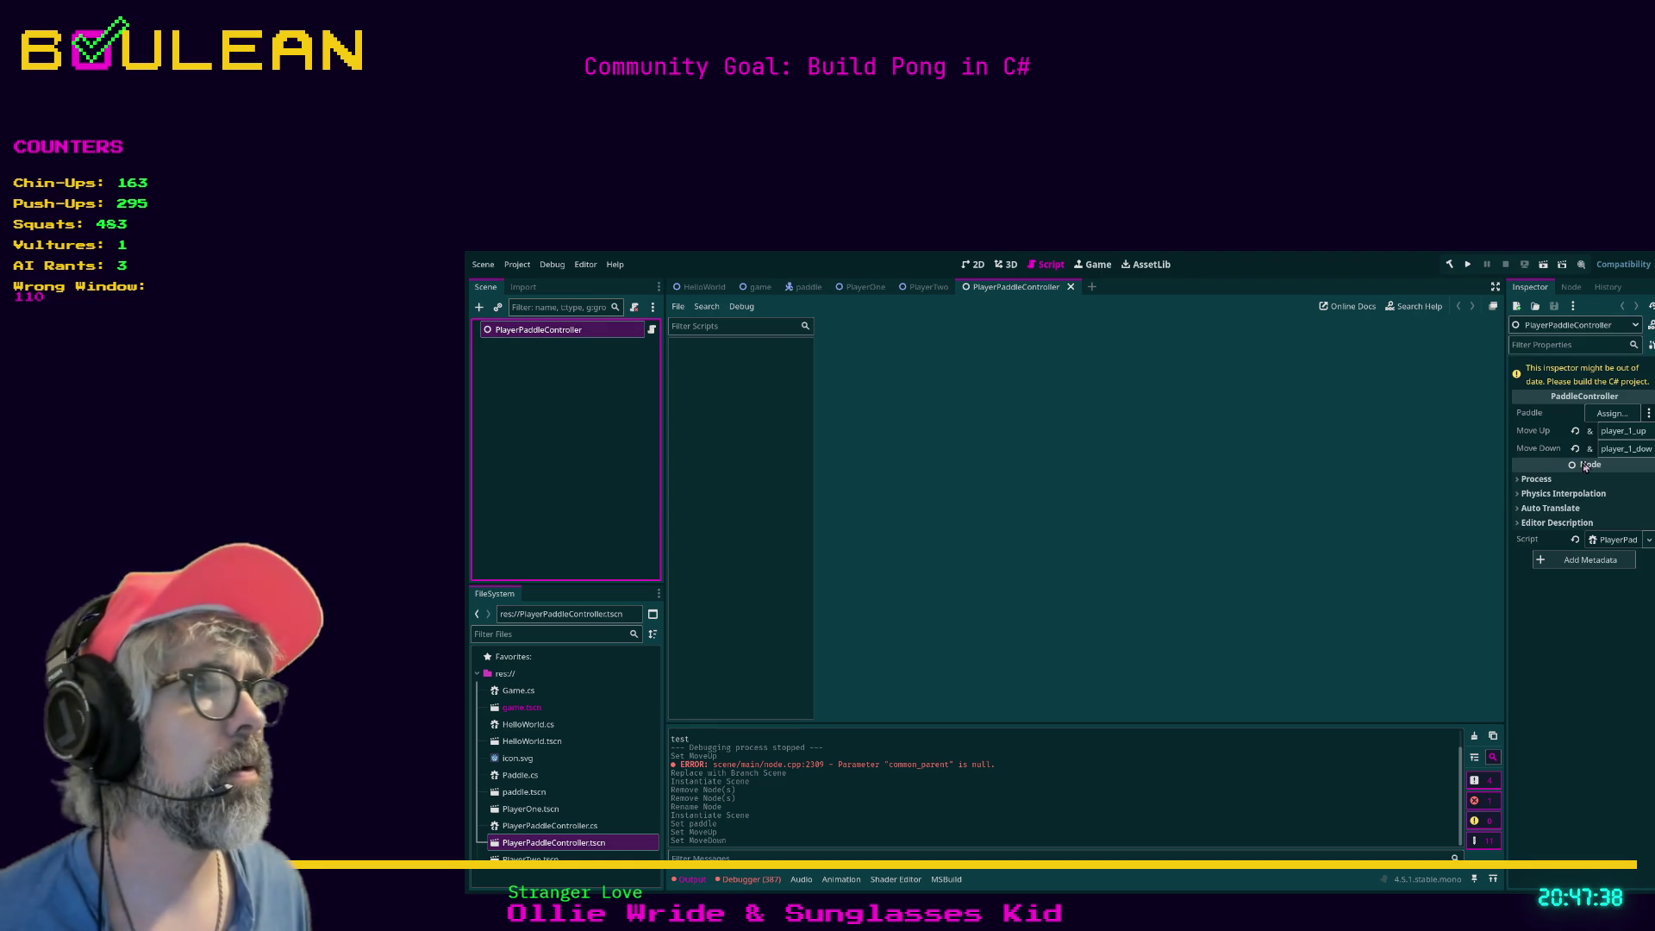
left_click(1575, 431)
left_click(1575, 448)
Switch to PlayerOne and select its old PaddleController node.
left_click(918, 287)
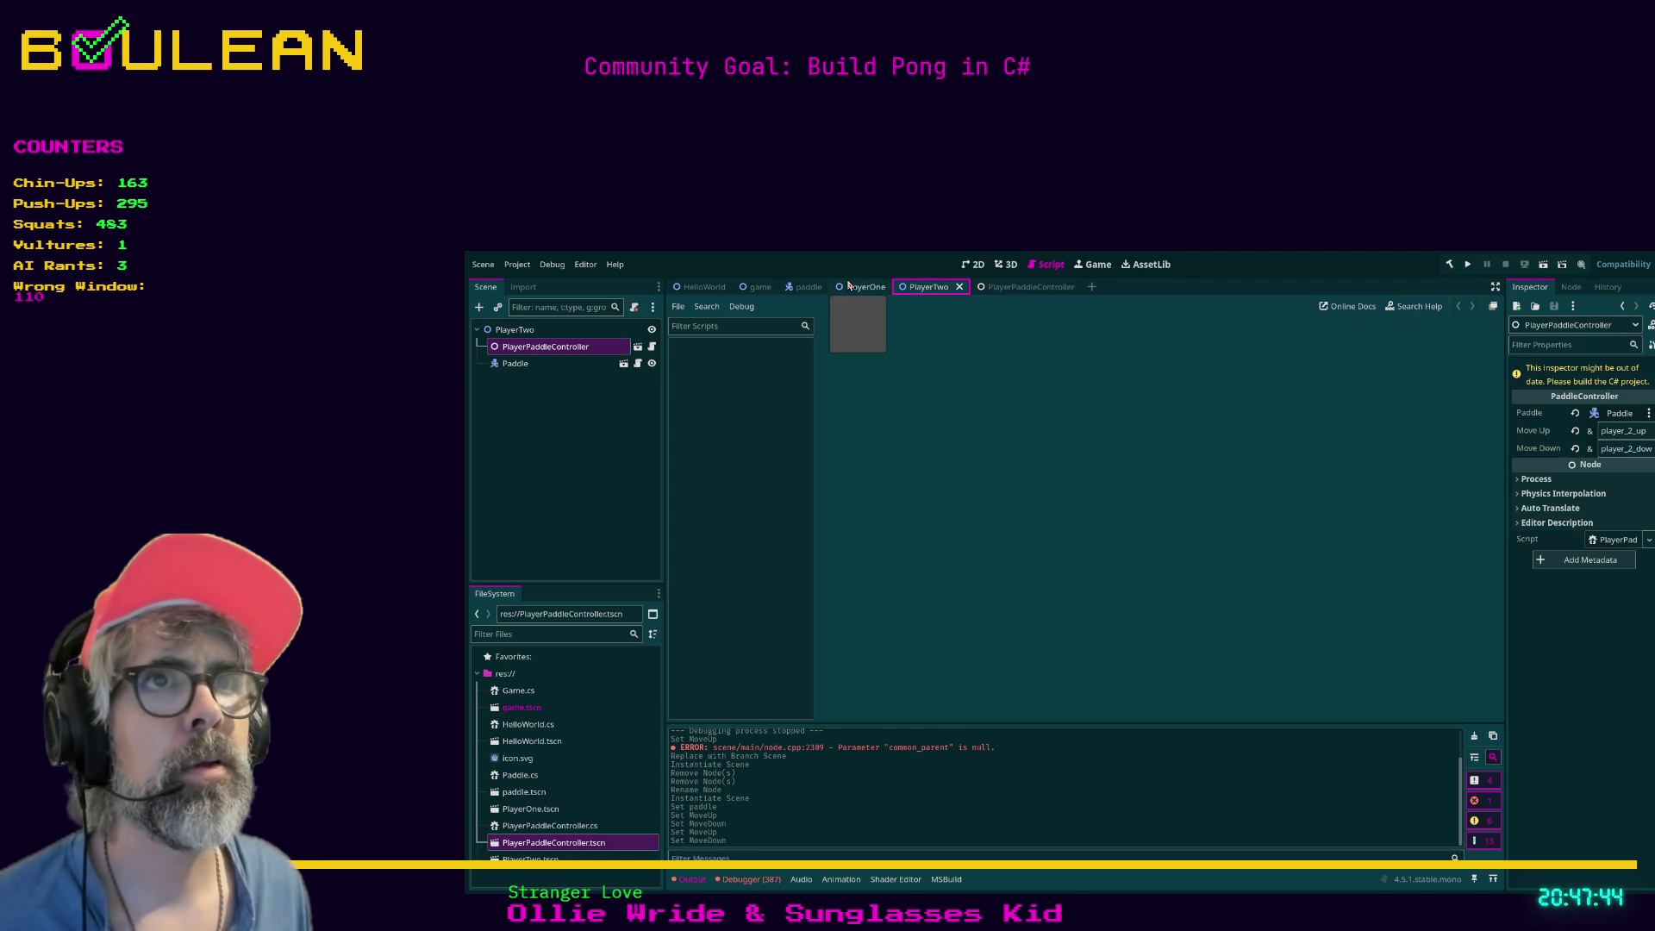
left_click(865, 287)
left_click(556, 362)
left_click(548, 349)
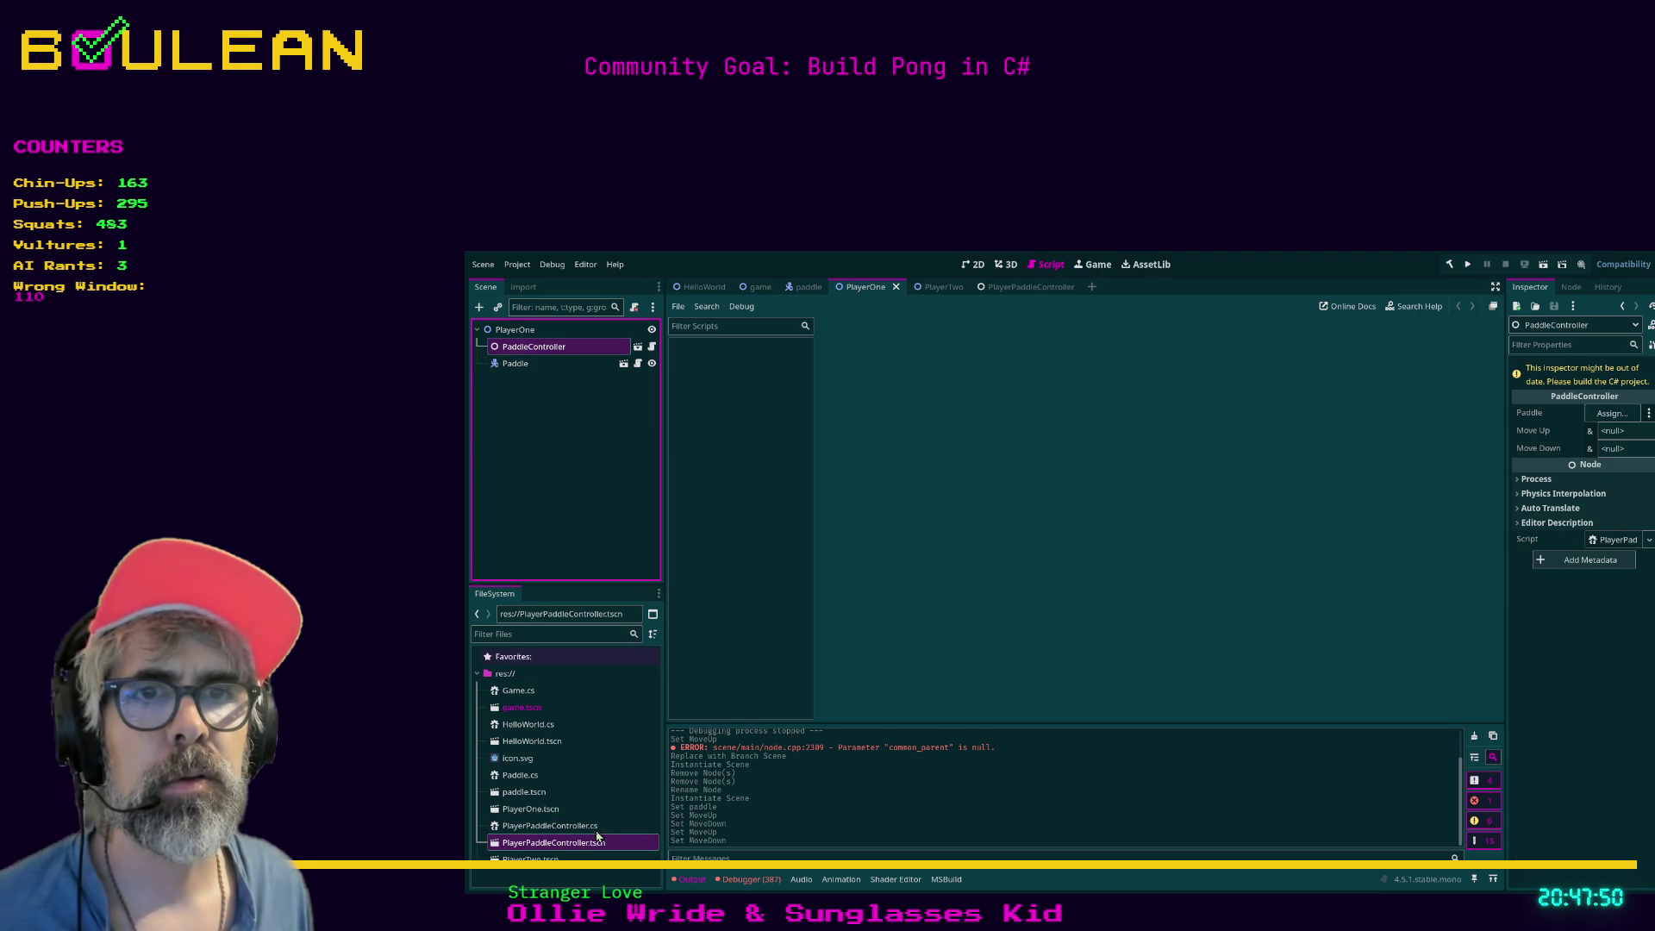
Replace PlayerOne's old controller with a PlayerPaddleController instance bound to its Paddle.
key("Delete")
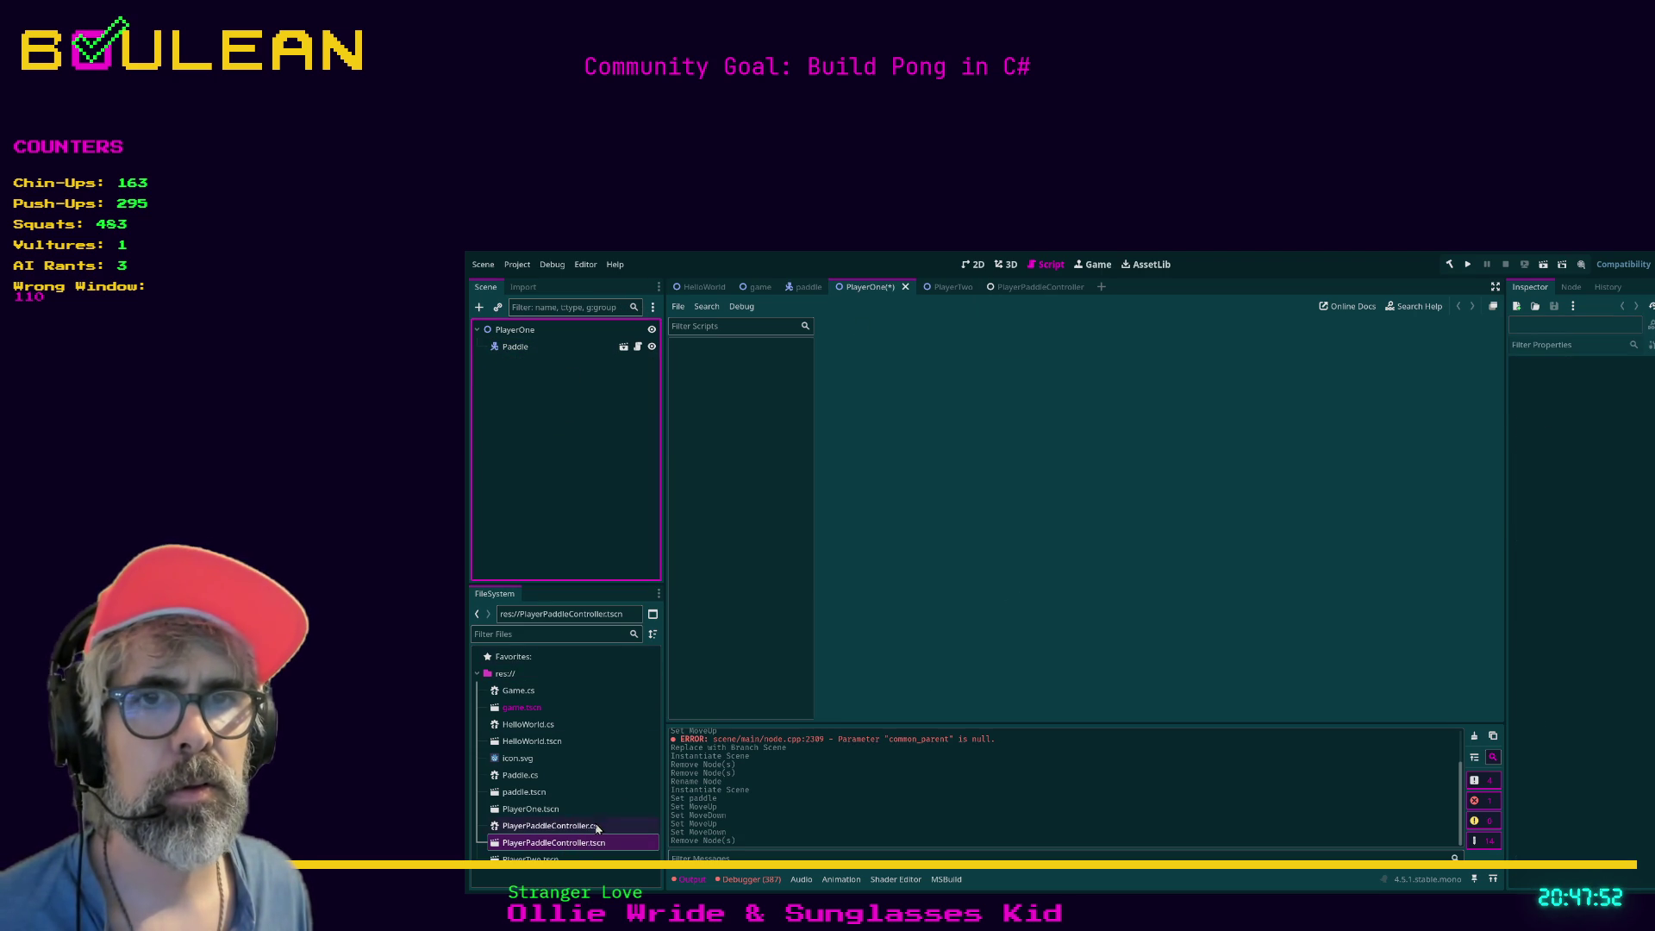
left_click_drag(553, 843, 517, 344)
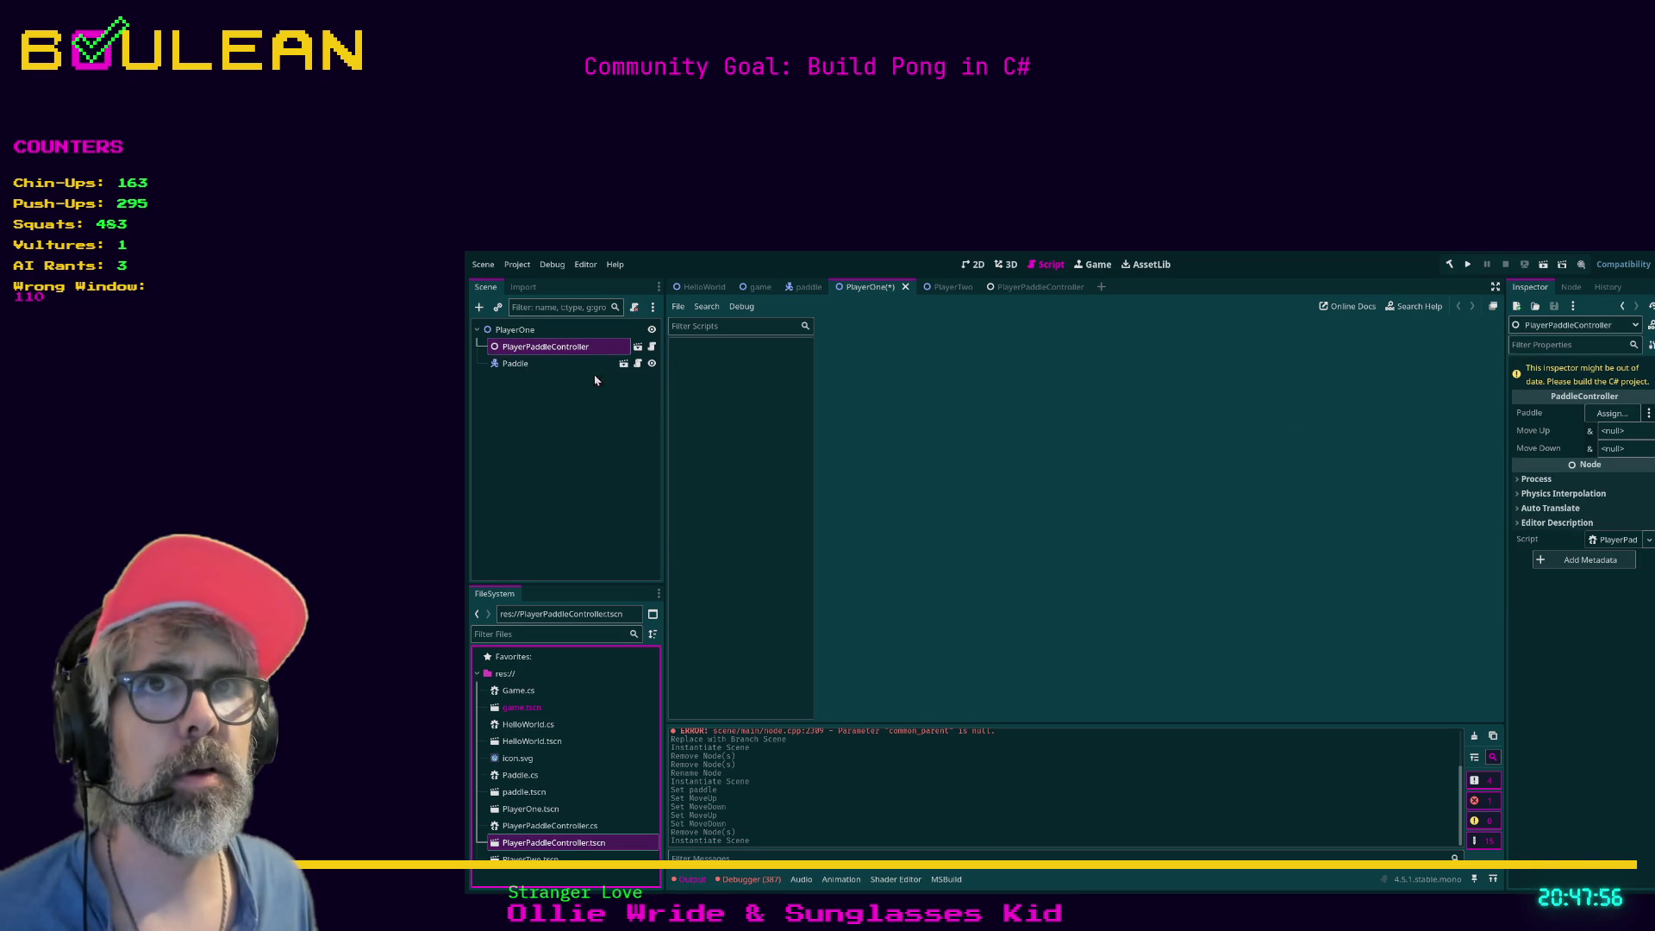
left_click_drag(516, 363, 1611, 414)
Set Move Up to player_1_up and Move Down to player_2_up, then save PlayerOne.
left_click(1626, 434)
type("player")
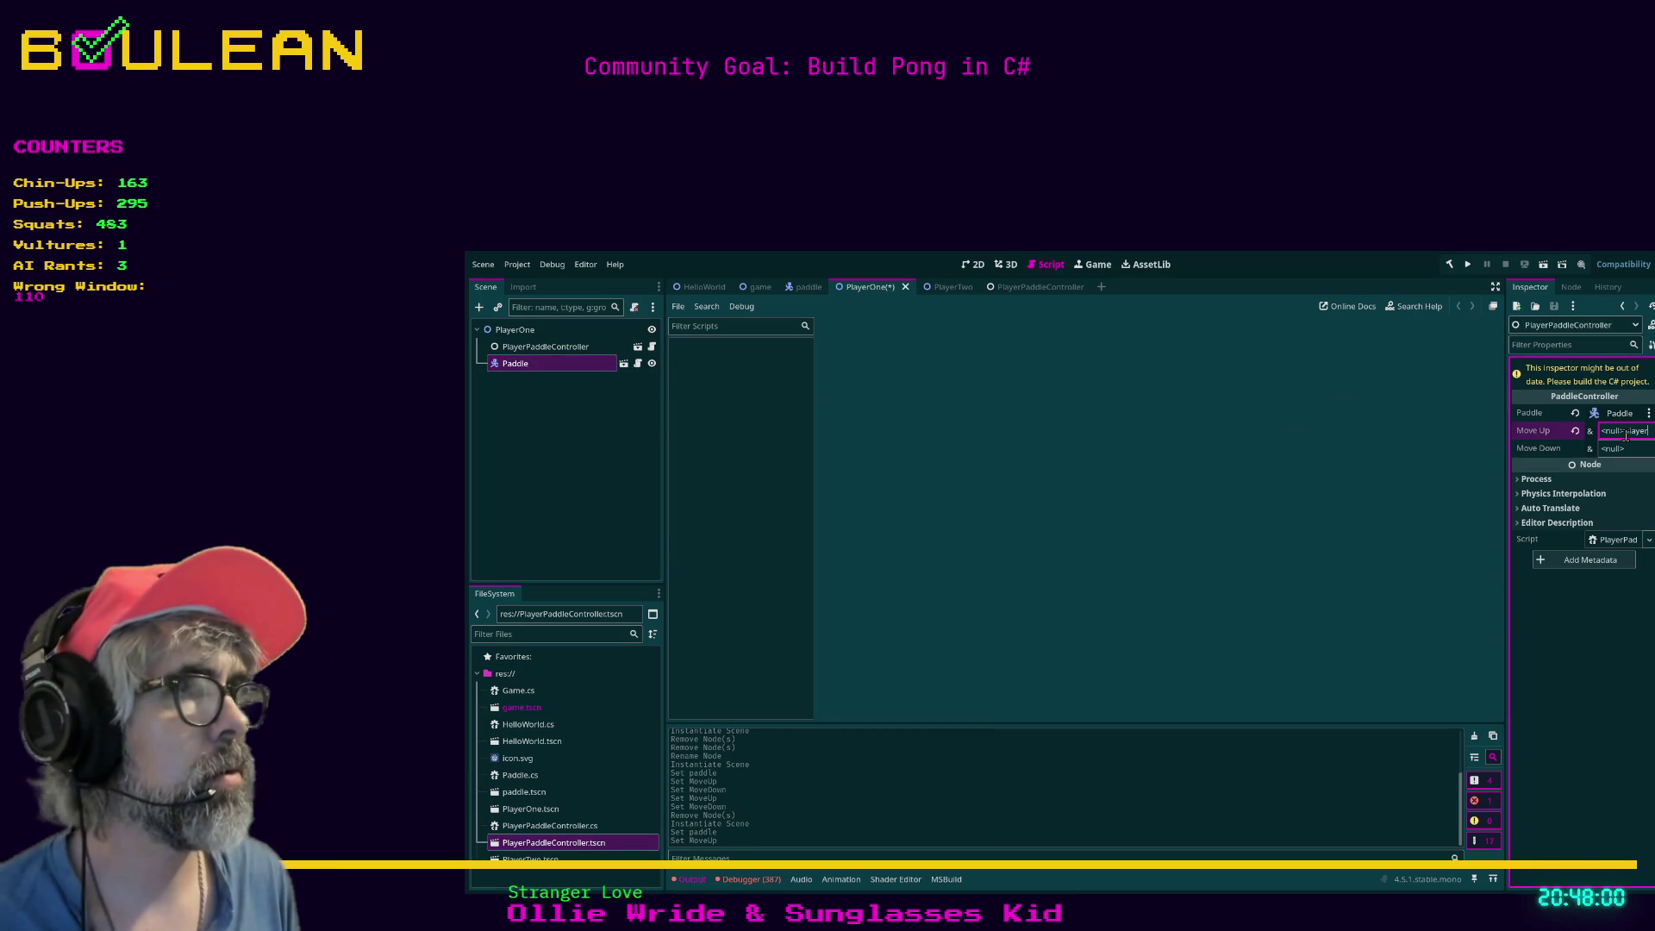
type("1_u")
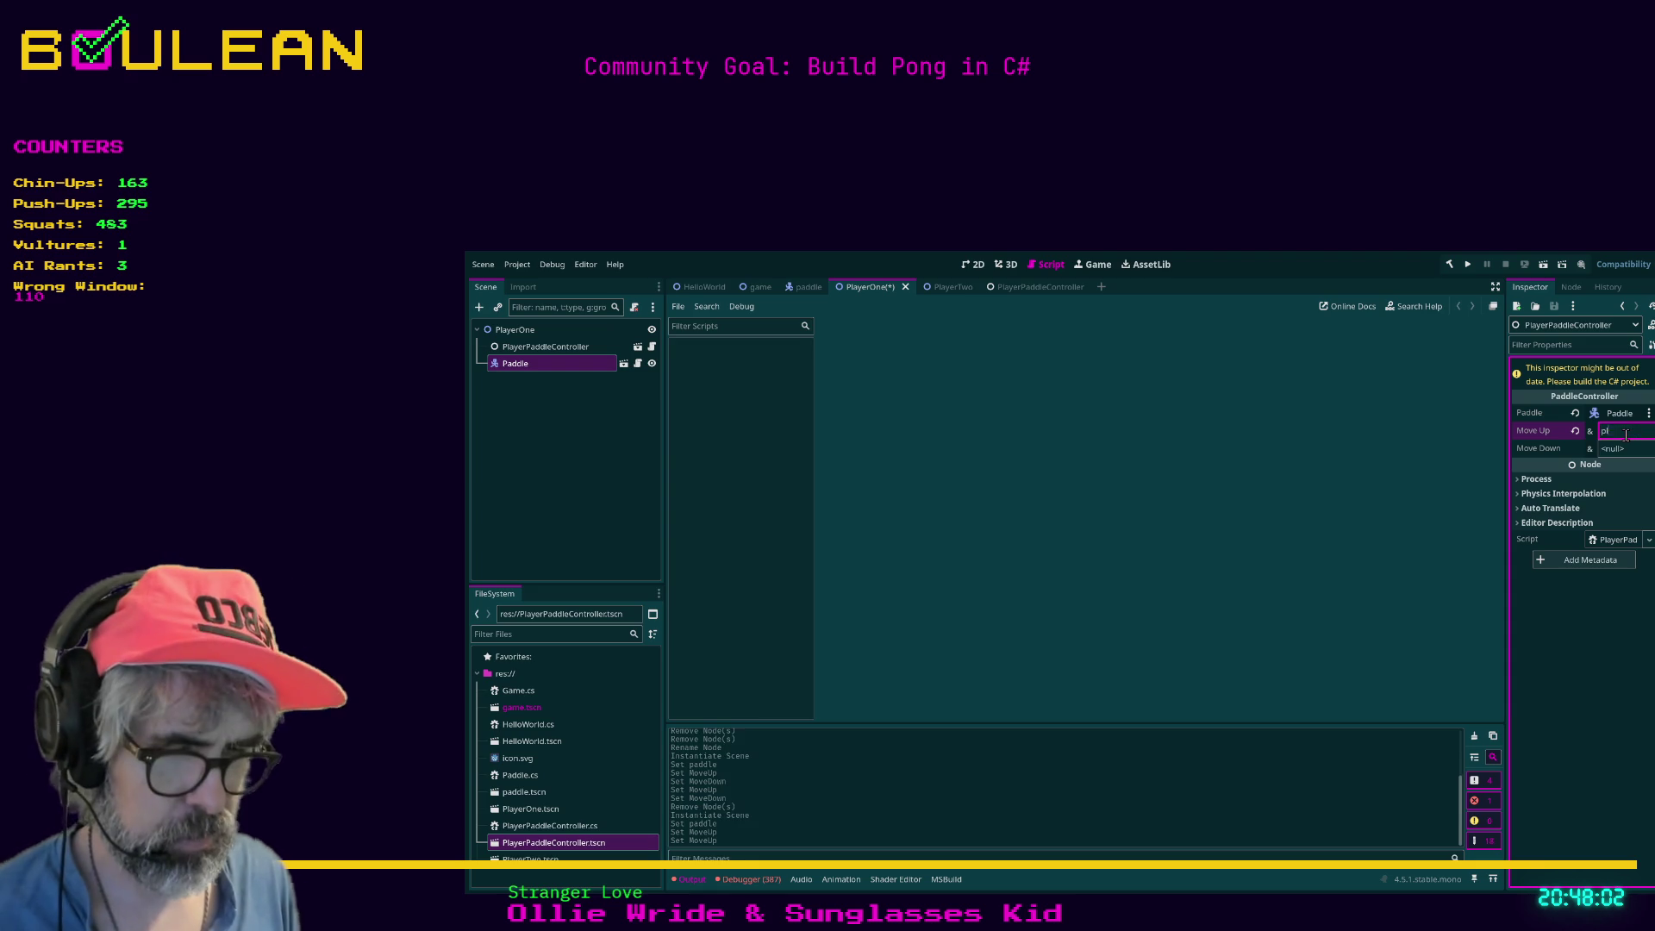
type("p")
key("Tab")
type("player_2_")
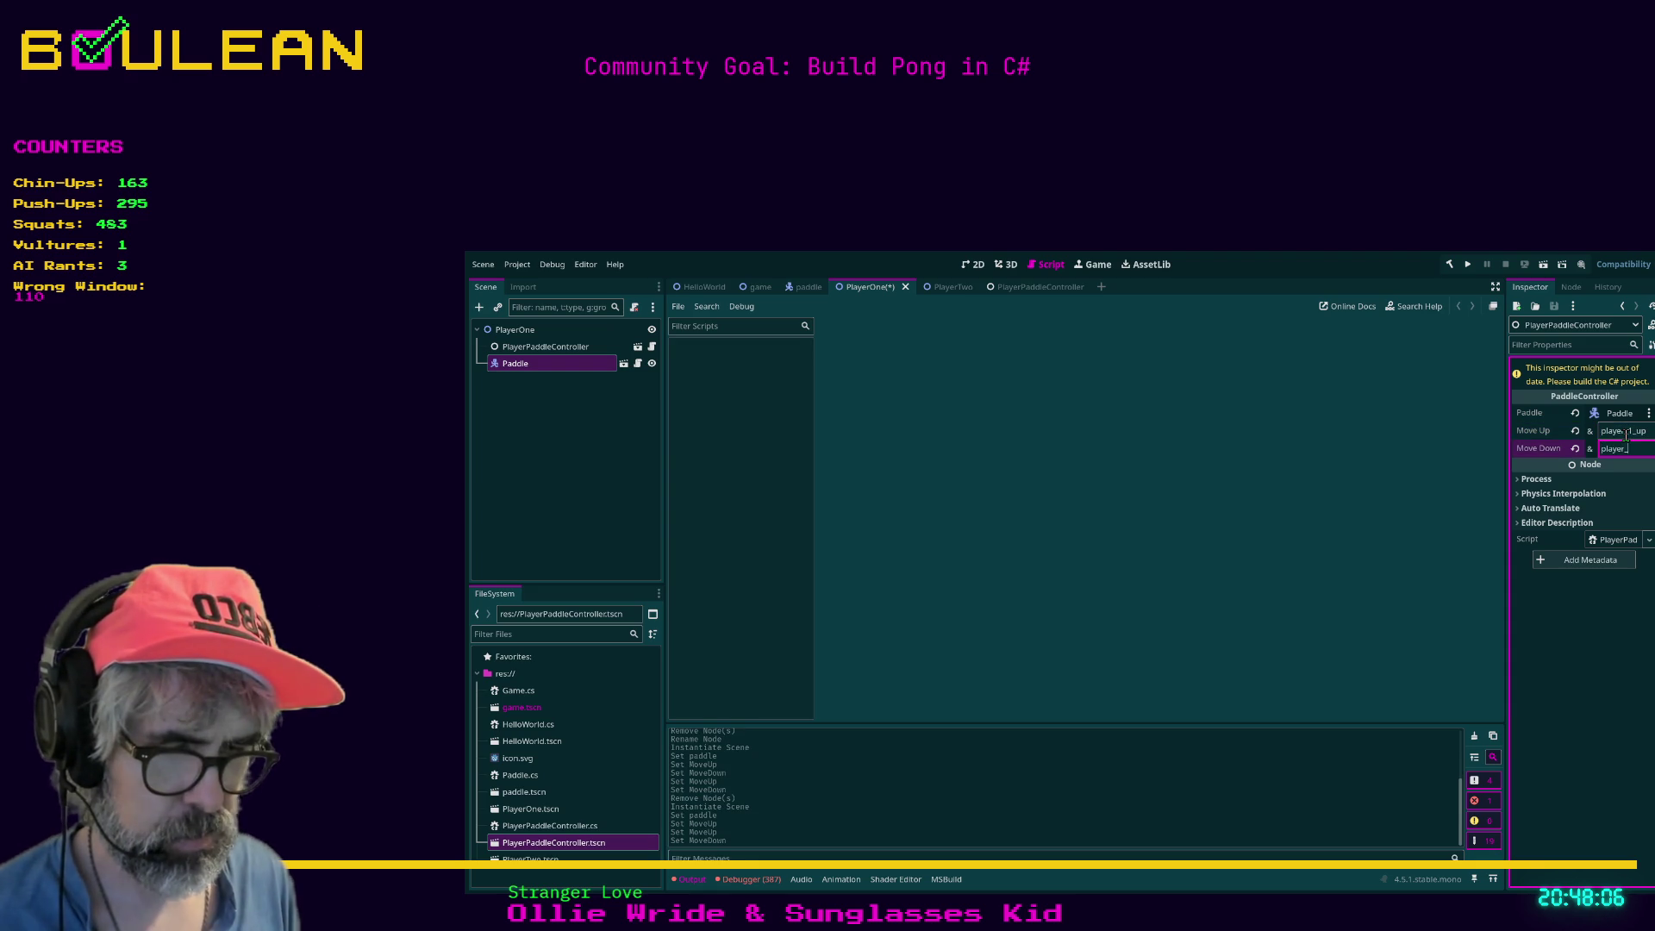
type("up")
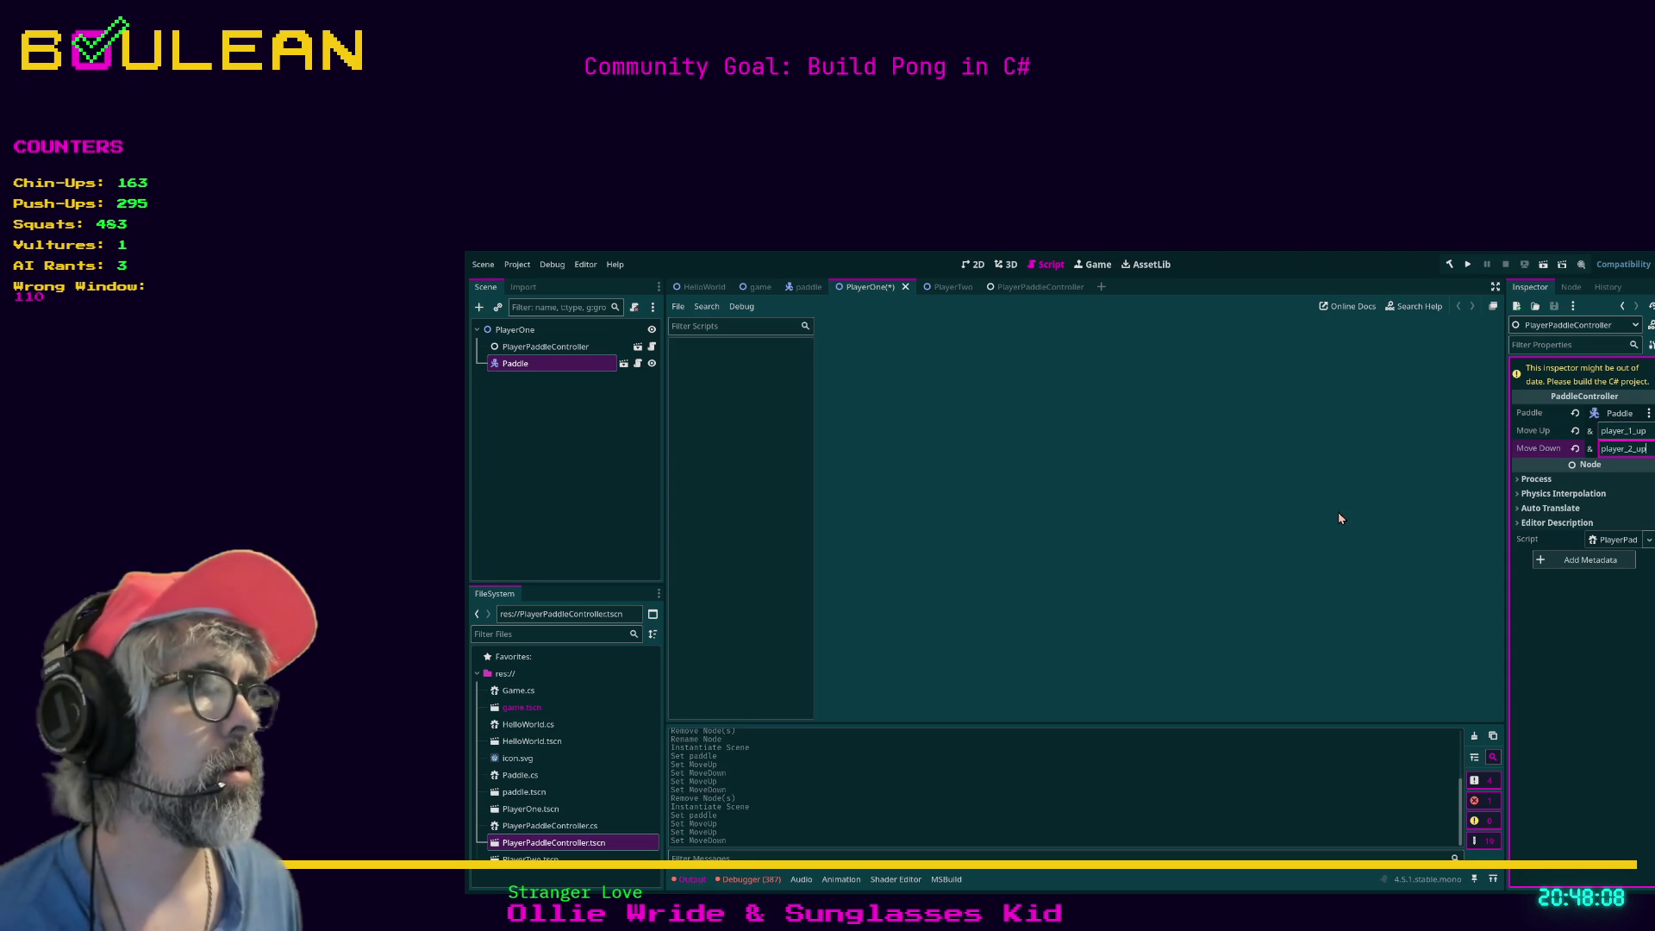
key("ctrl+s")
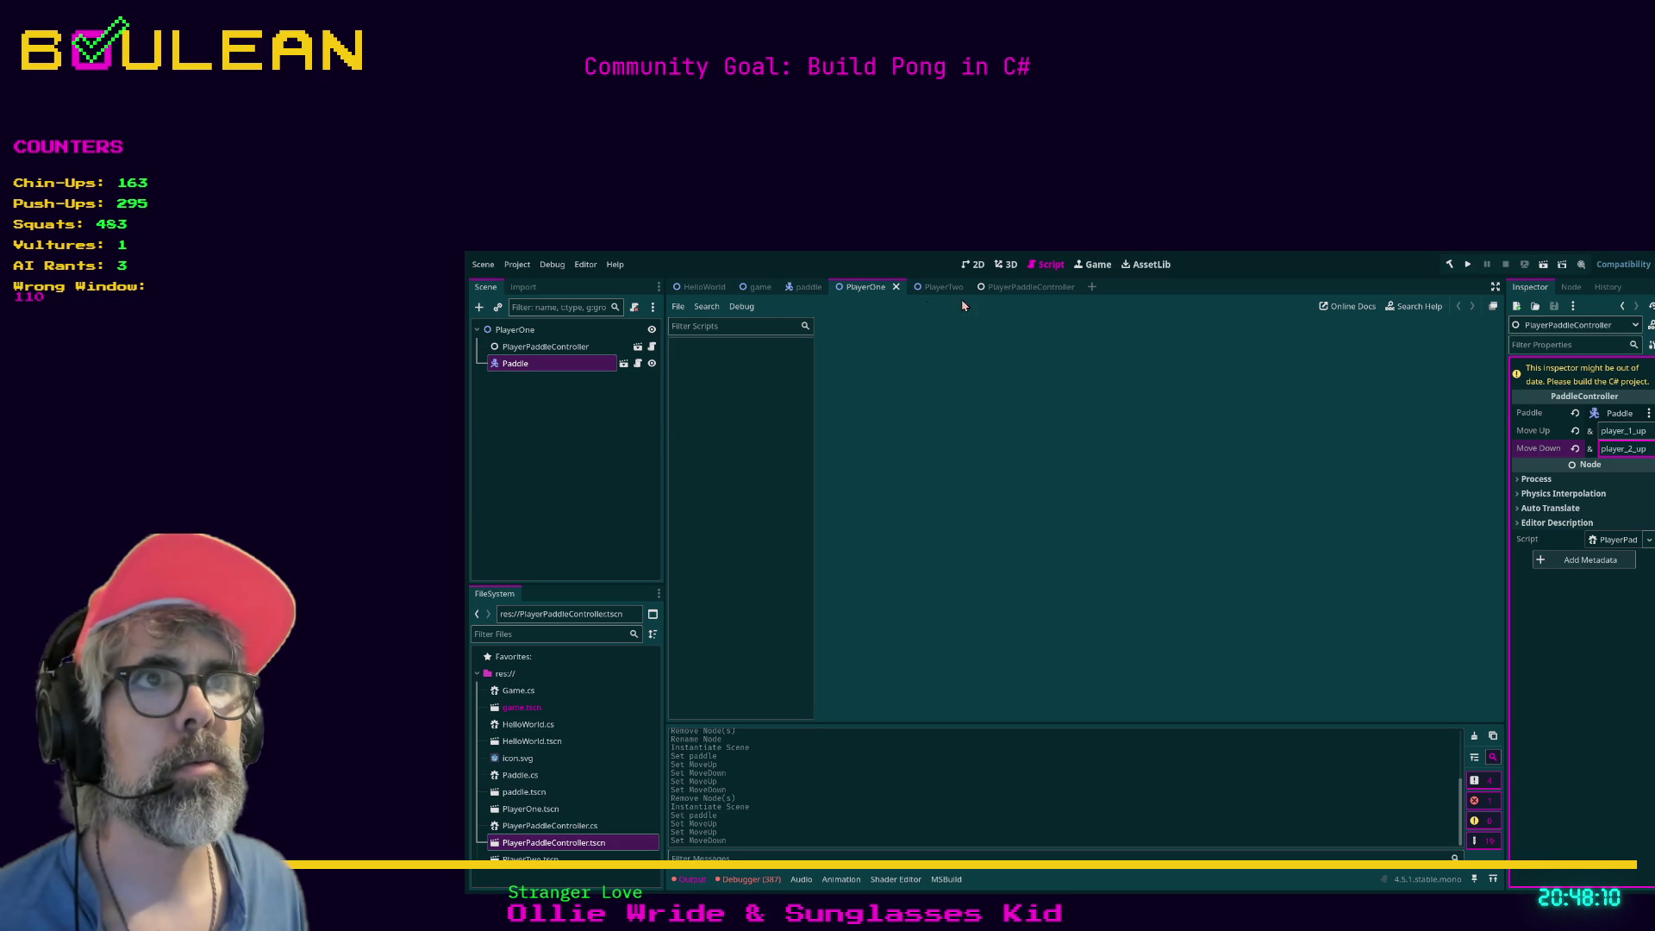
Close the PlayerPaddleController scene, recheck both players' controller nodes, and build the C# project.
left_click(1078, 288)
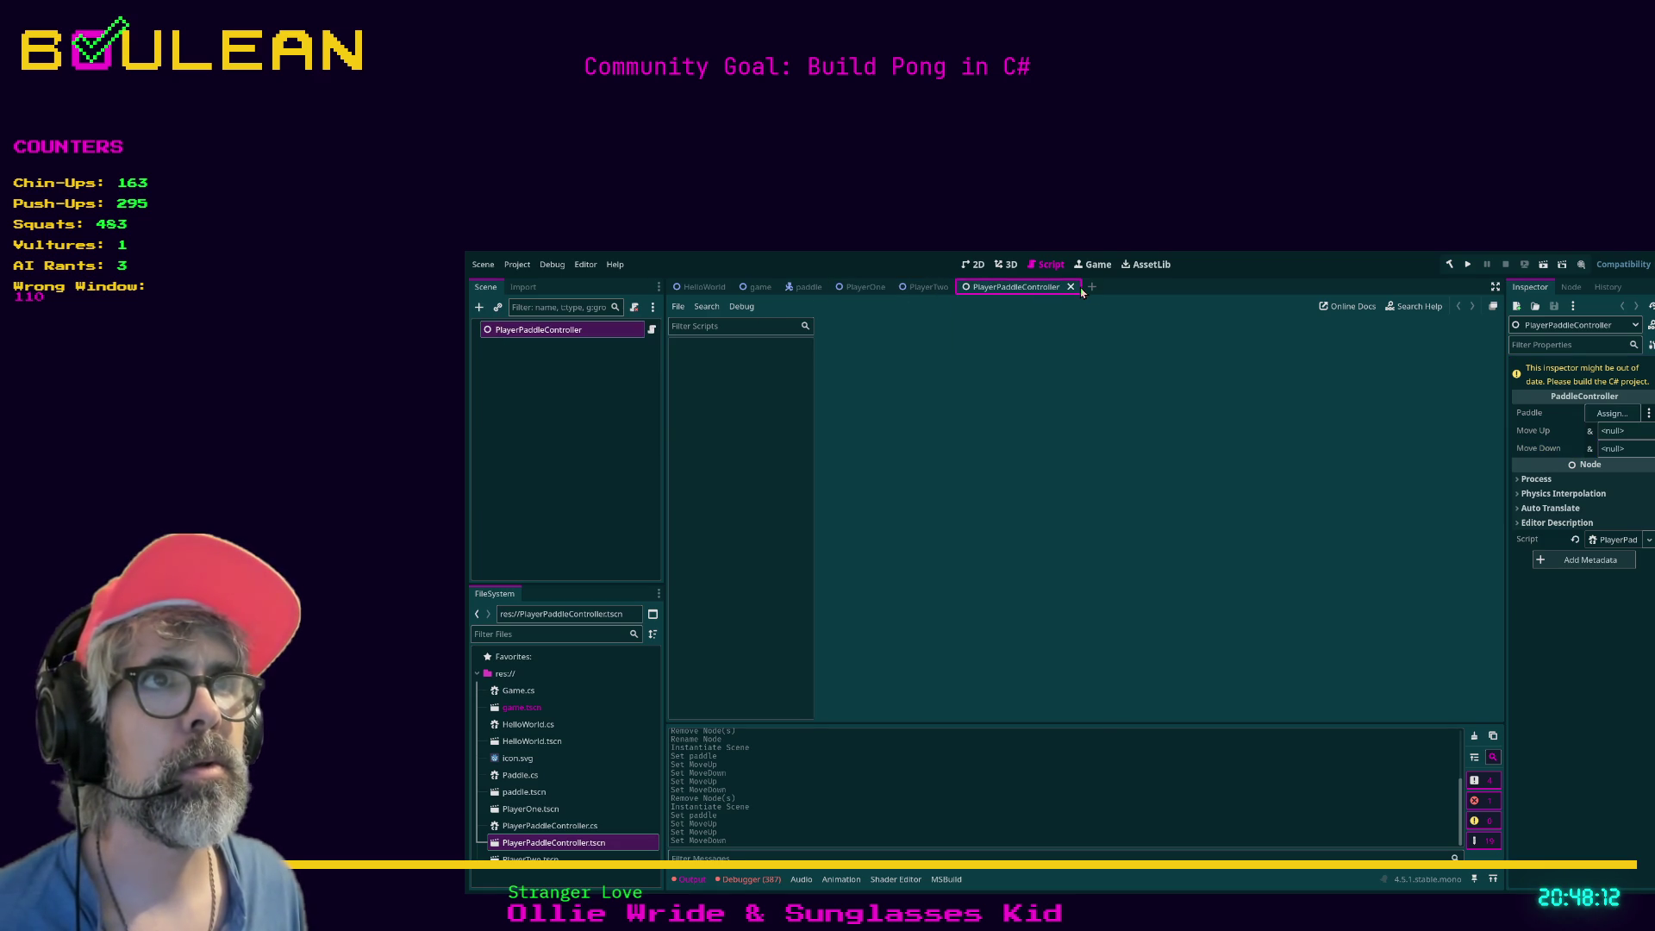
left_click(1083, 288)
left_click(593, 363)
left_click(561, 347)
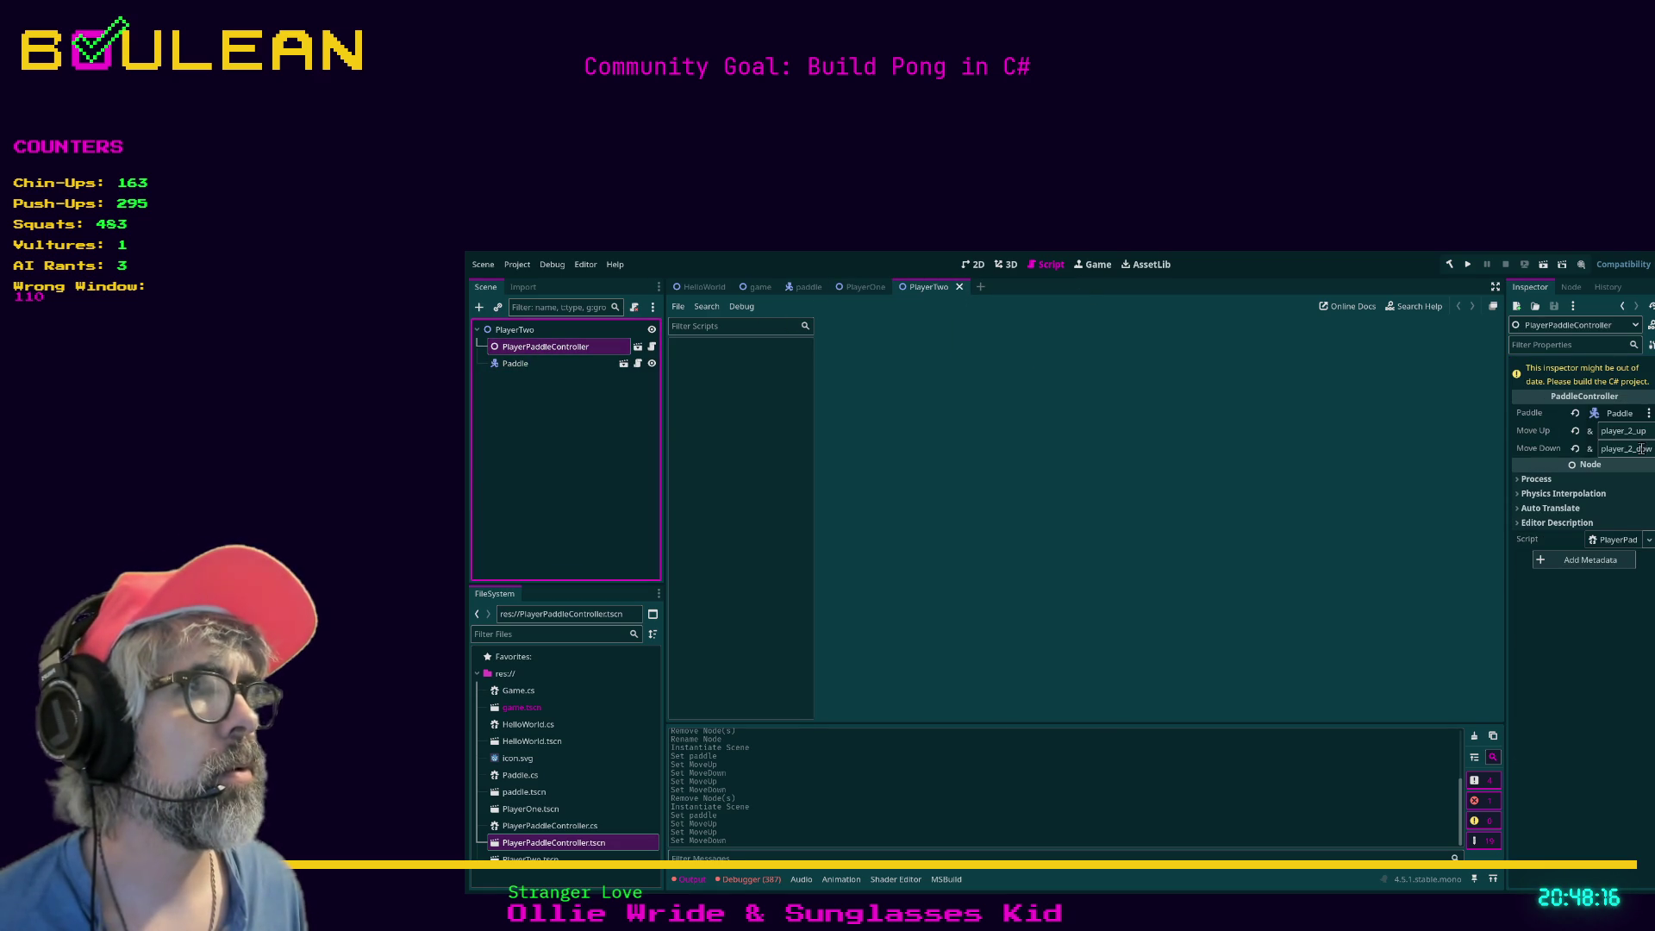
left_click(865, 287)
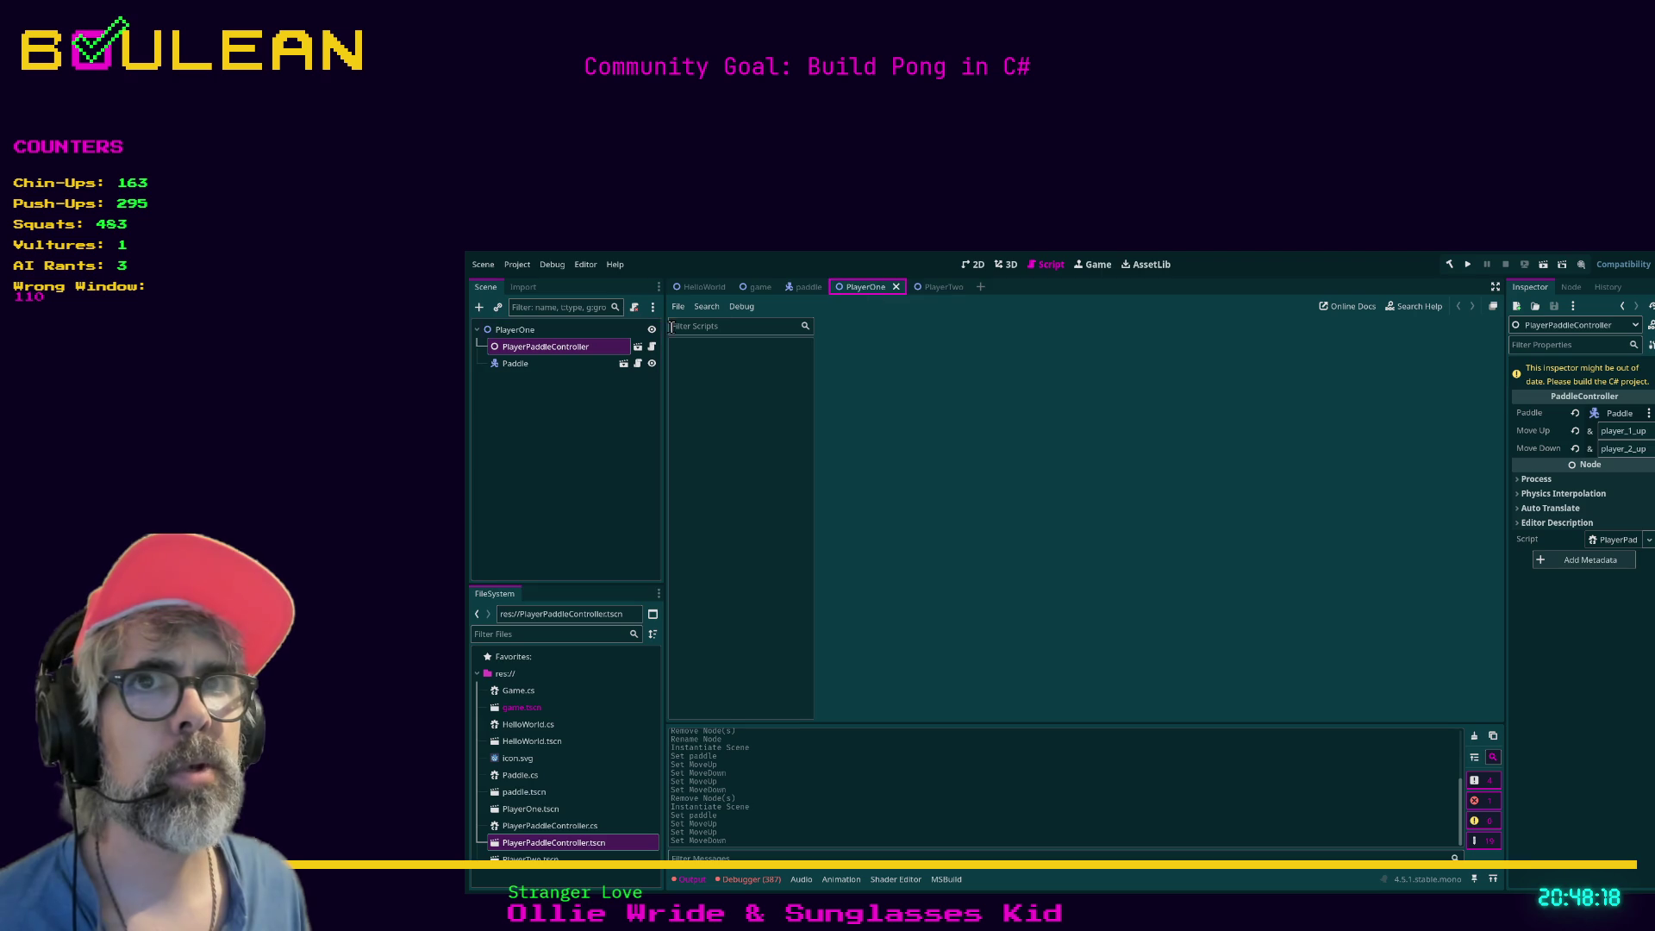
left_click(515, 329)
left_click(525, 350)
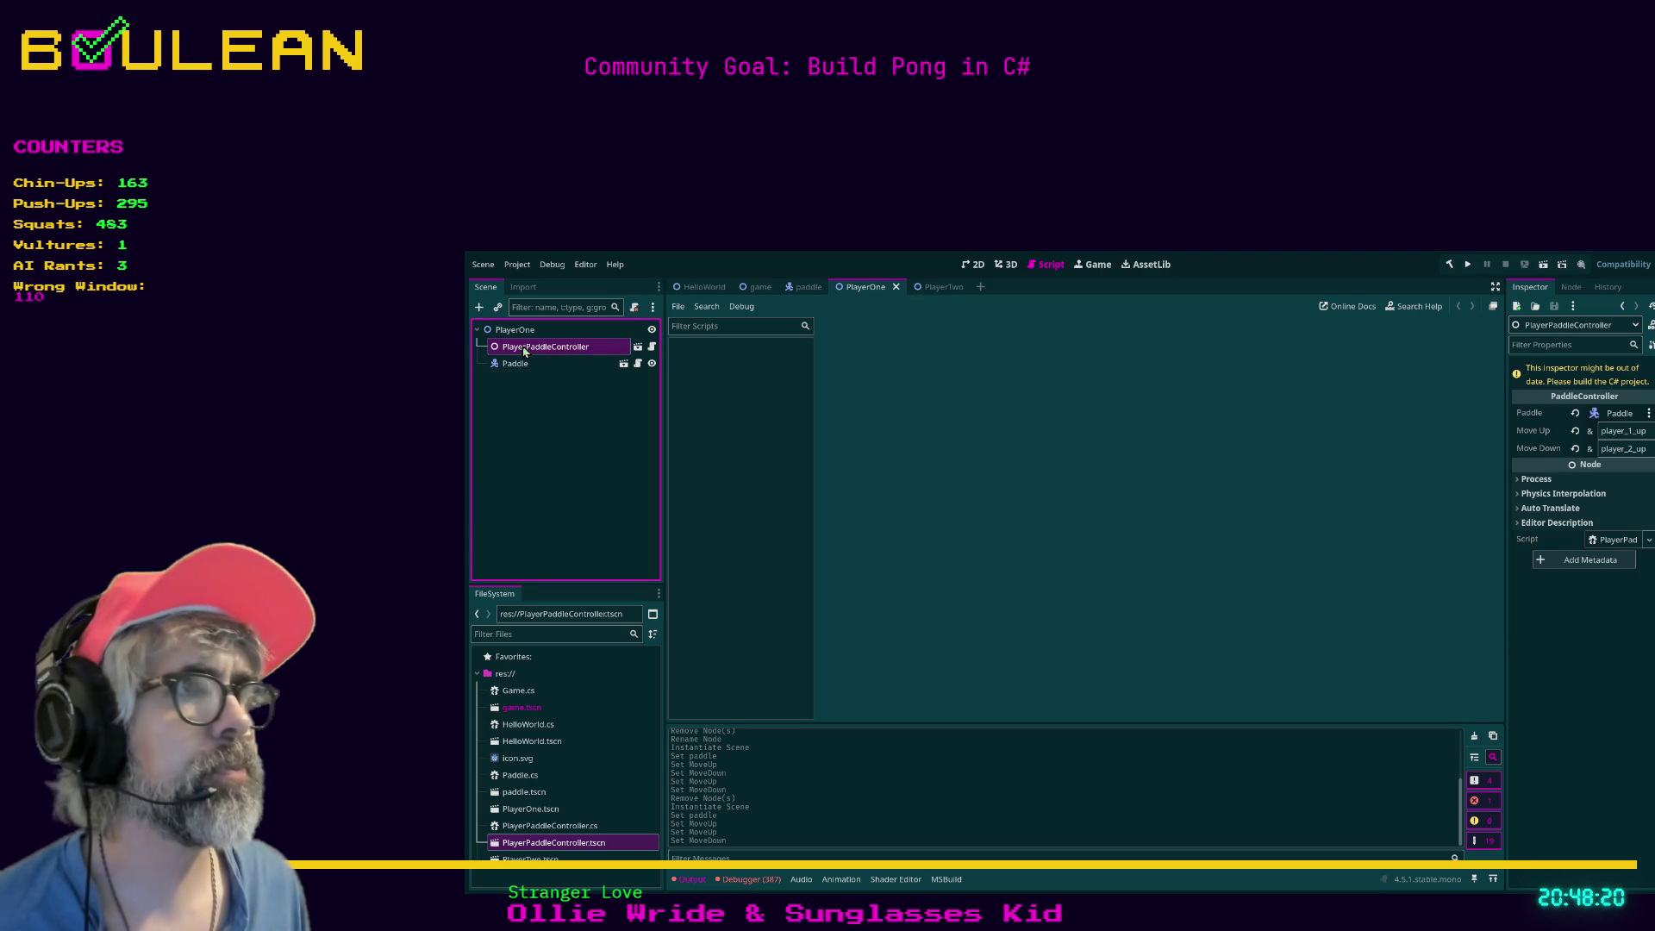
left_click(1449, 263)
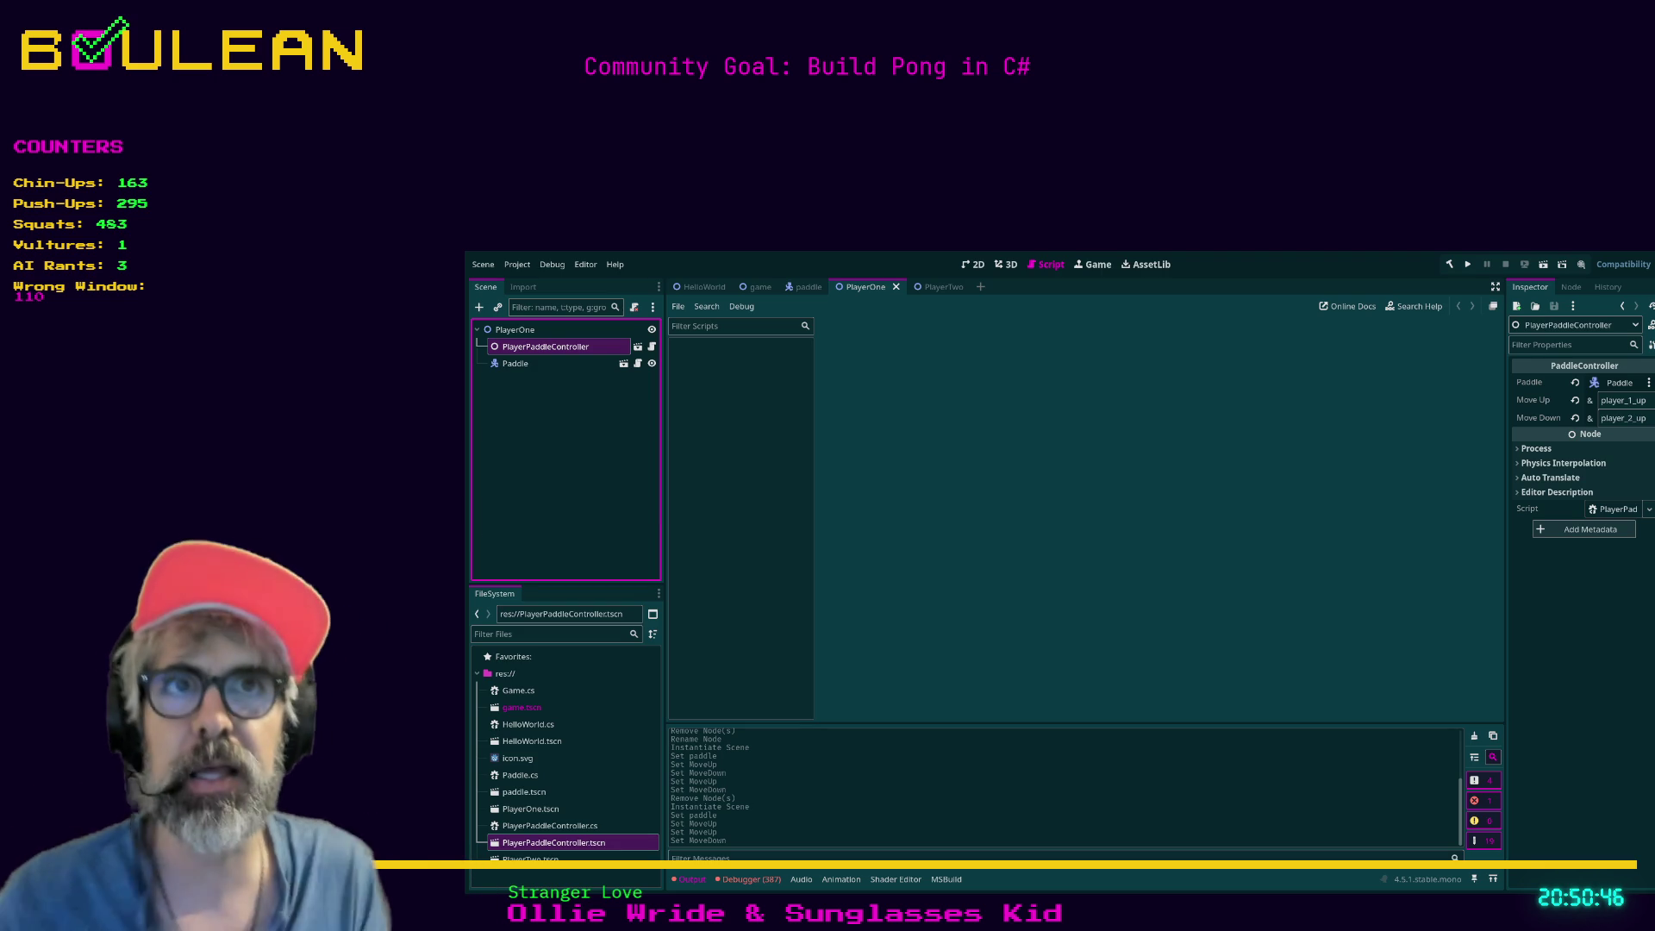
left_click(514, 329)
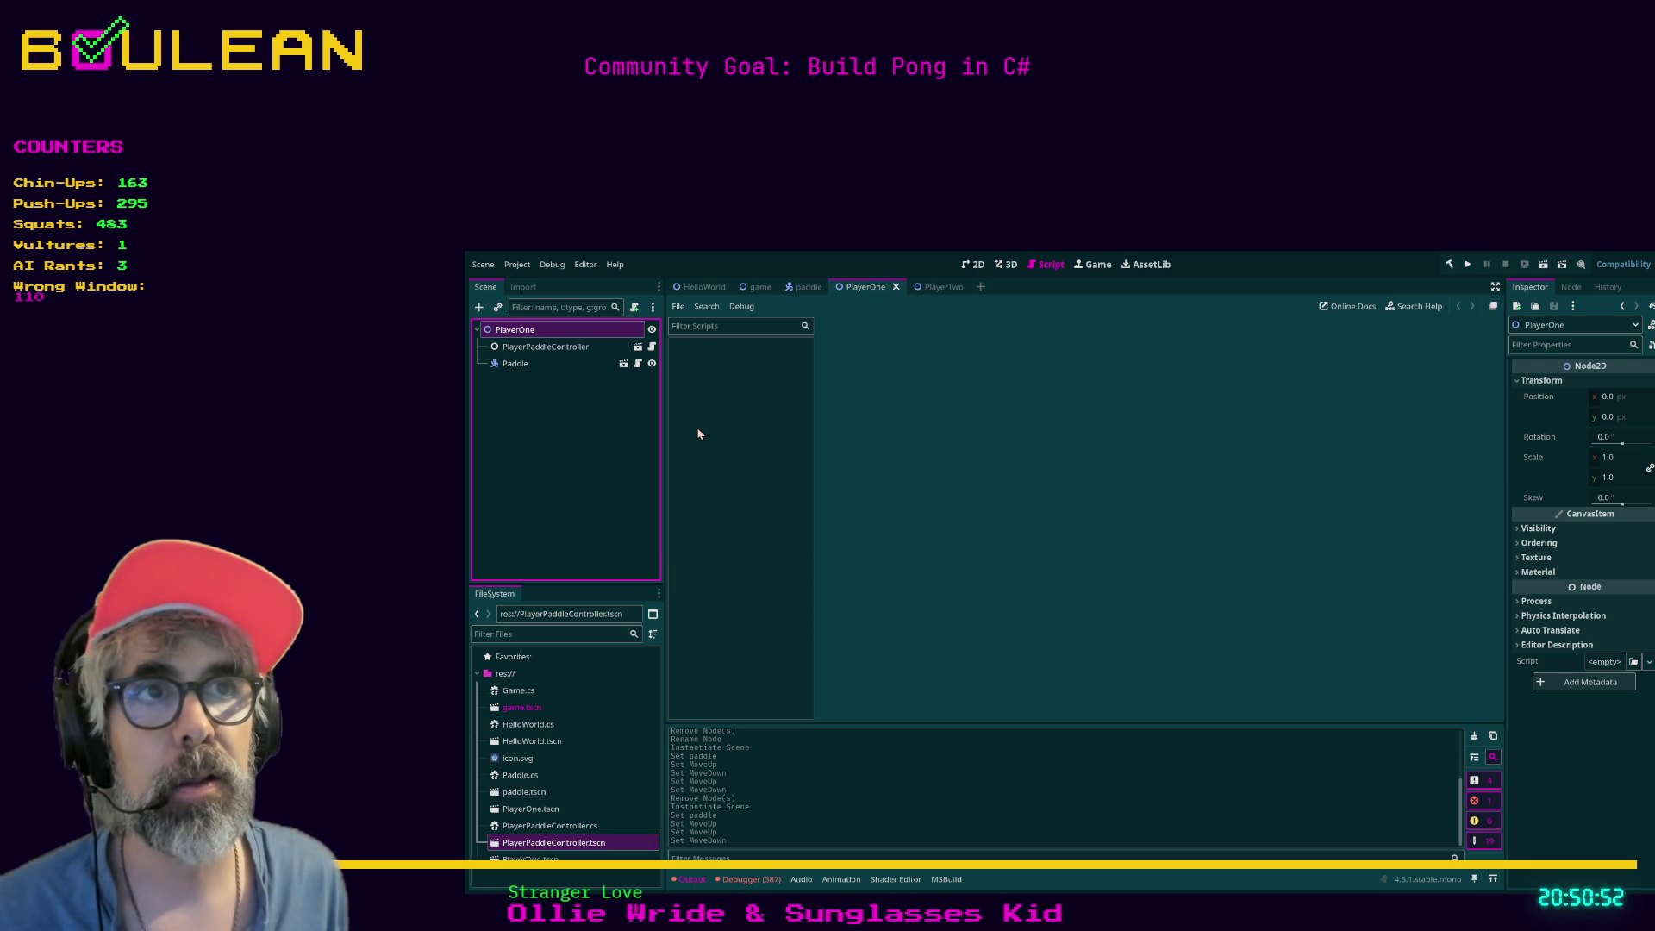
left_click(543, 348)
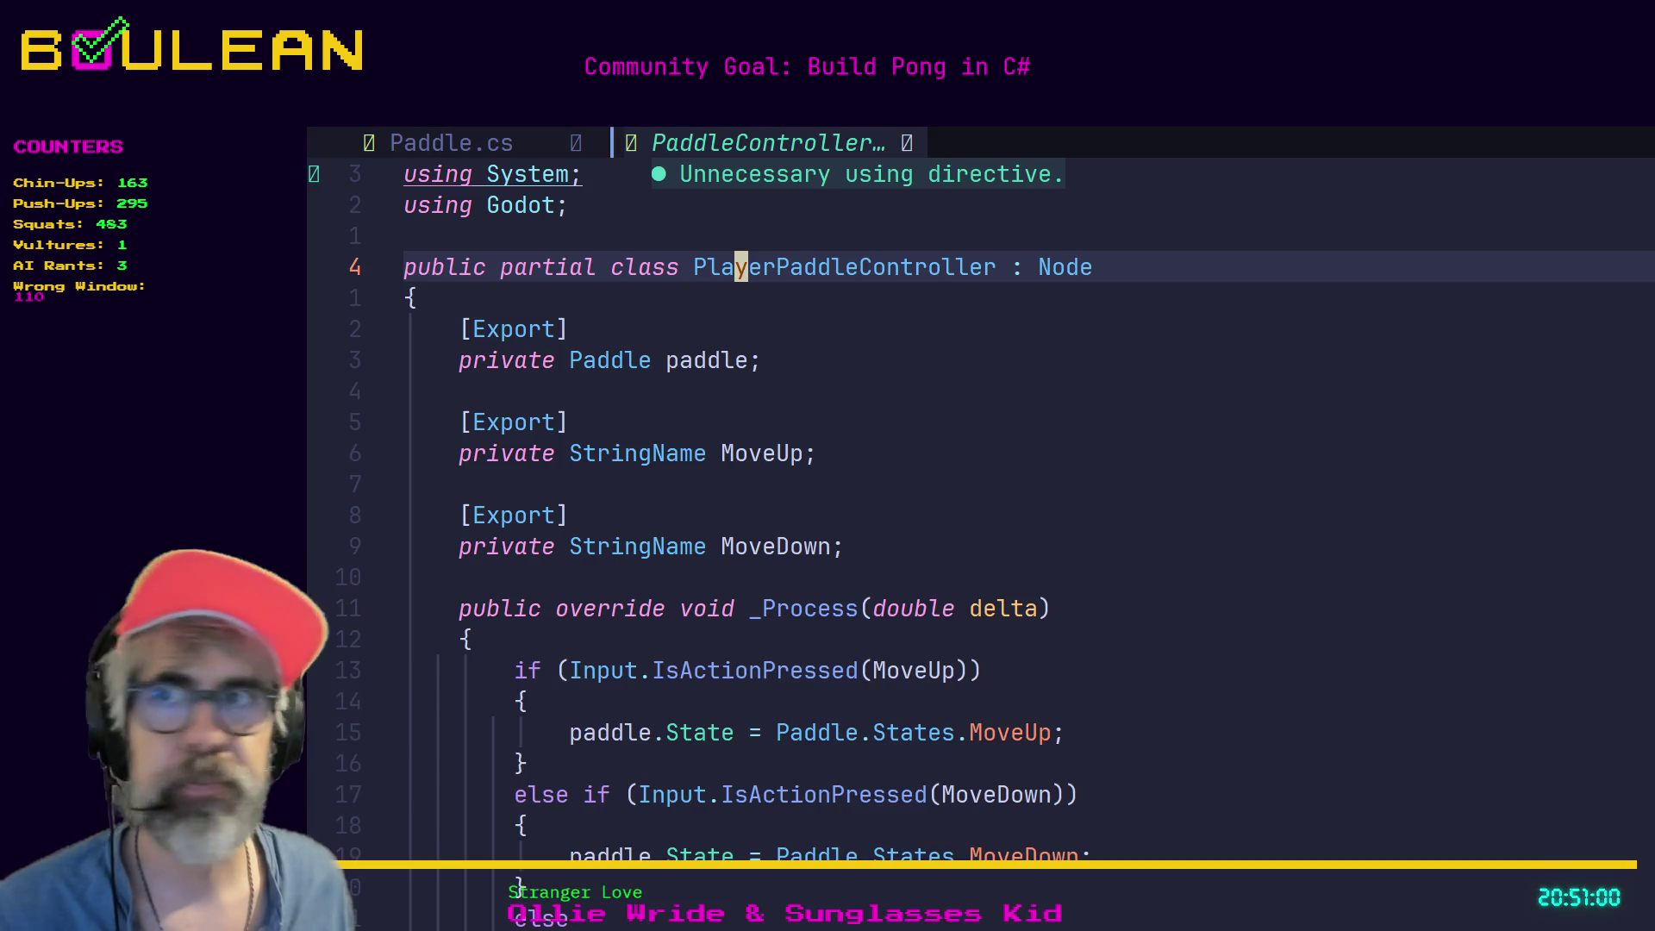
Navigate from the paddle field up to the PlayerPaddleController class's opening brace.
key("4")
key("j")
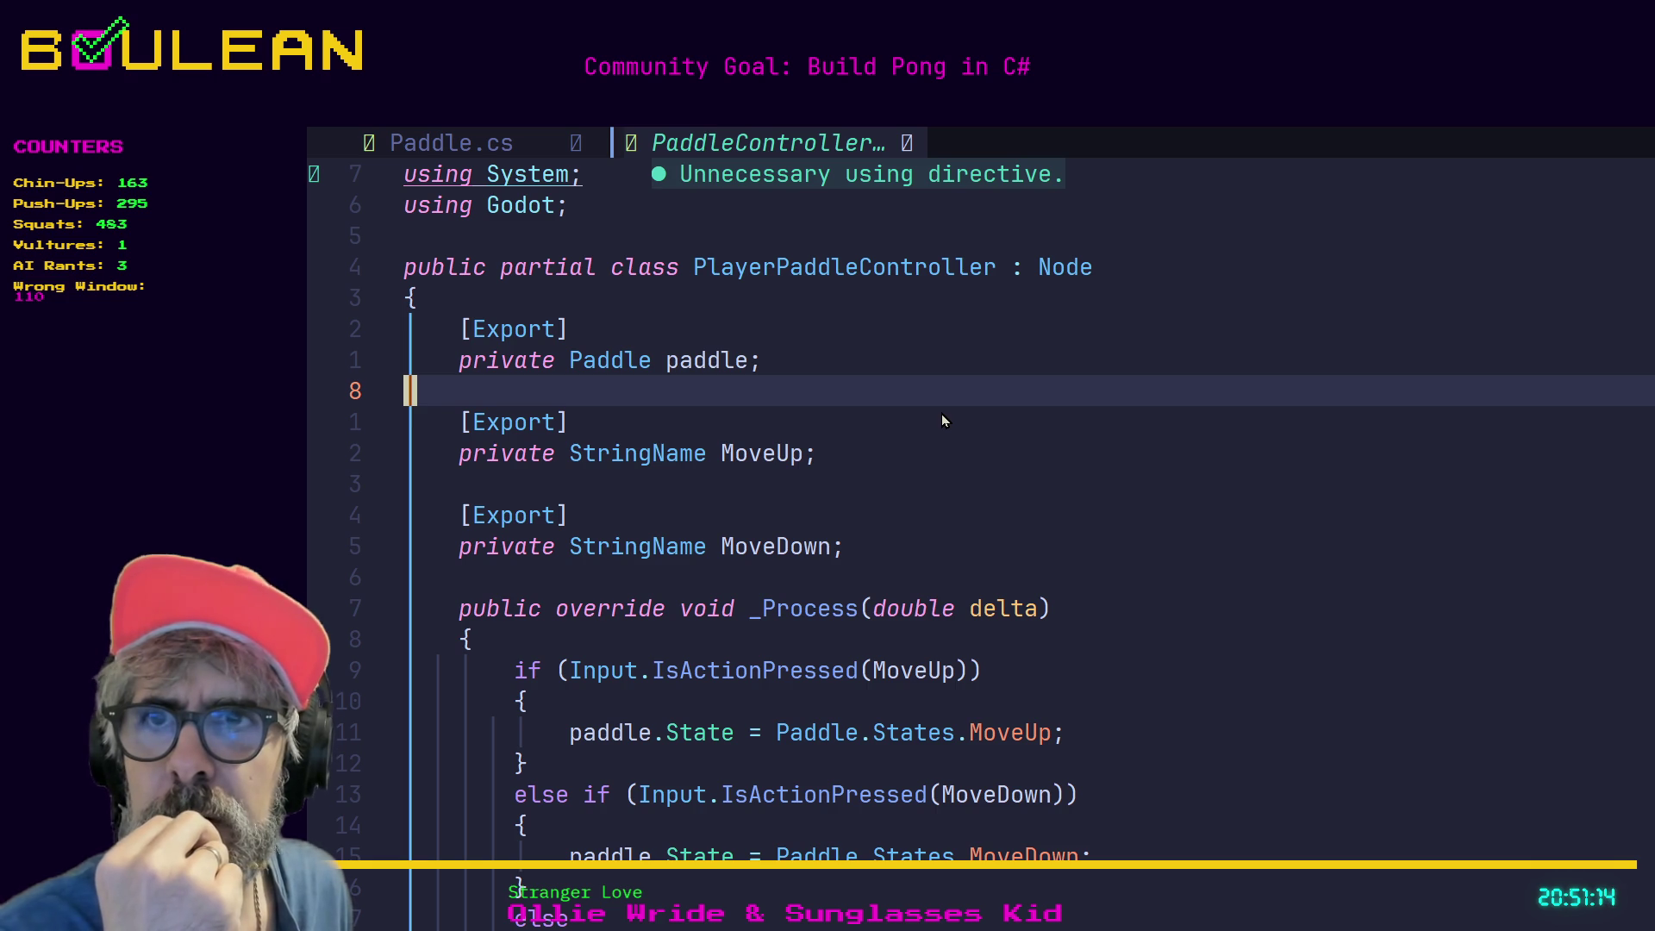
key("3")
key("k")
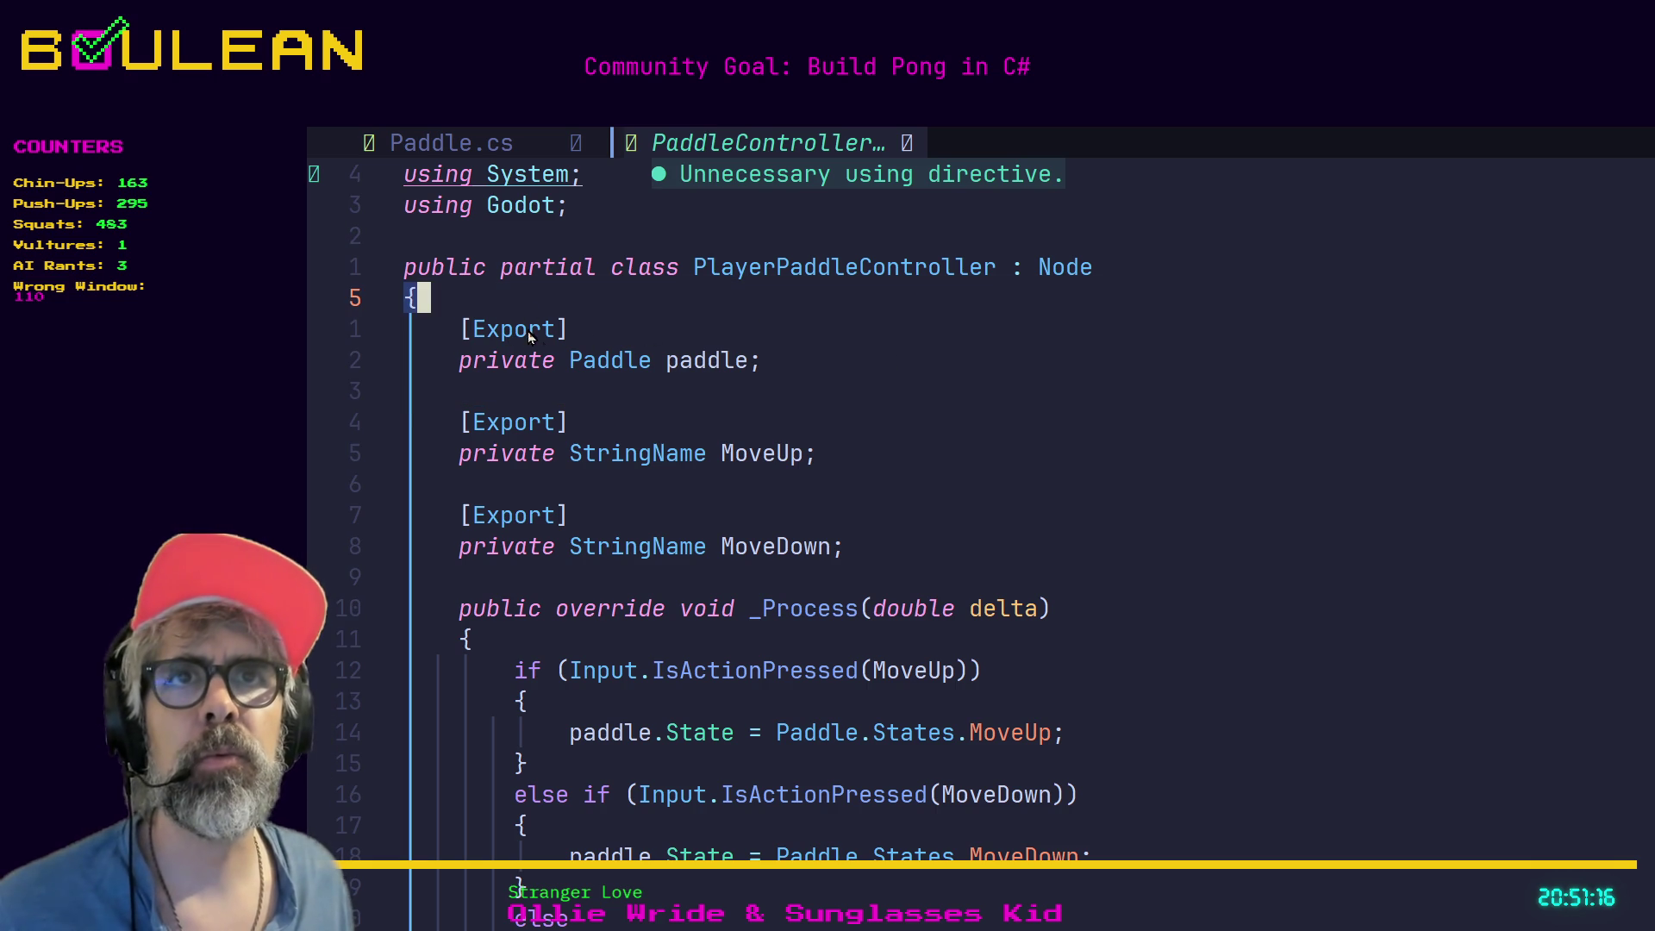
key("Escape")
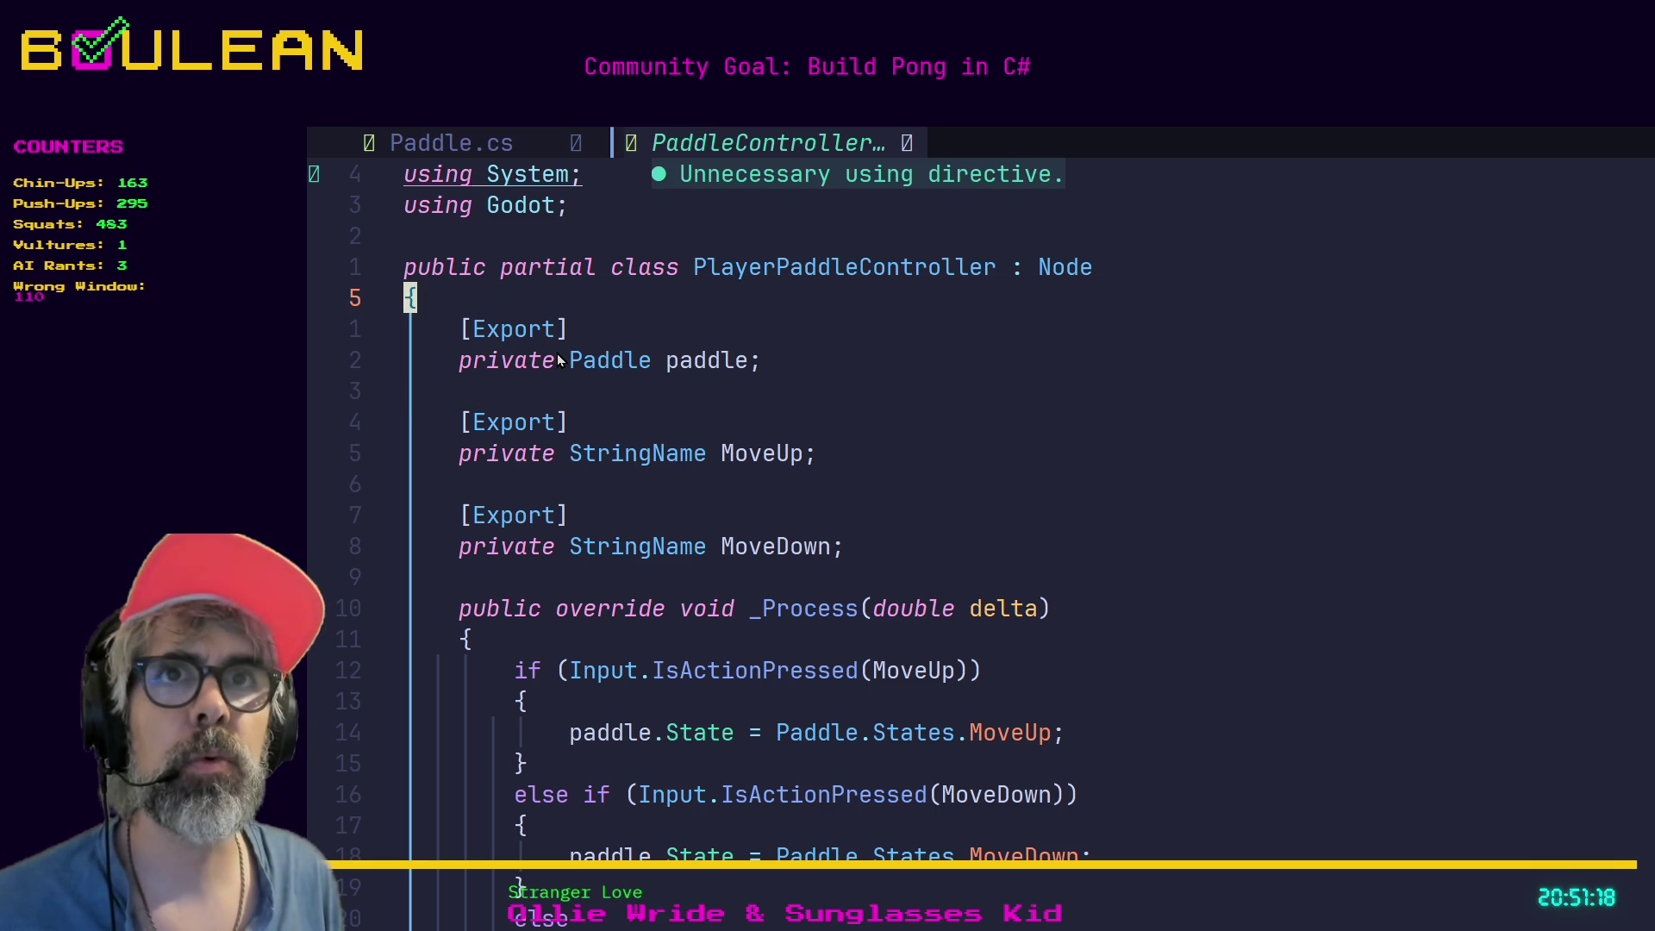
key("v")
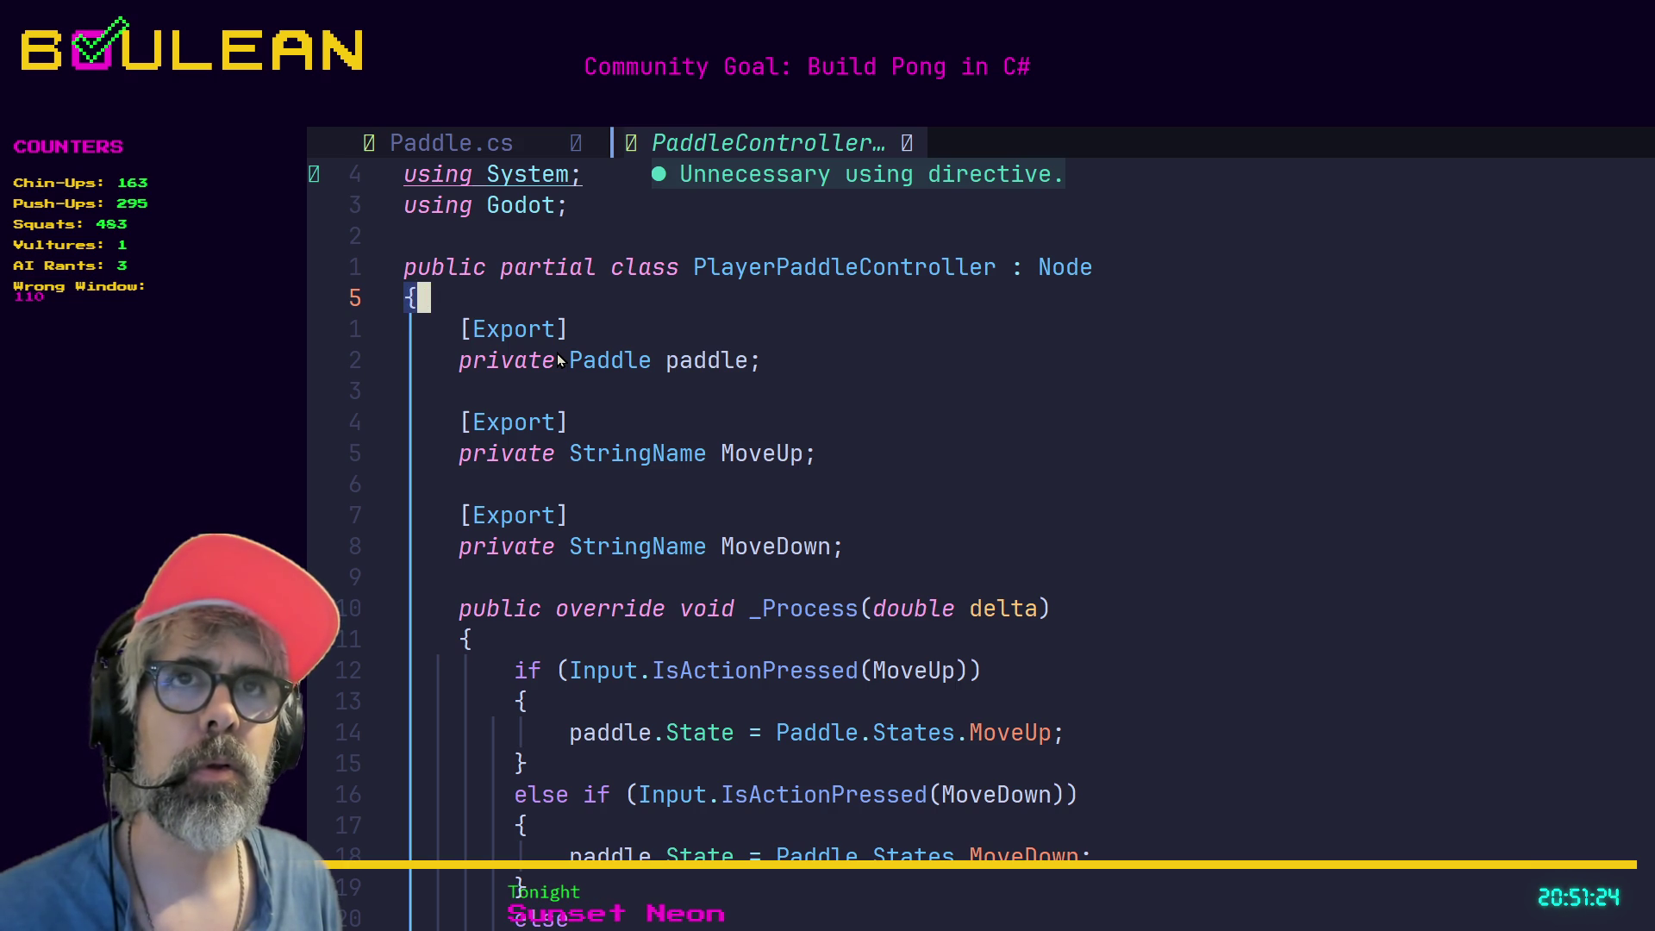
key("Escape")
Add a line '[GlobalClass] = PlayerPaddleController;' below the class's opening brace.
key("o")
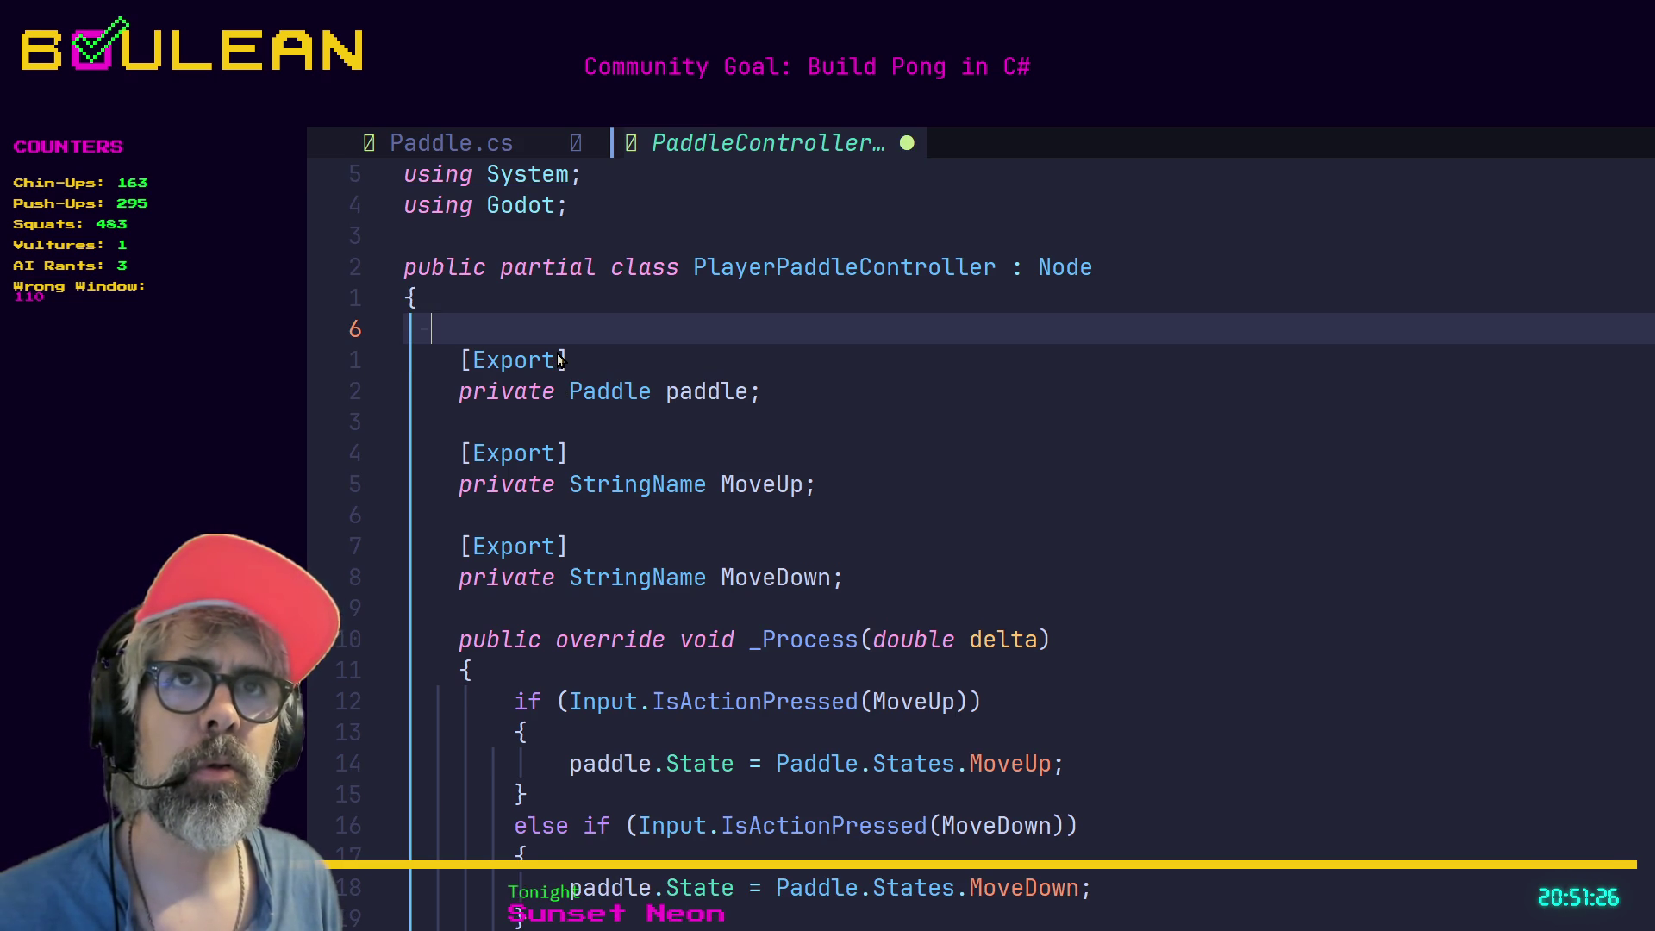
key("Tab")
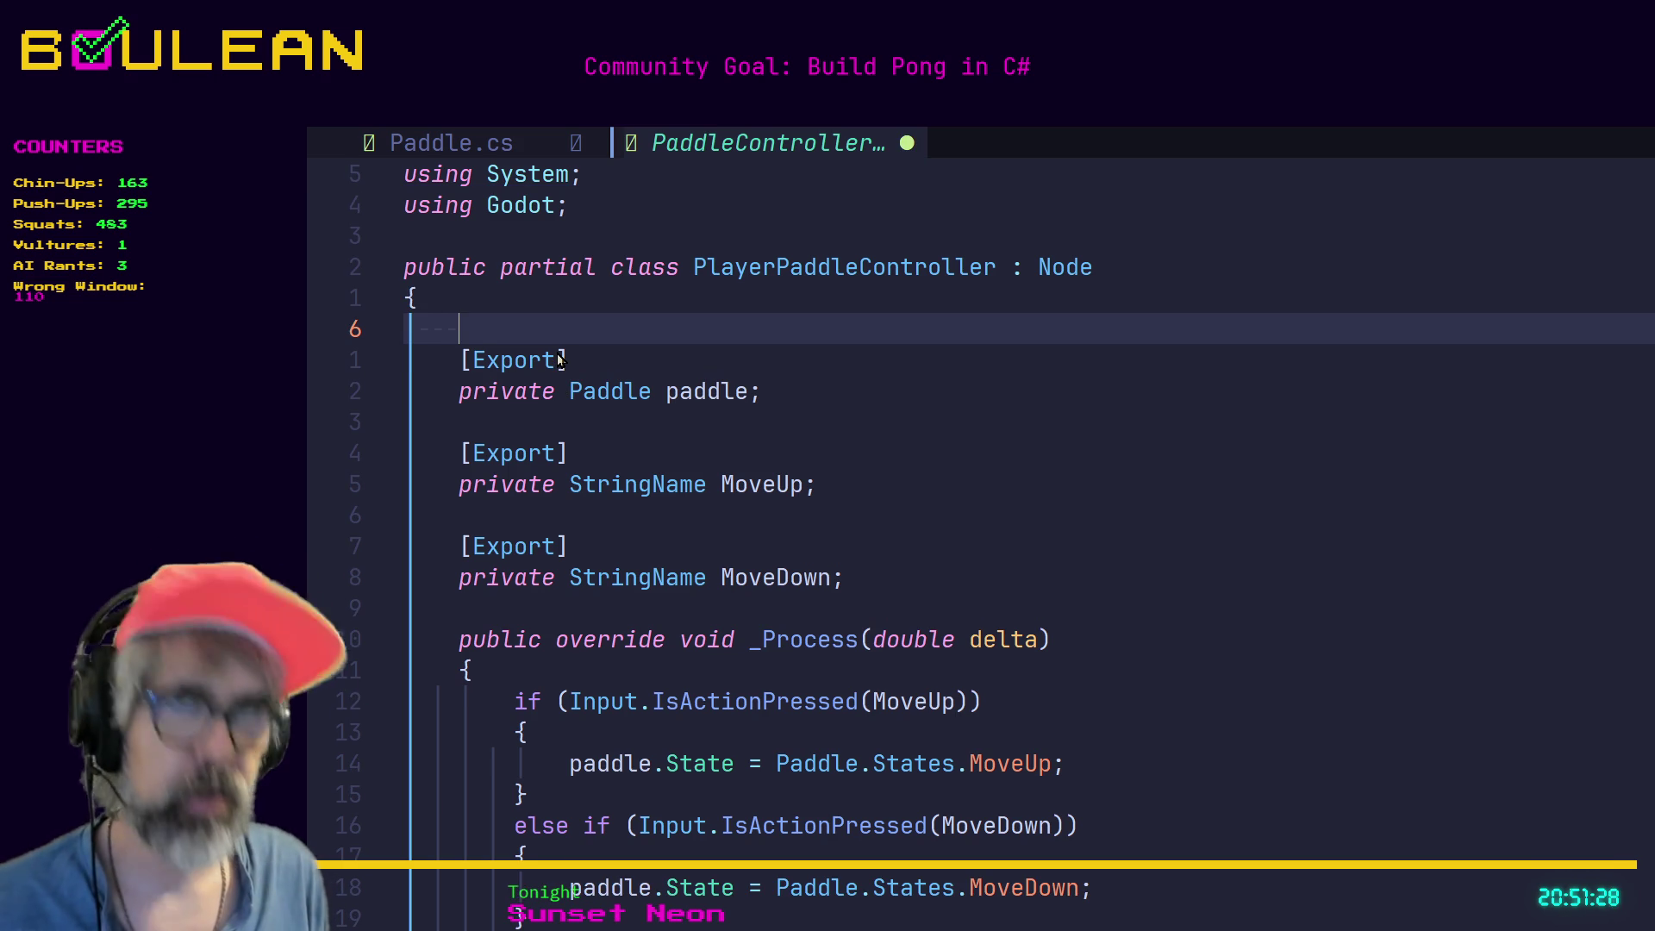
type("[Glo")
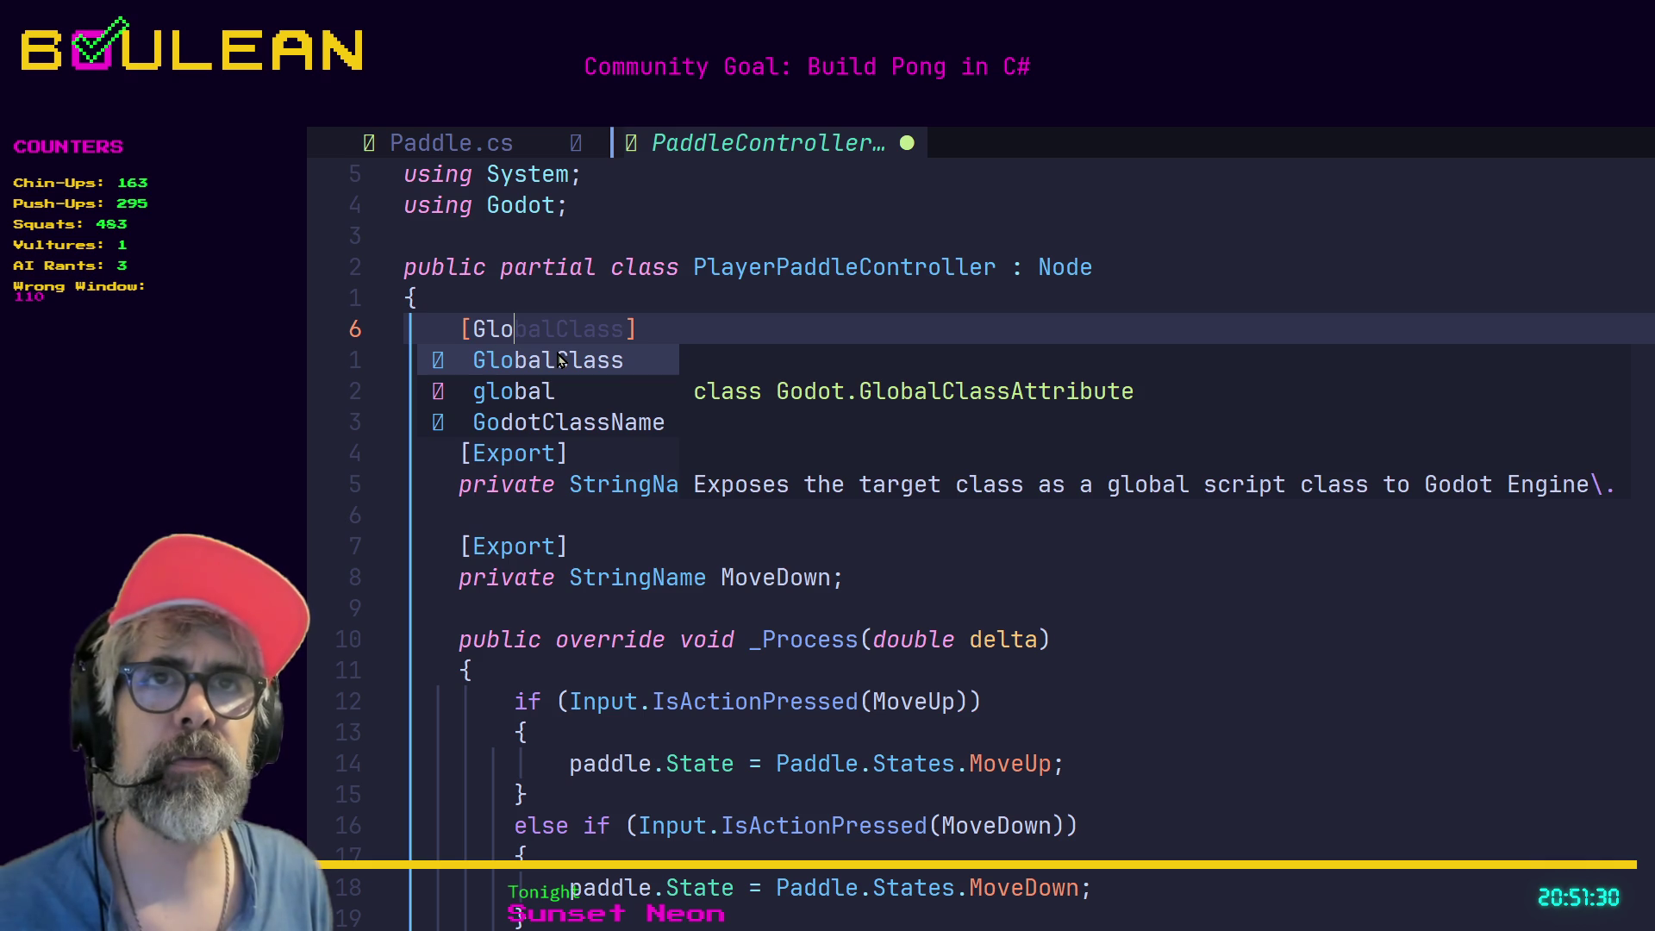
key("Return")
type("]")
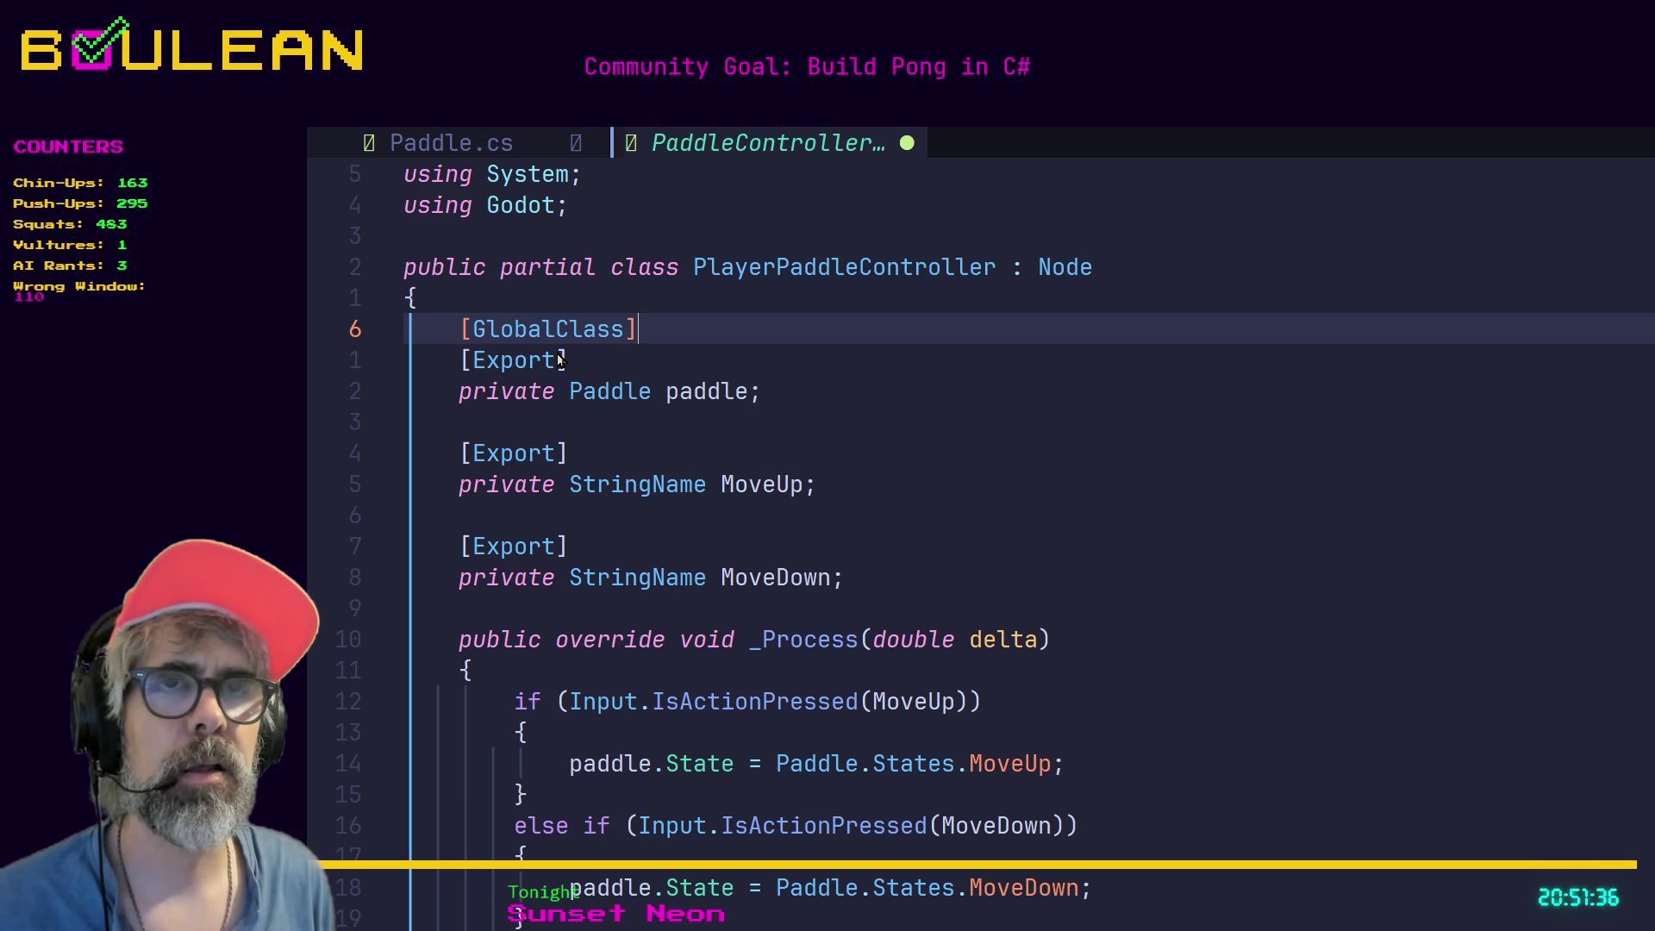
type(" = ")
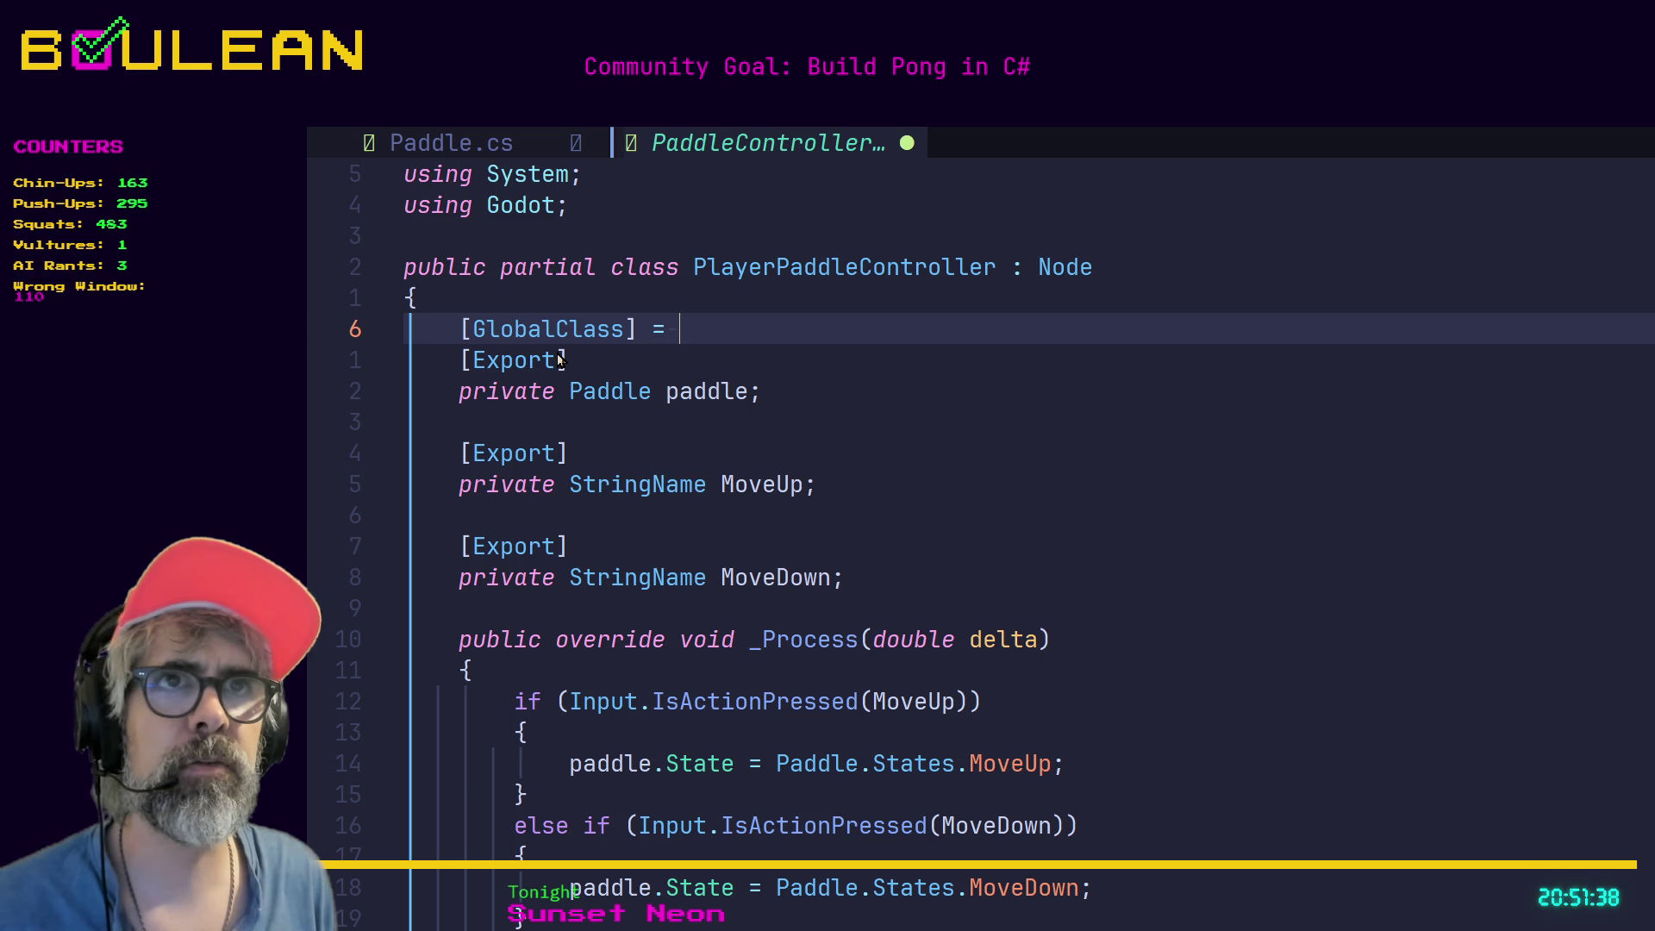
type("Player")
key("Return")
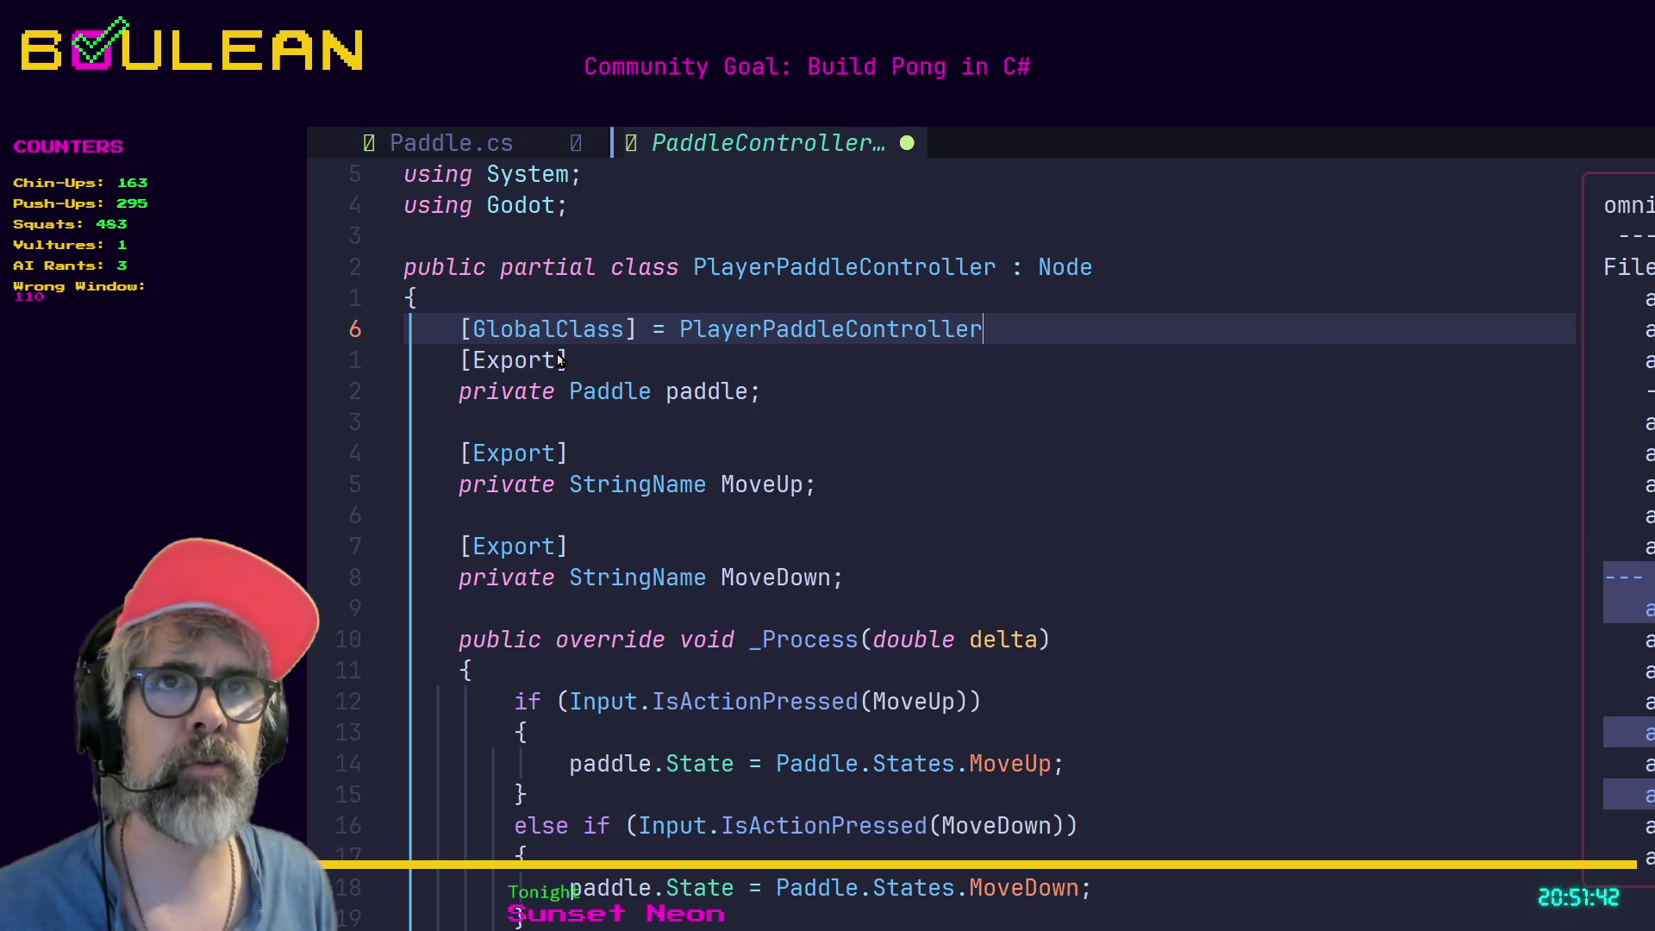
type(";")
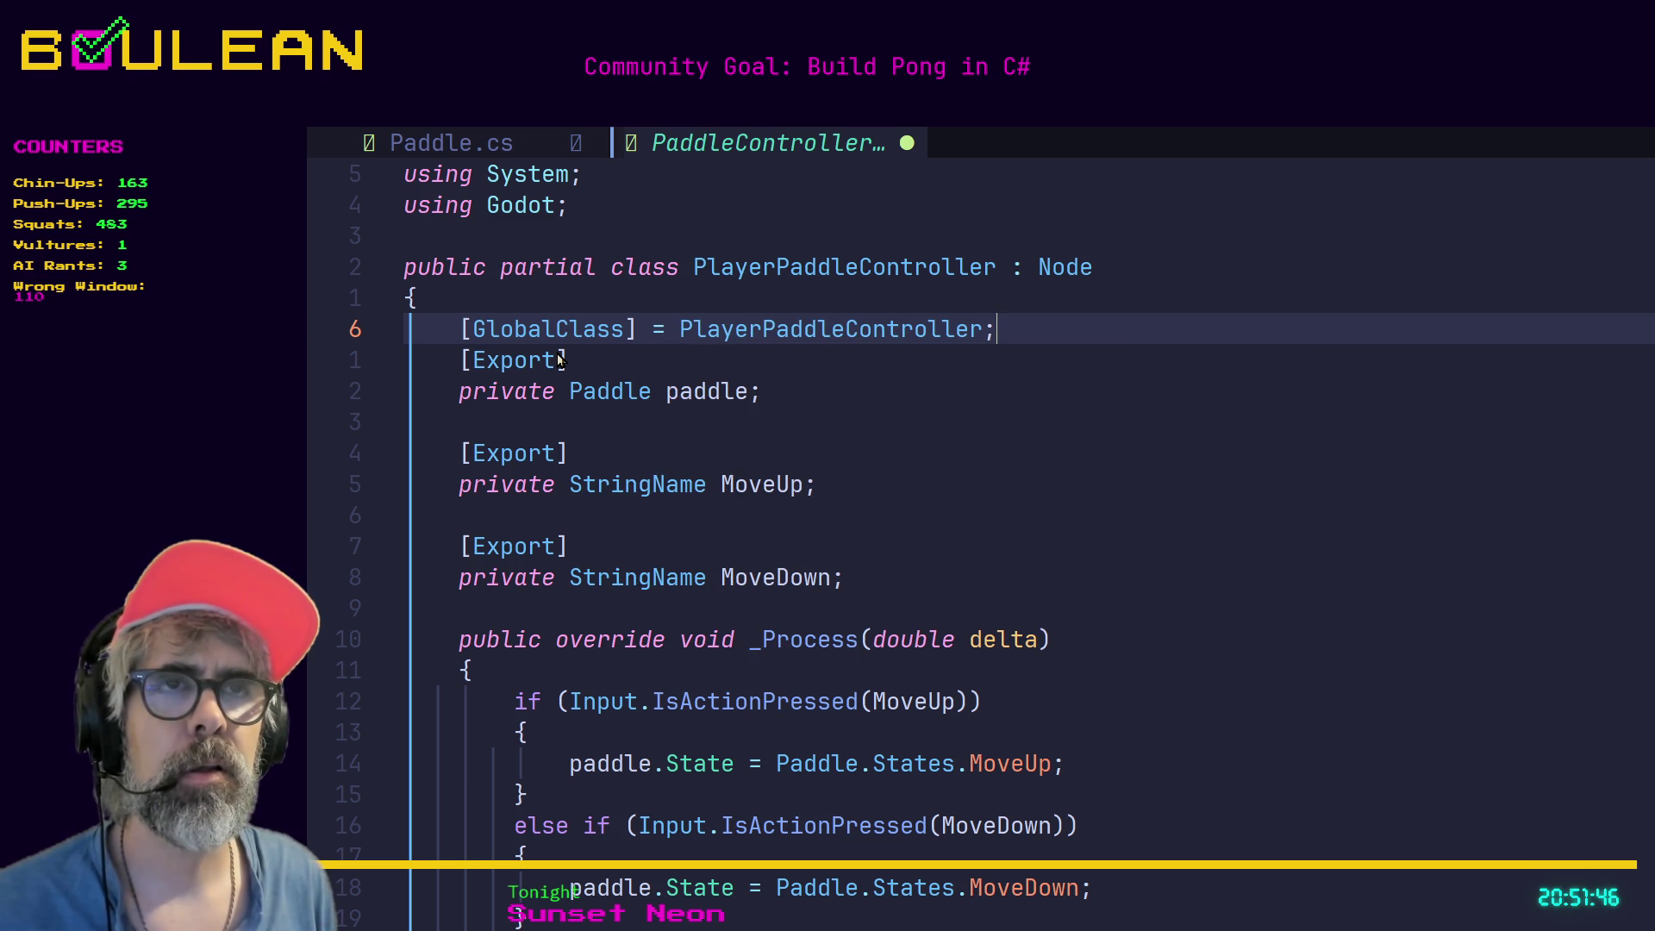
key("Escape")
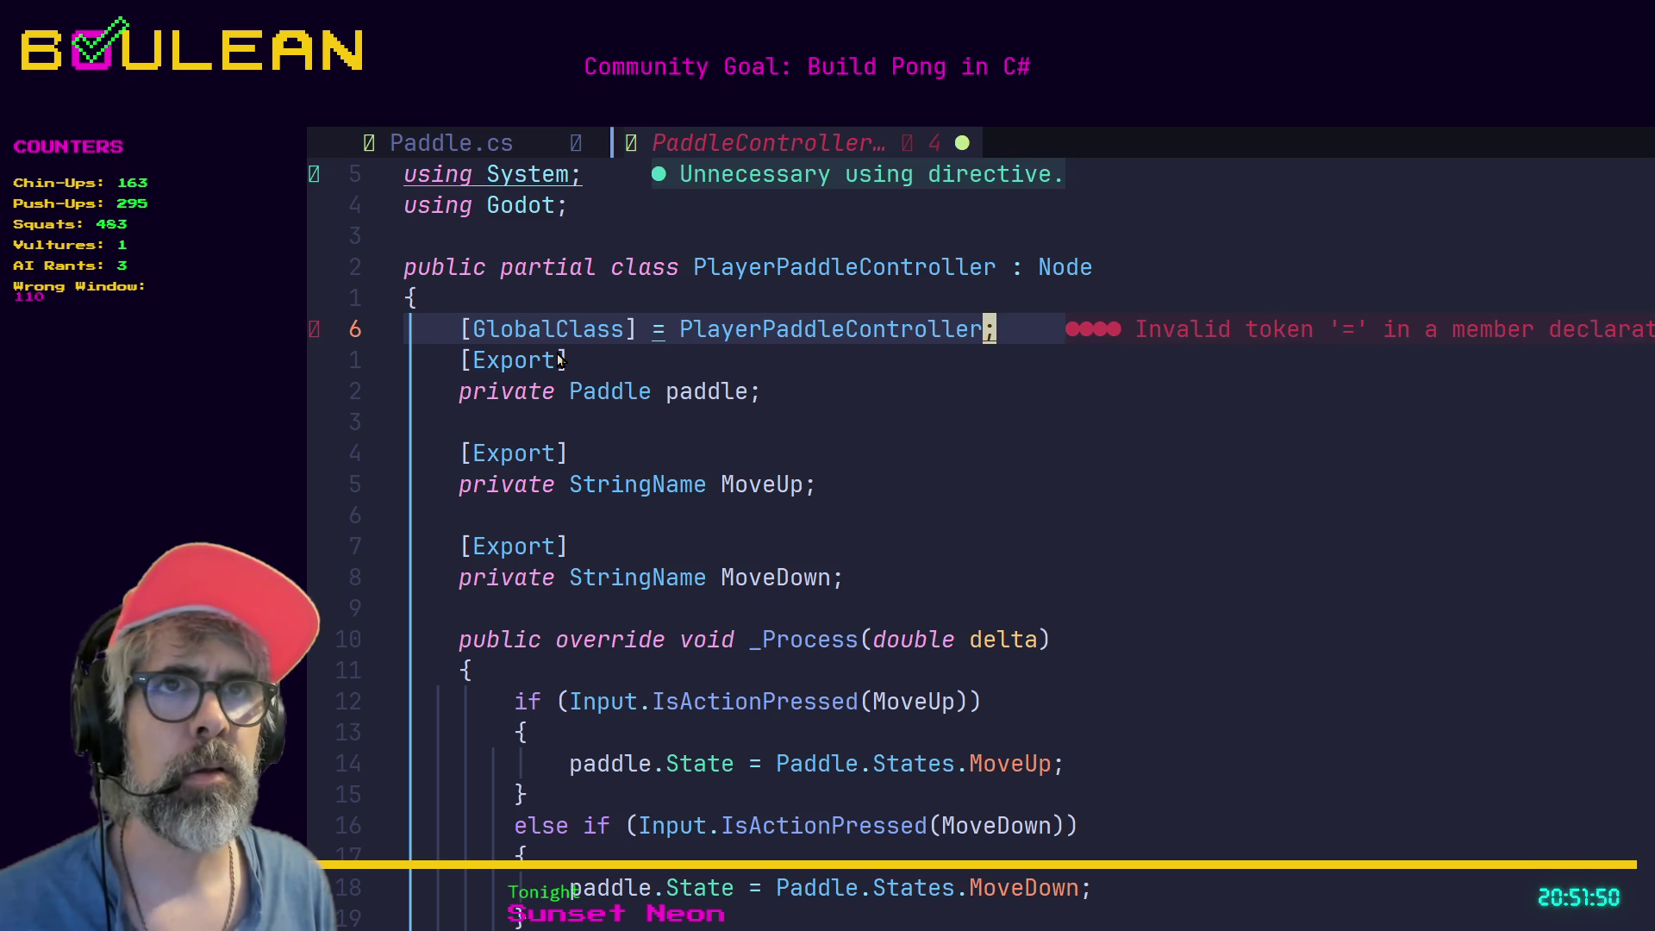
Remove the stray '= ' and then delete the misplaced GlobalClass line entirely.
key("j")
key("k")
key("shift+f")
key("t")
key("b")
key("b")
key("b")
key("d")
key("w")
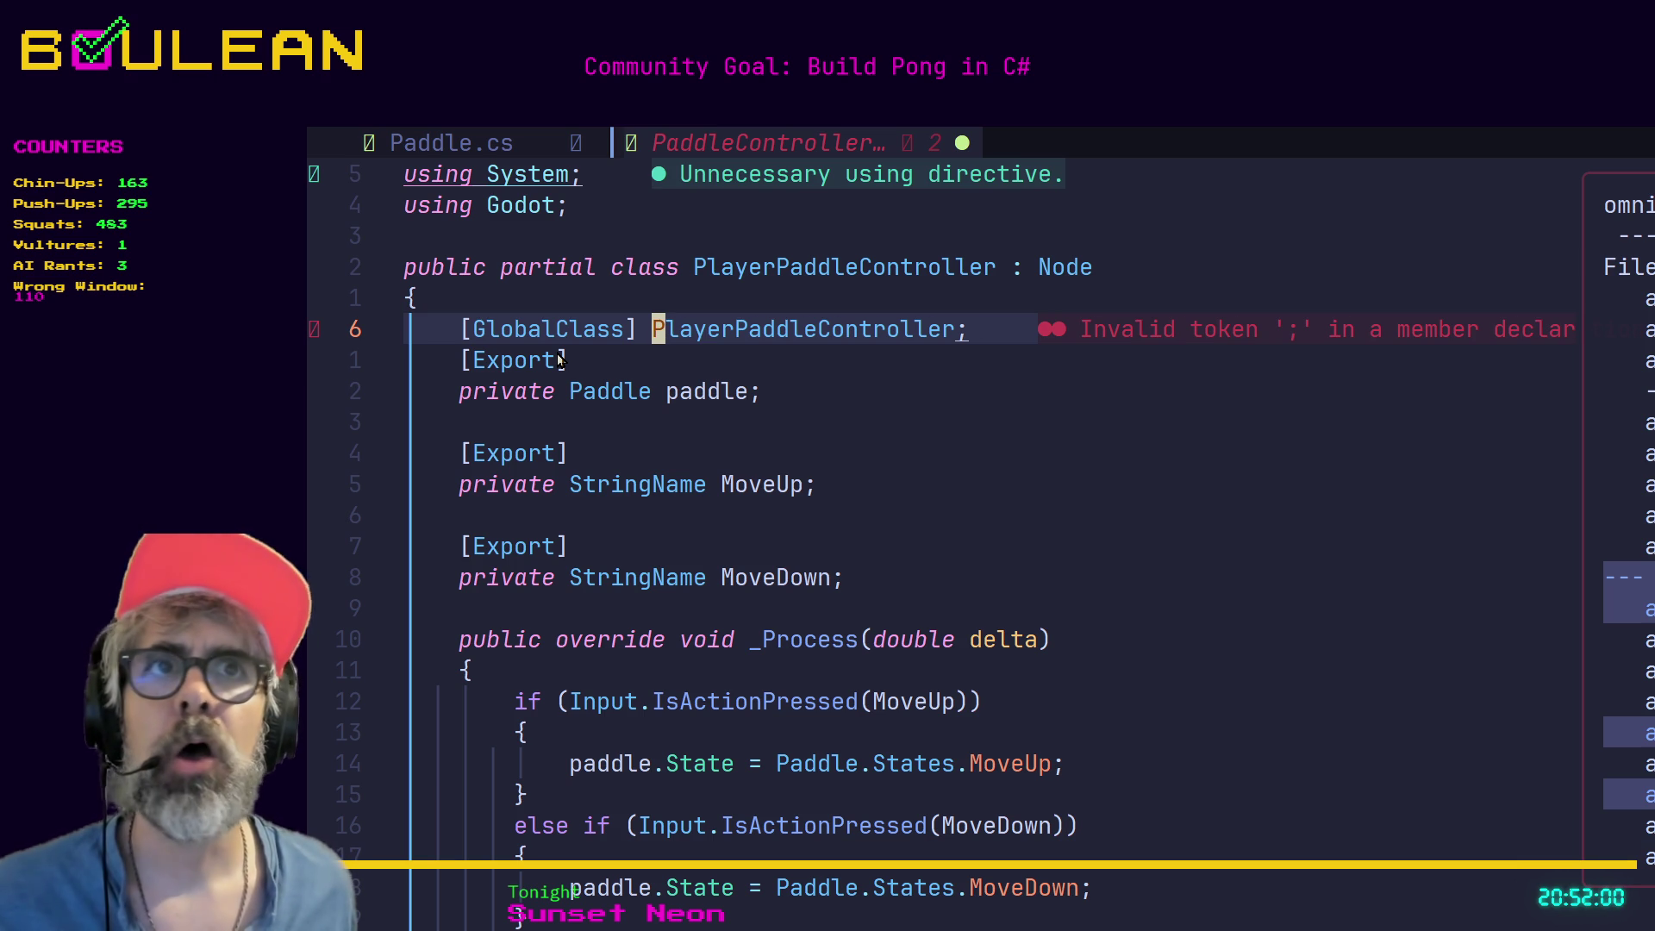
left_click(898, 392)
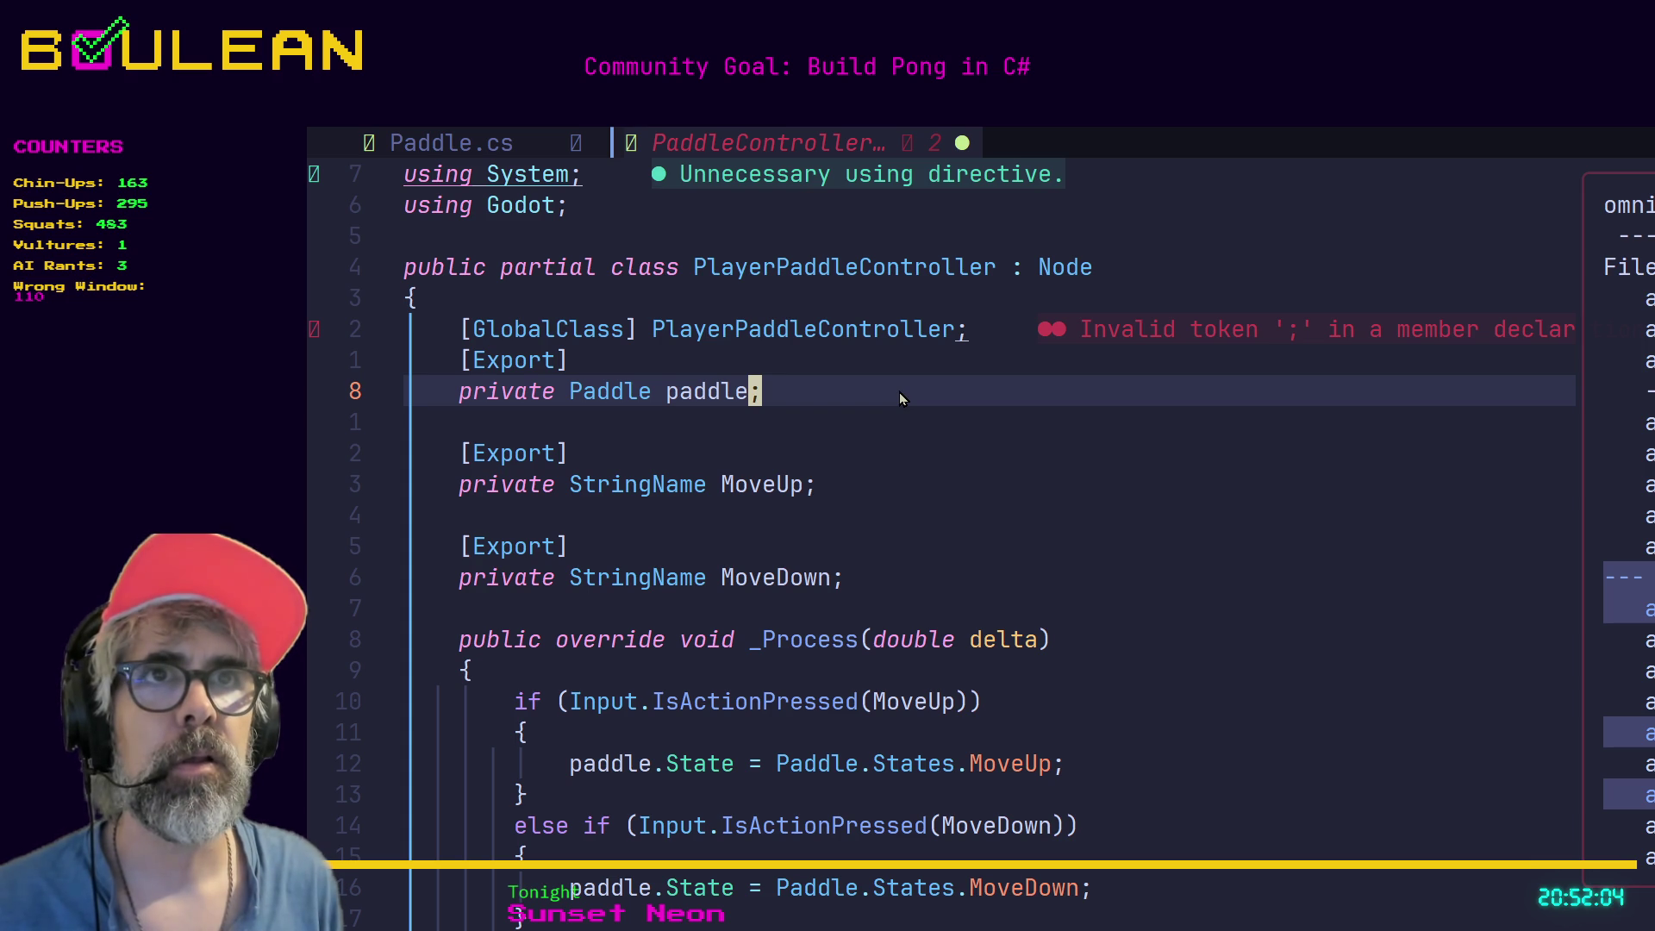
key("k")
key("k")
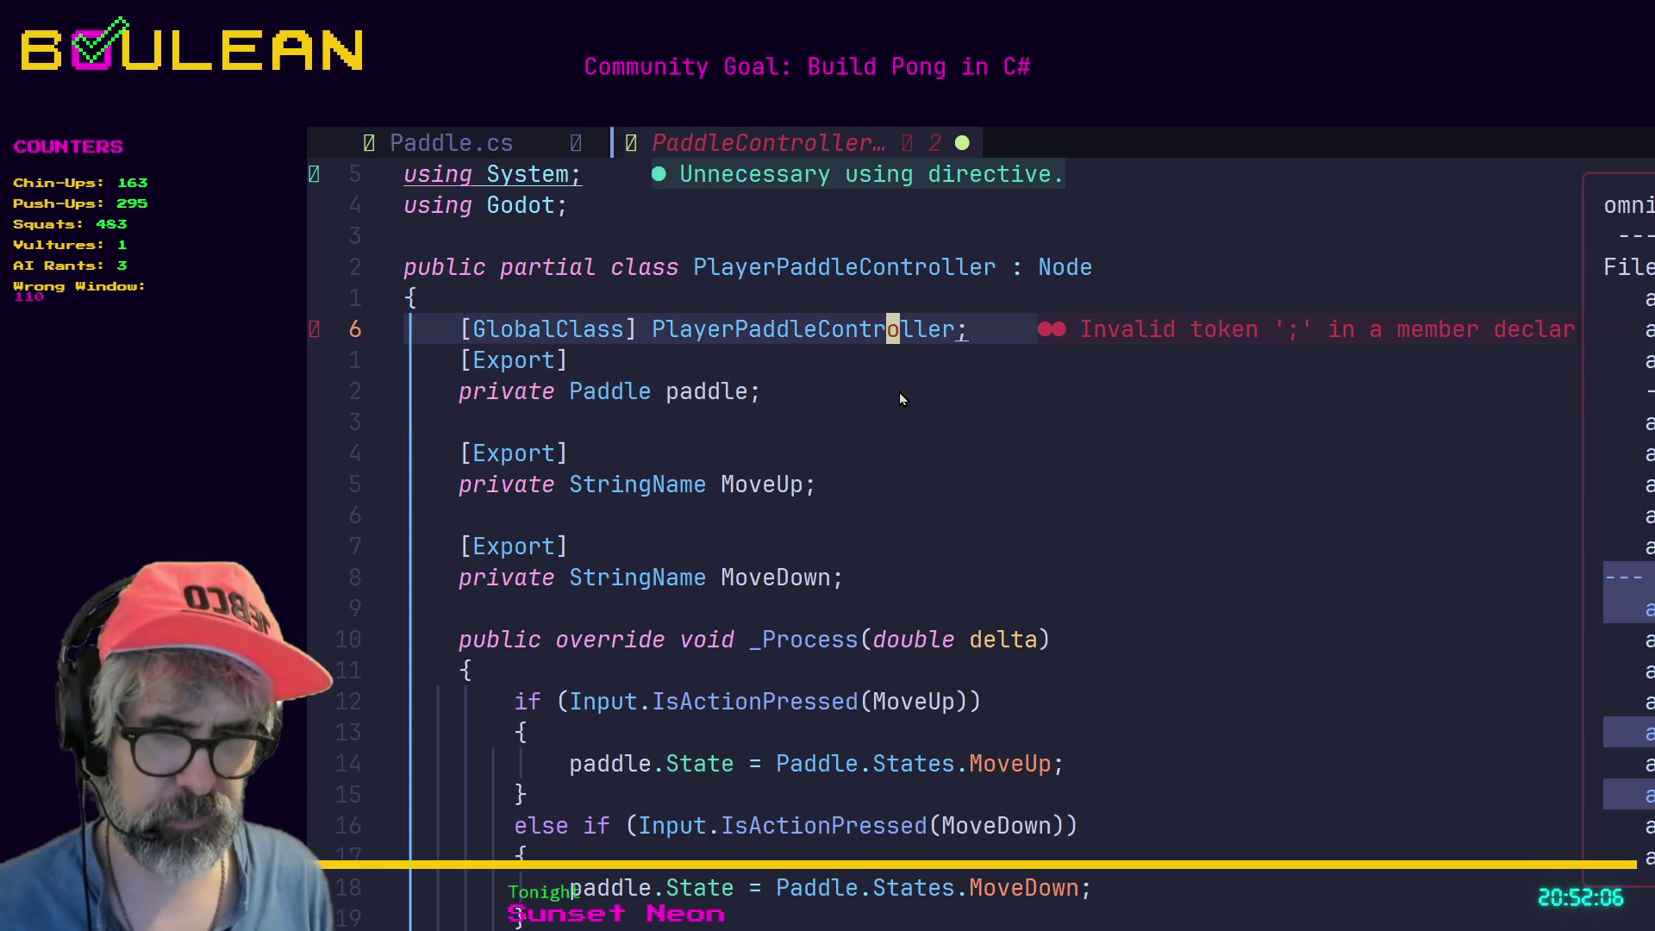
key("d")
key("d")
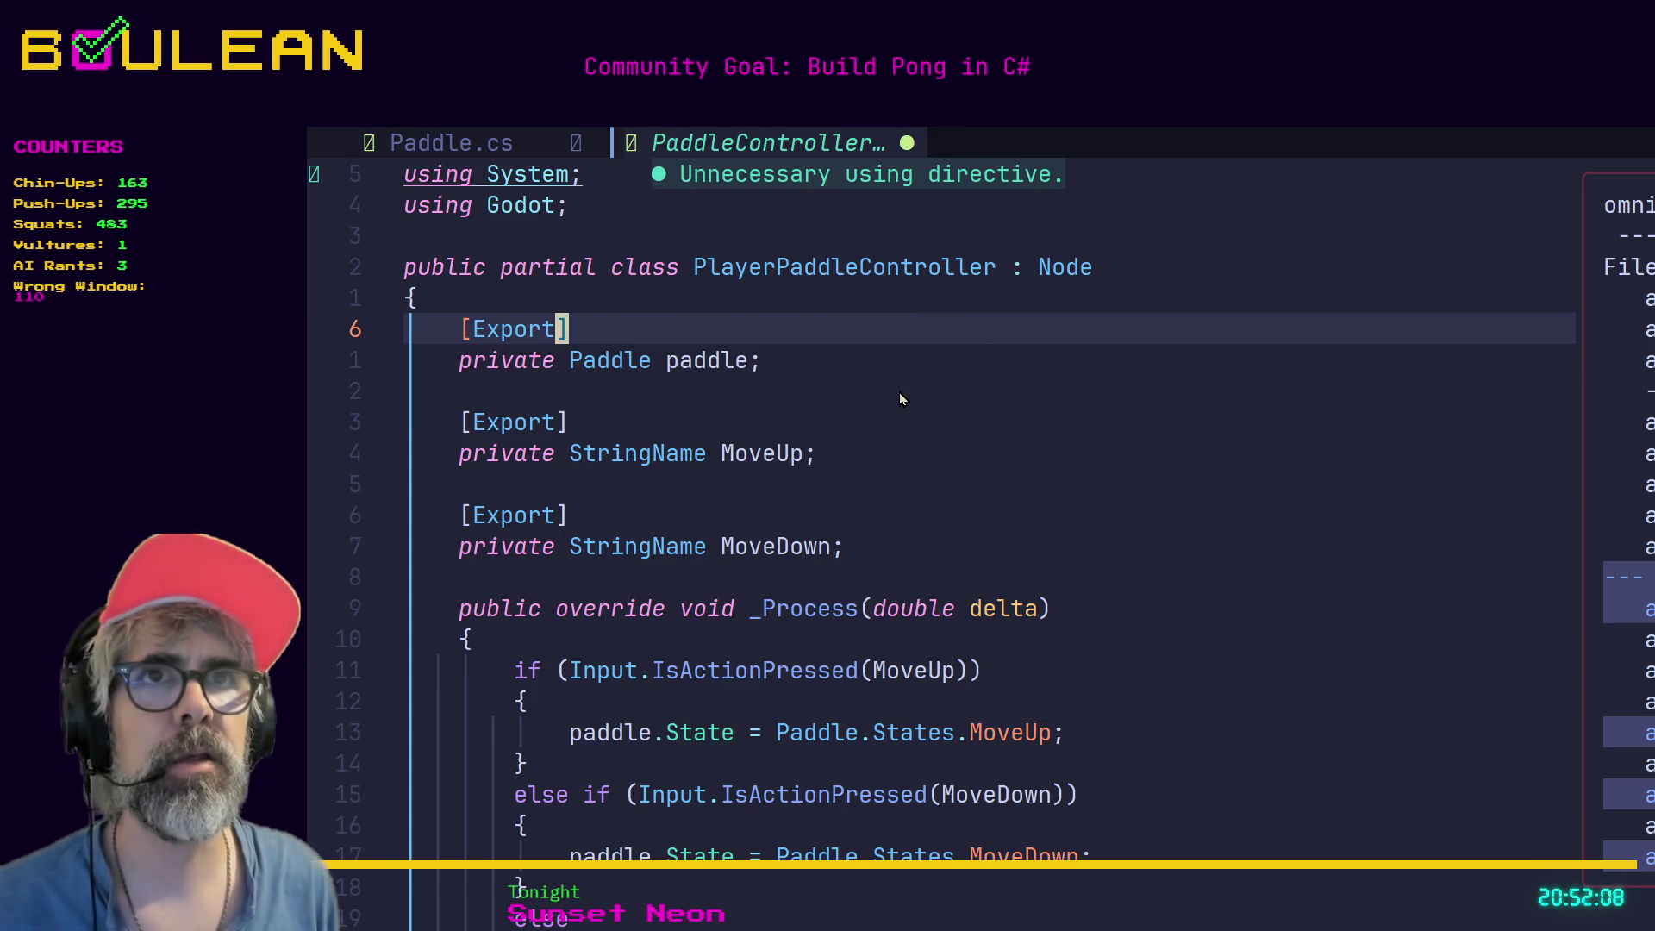
Insert '[GlobalClass]' at the start of the public partial class declaration.
key("k")
key("k")
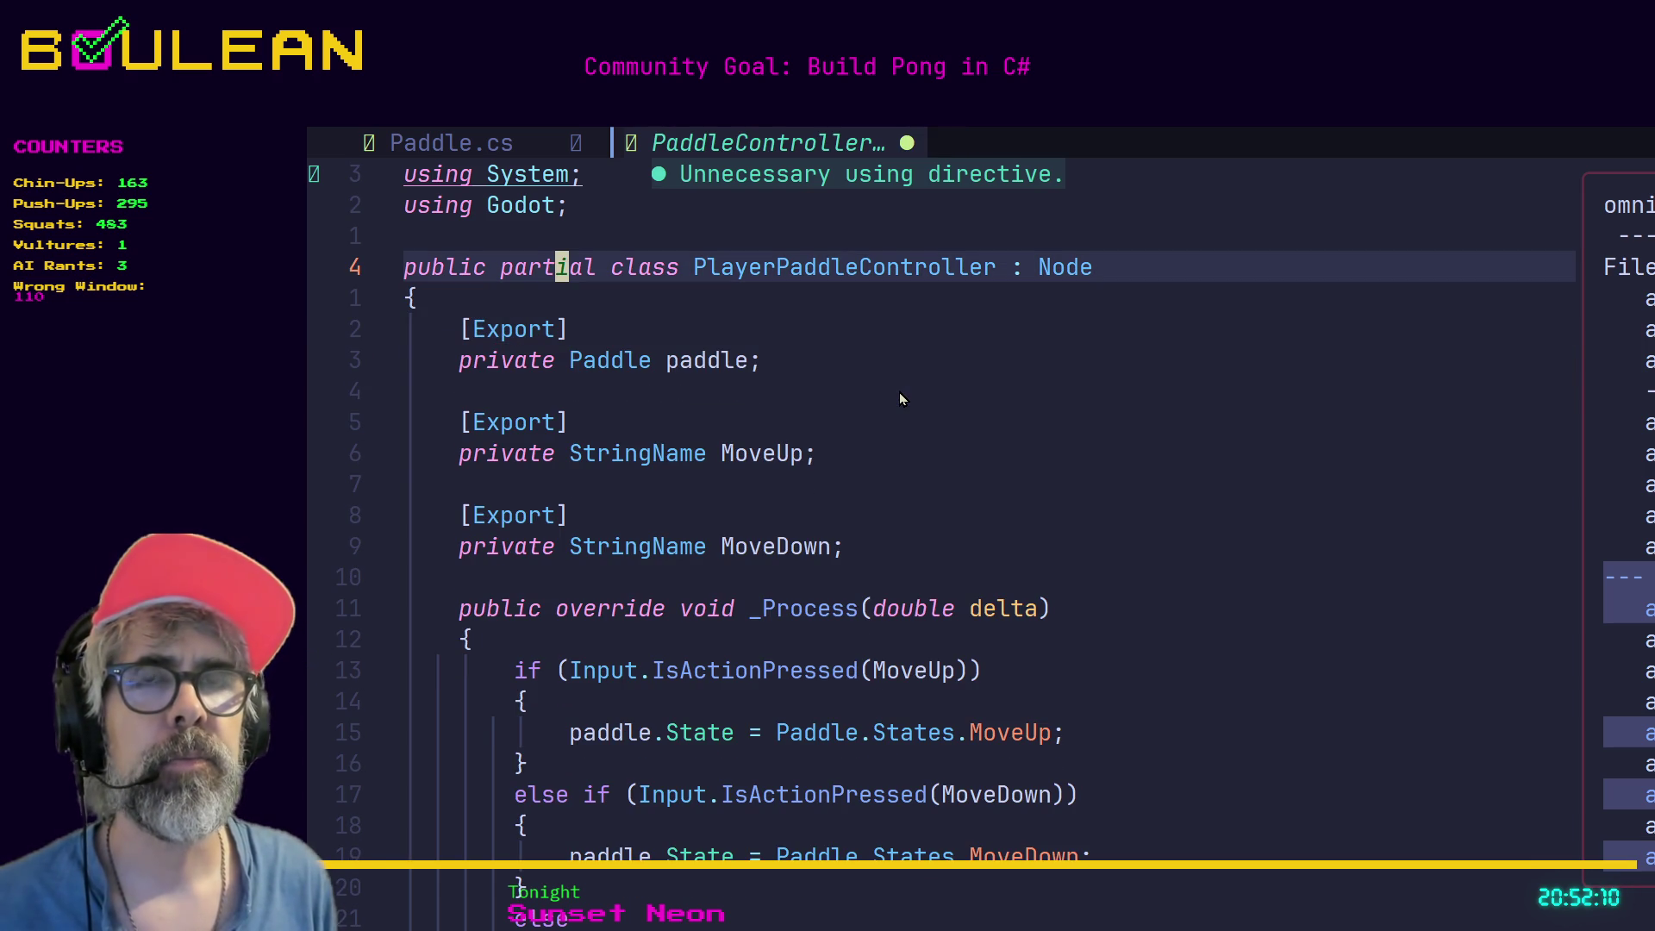
key("j")
key("k")
key("h")
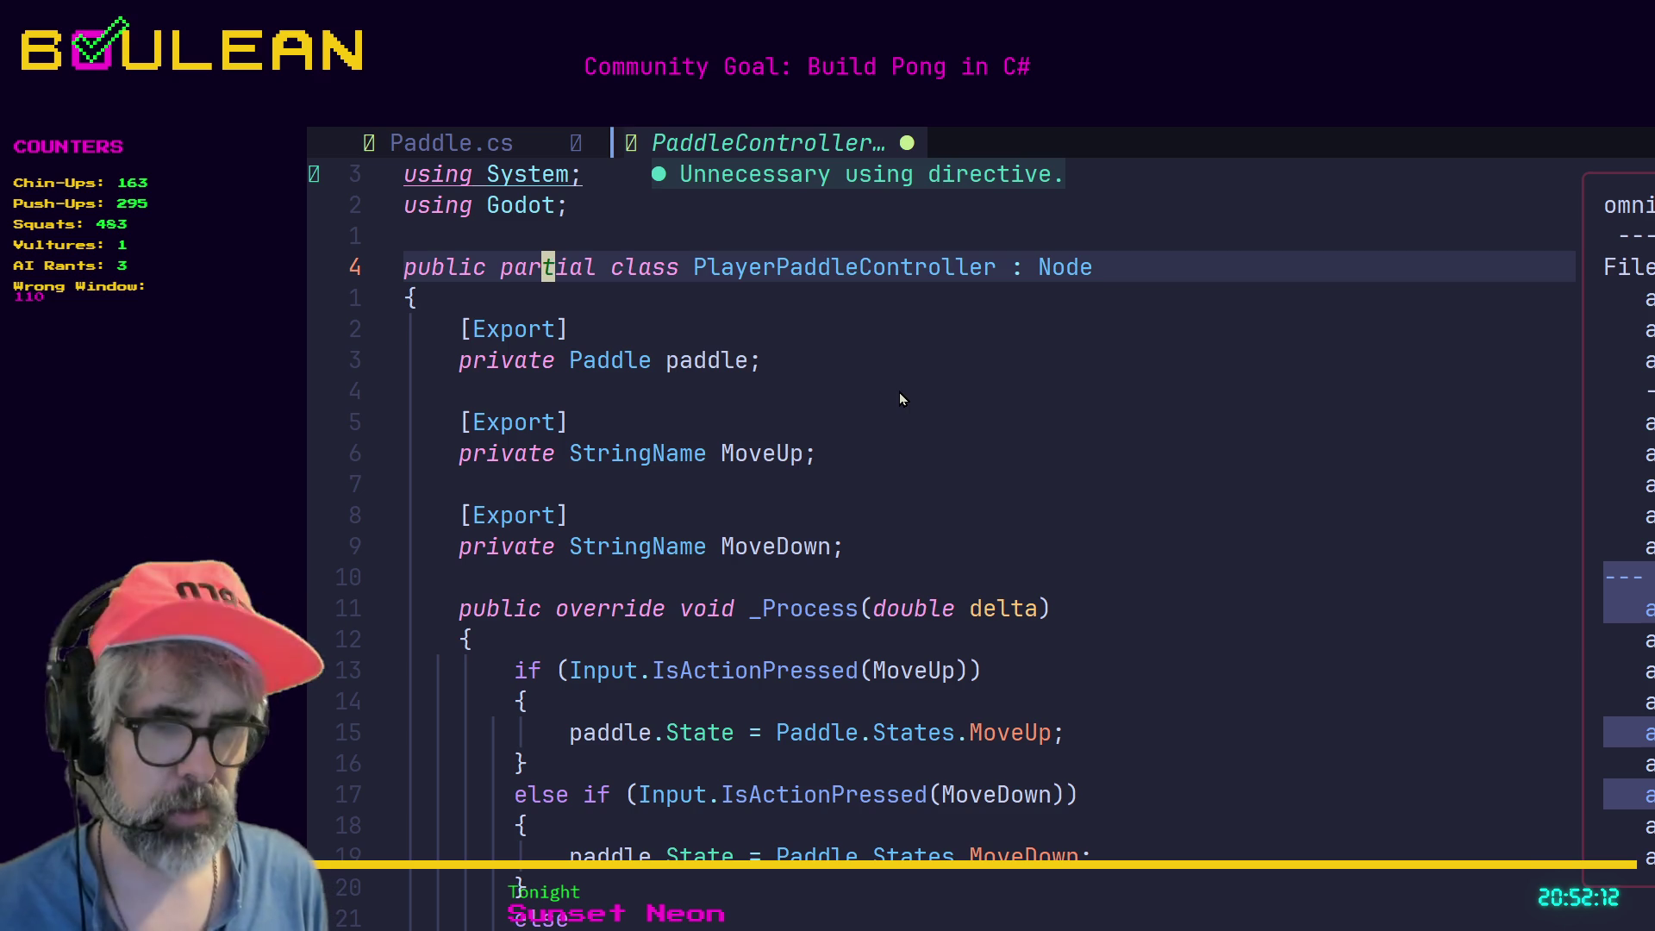
key("0")
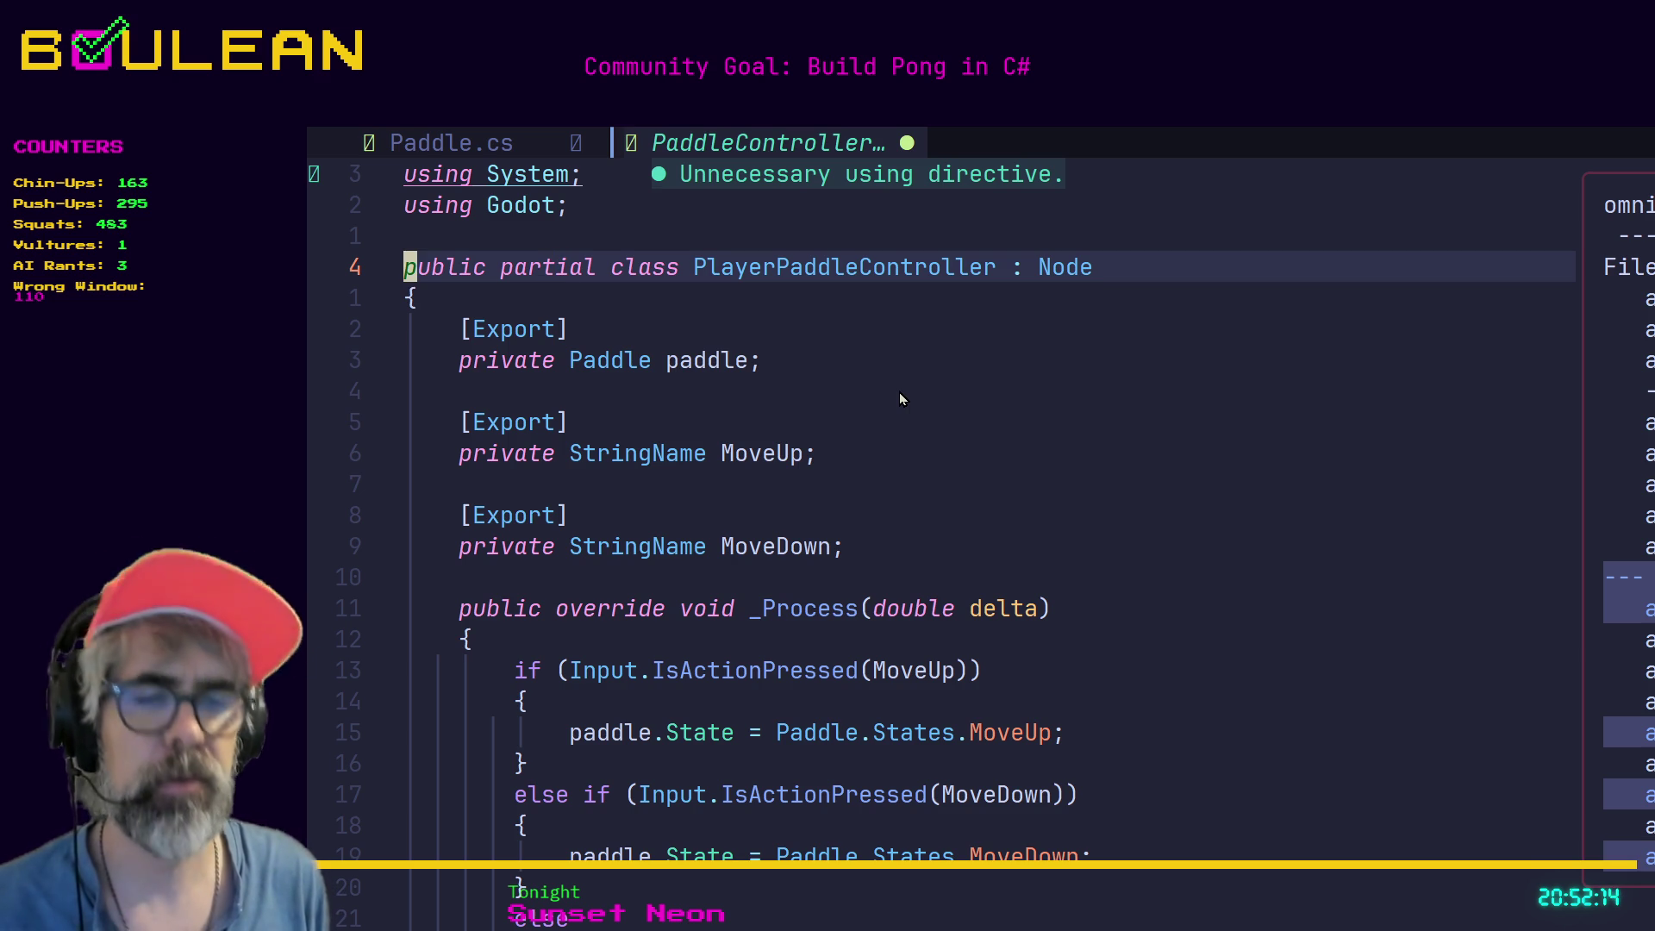
key("i")
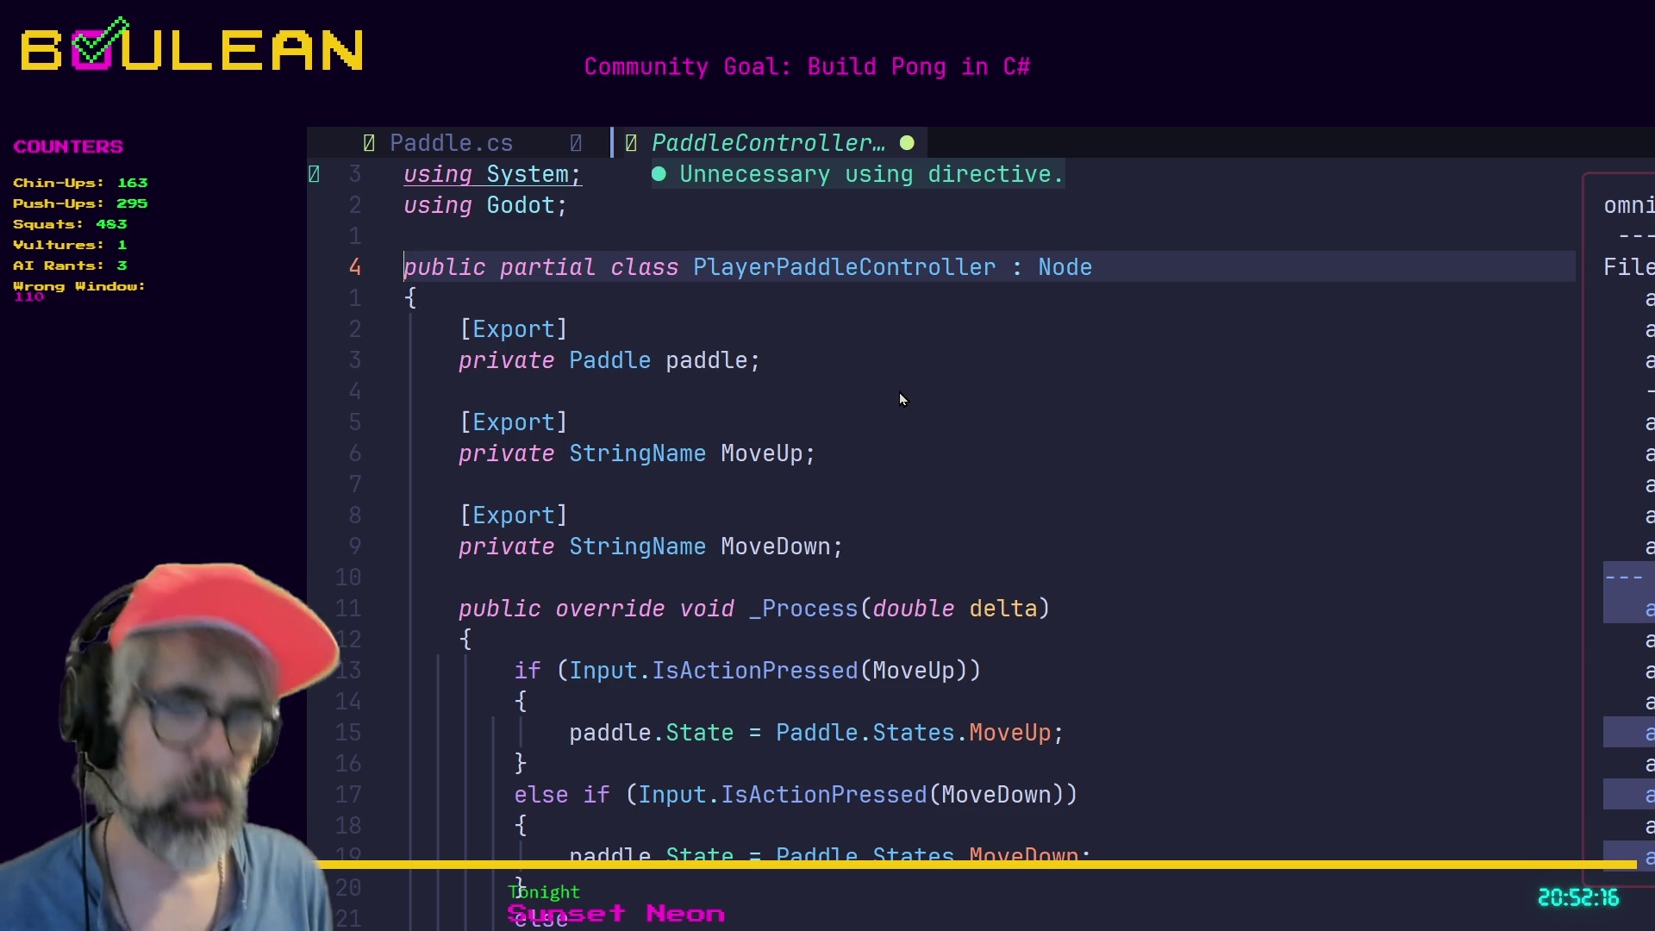
type("[Globa")
key("Return")
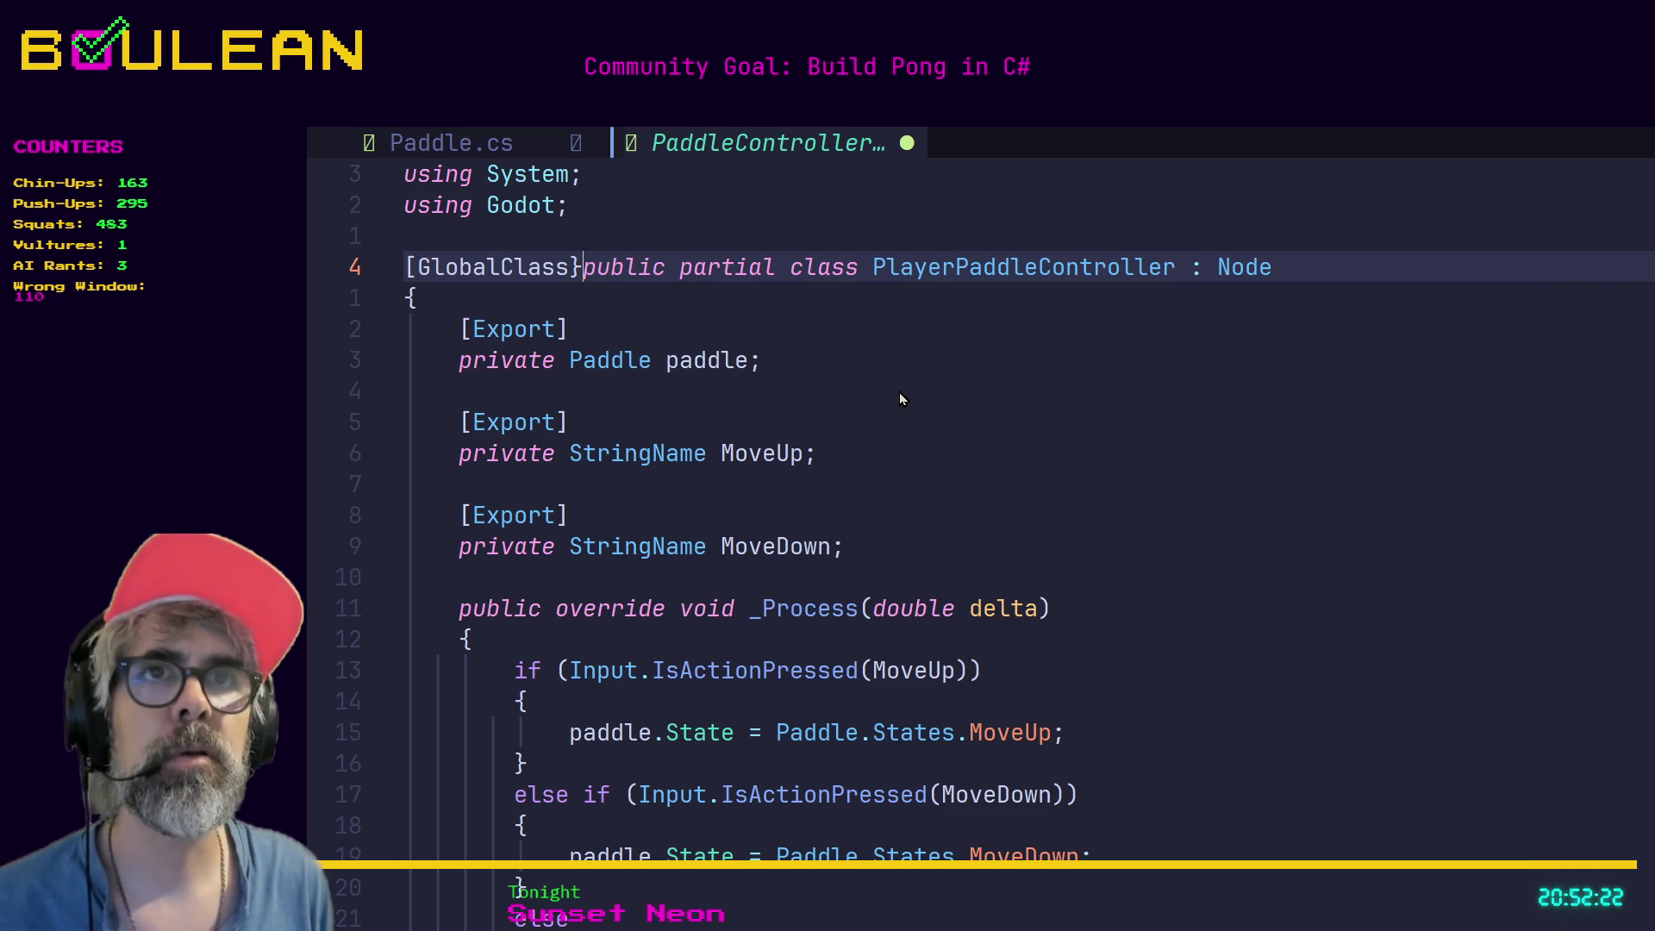
type("]")
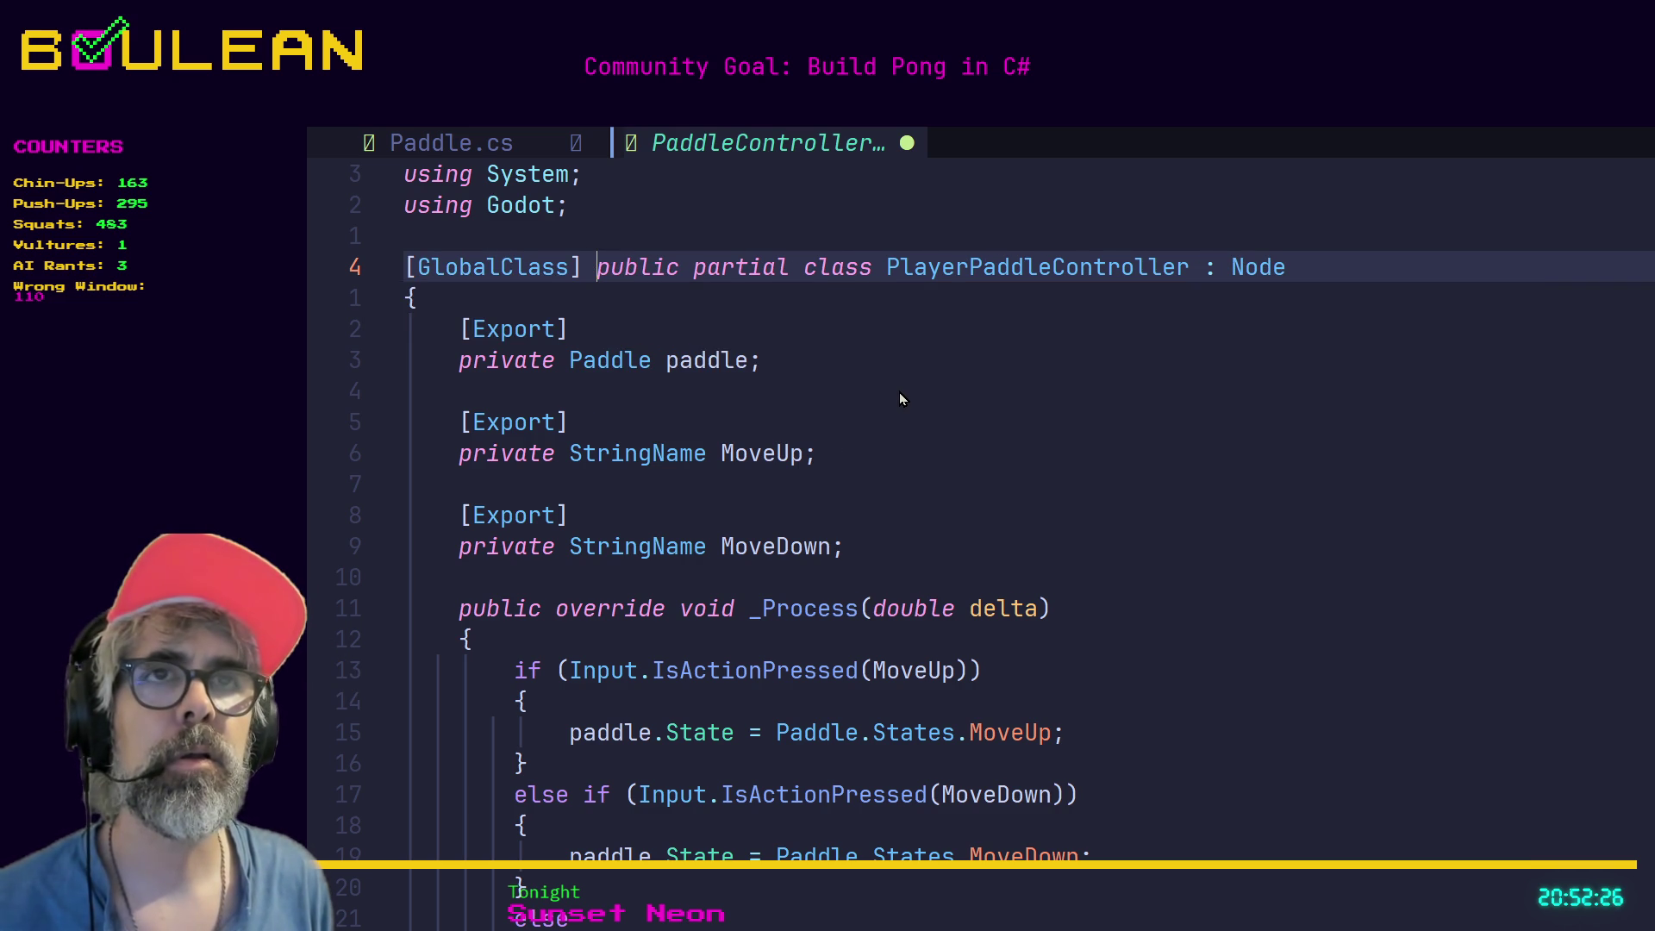
Save the script with :w and return to Godot.
key("Escape")
type(":w")
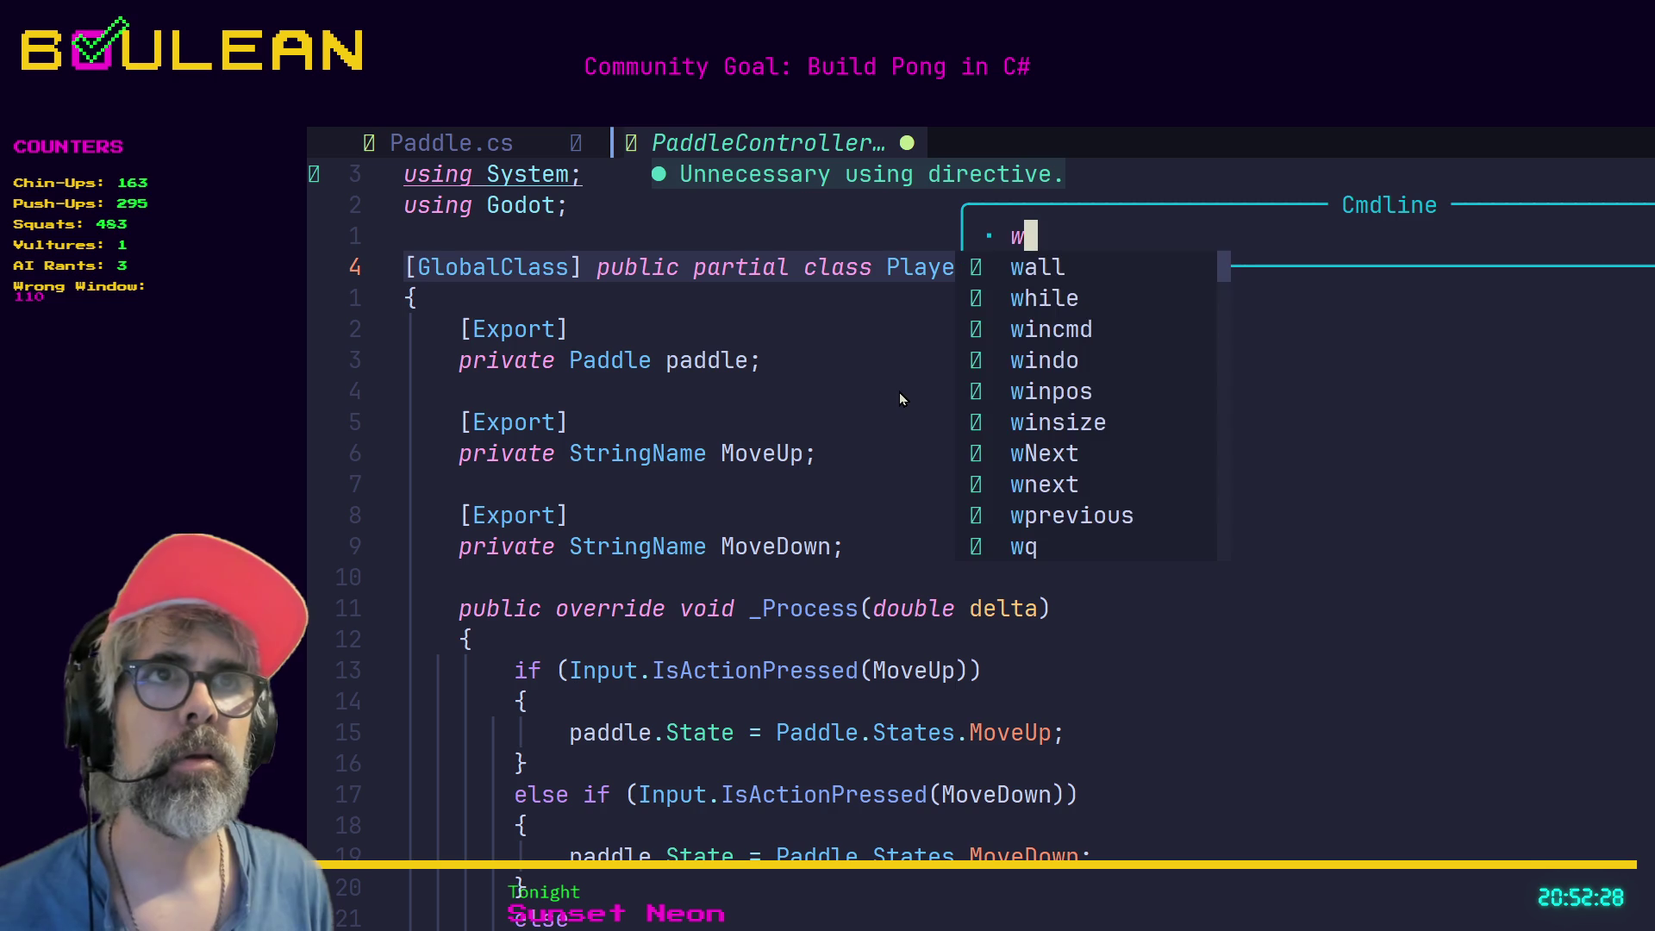
key("Return")
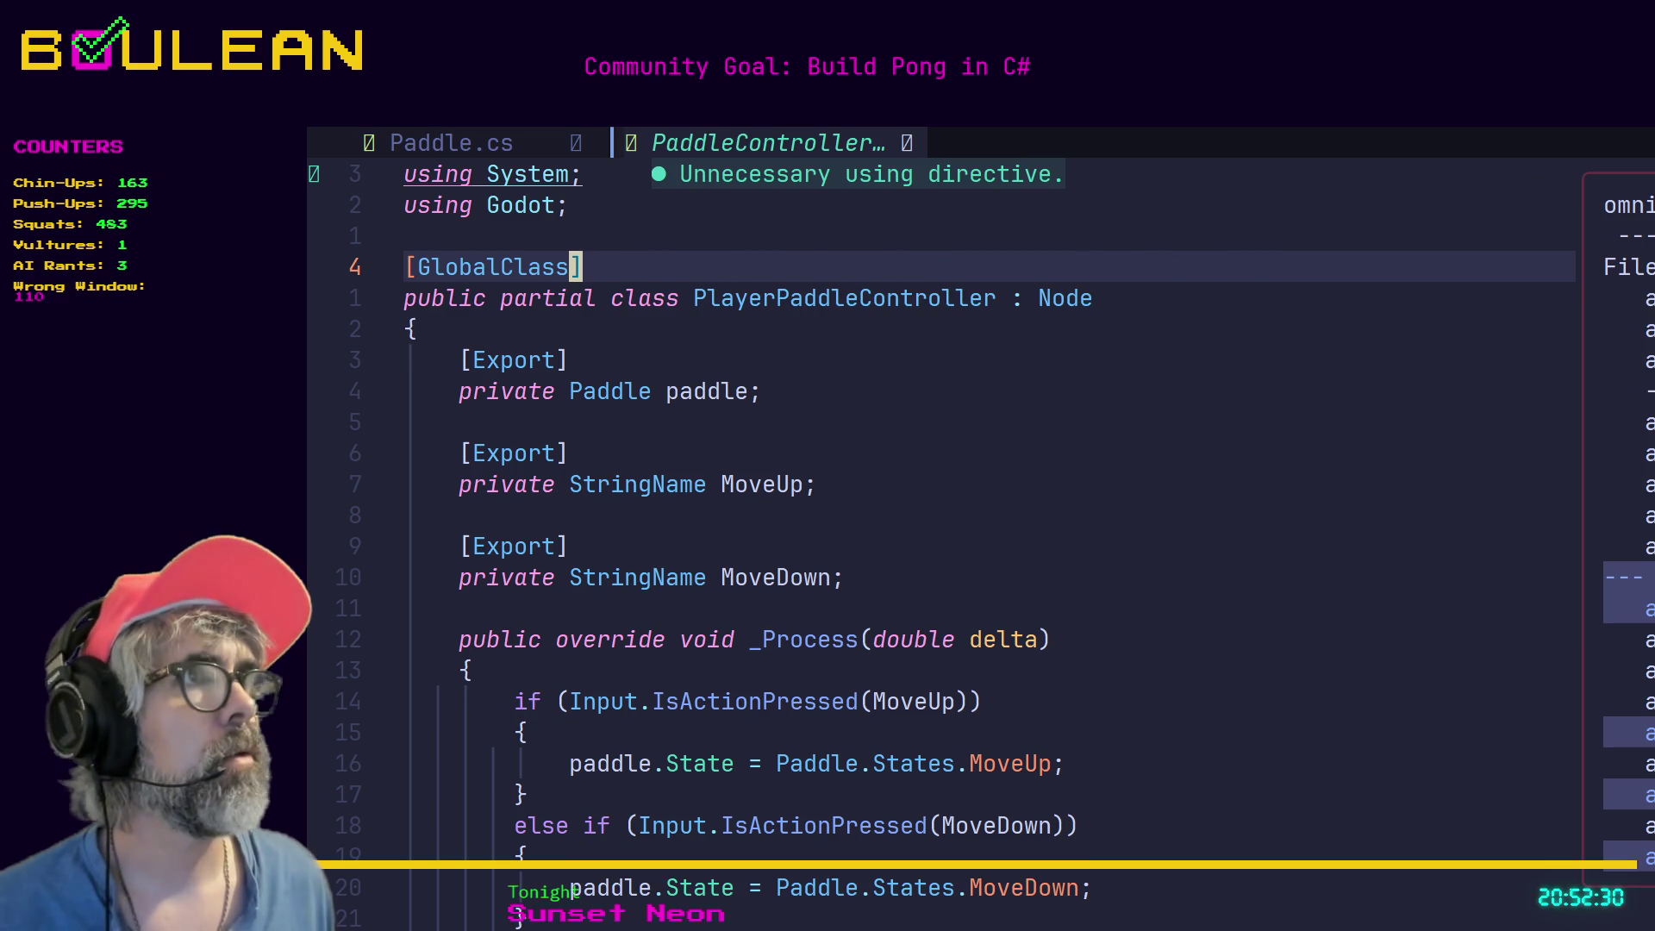
key("alt+Tab")
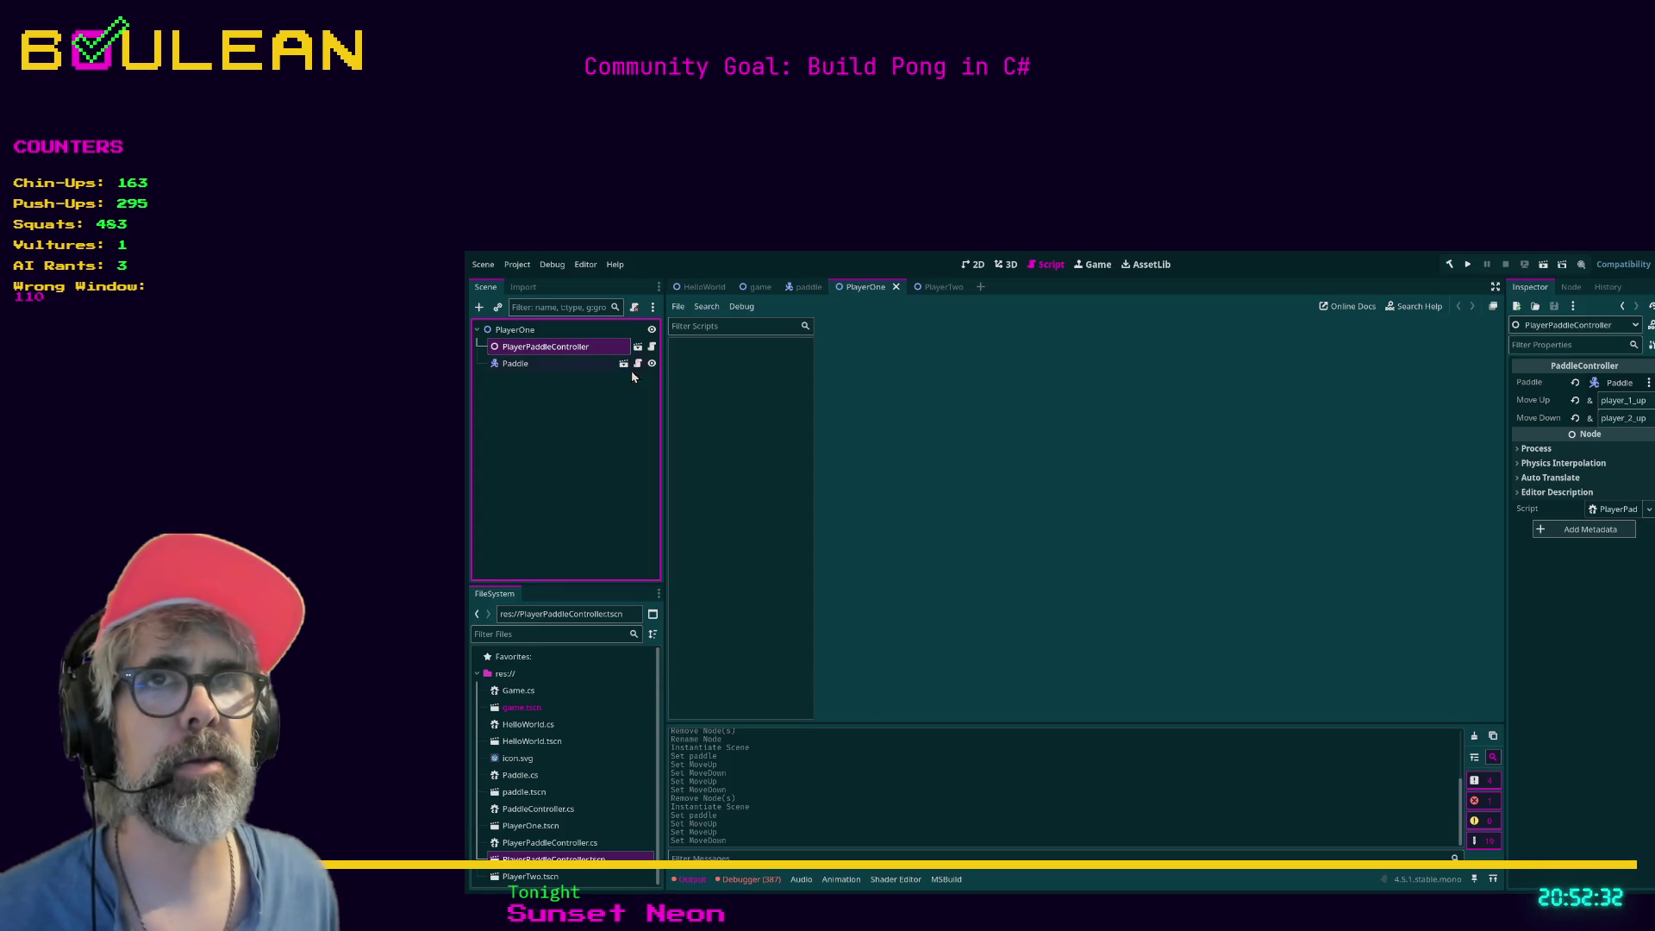
Rebuild the C# project with PlayerOne selected, then check the PlayerPaddleController node's properties.
left_click(526, 332)
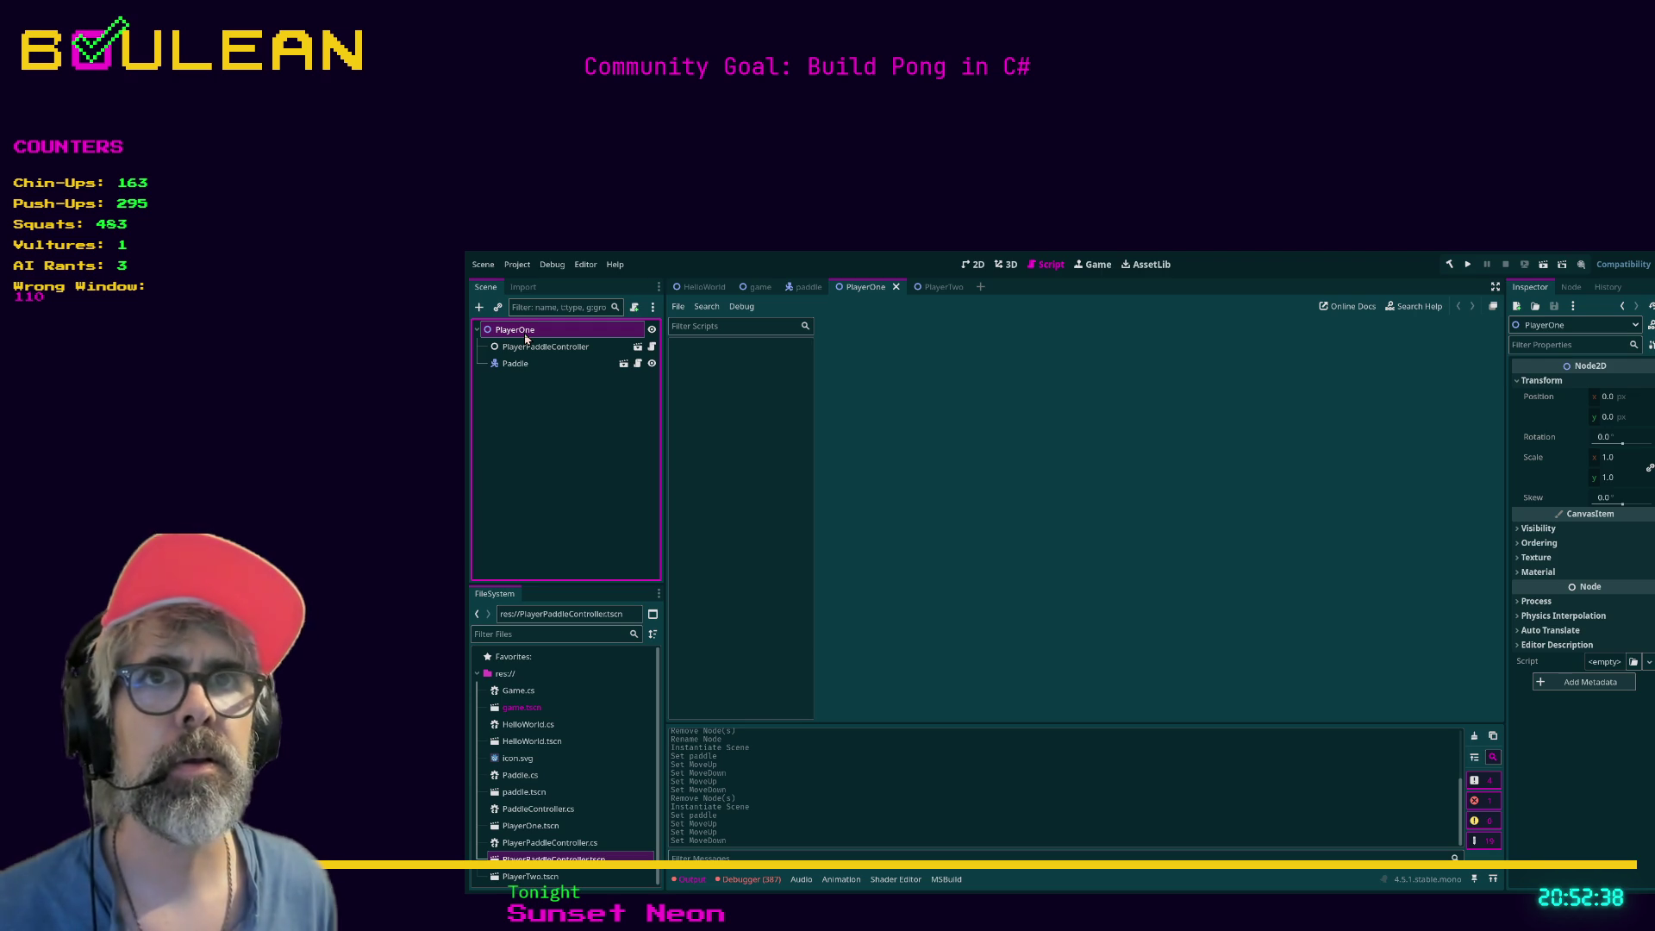
key("F5")
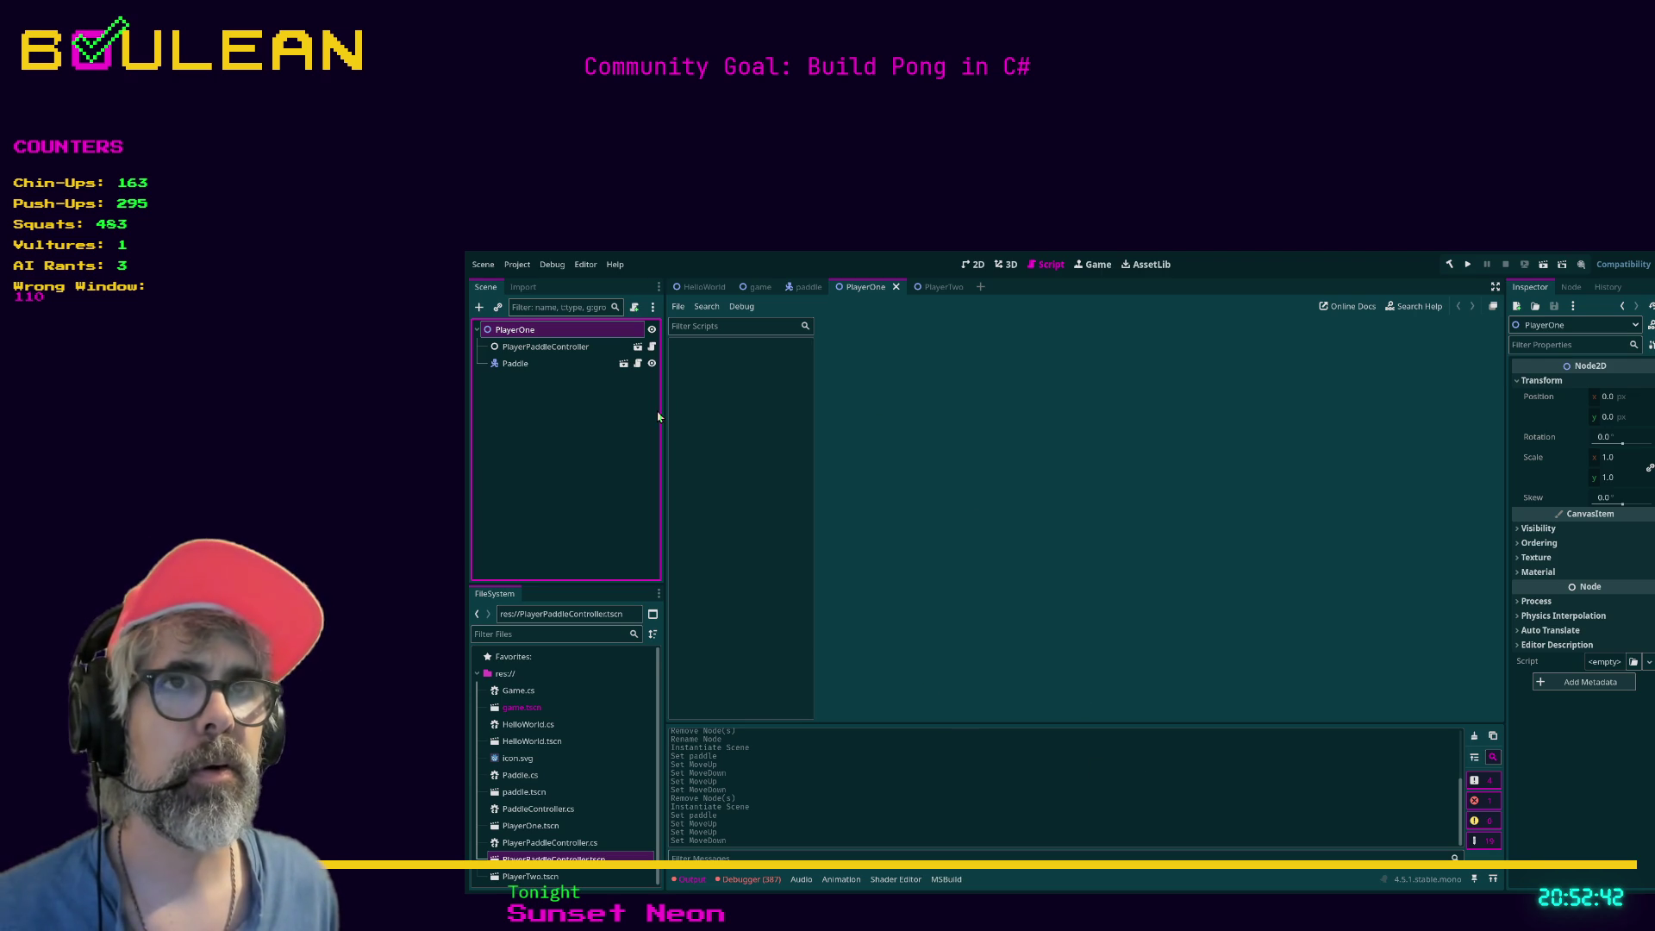
left_click(535, 347)
left_click(530, 335)
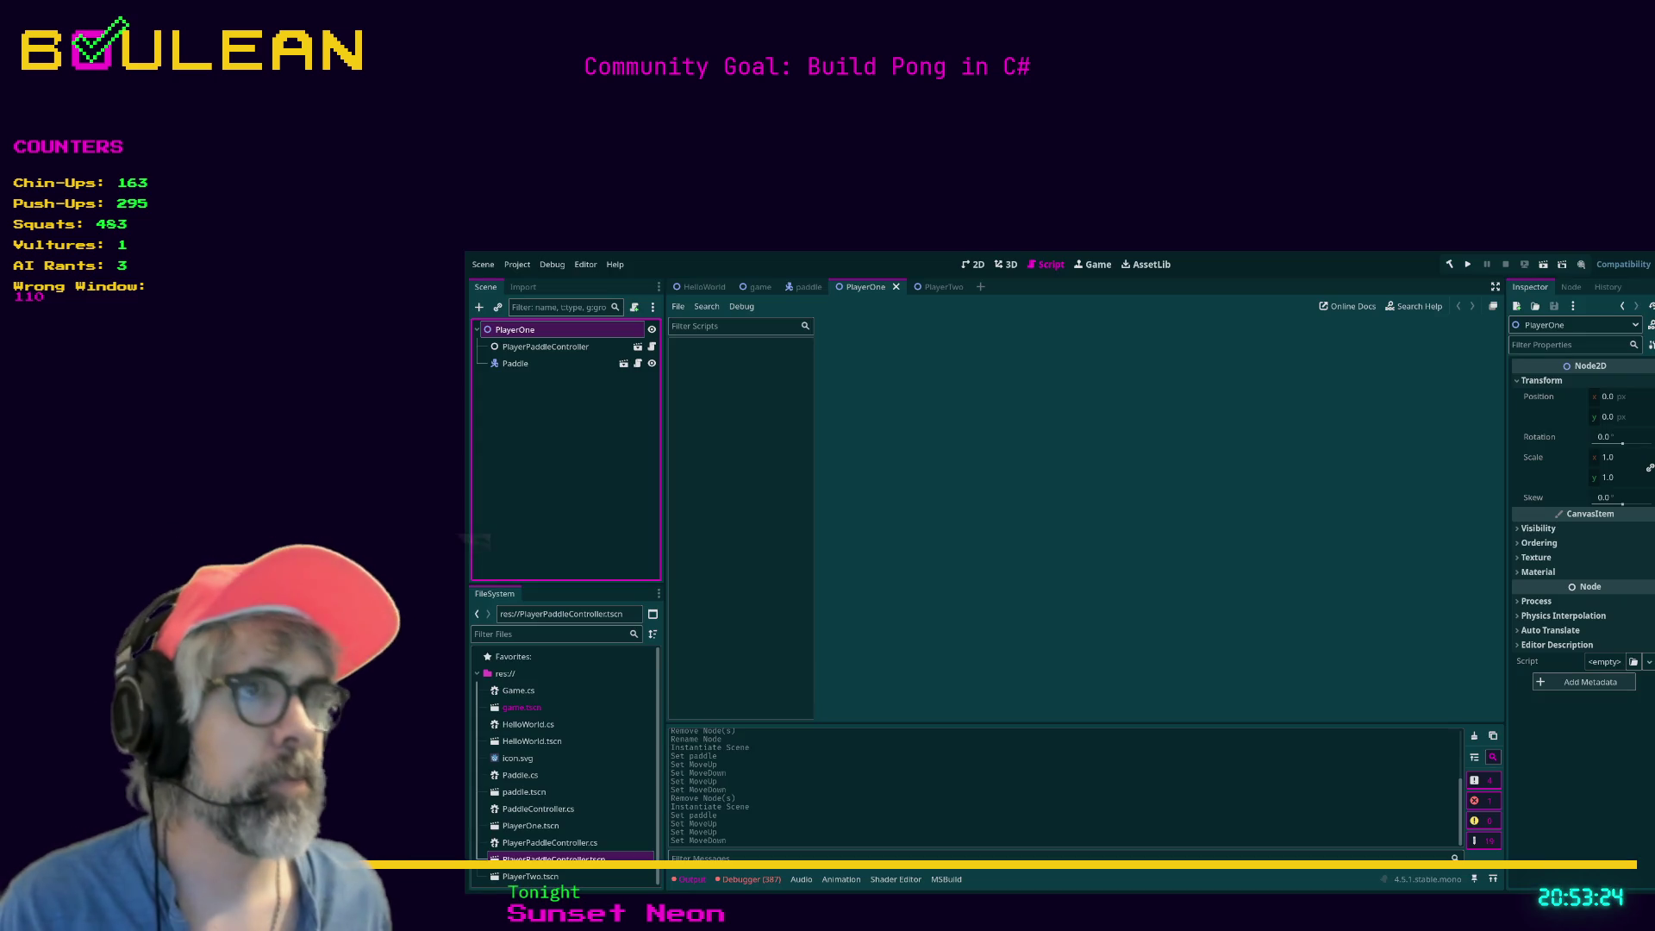
left_click(530, 347)
left_click(523, 331)
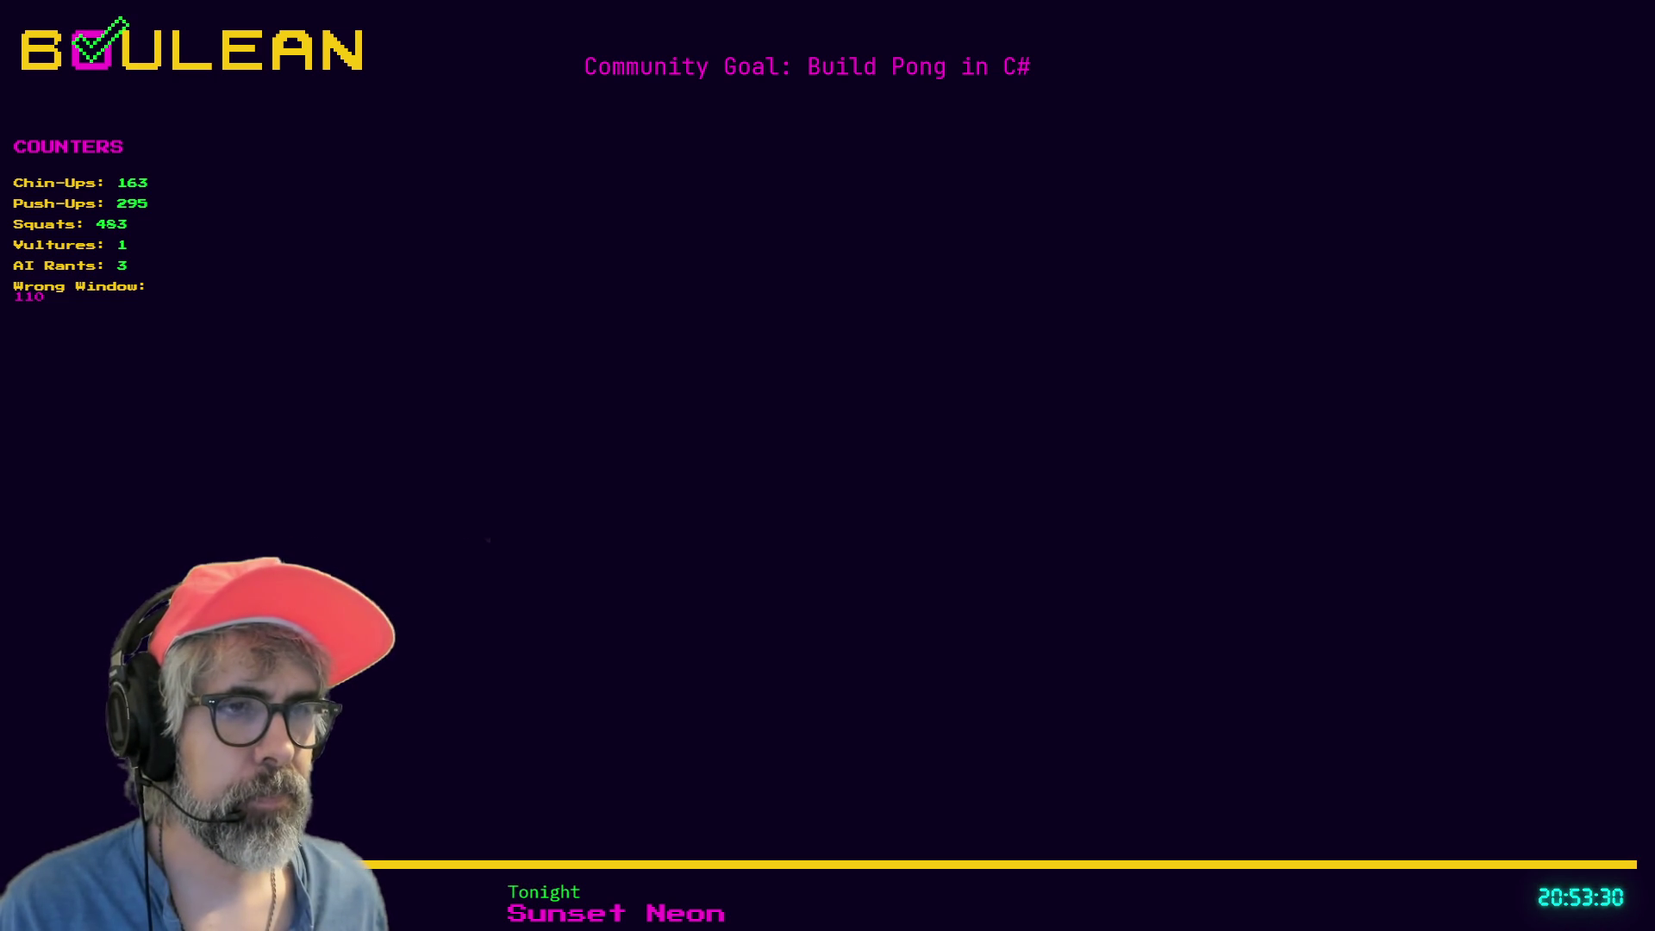
key("alt+Tab")
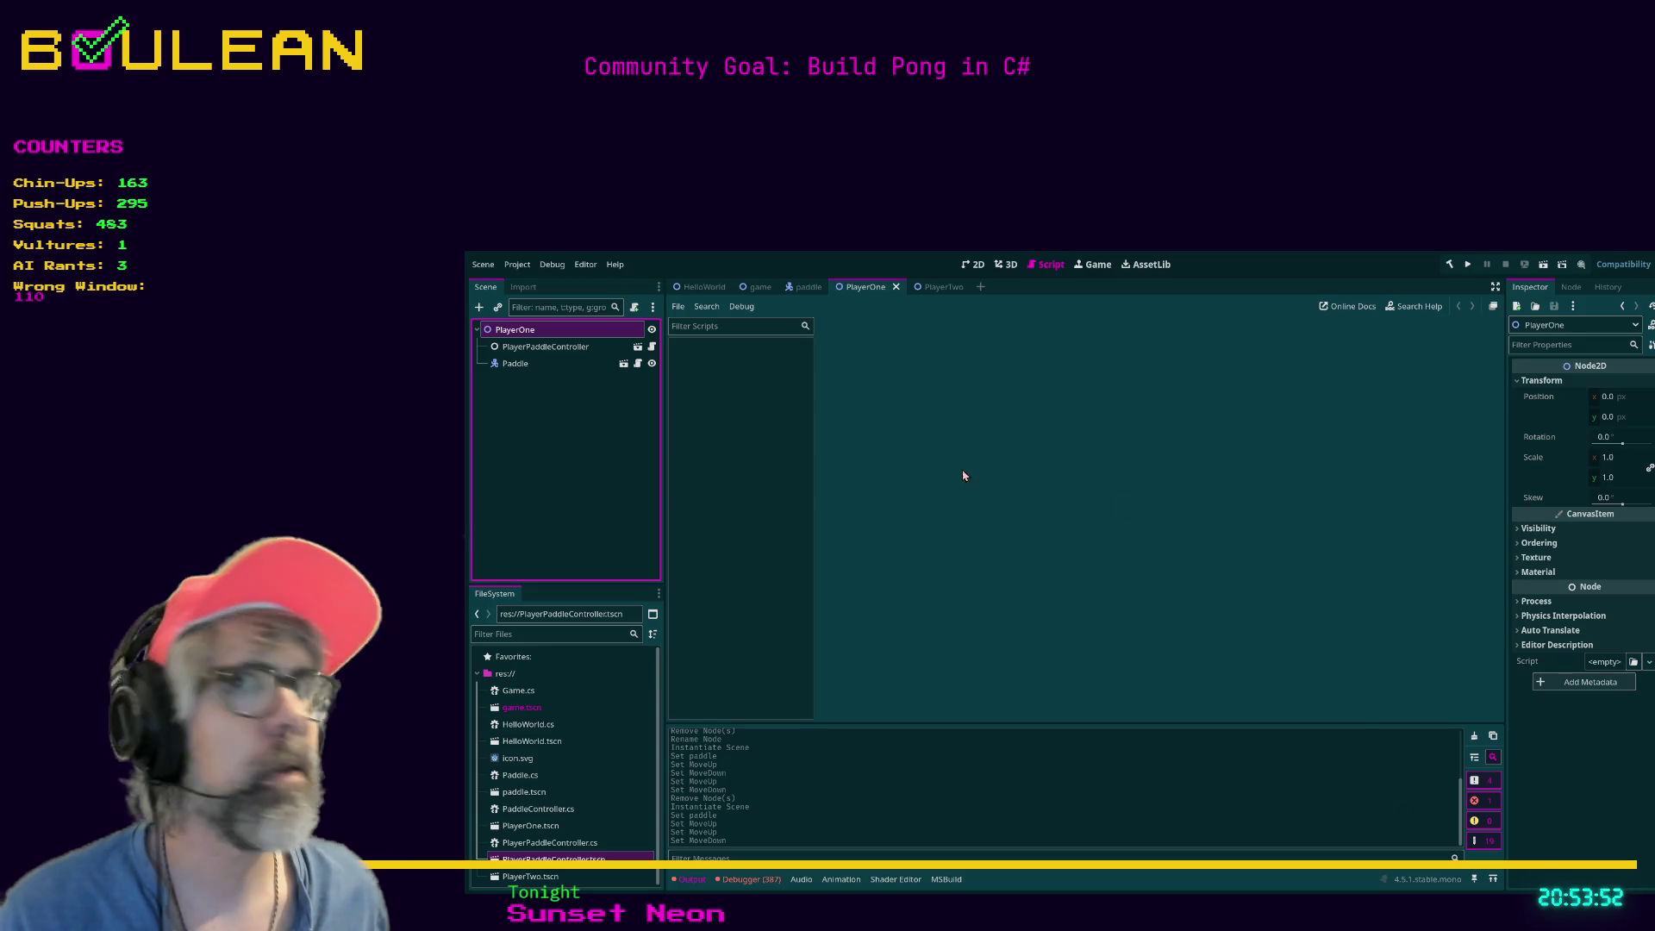
Set PlayerOne's PlayerPaddleController Move Down action to player_1_down and save the scene.
left_click(559, 349)
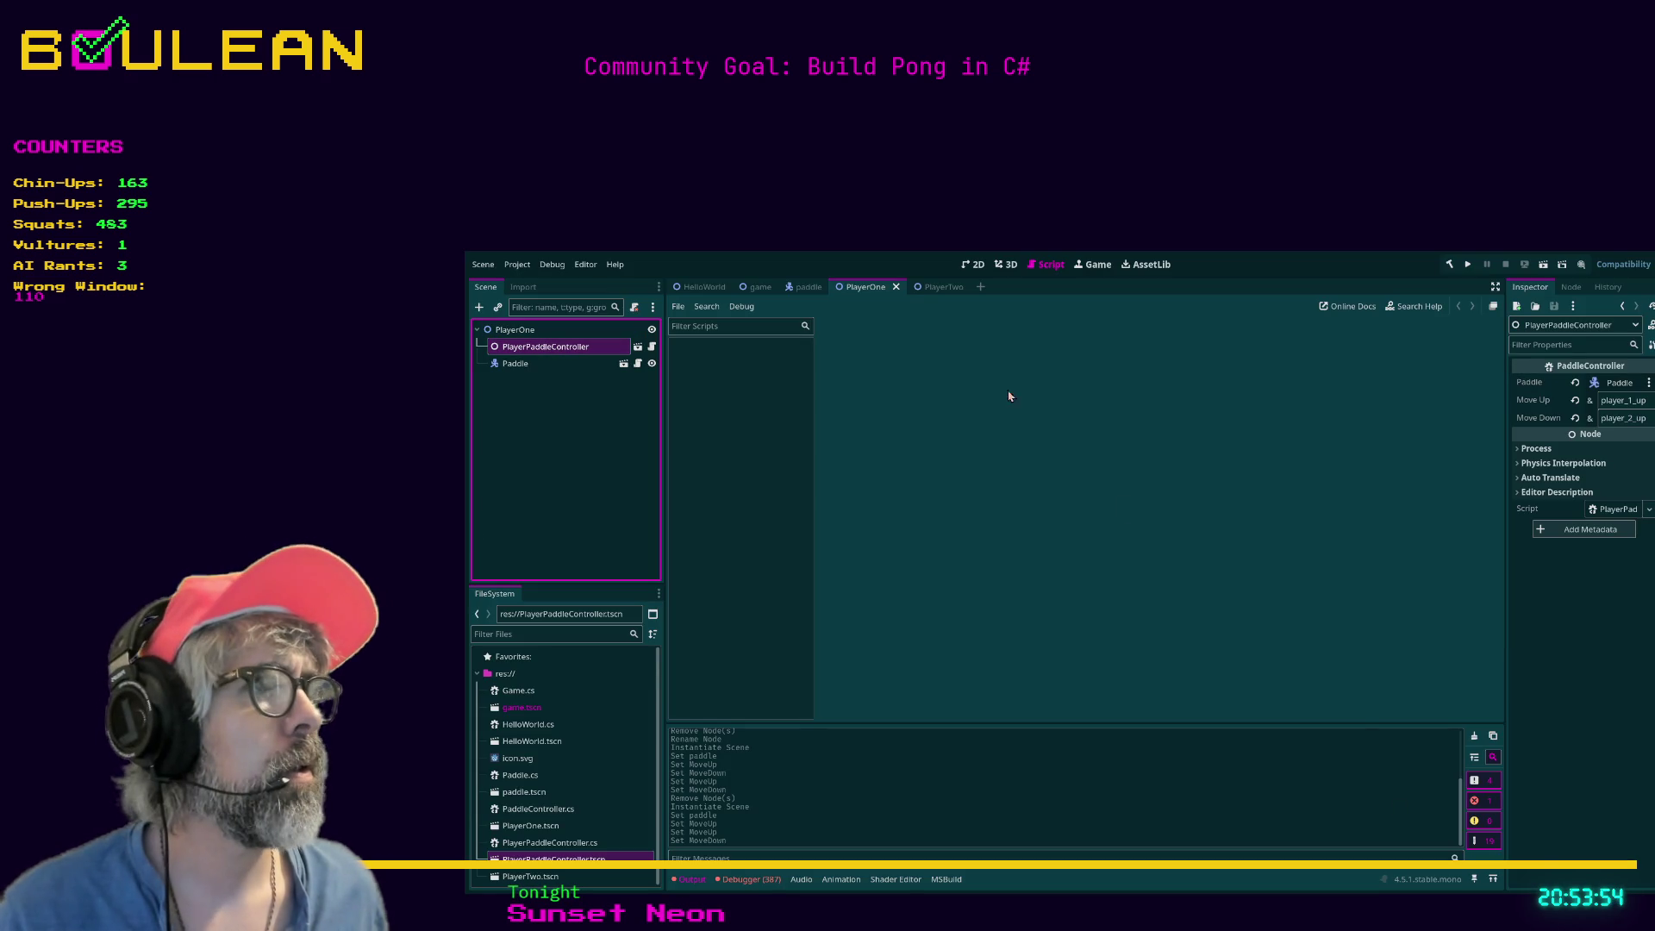
left_click(1621, 418)
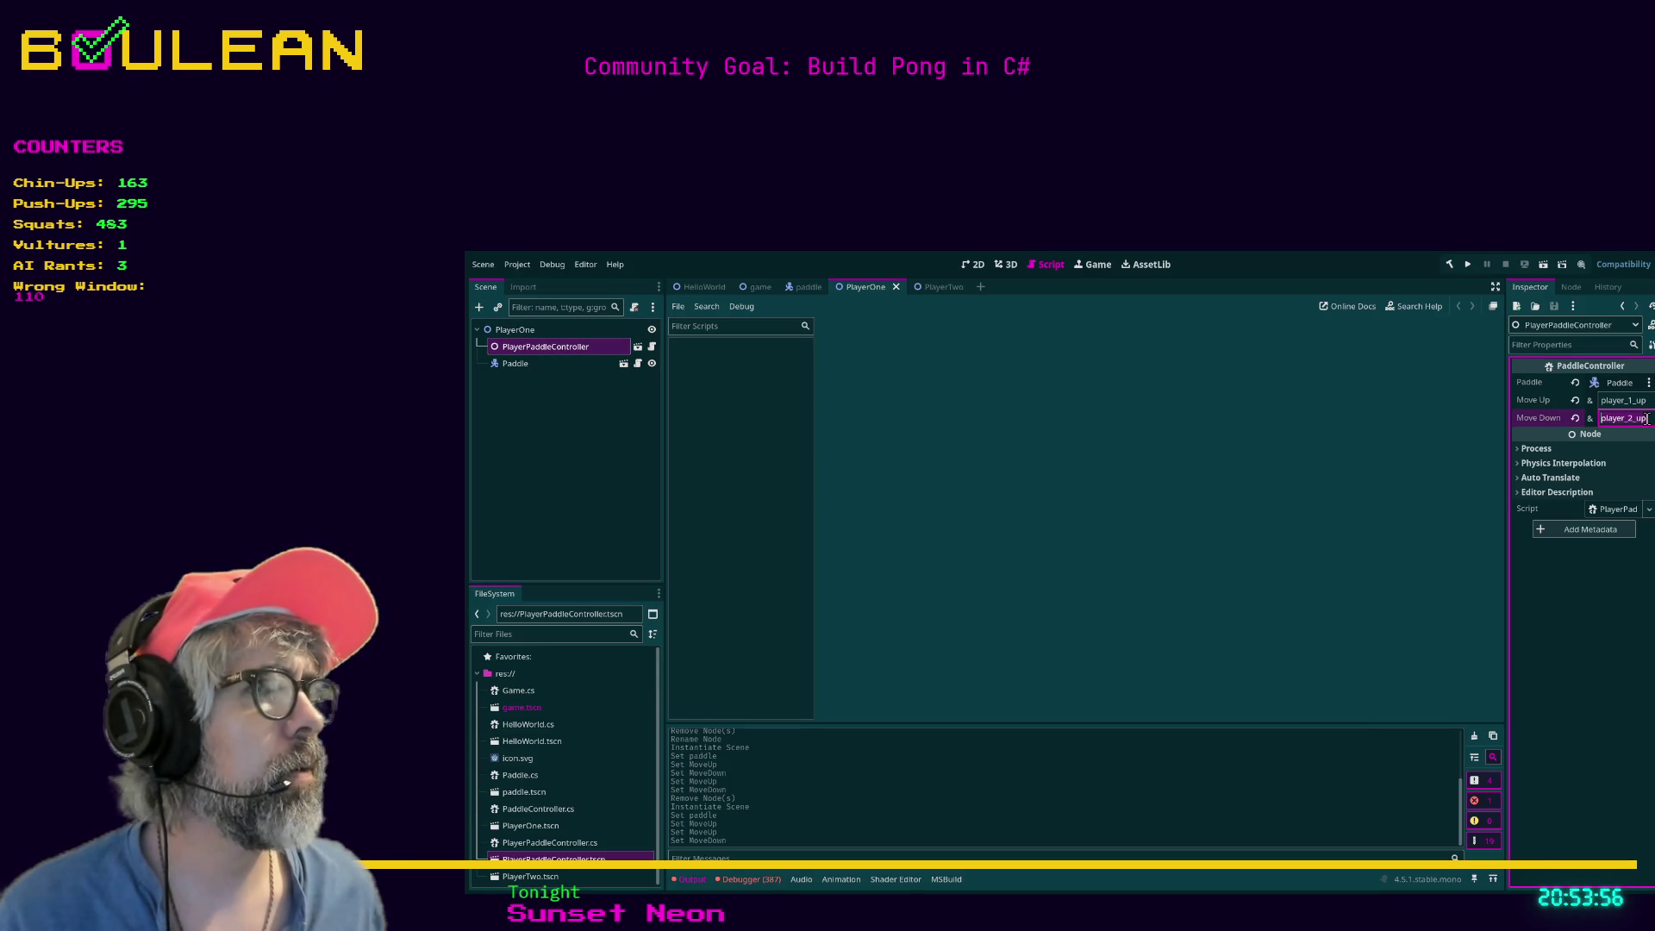
type("player_")
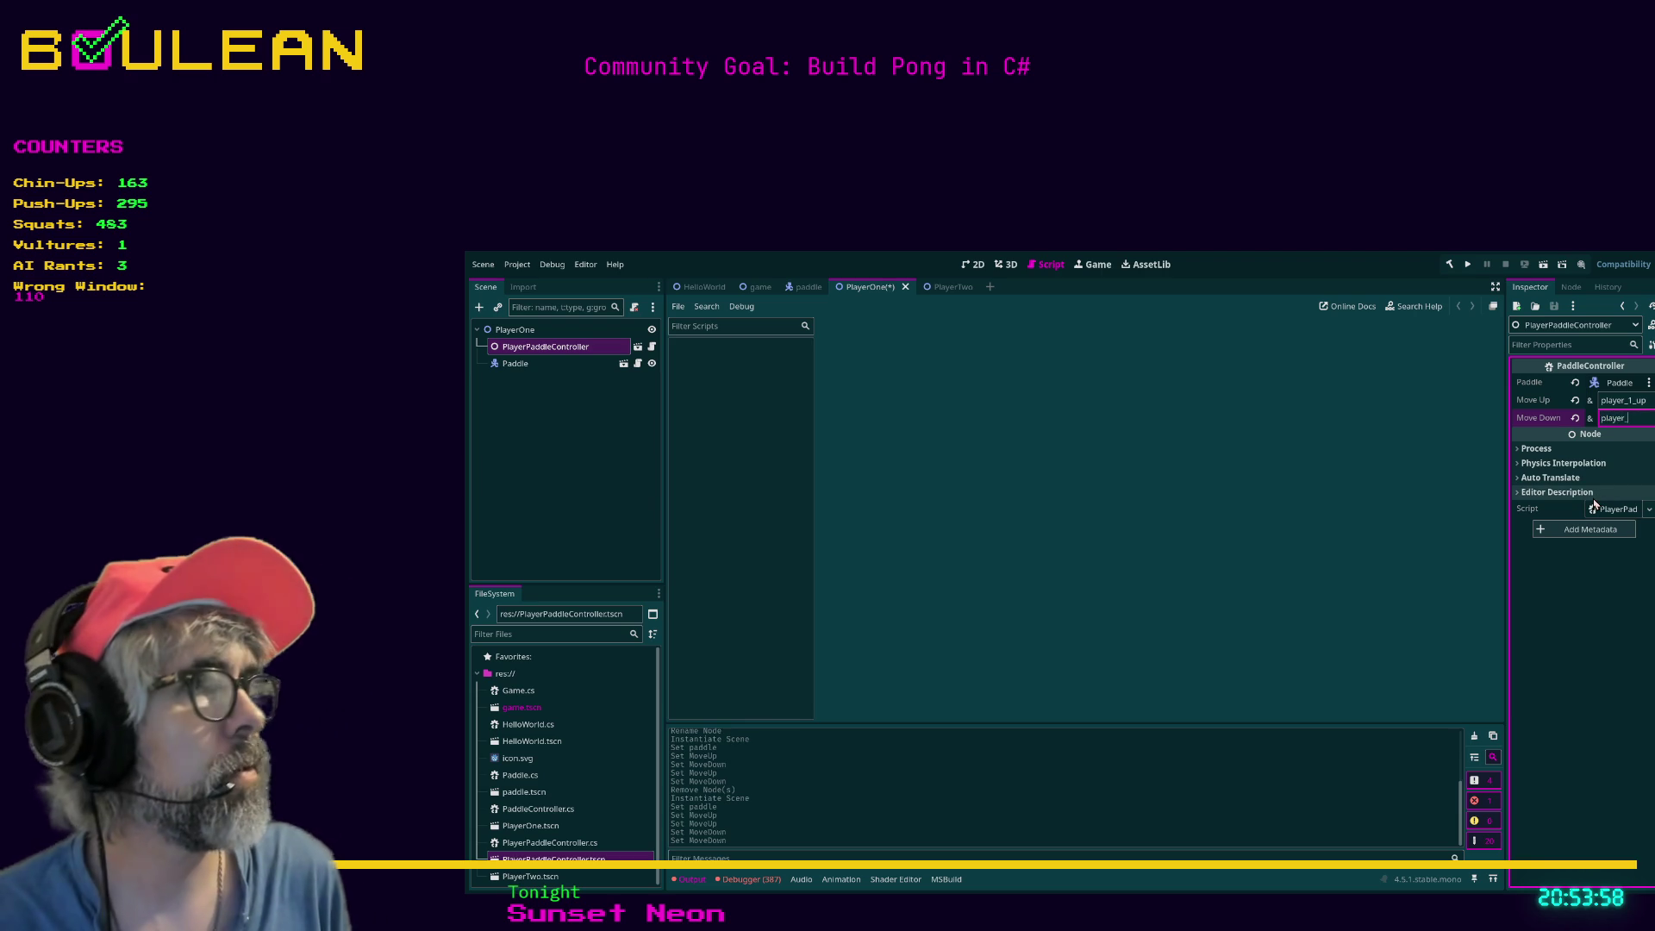
type("1_down")
key("ctrl+s")
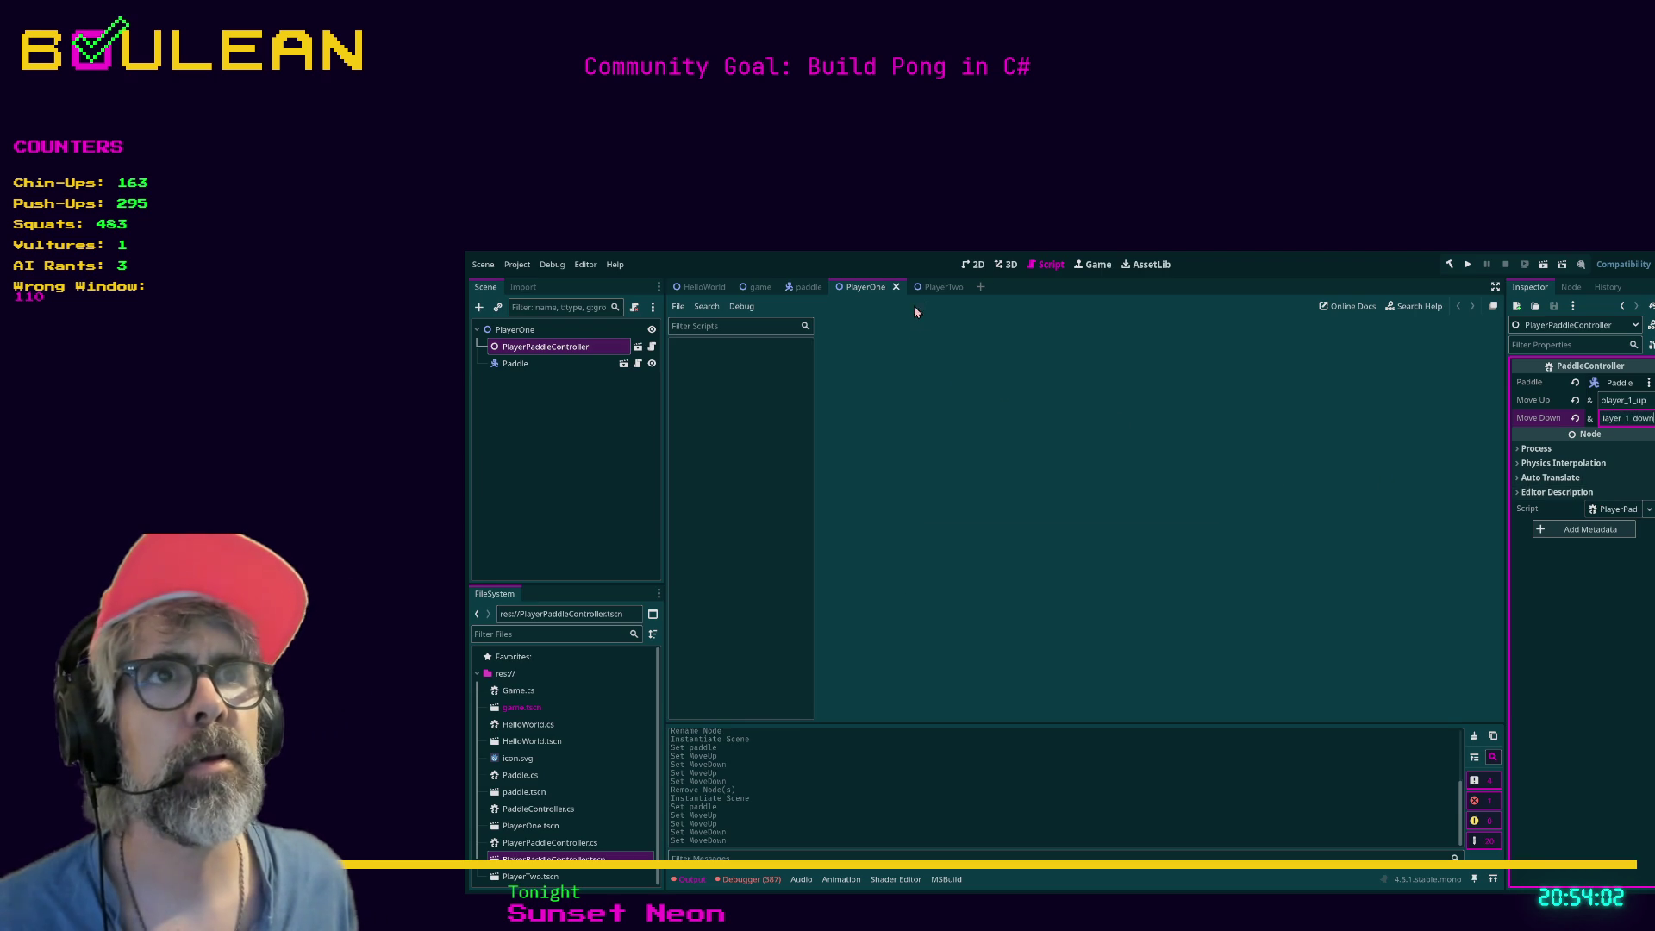
Switch to the PlayerTwo scene and inspect its PlayerPaddleController node.
left_click(929, 289)
left_click(525, 363)
left_click(554, 349)
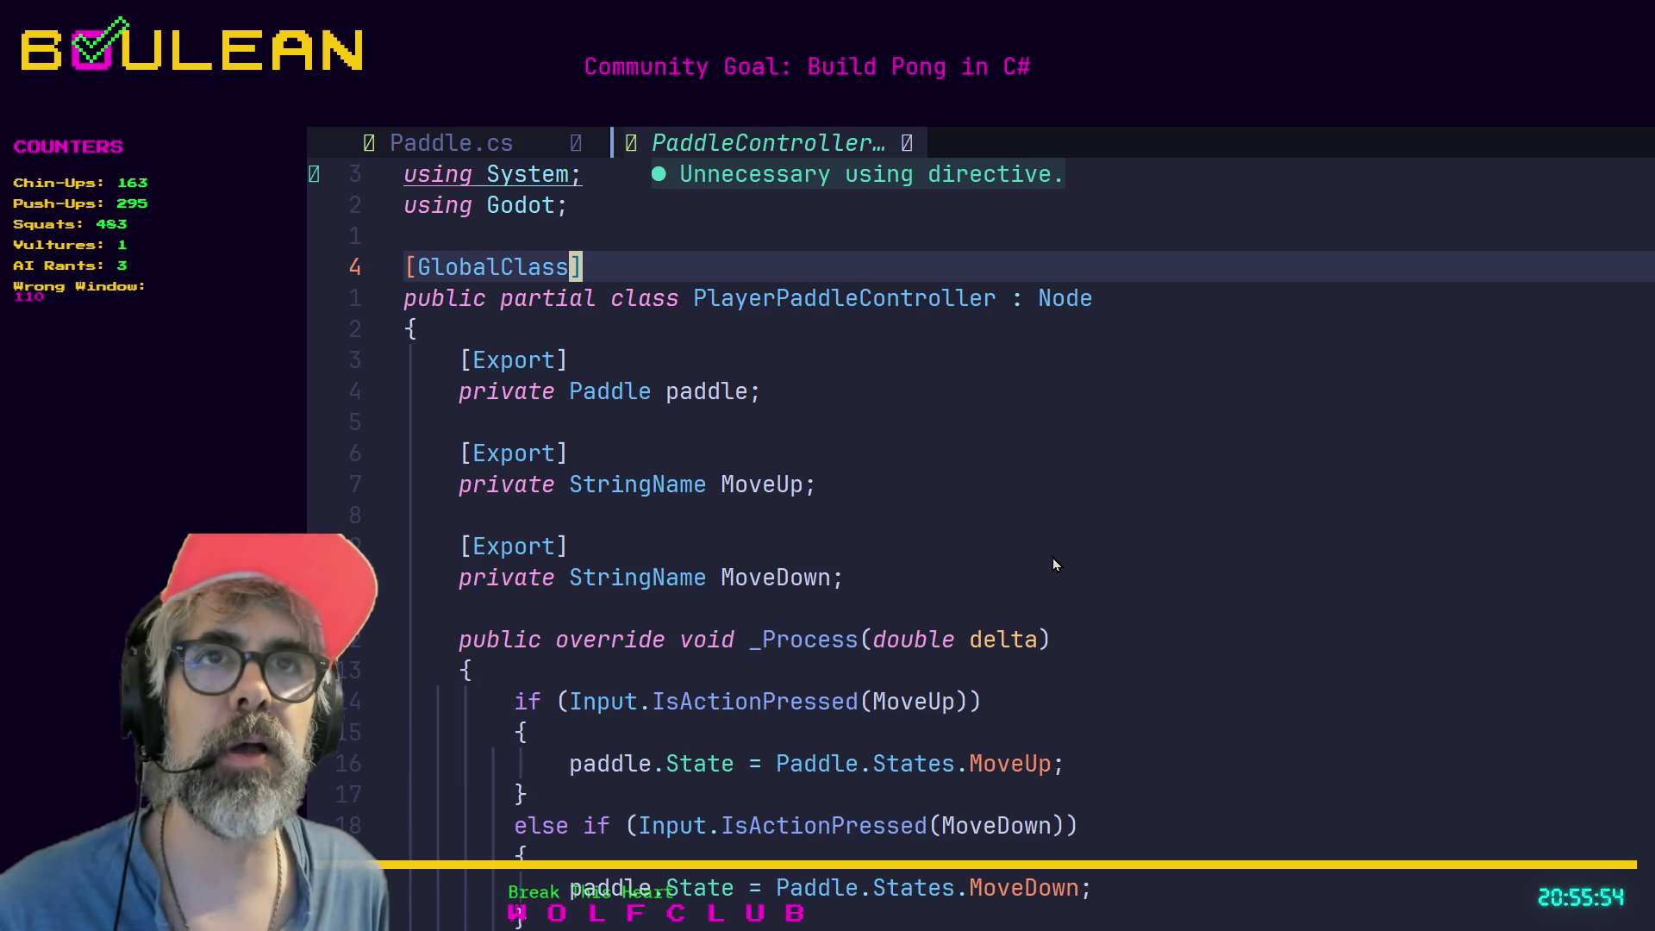
key("j")
key("j")
key("j")
key("j")
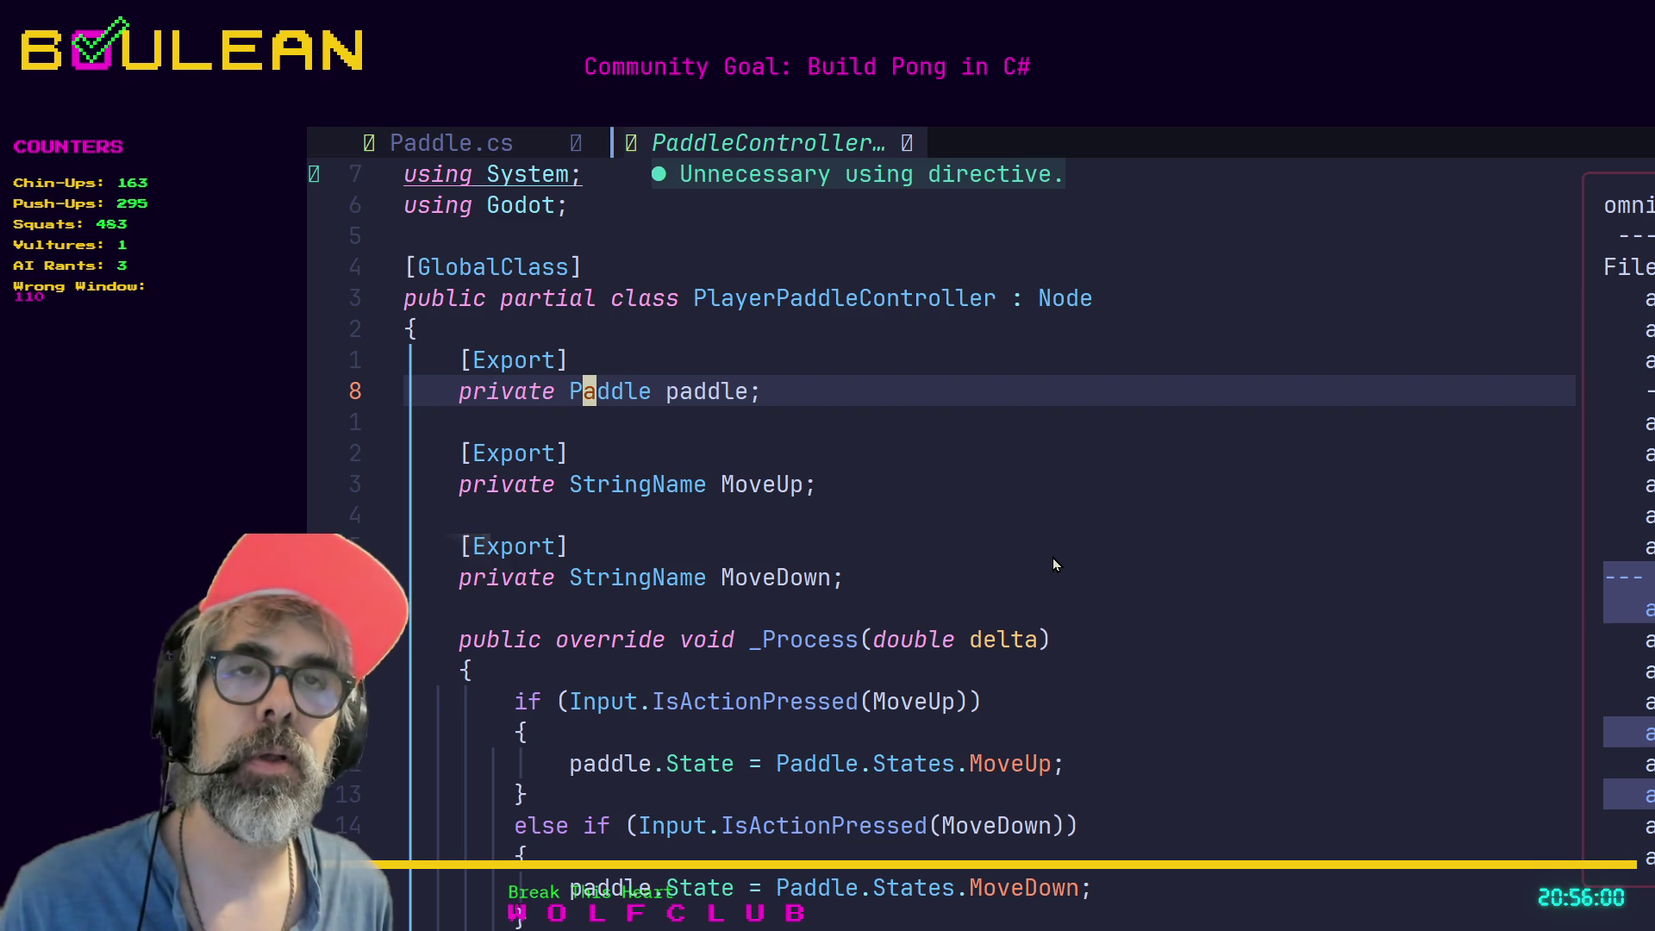
key("j")
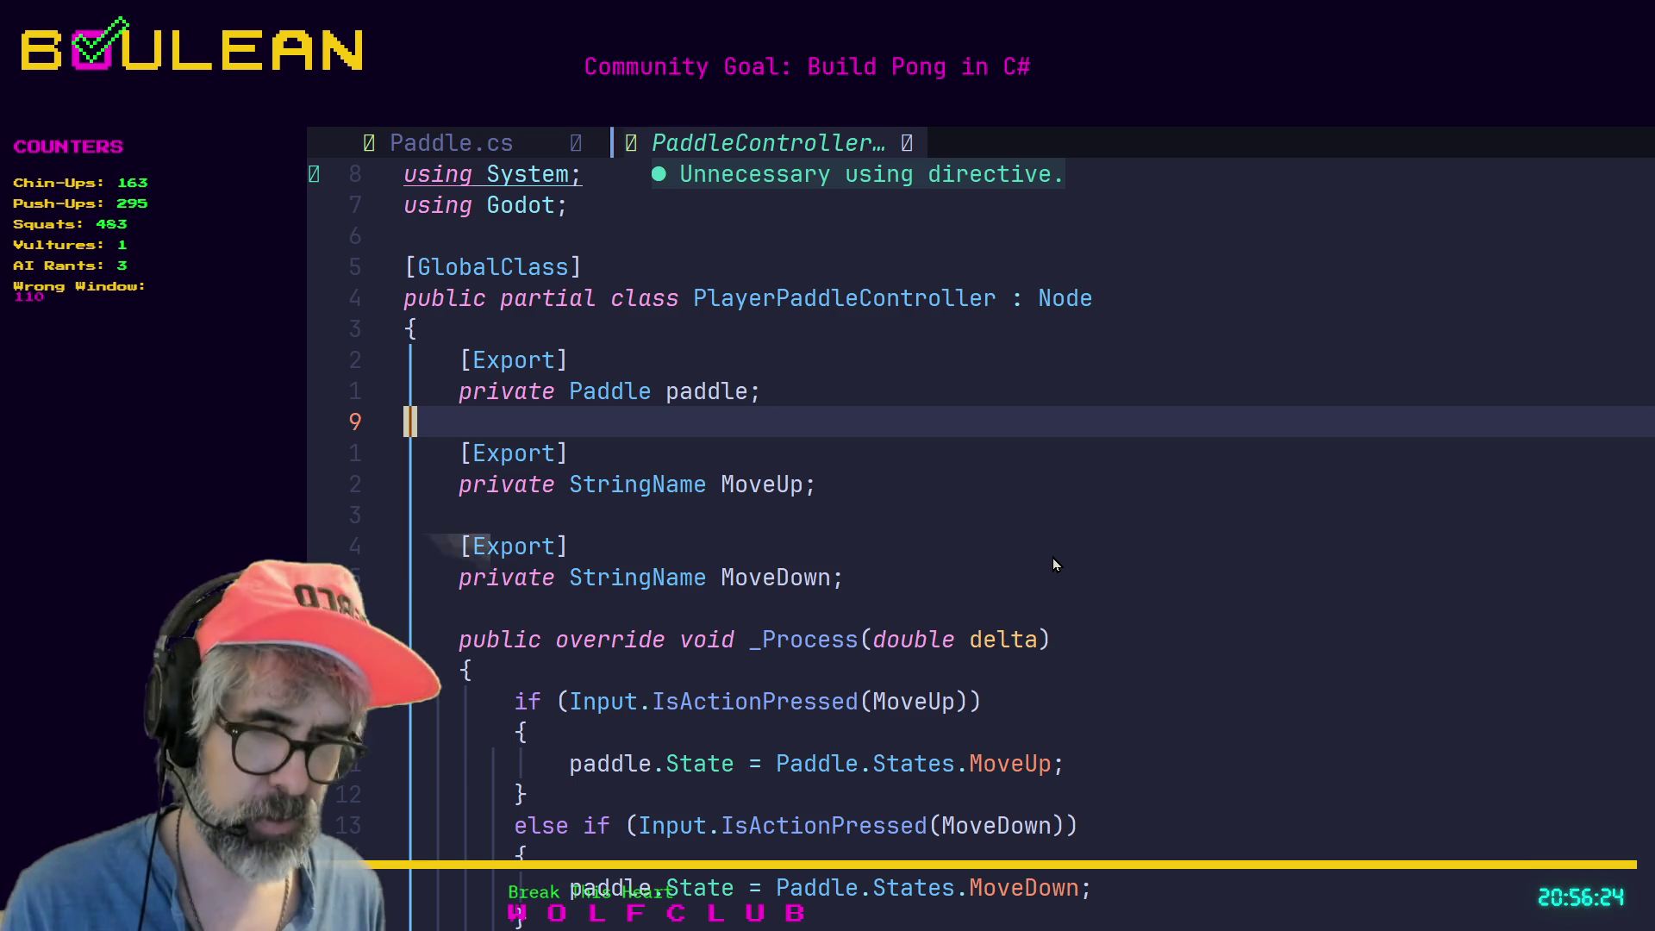
key("7")
key("j")
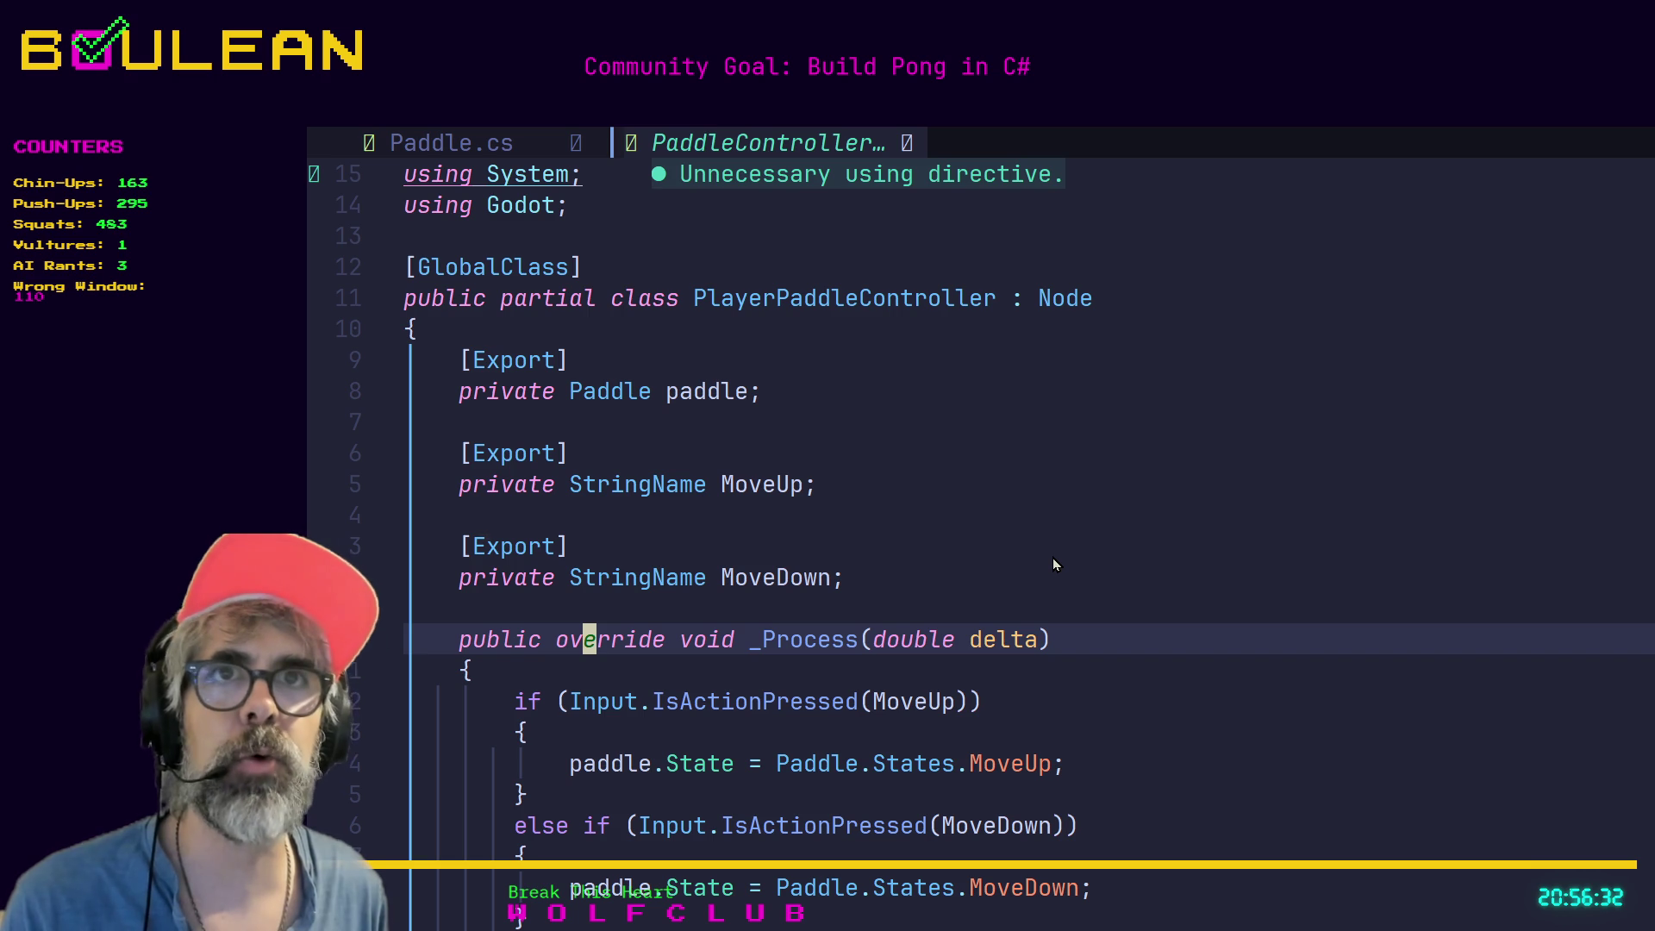
key("space")
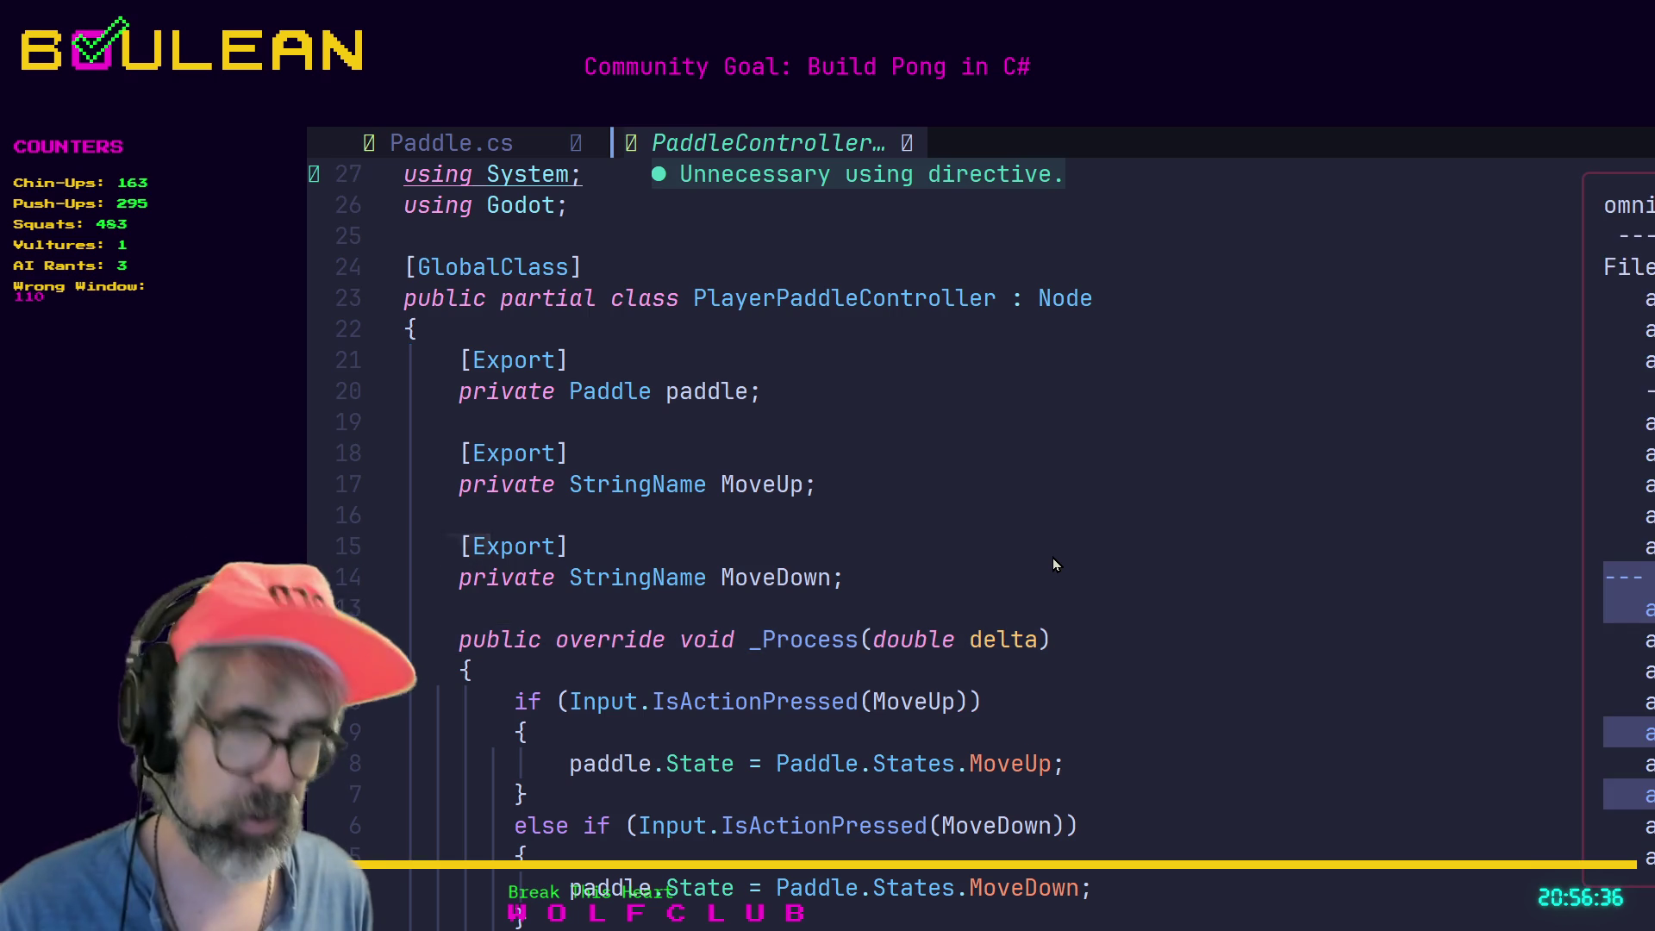
key("Escape")
key("j")
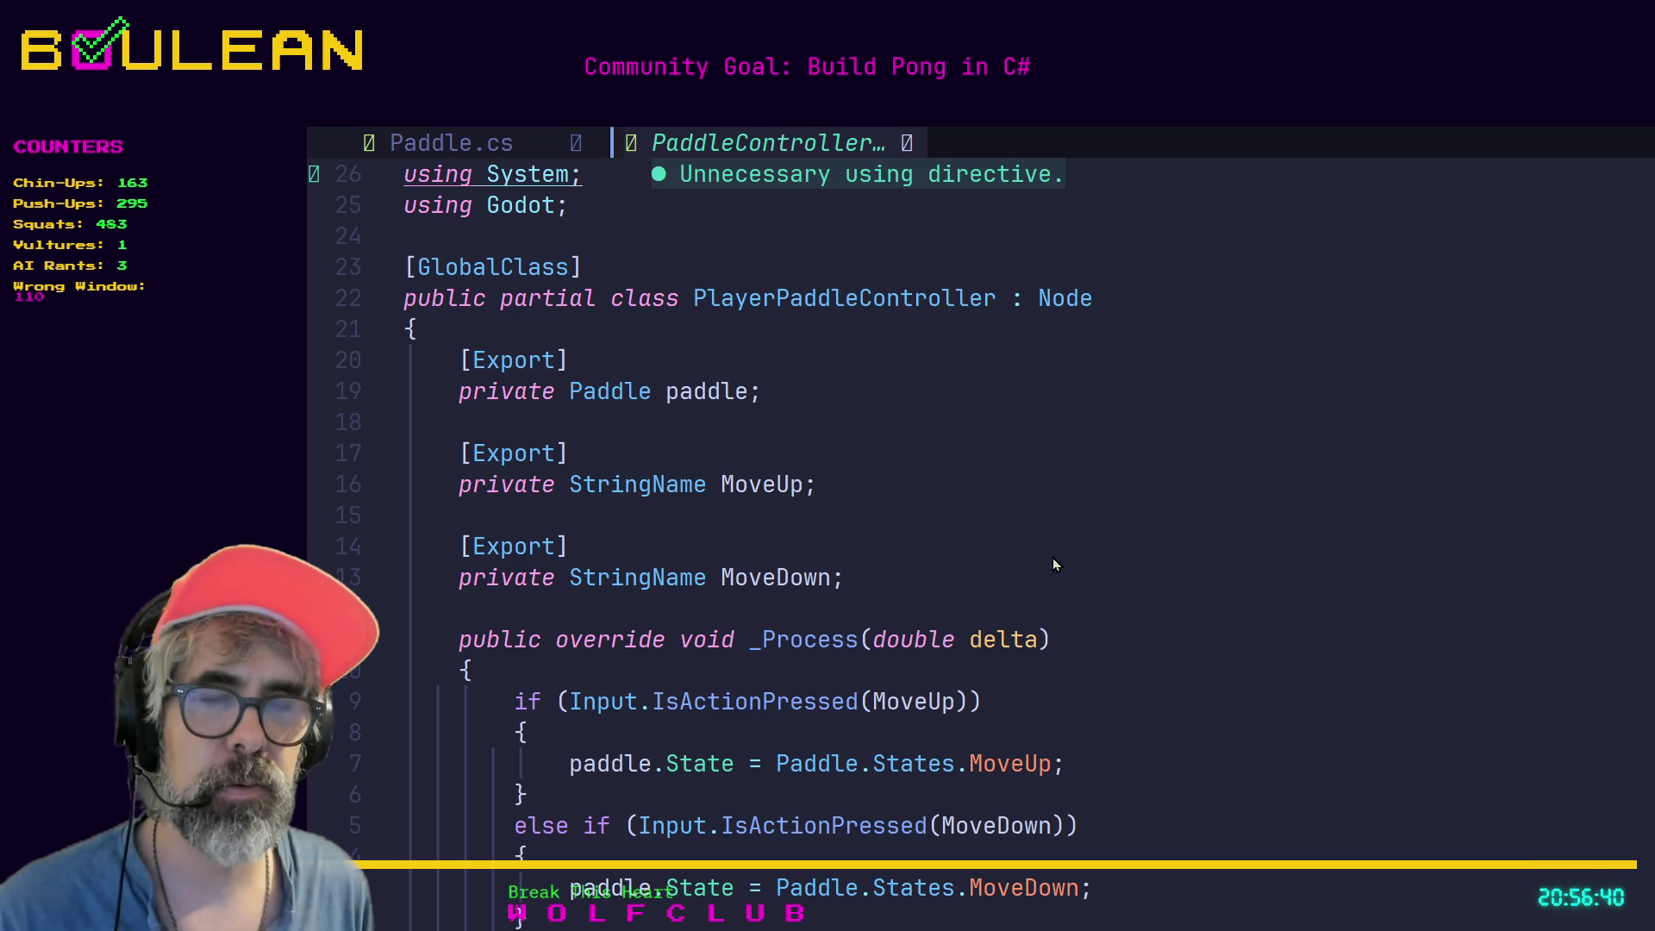
key("j")
key("j")
key("j")
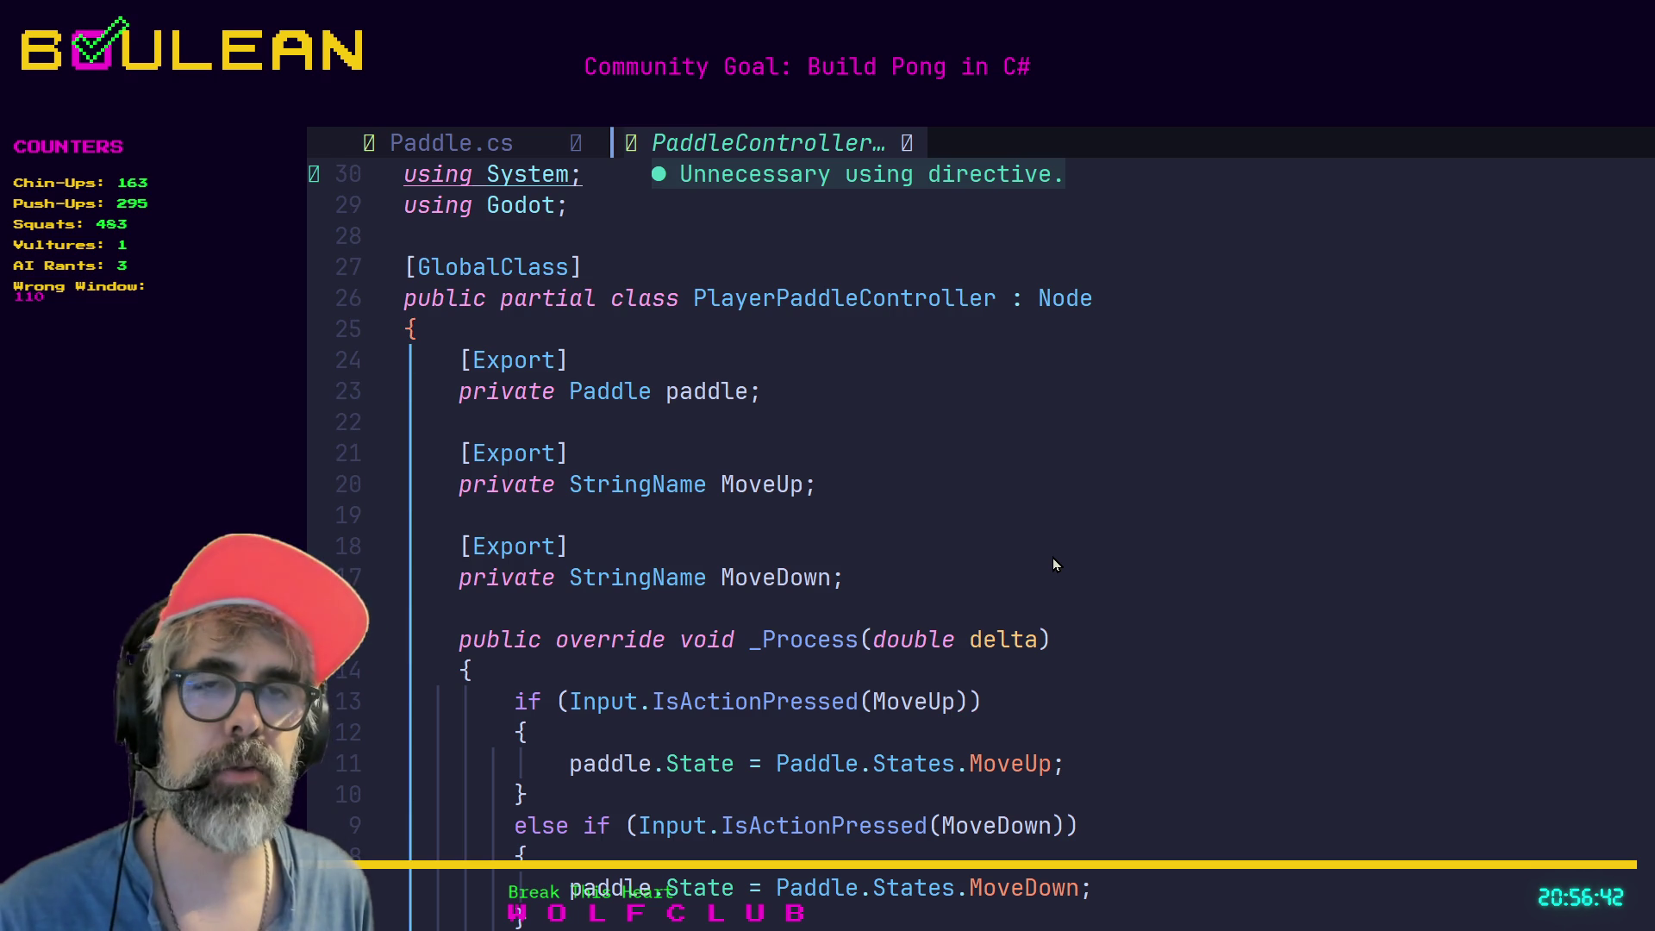
key("k")
key("k")
key("k")
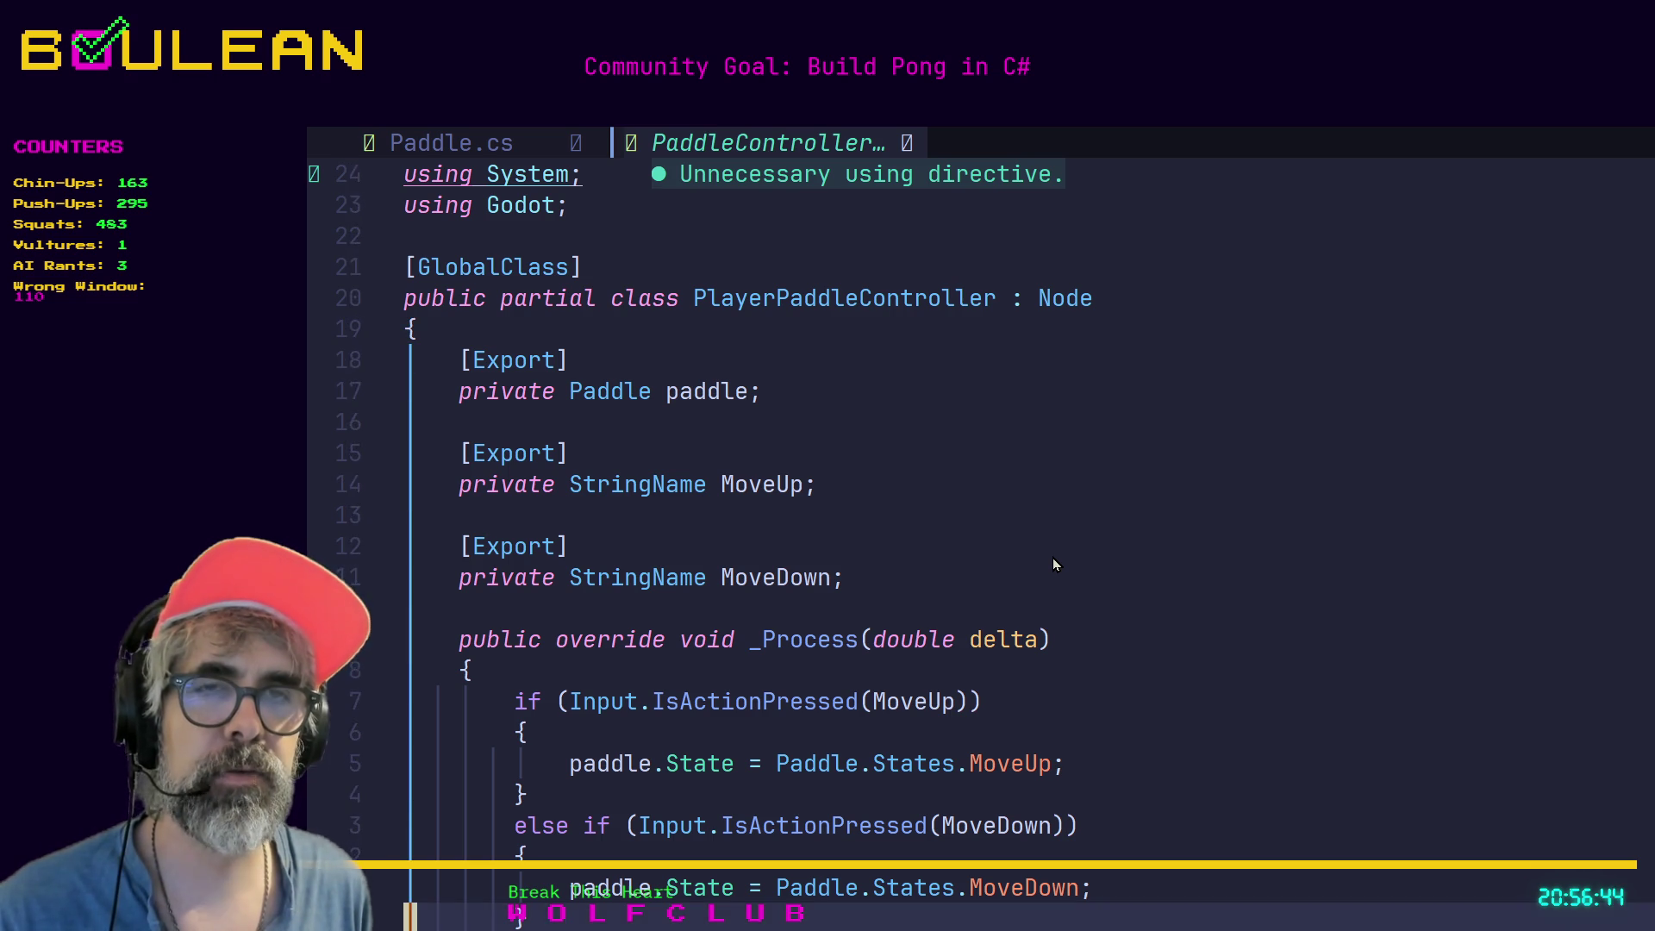
key("k")
key("k")
key("k")
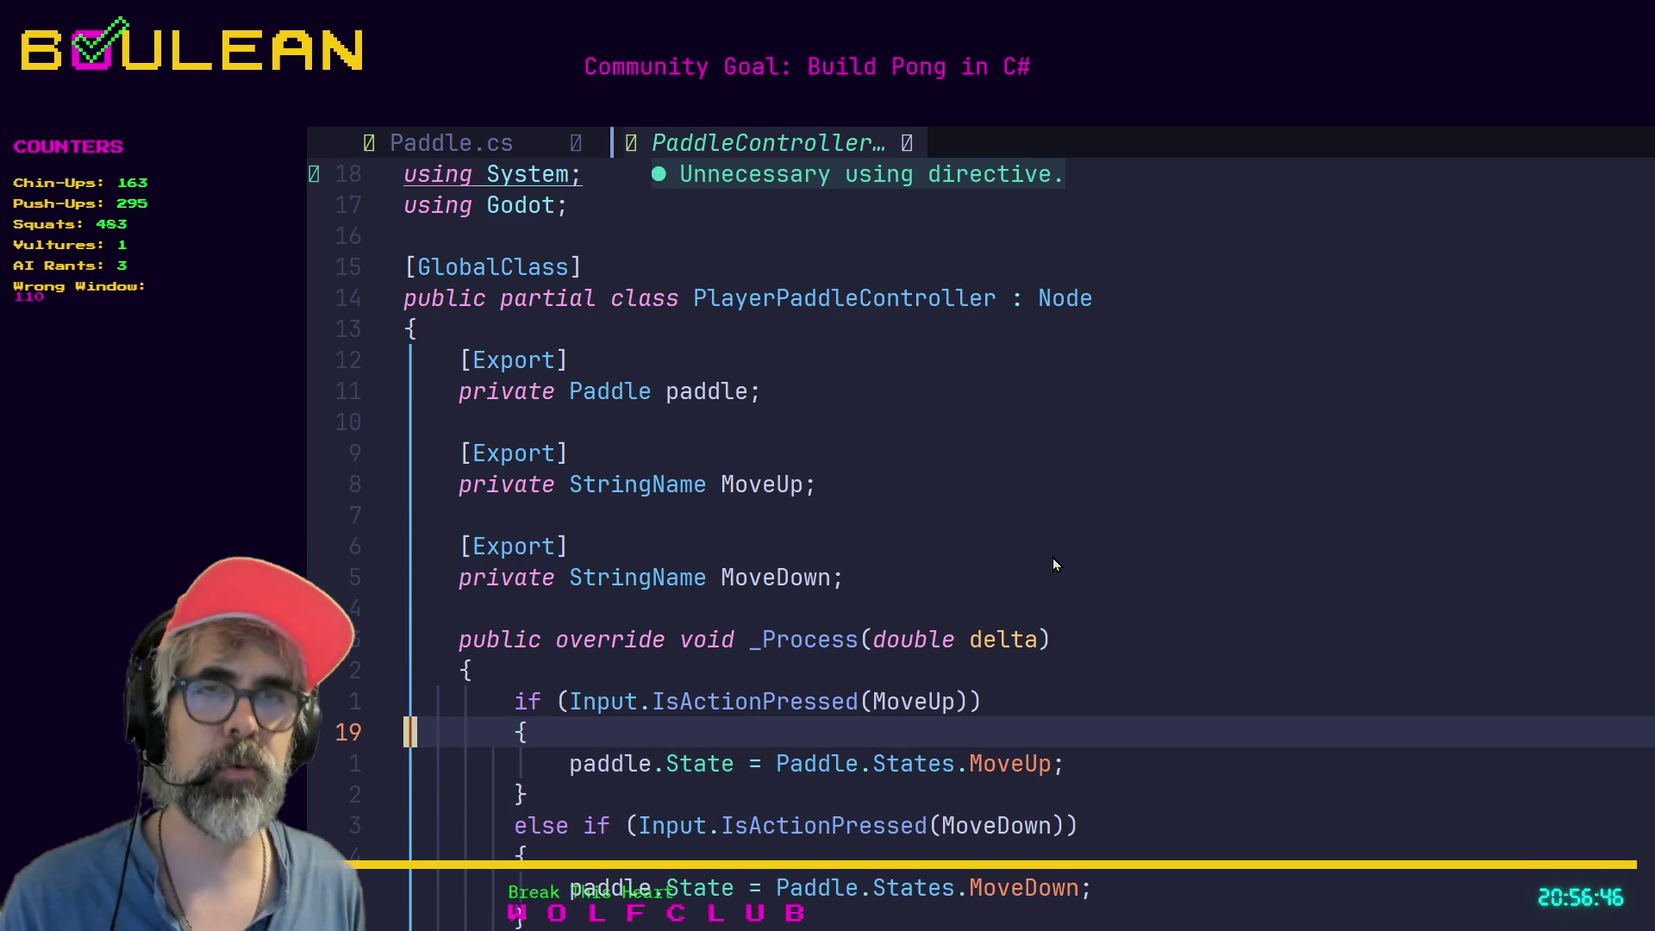
key("k")
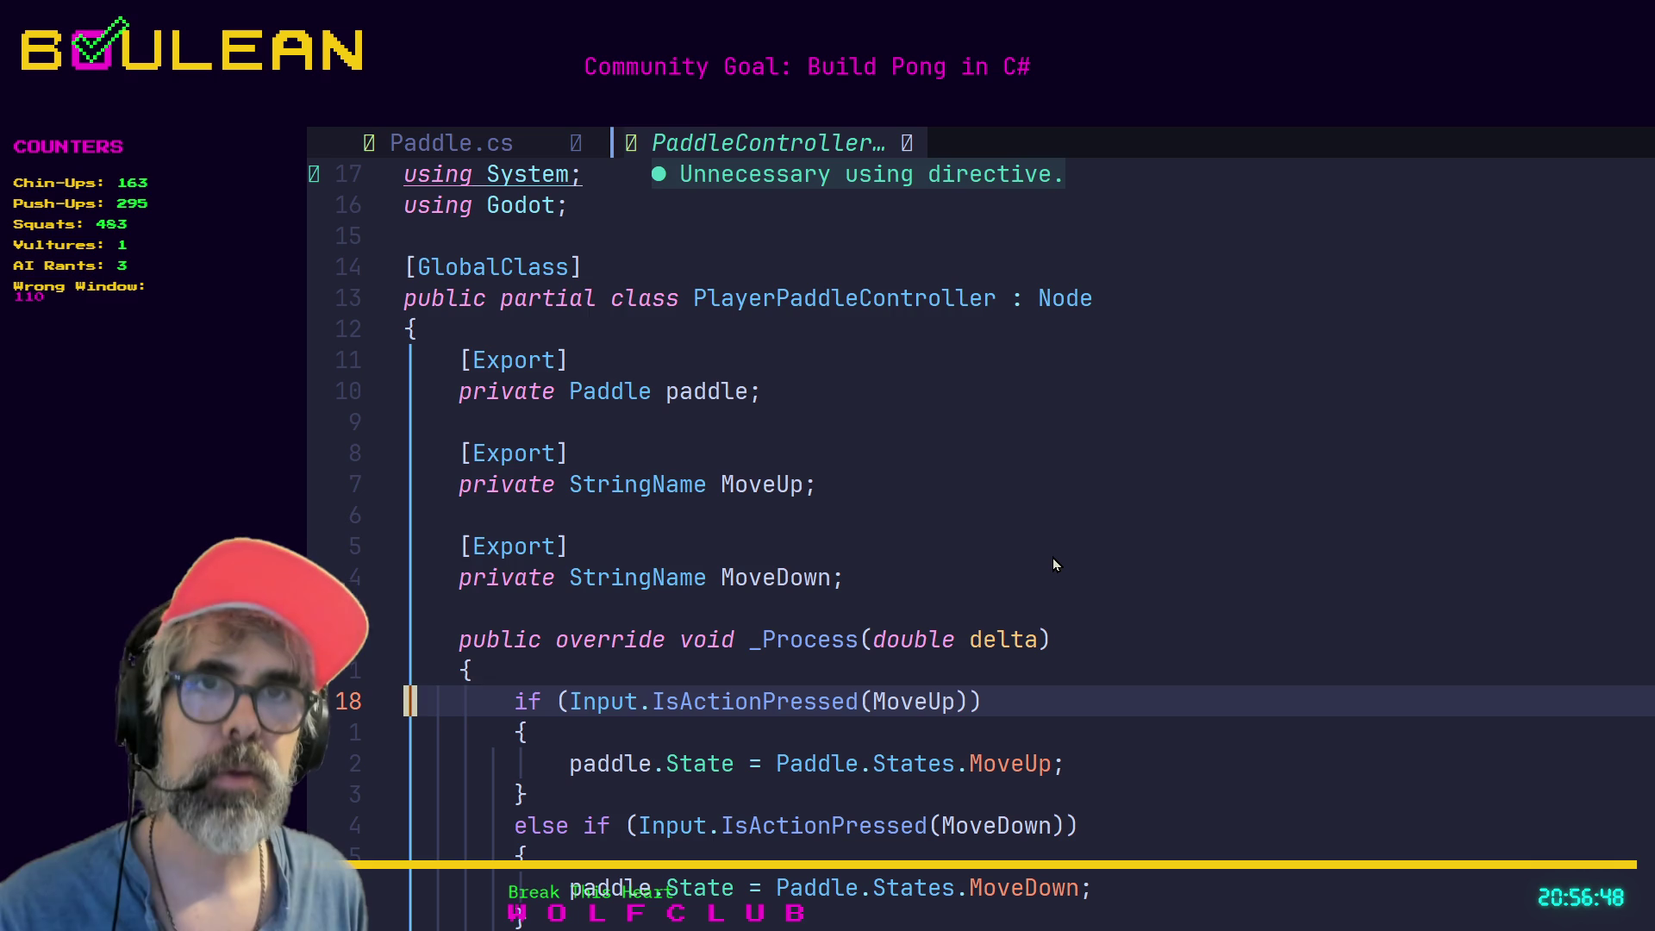
key("j")
key("j")
key("j")
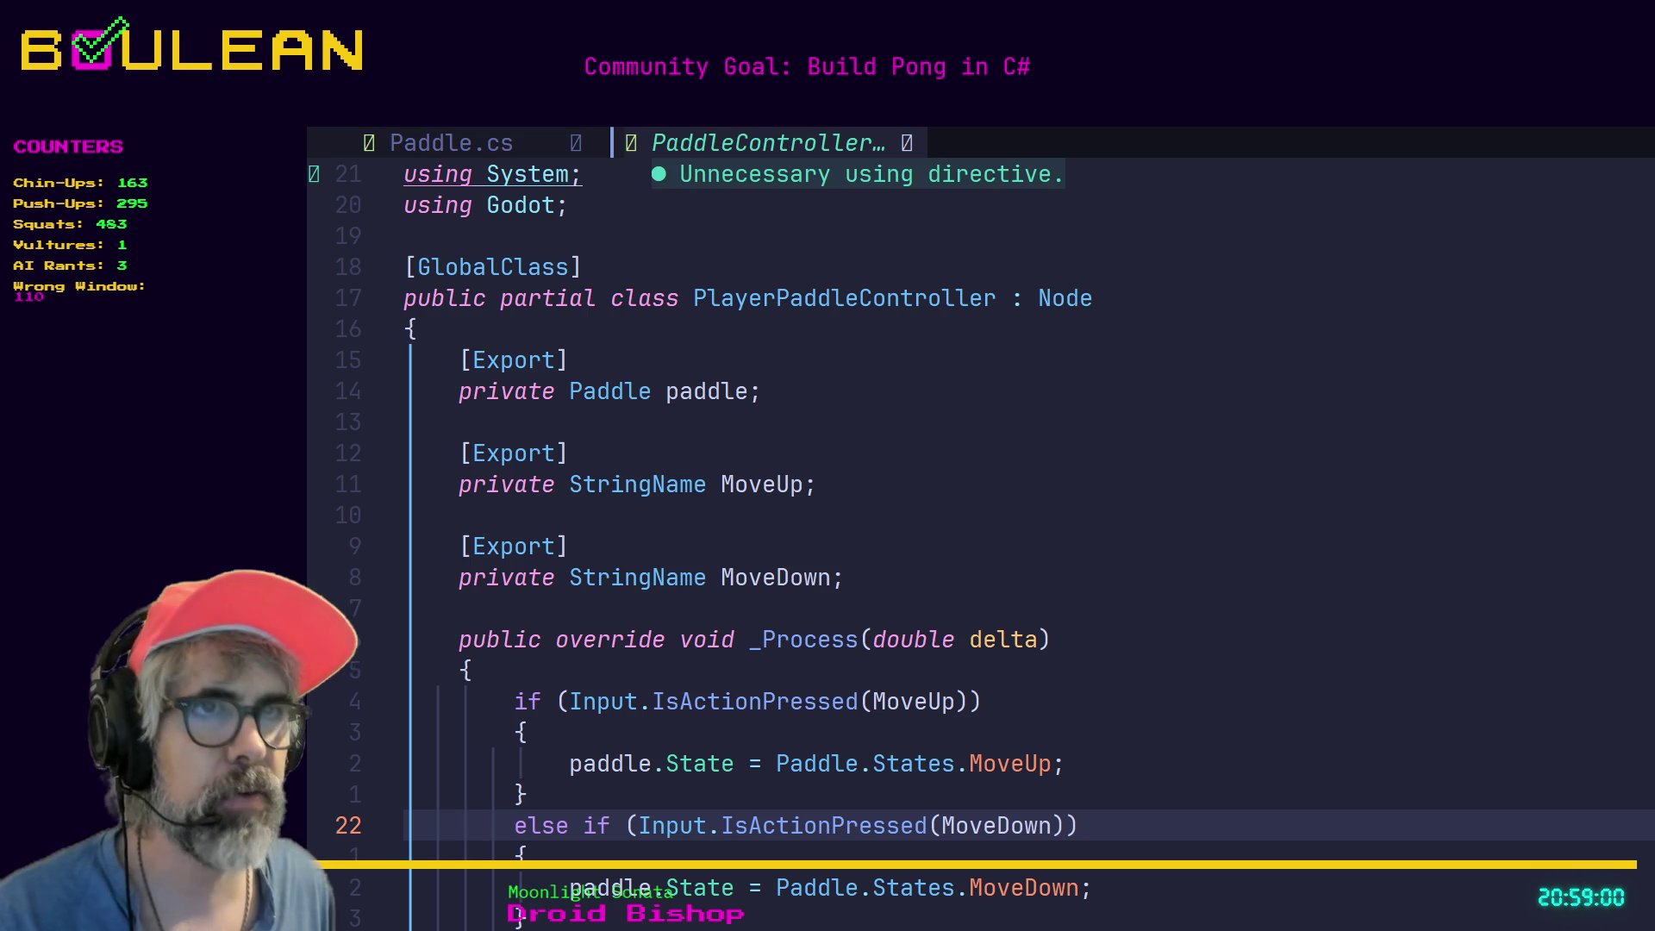
left_click(1064, 527)
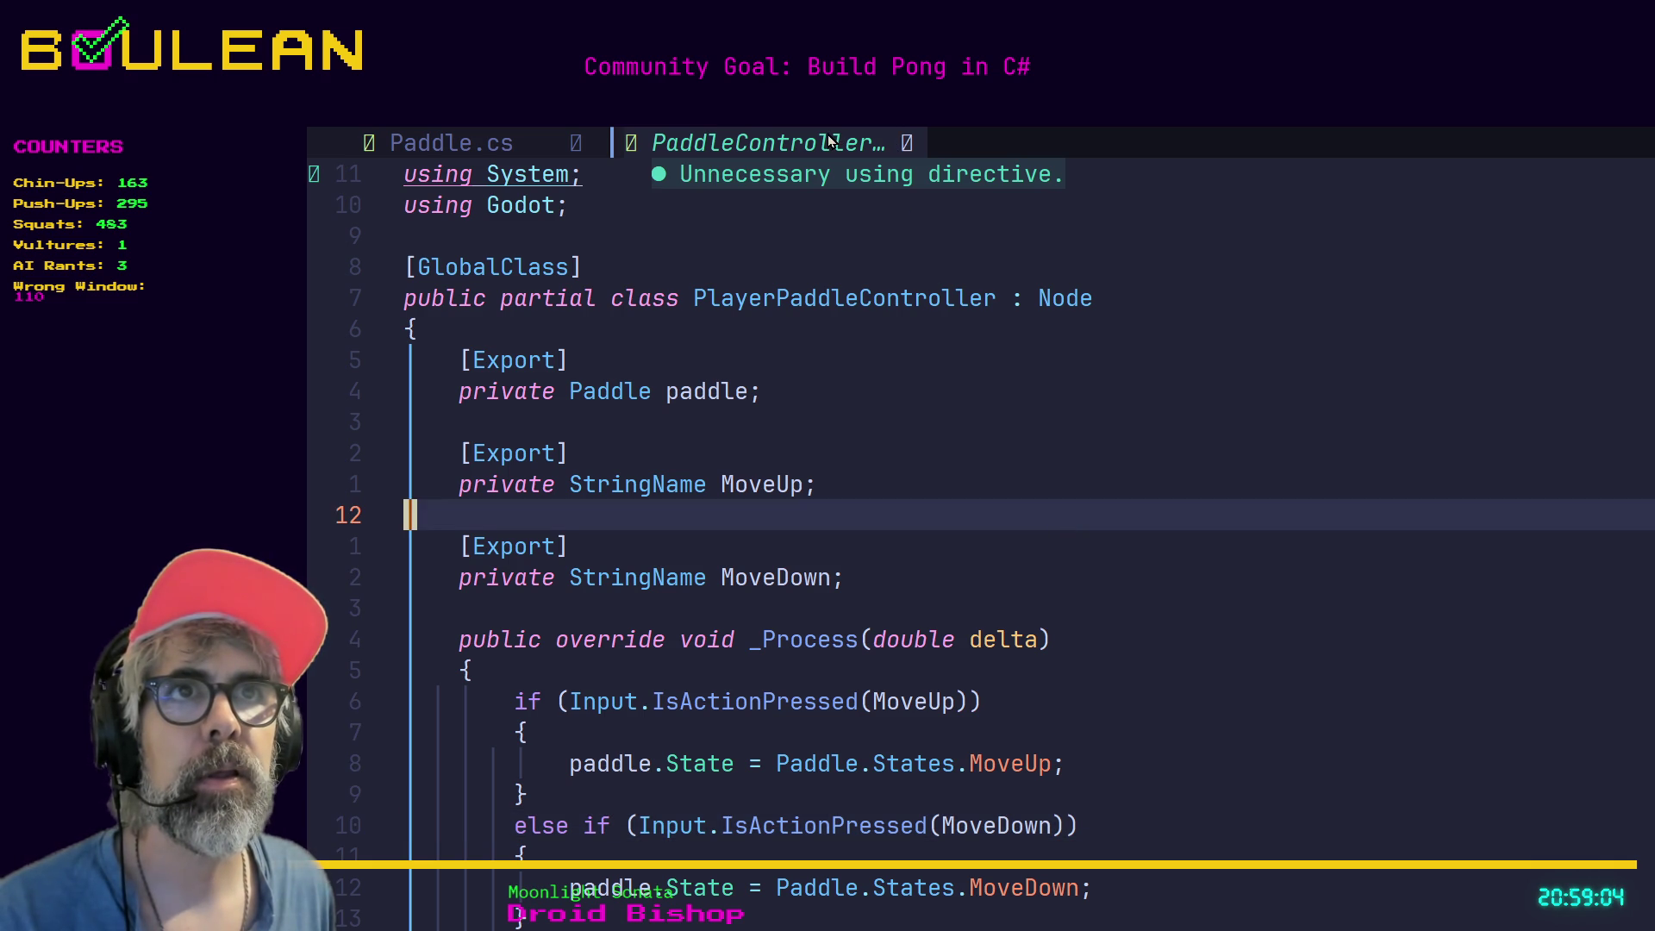
left_click(912, 145)
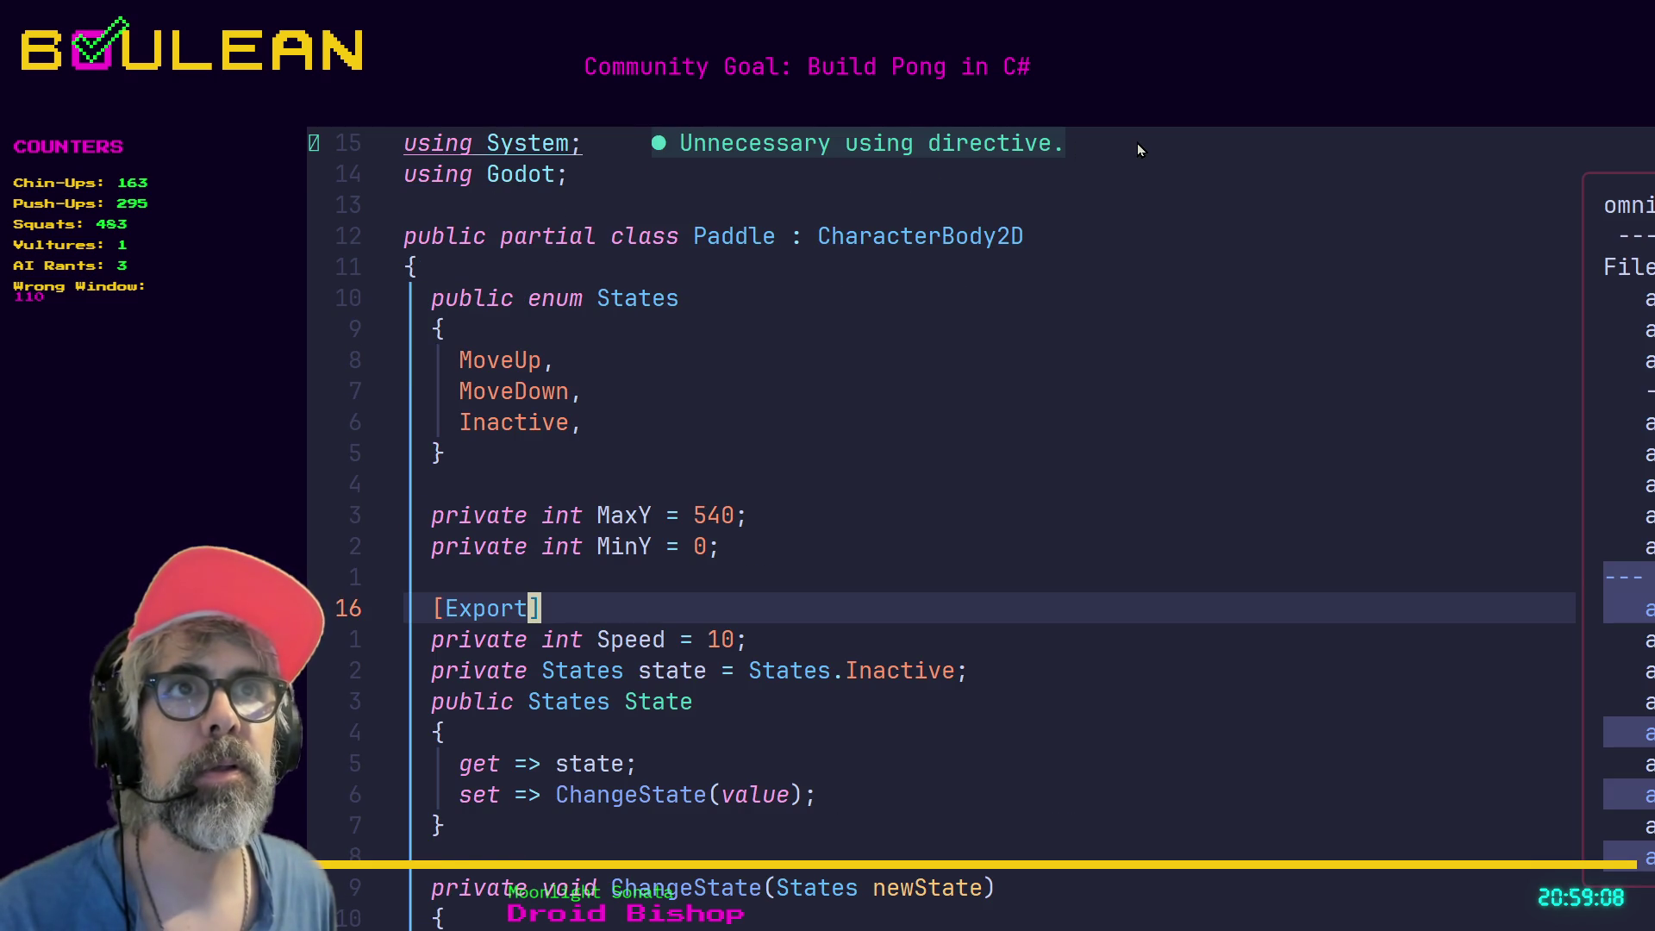
Open PlayerPaddleController.cs in Neovim with :e.
key("Escape")
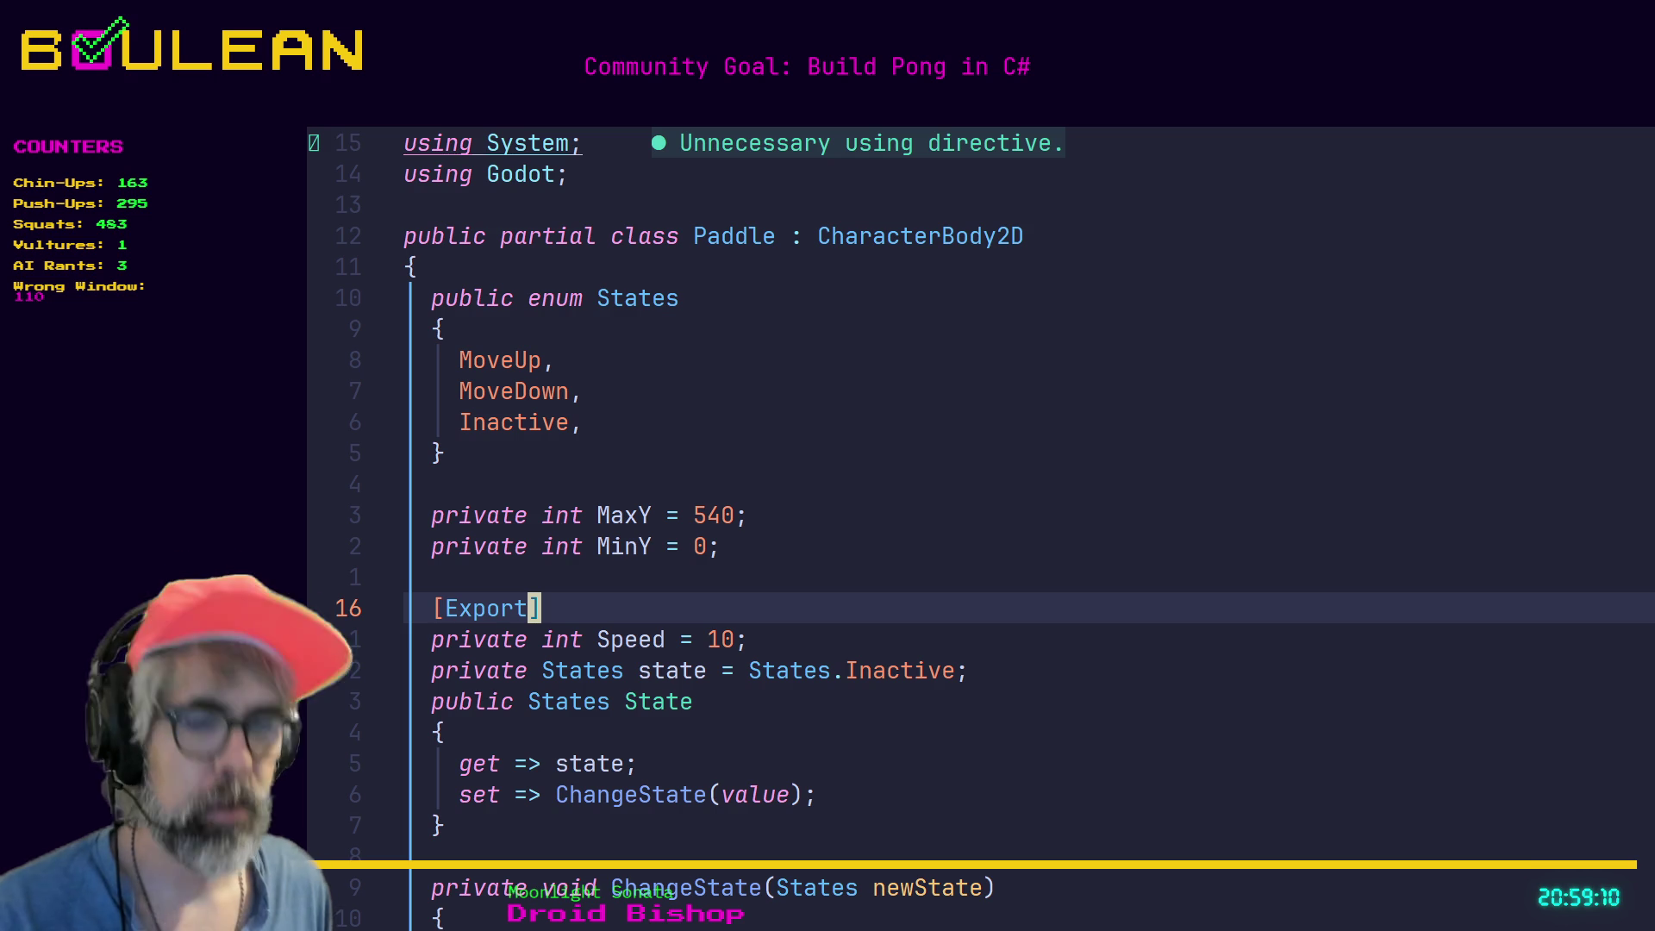
type(":e ")
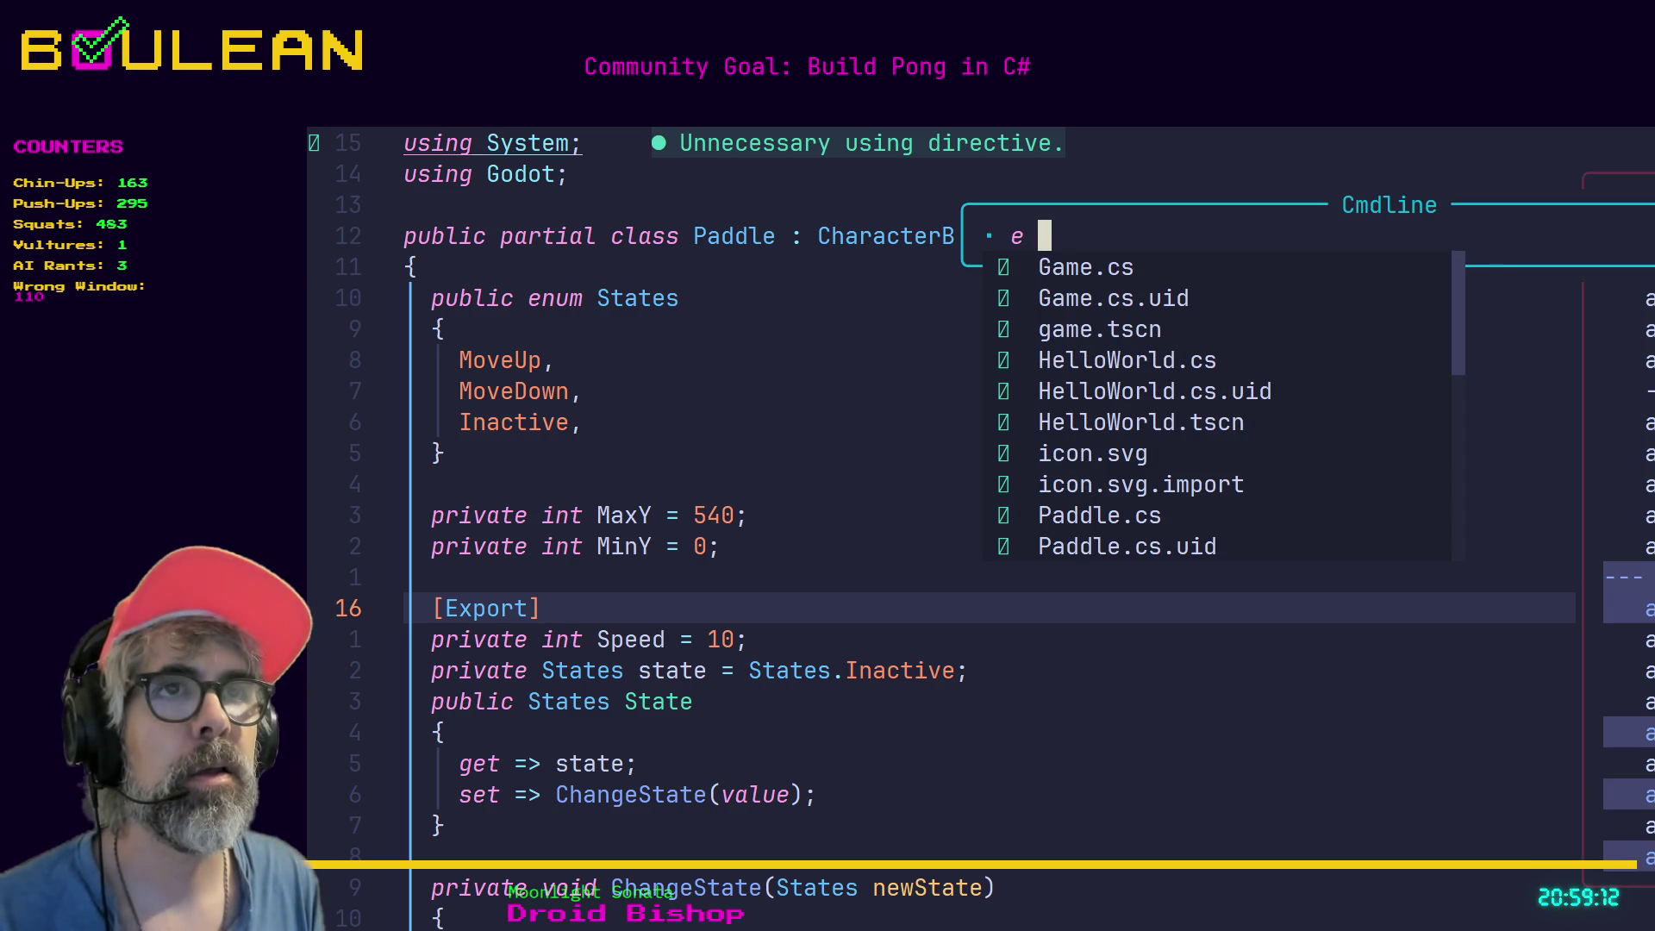
type("Player")
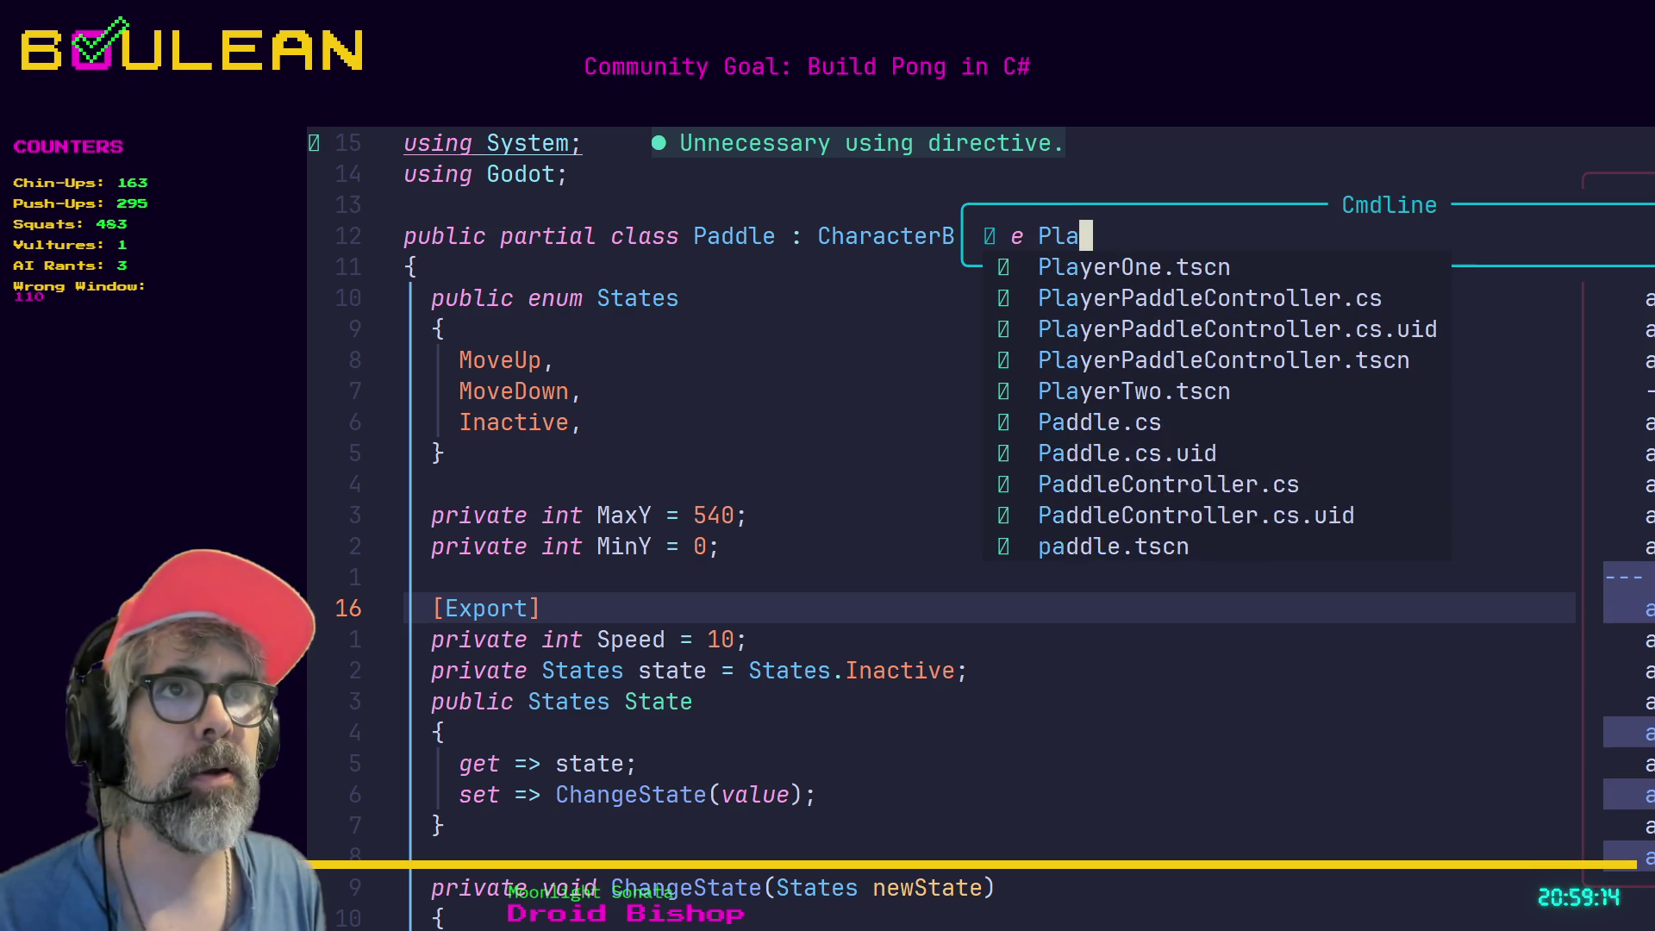
key("Tab")
key("Tab")
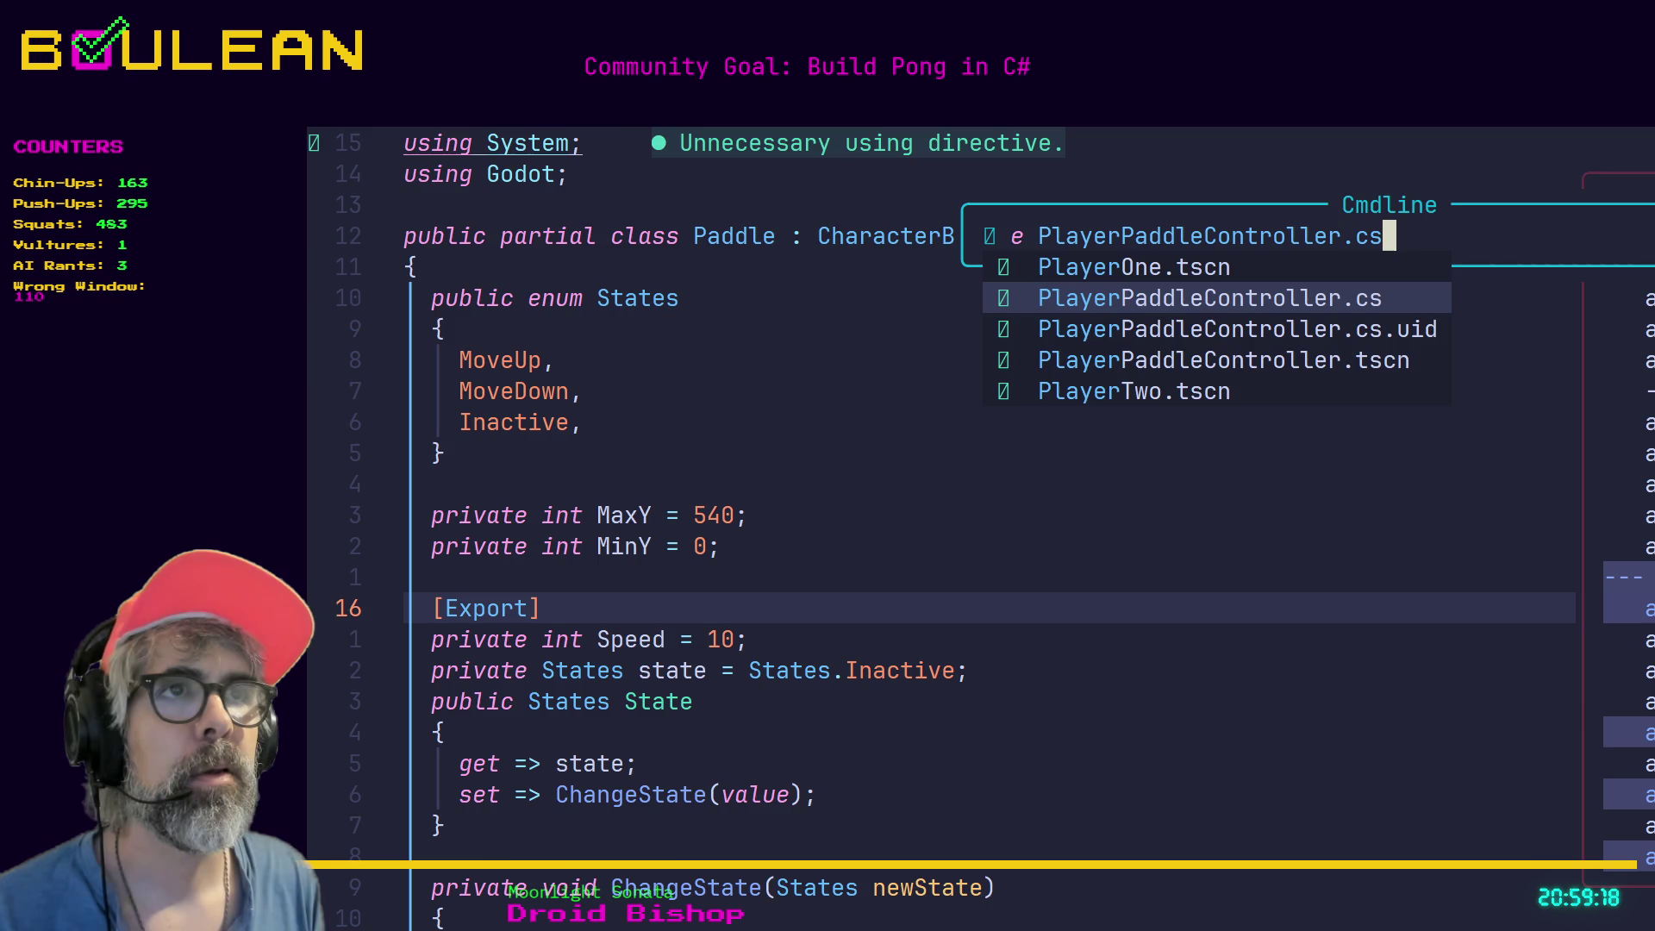
key("Return")
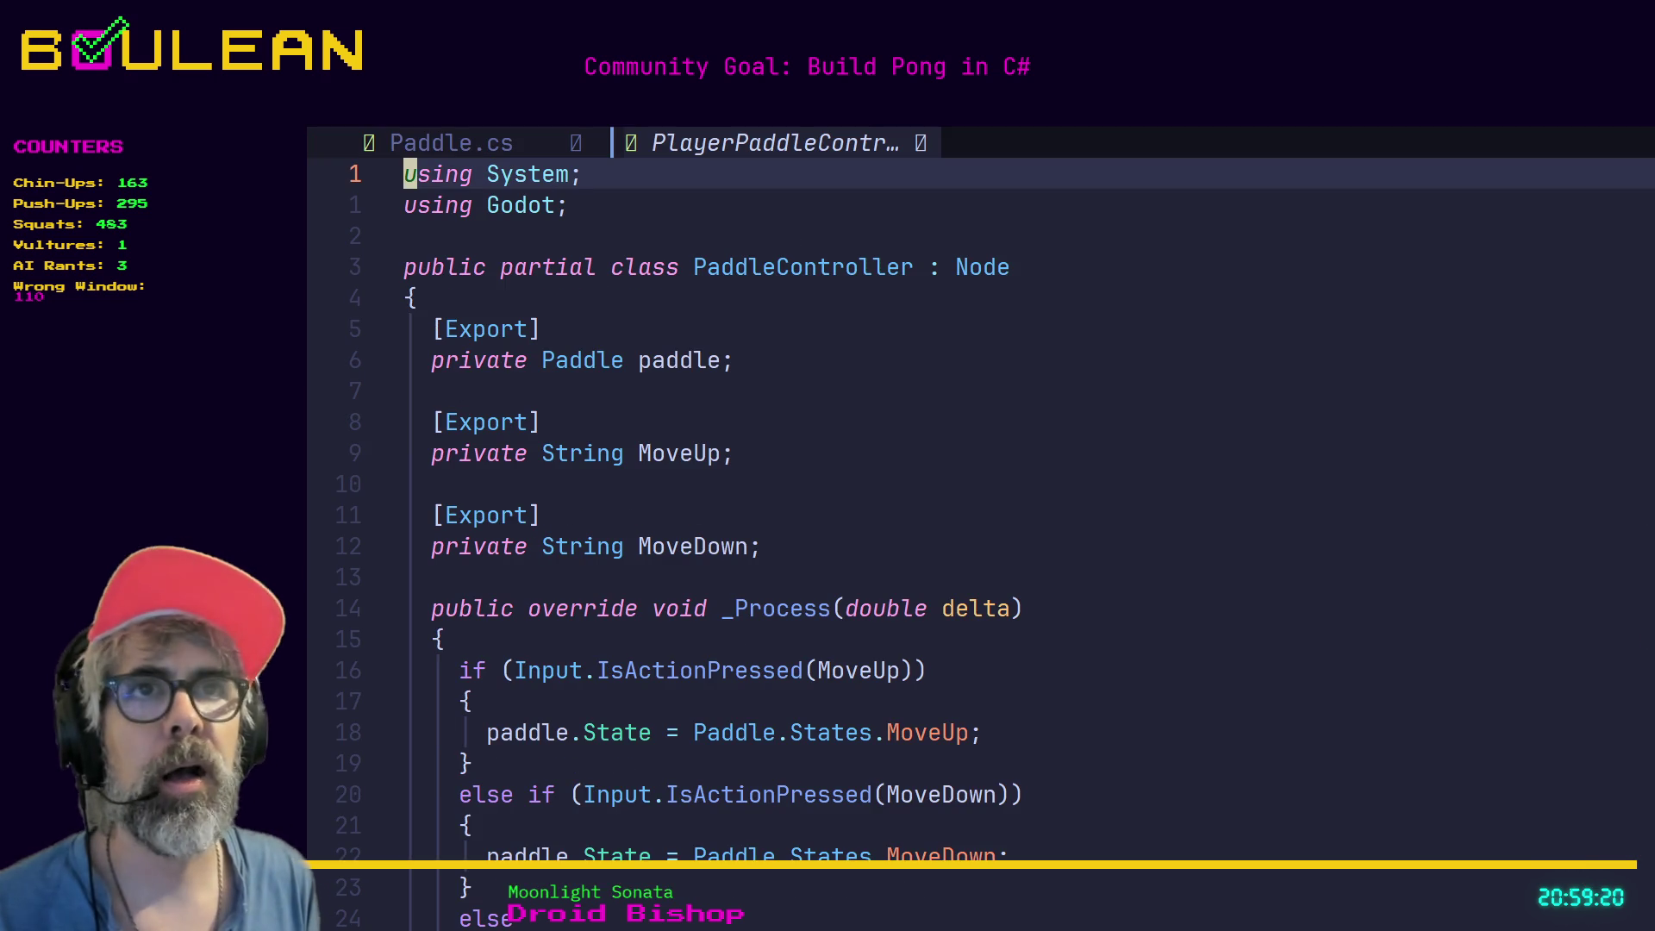
Insert the [GlobalClass] attribute before the class declaration and remove the stray semicolon.
key("j")
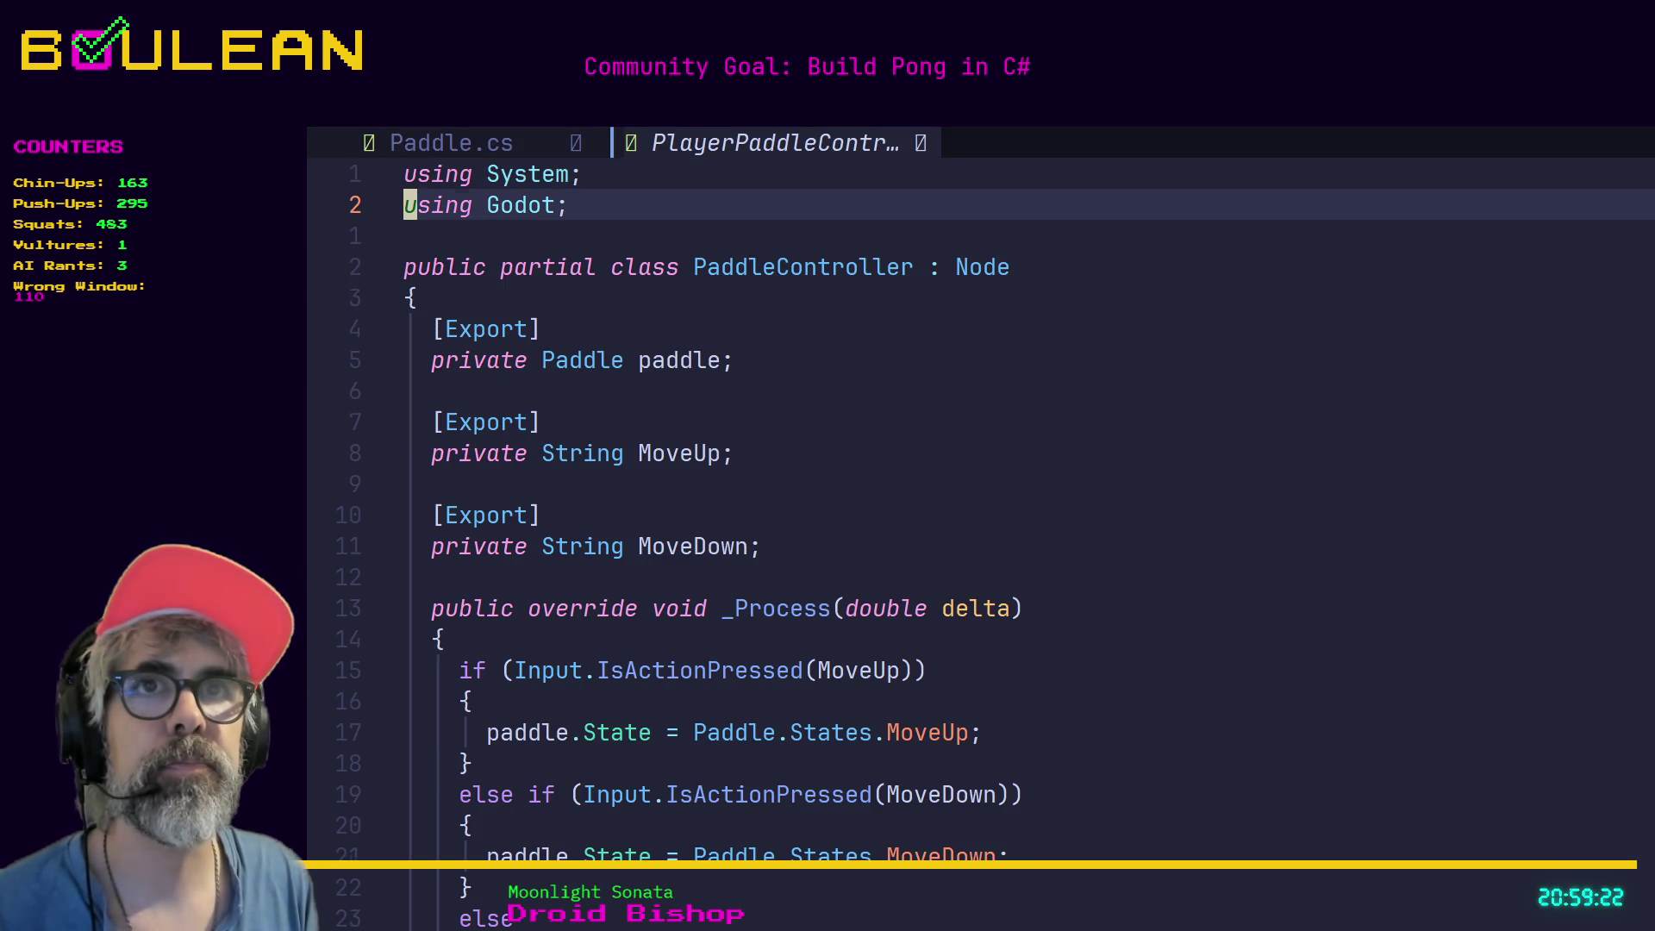
key("j")
key("j")
type("i")
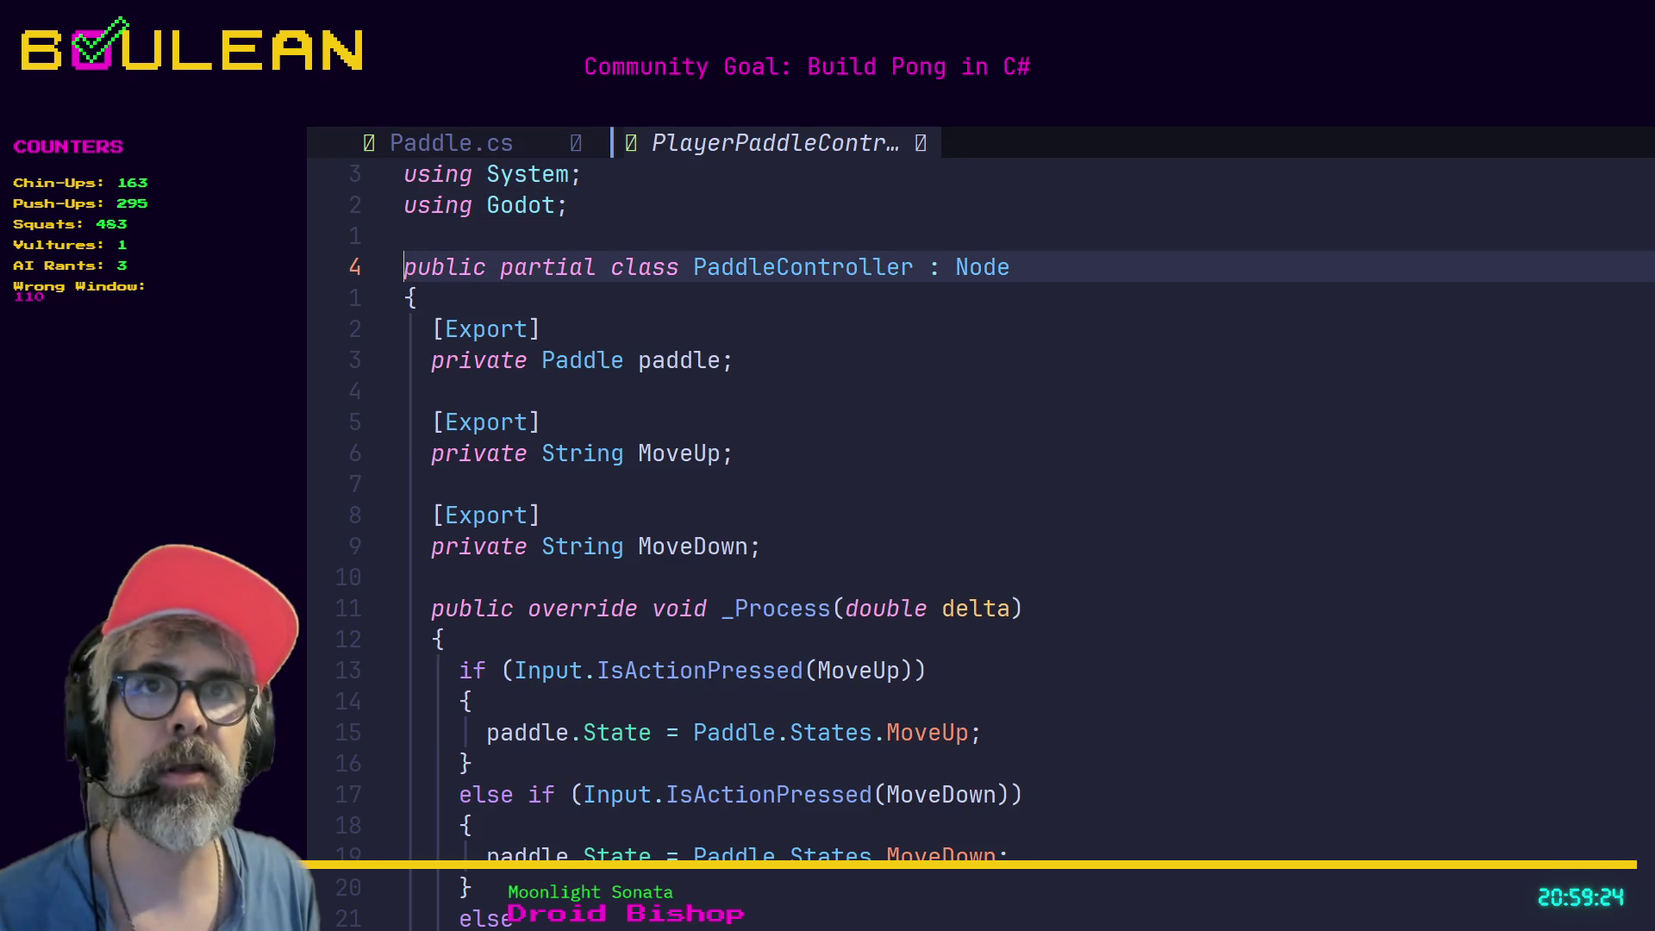
type("[")
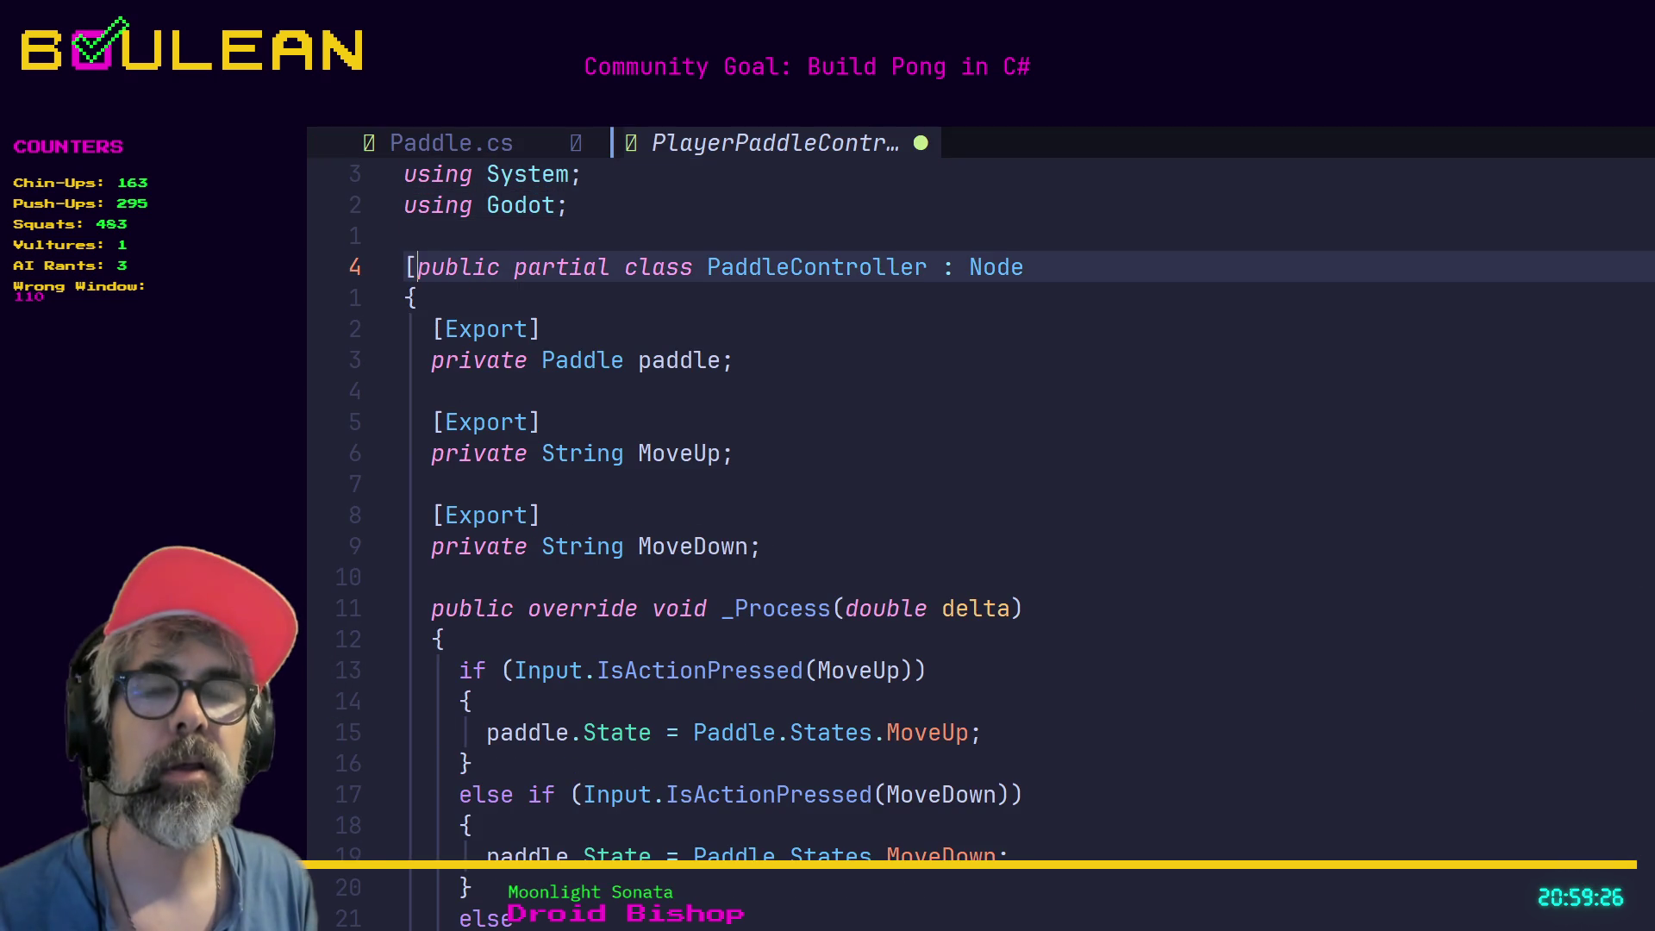
type("Glo")
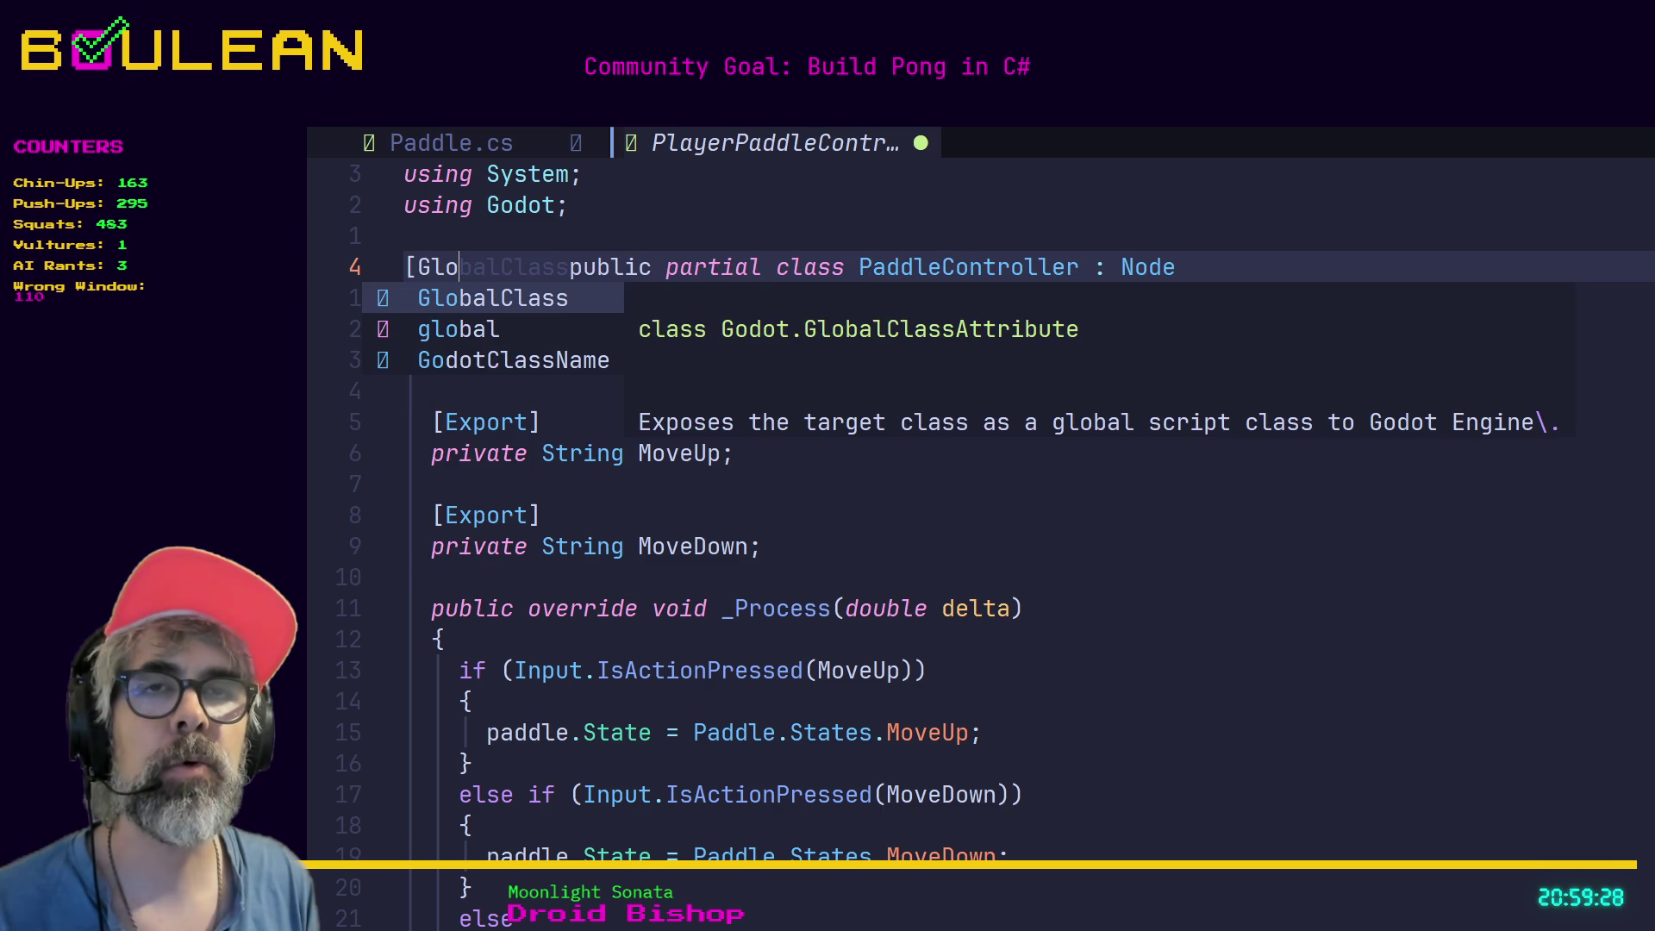
key("Return")
type("] ;")
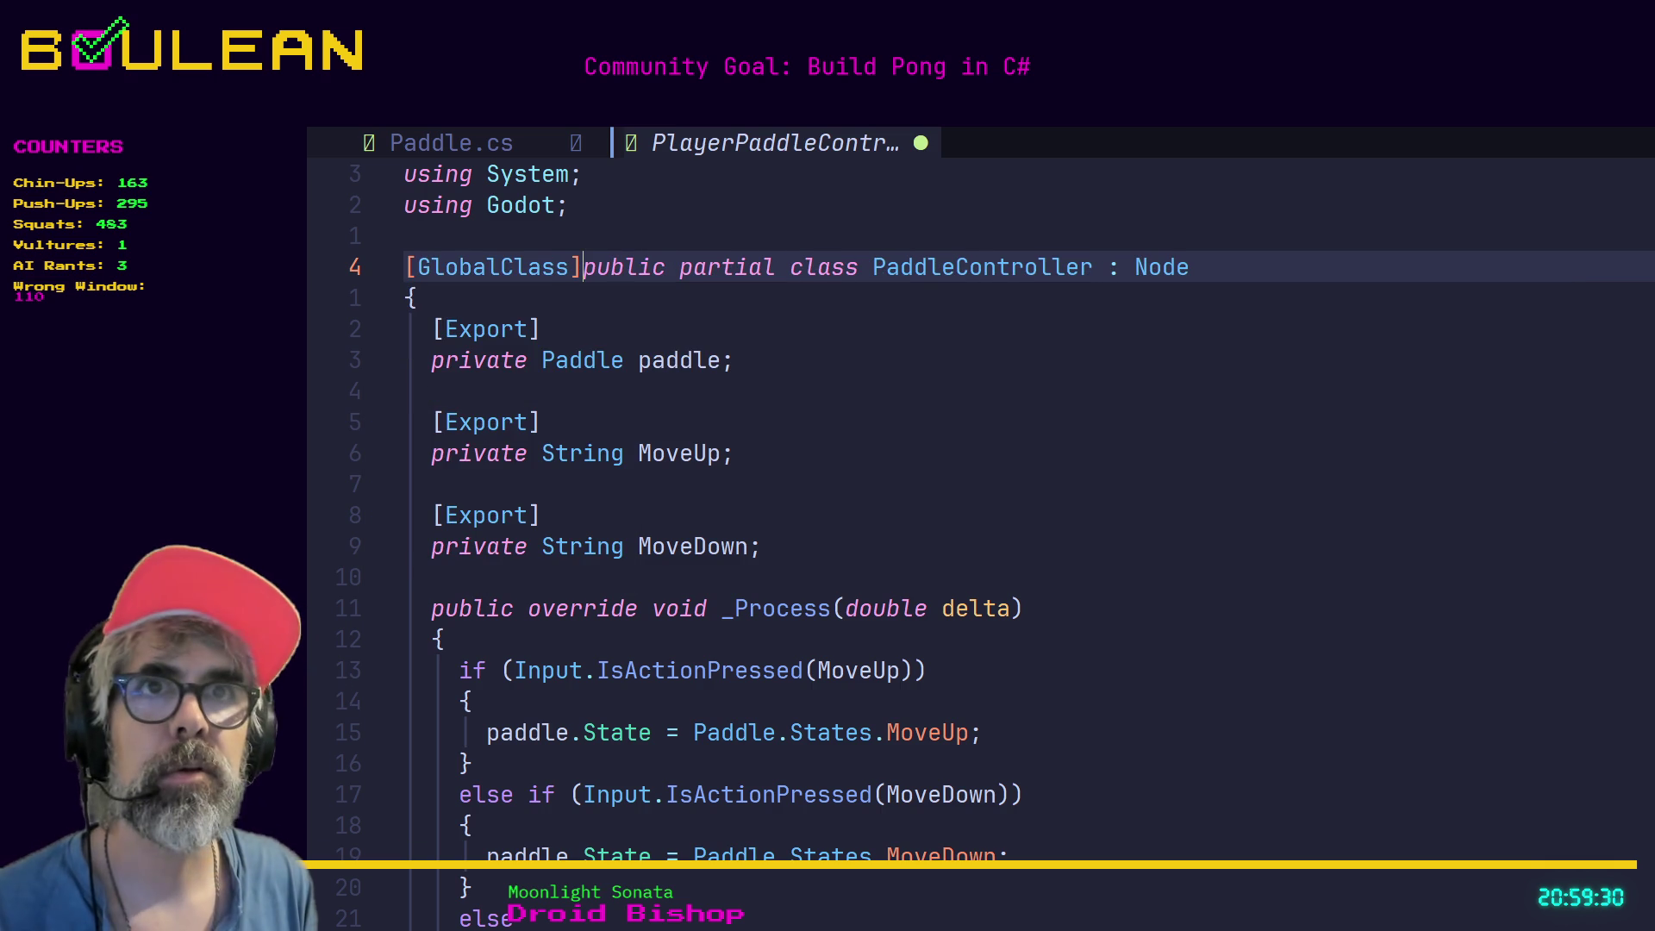
key("BackSpace")
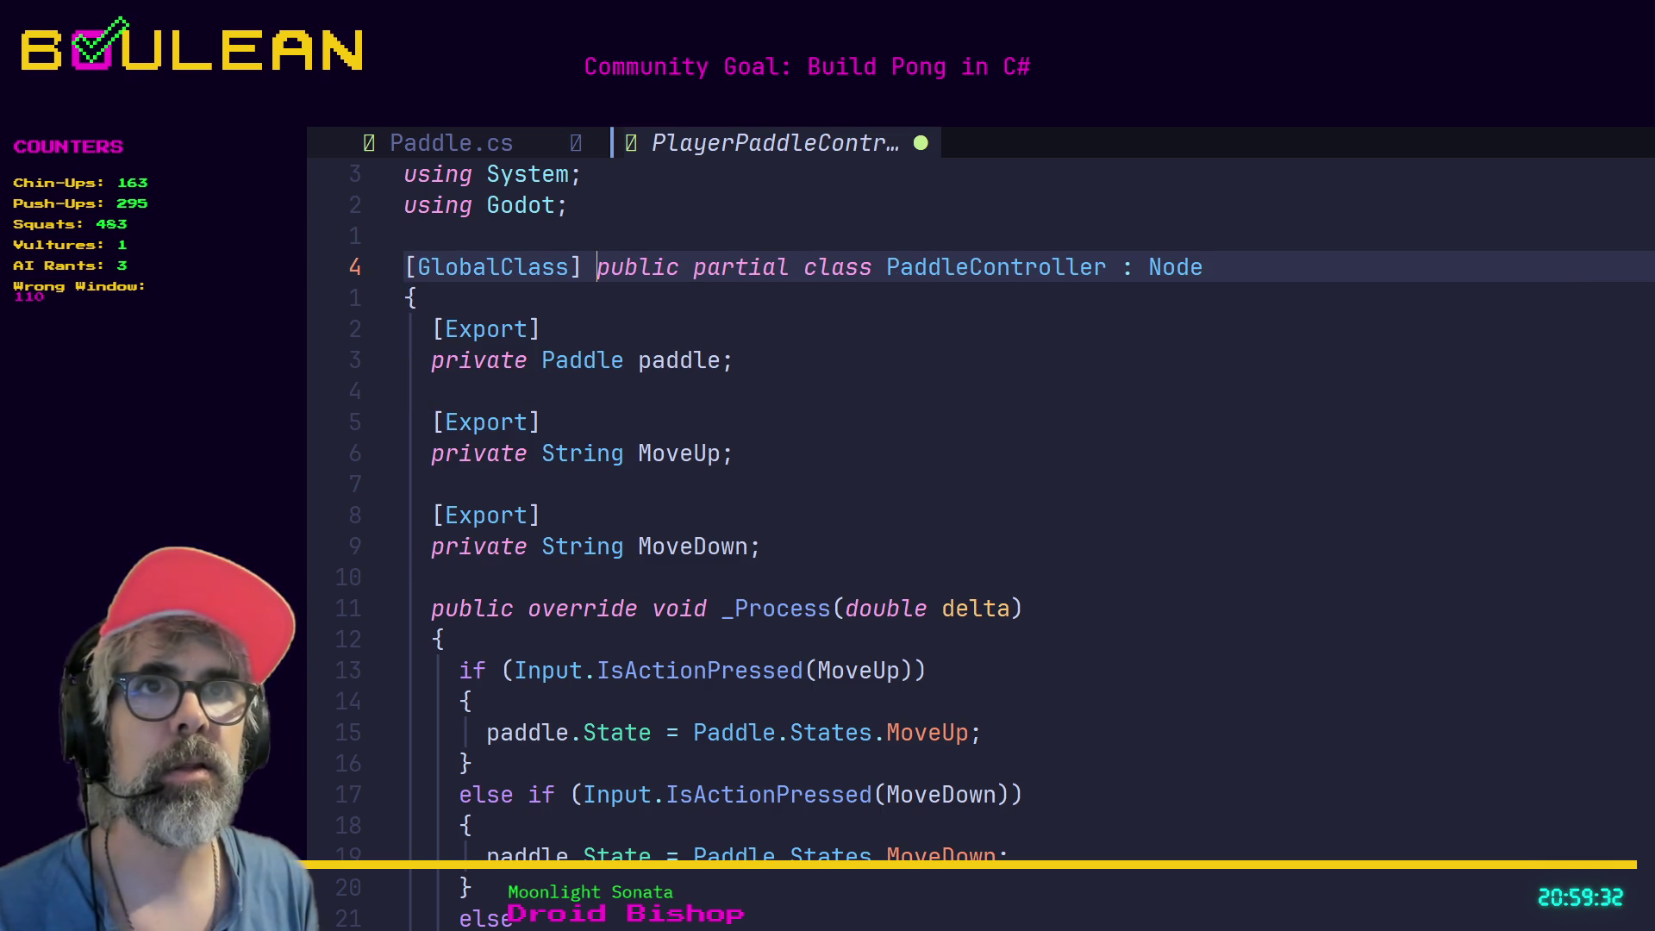
Prefix the PaddleController class name with 'Player' to make it PlayerPaddleController.
key("Escape")
key("e")
key("e")
key("e")
key("e")
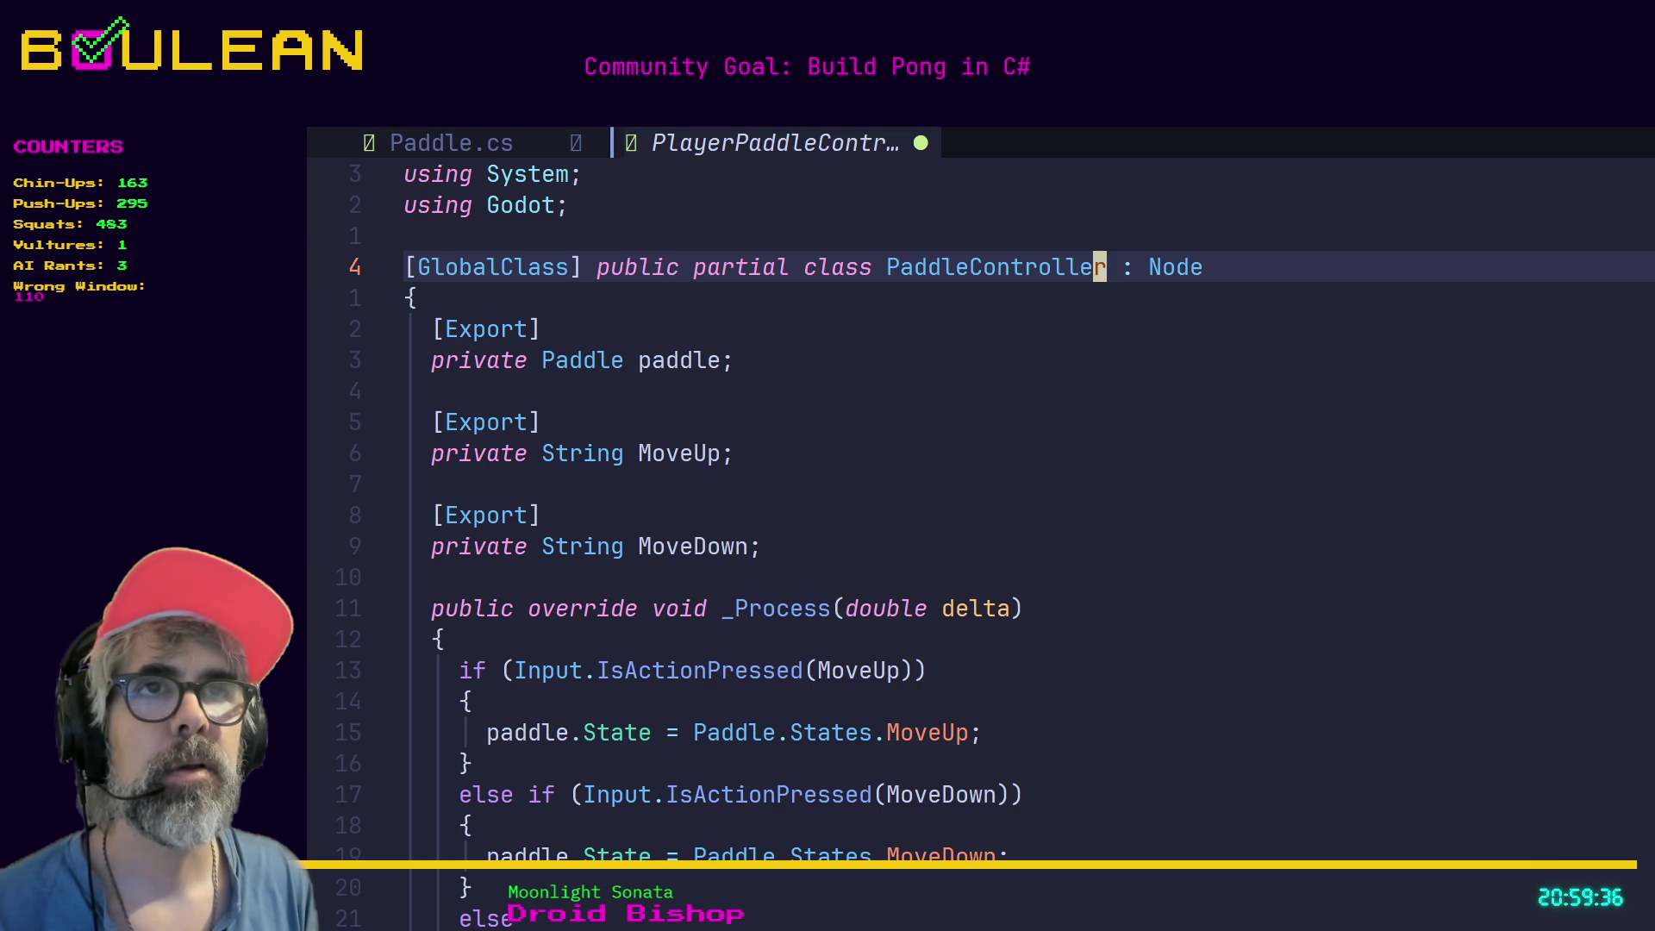
key("b")
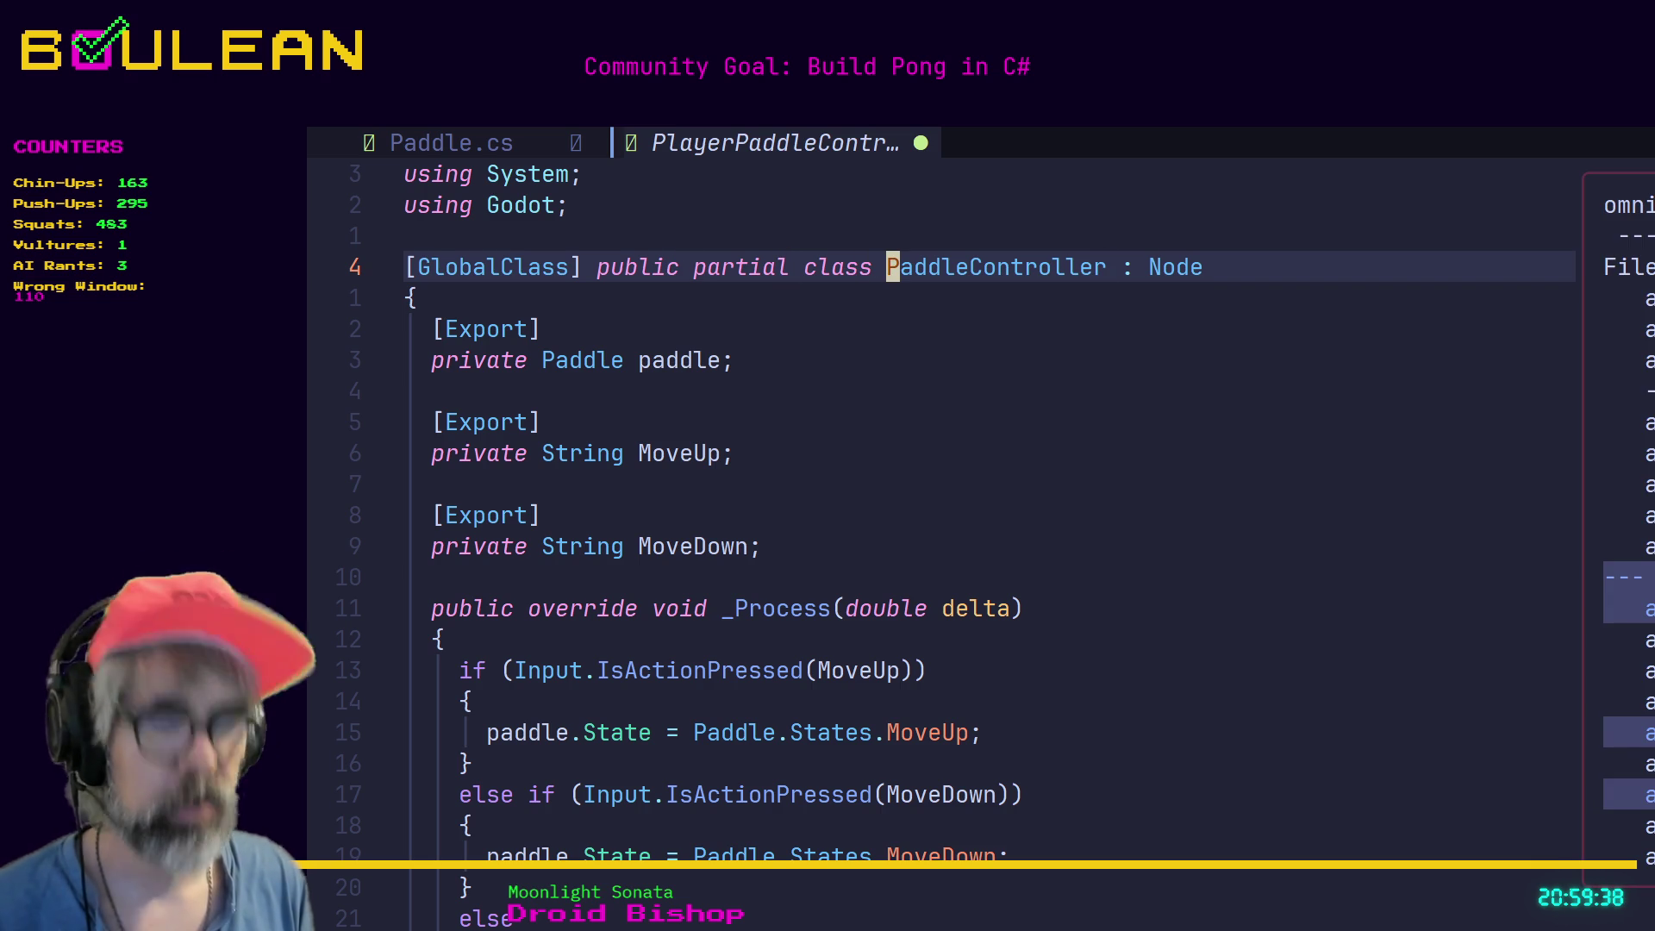
type("iPlayerP")
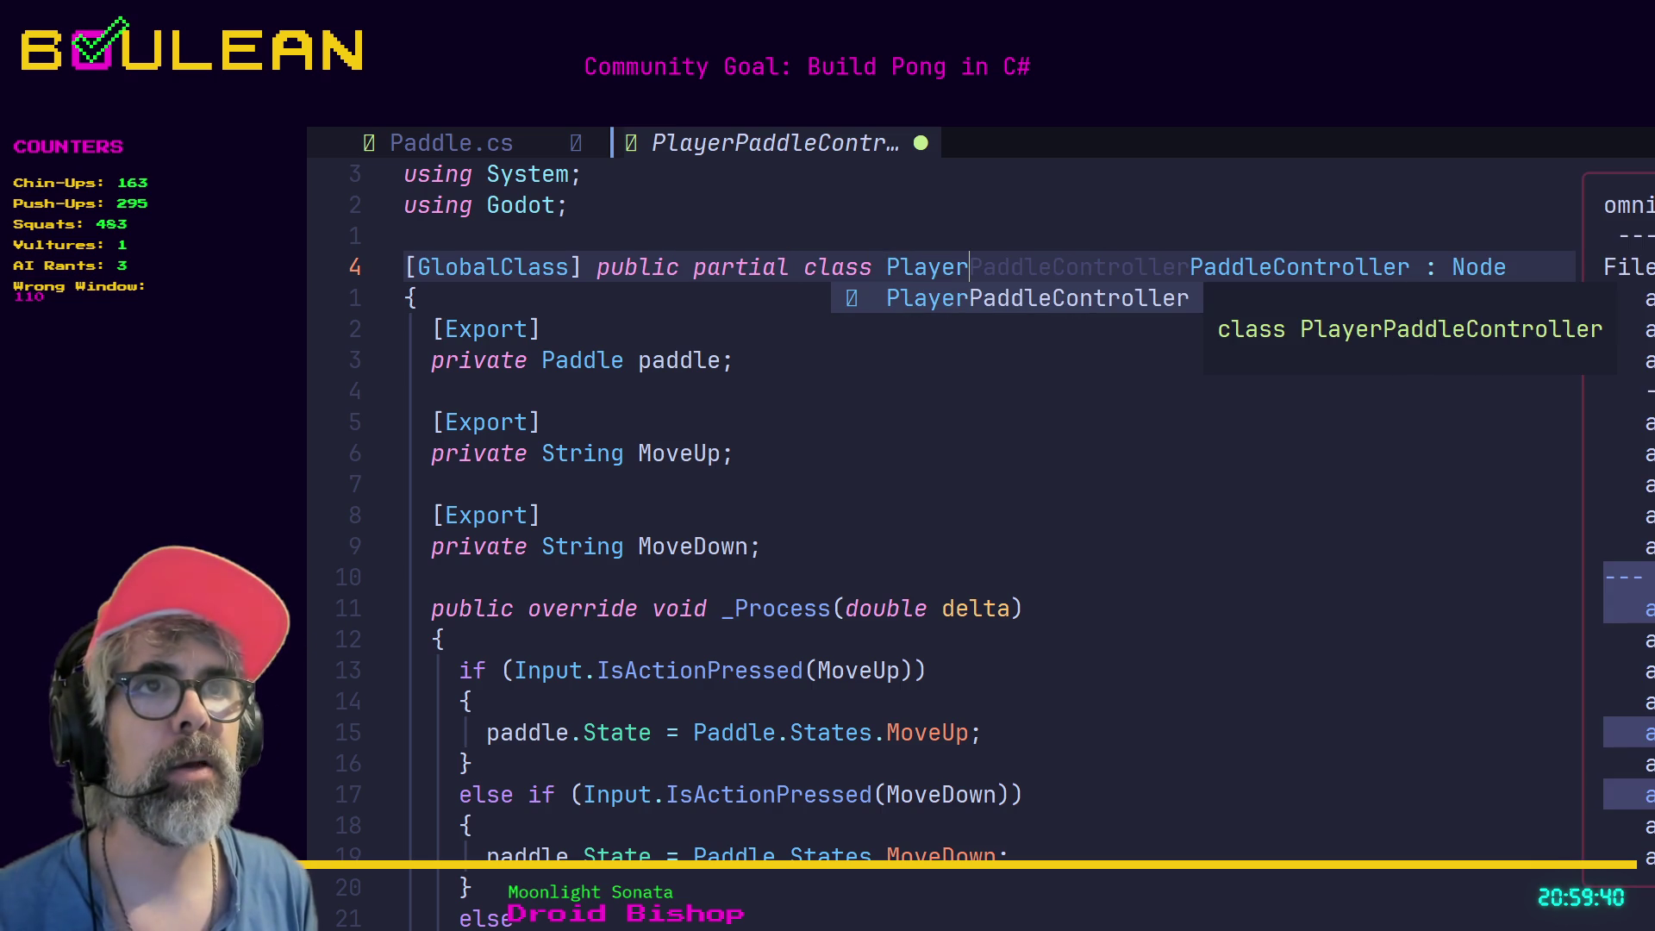
key("Escape")
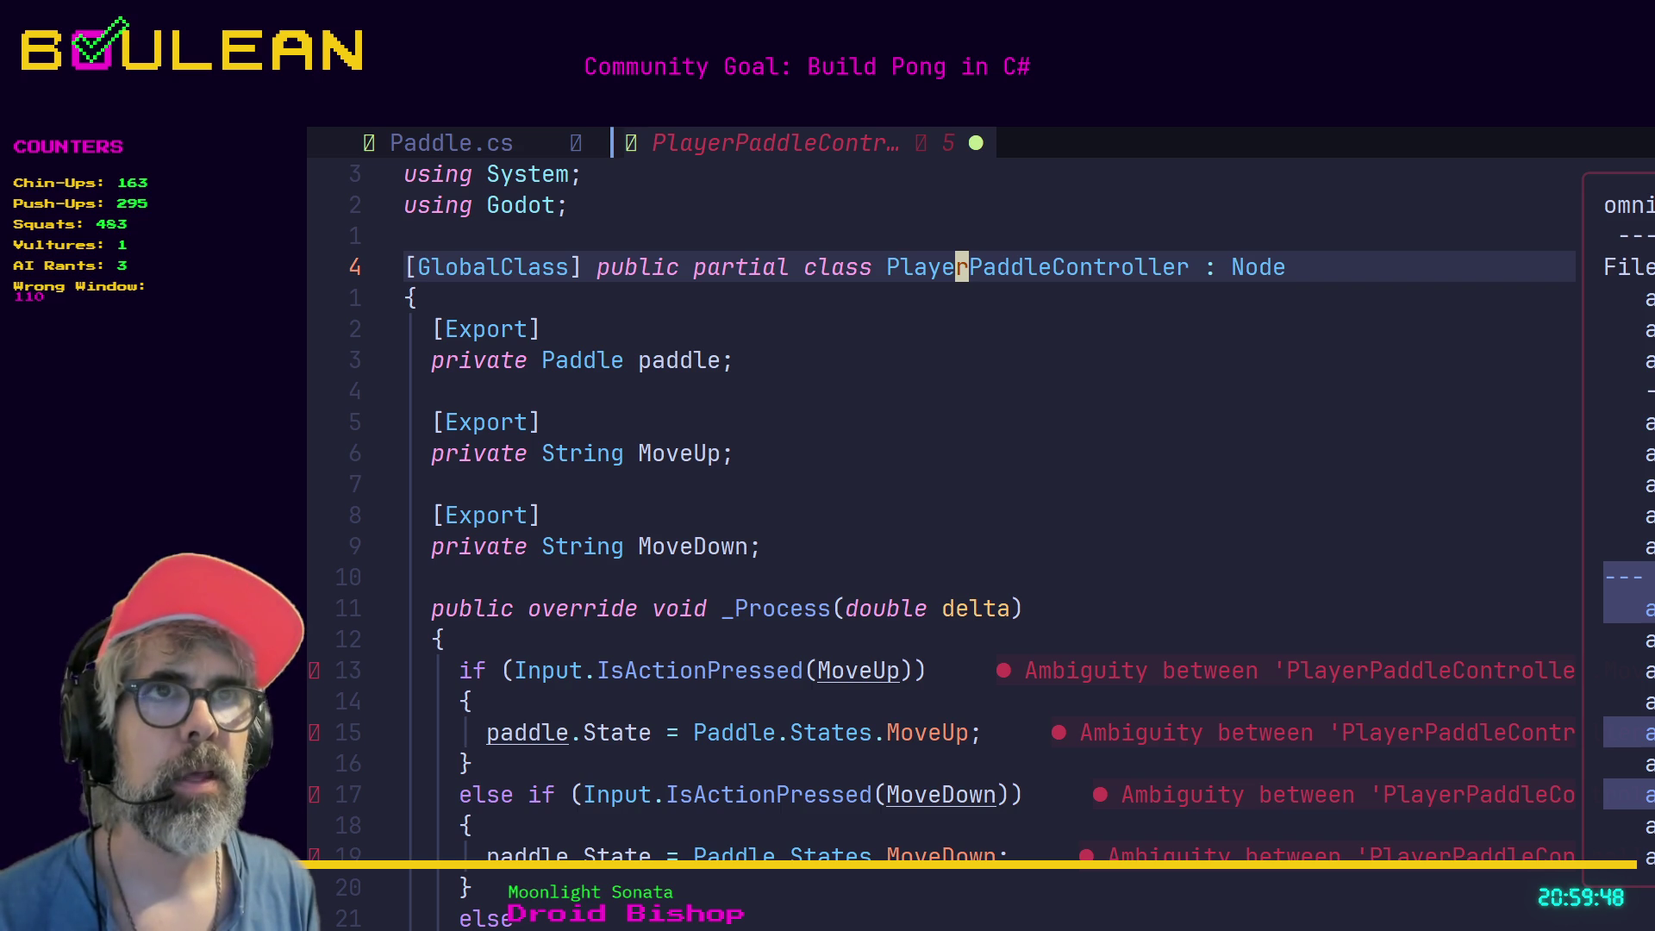
Move down through _Process to the MoveUp argument of the first input check.
key("j")
key("j")
key("j")
key("j")
key("j")
key("j")
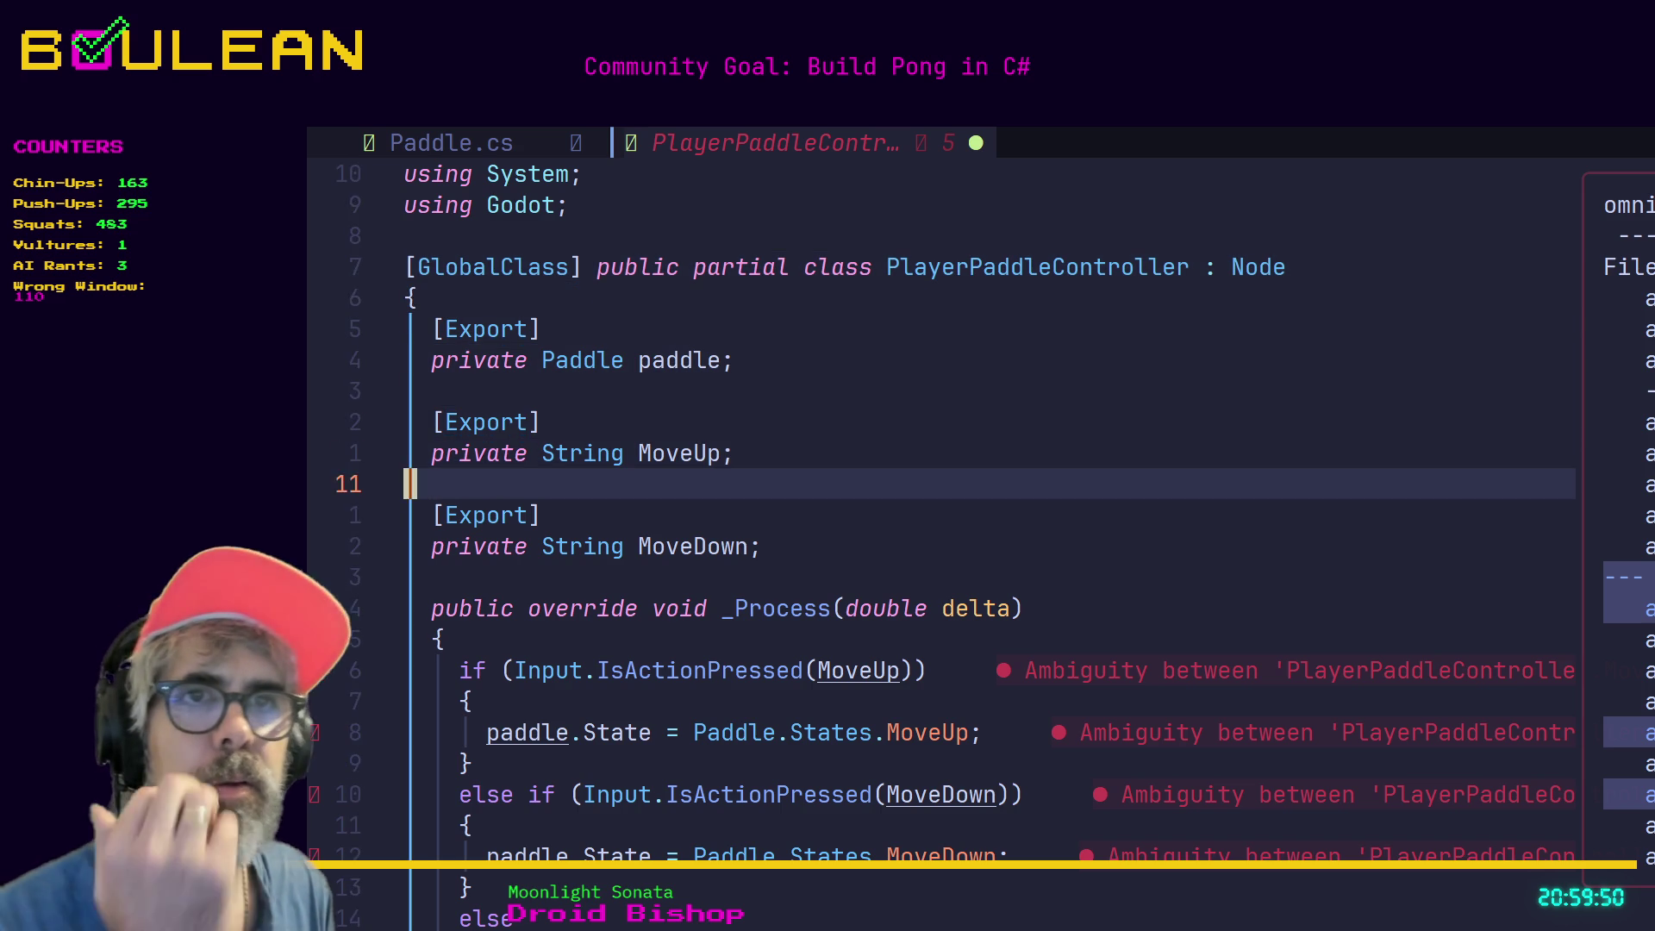
key("j")
key("j")
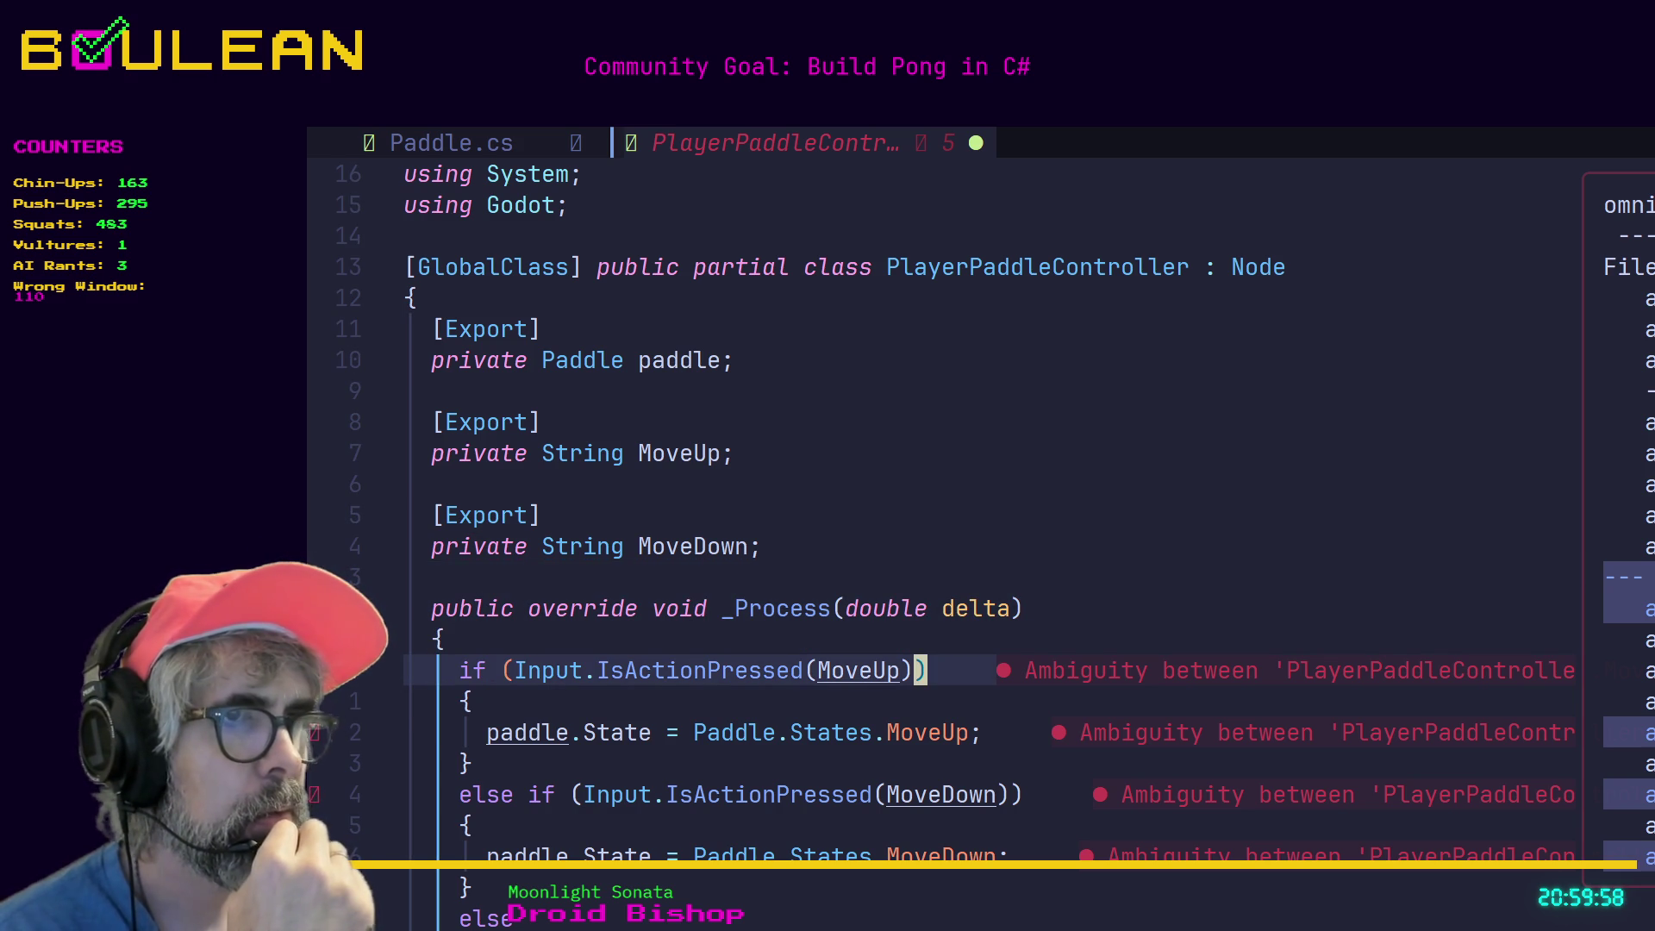
key("j")
key("j")
key("j")
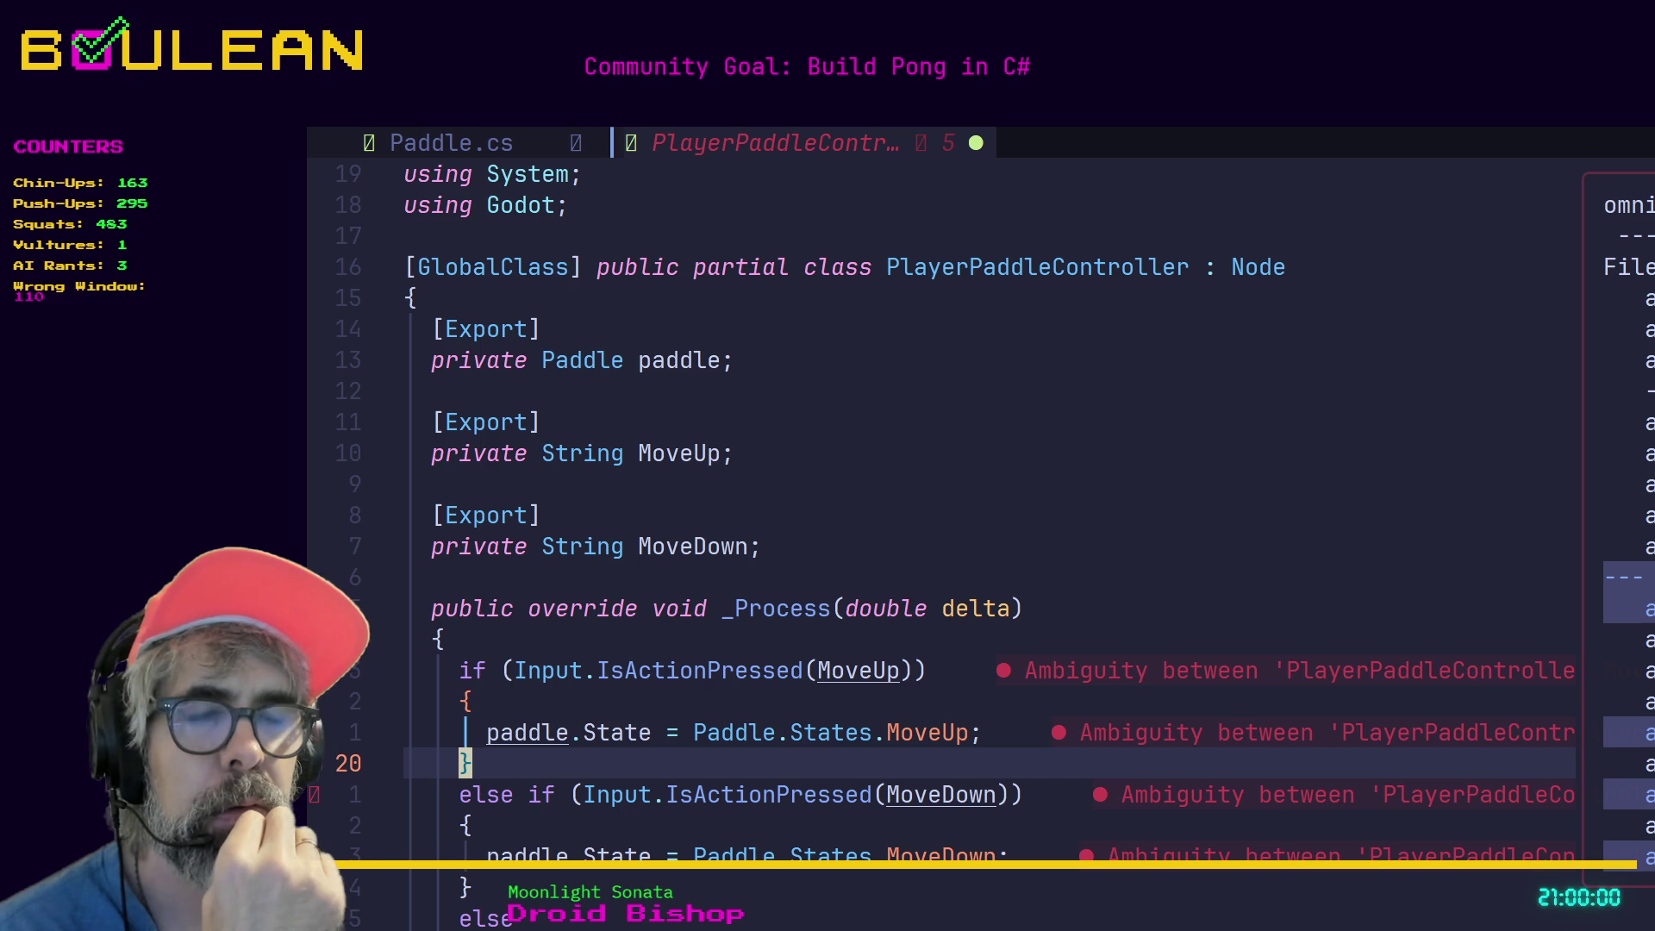
key("j")
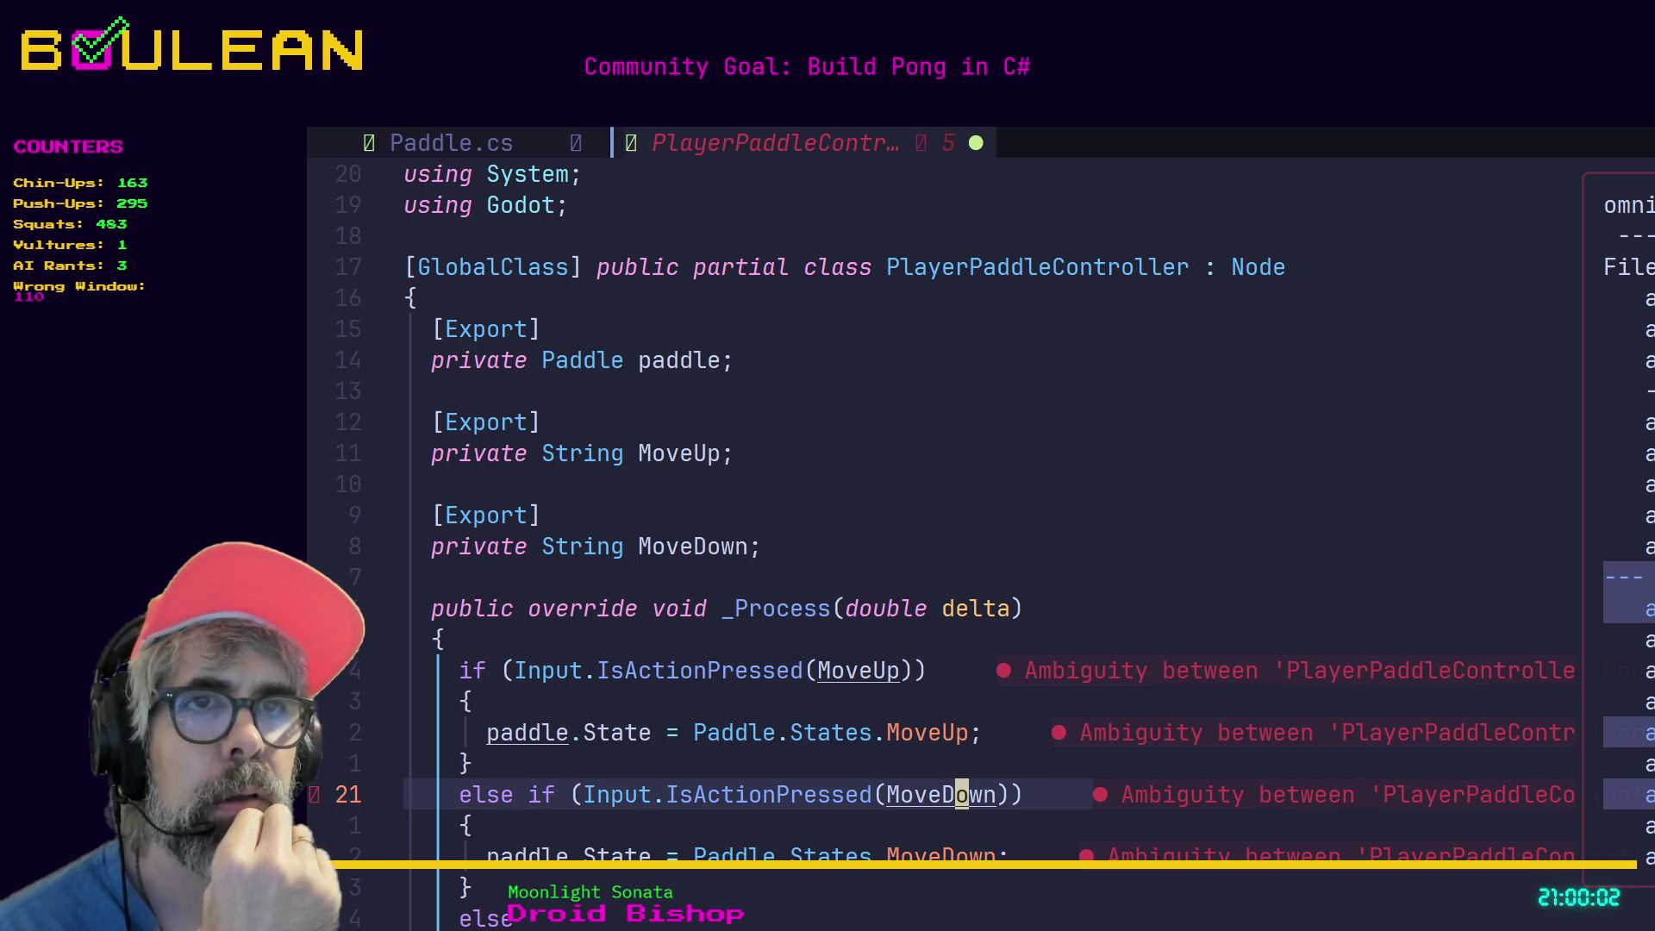
key("k")
key("k")
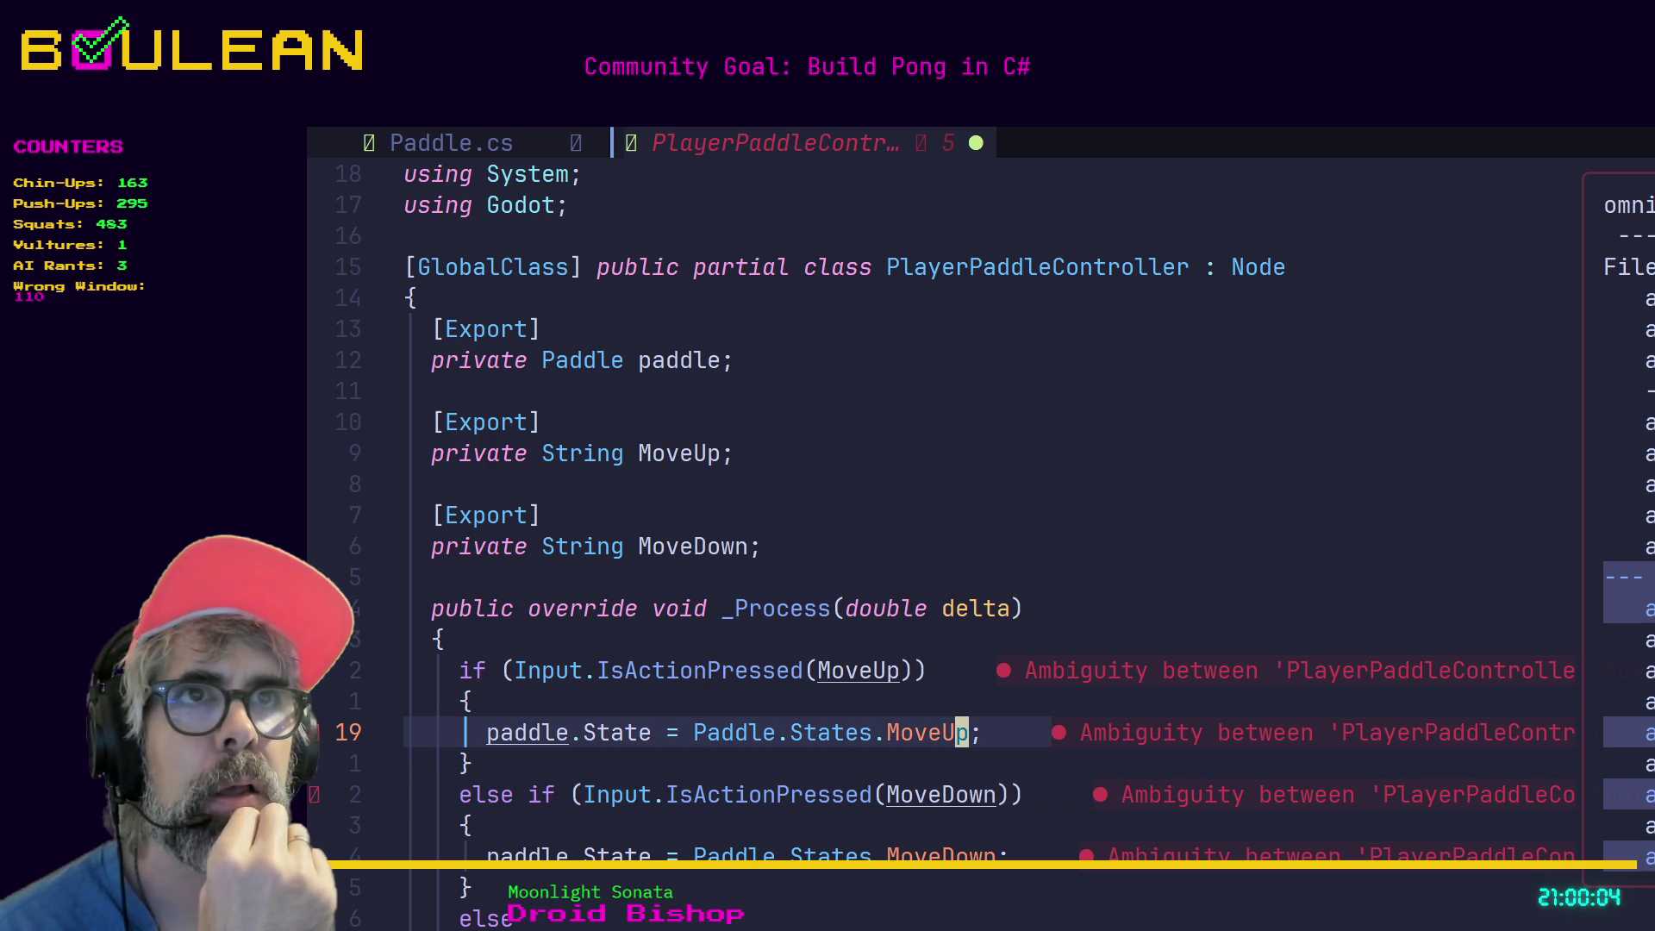
key("k")
key("k")
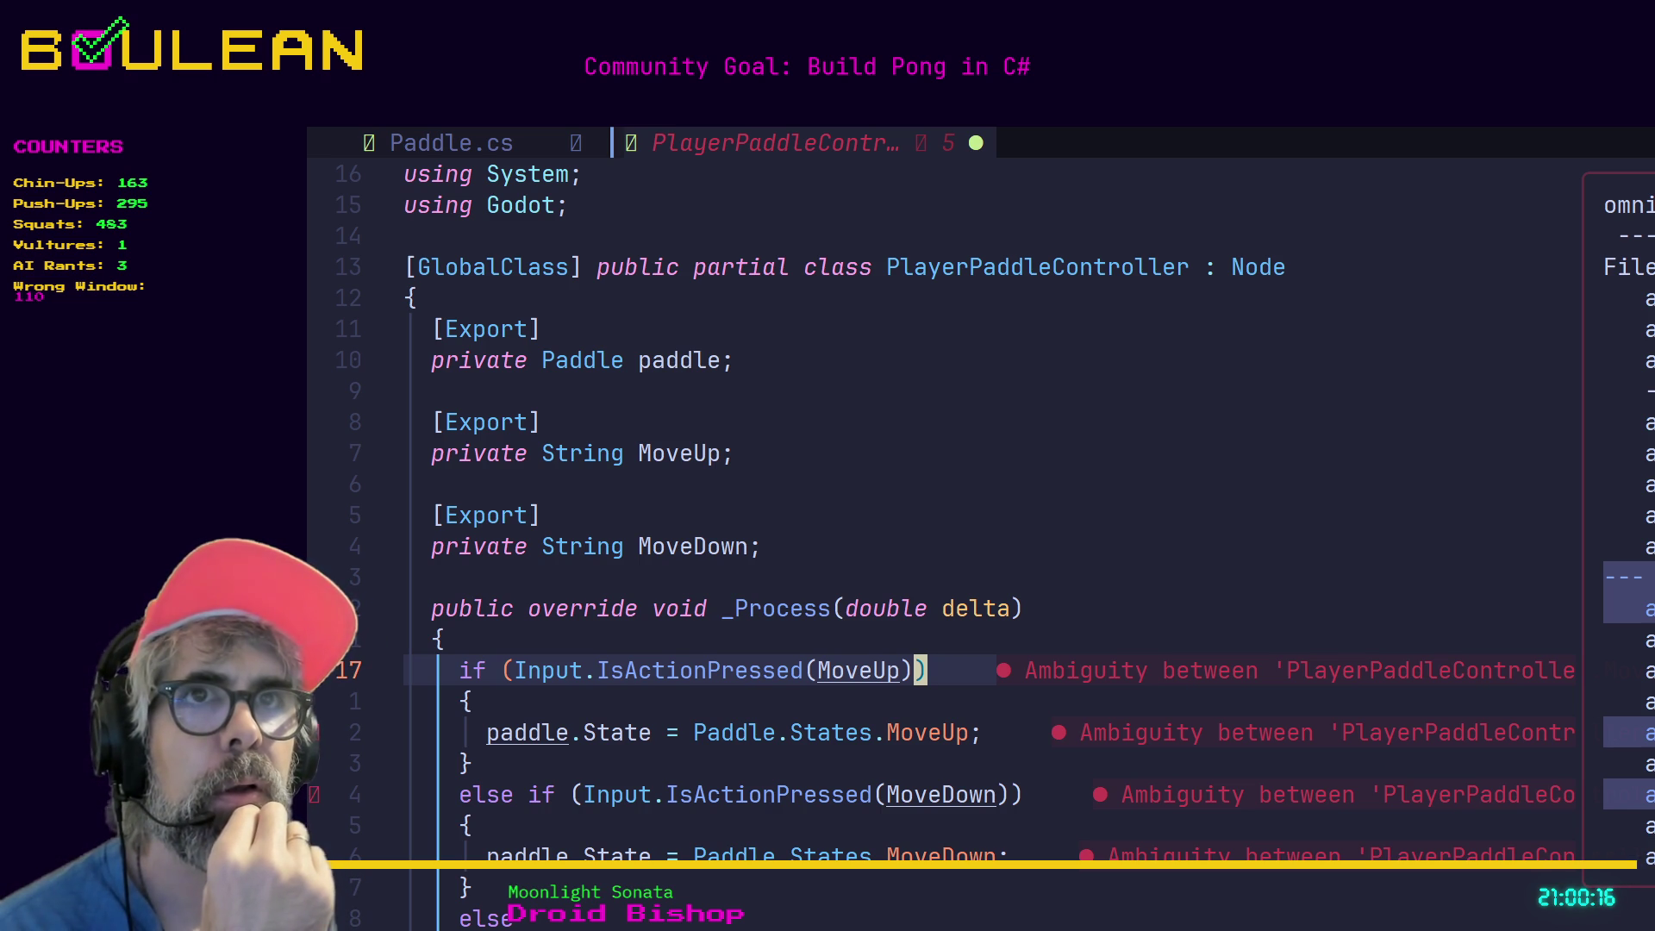
key("k")
key("h")
key("h")
key("h")
key("h")
key("h")
key("d")
key("w")
key("j")
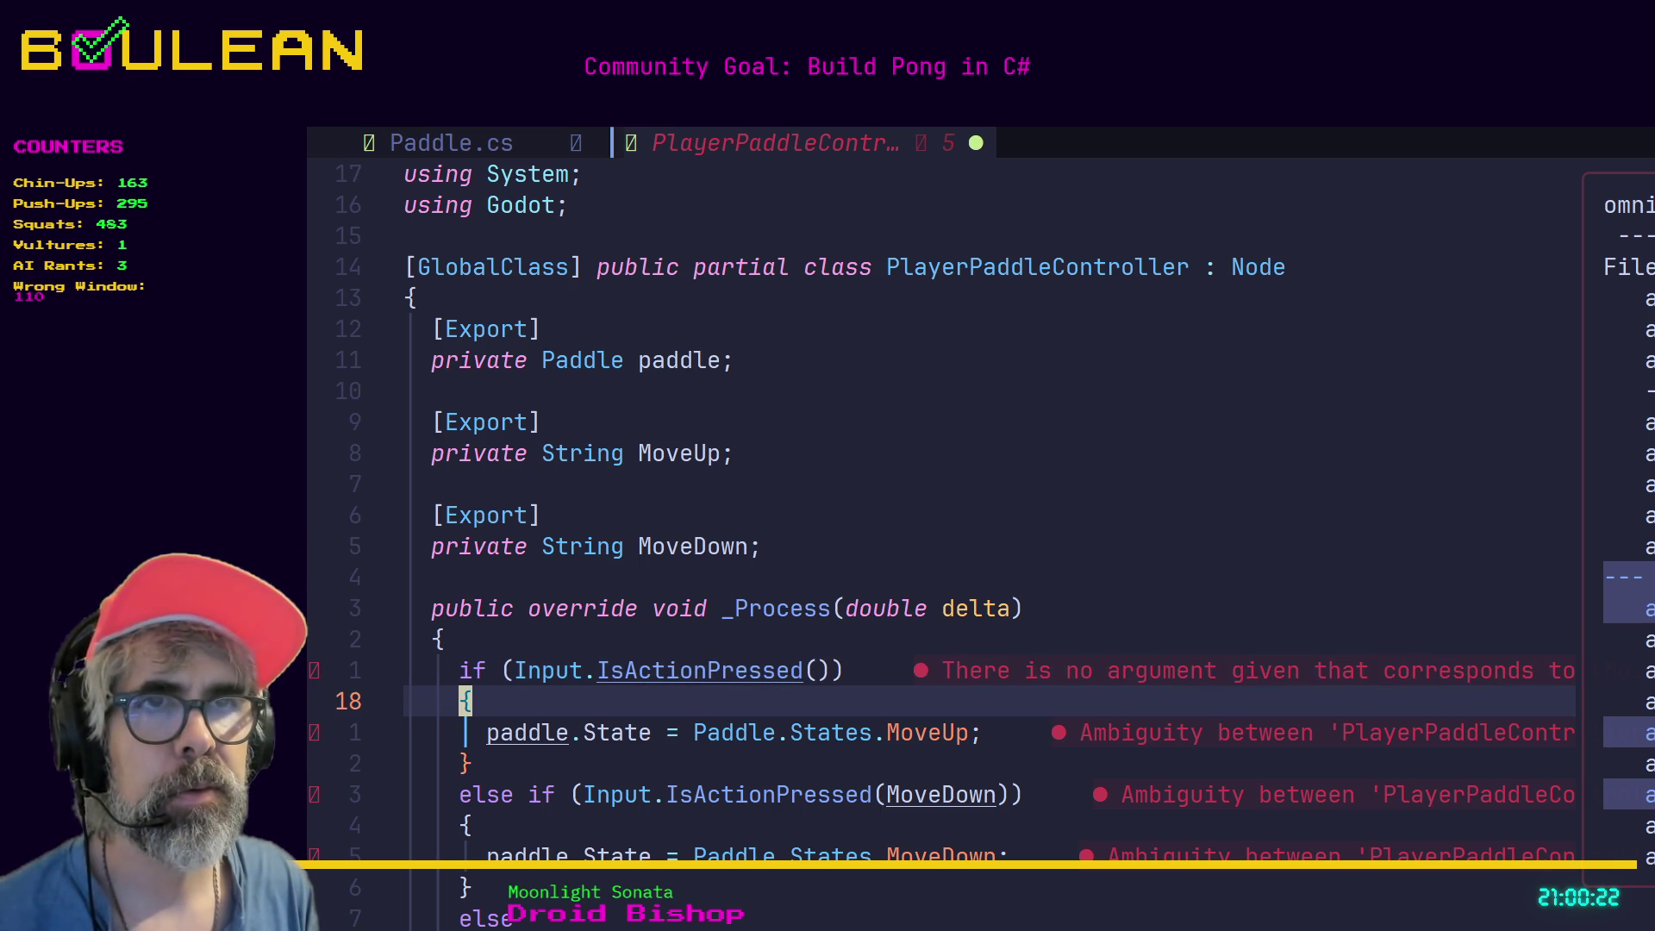
key("k")
key("l")
key("l")
key("l")
key("l")
key("dollar")
key("j")
key("k")
key("j")
key("k")
key("h")
type("i")
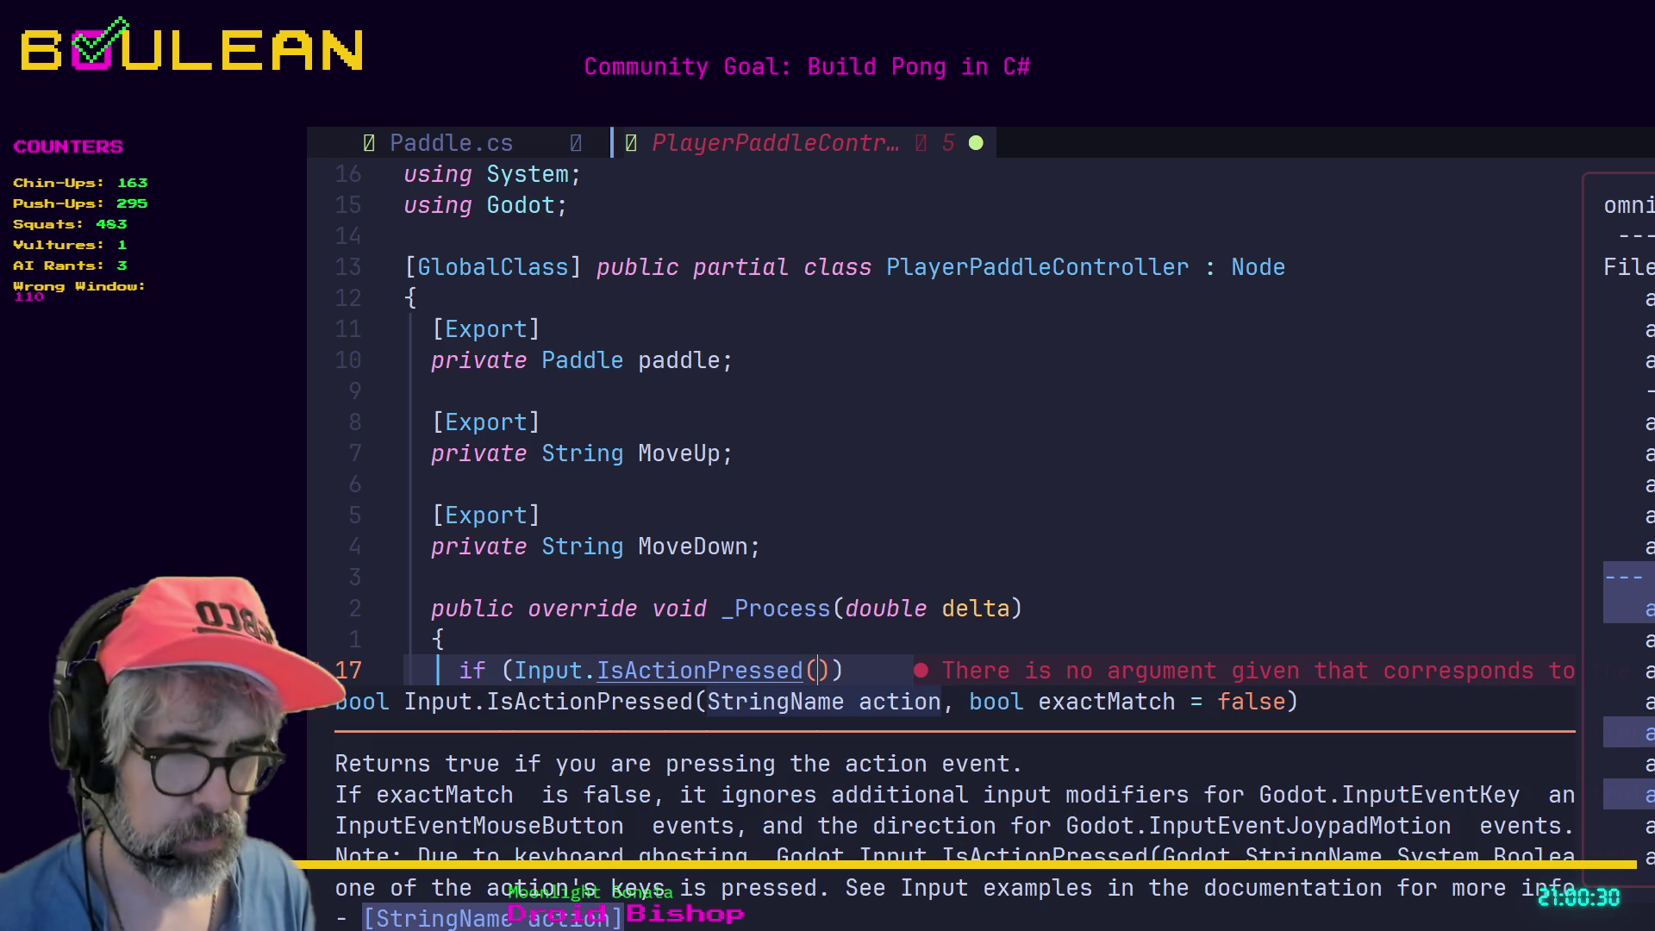
type("\"test")
key("Escape")
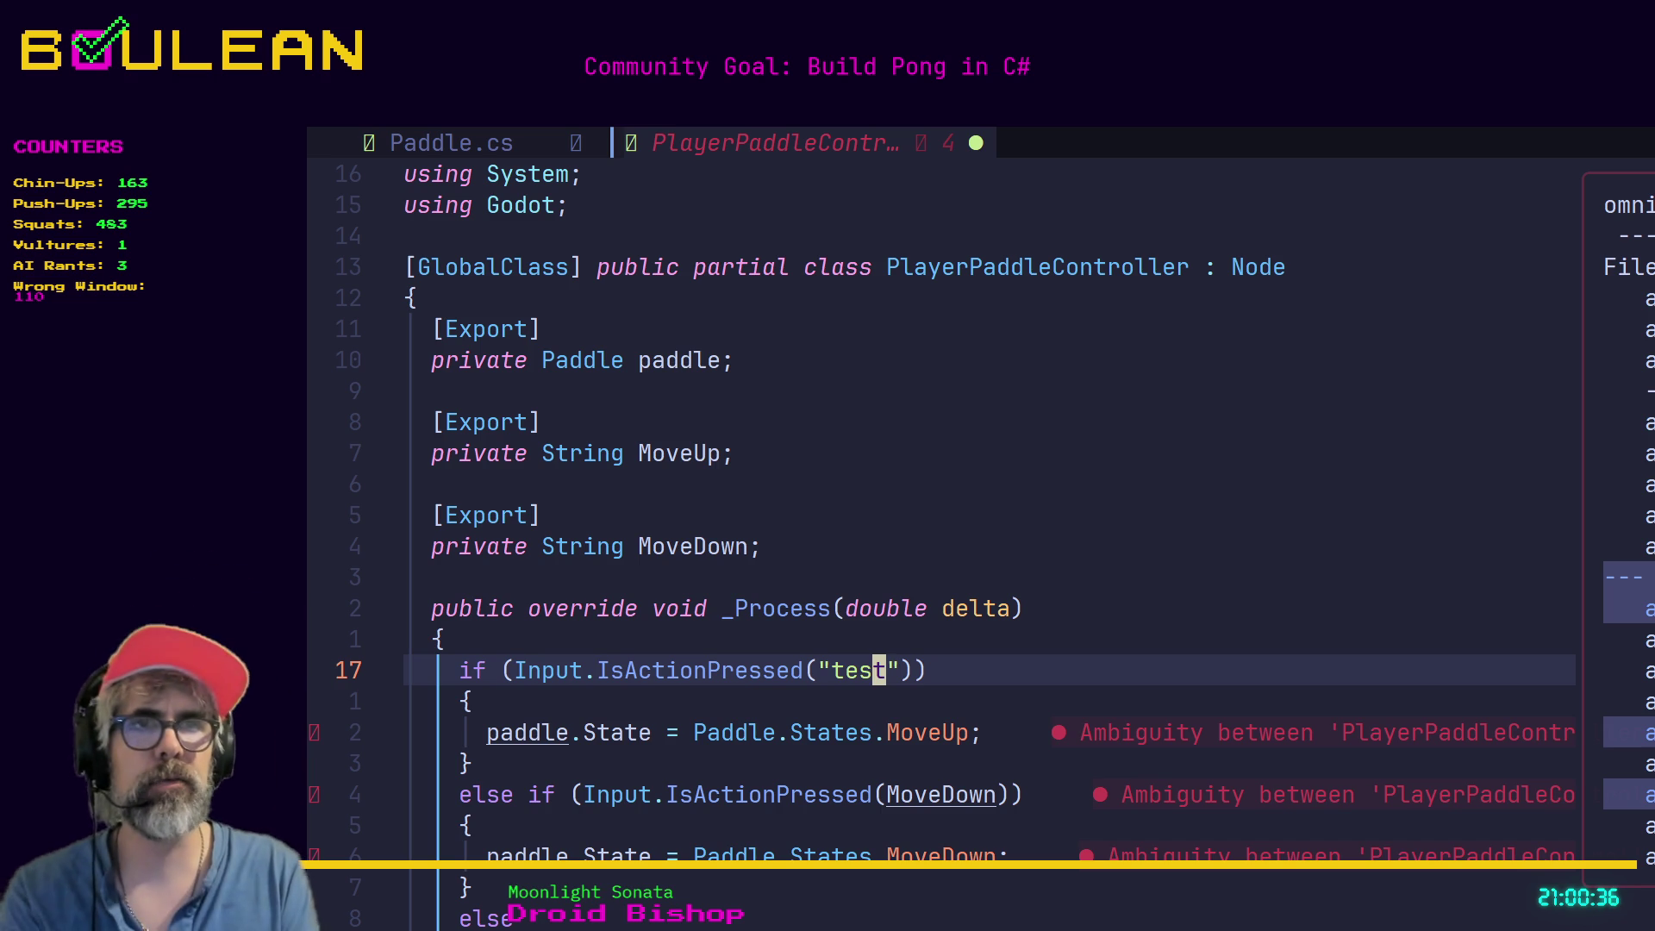
key("x")
key("o")
key("Escape")
key("u")
key("x")
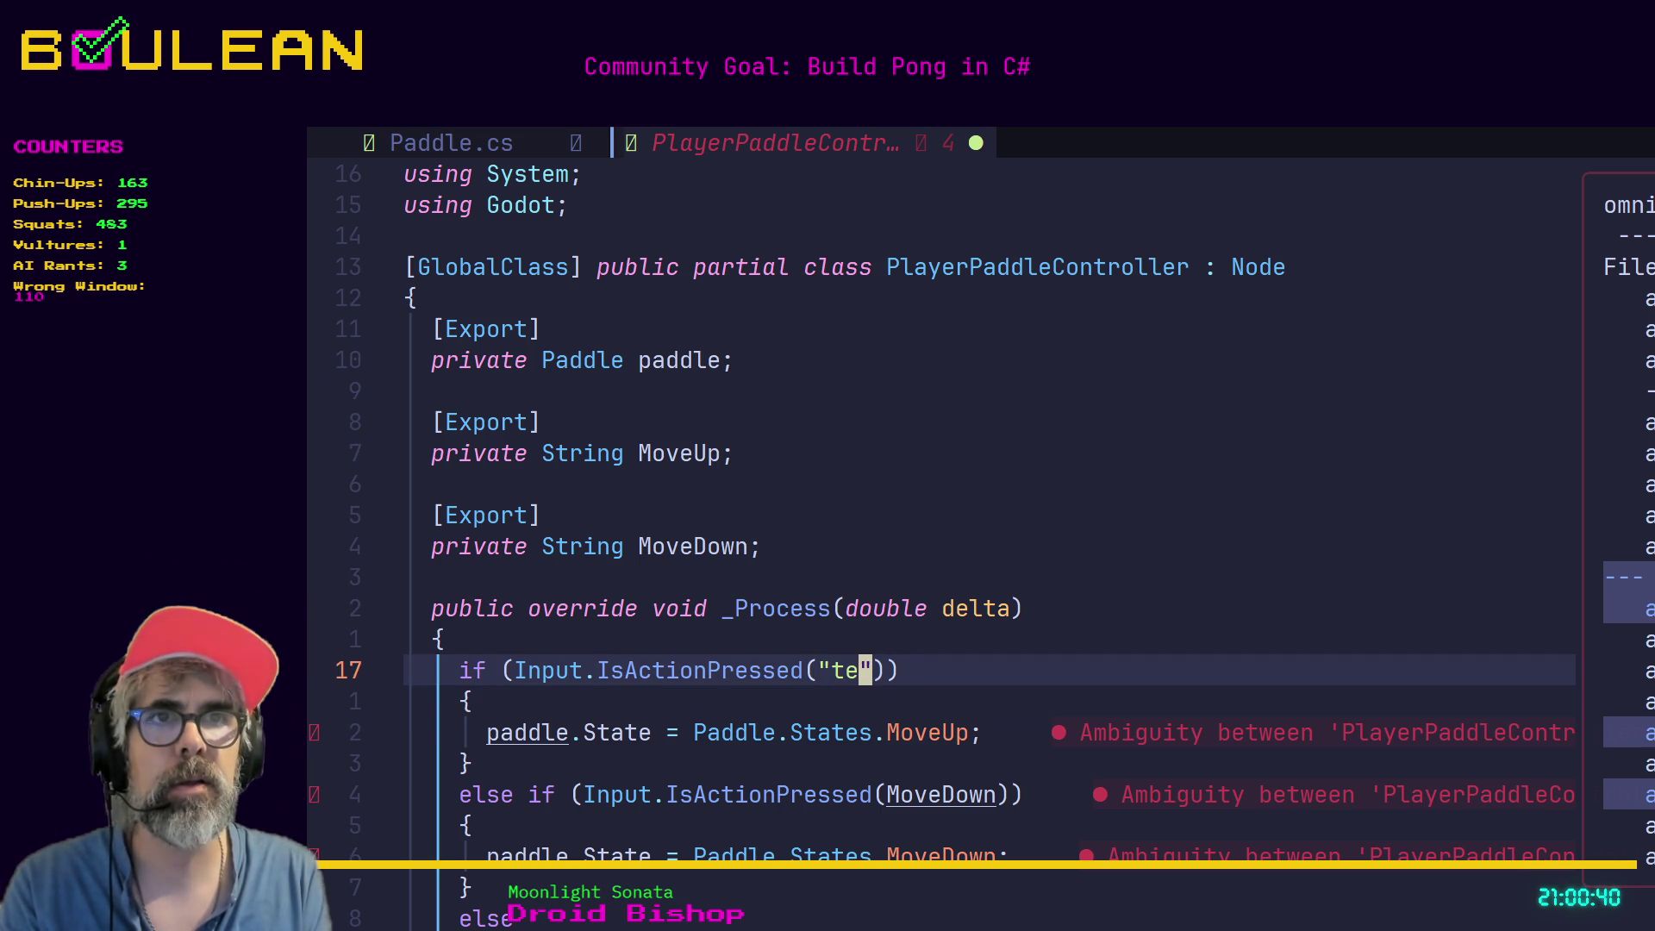
key("h")
key("x")
key("h")
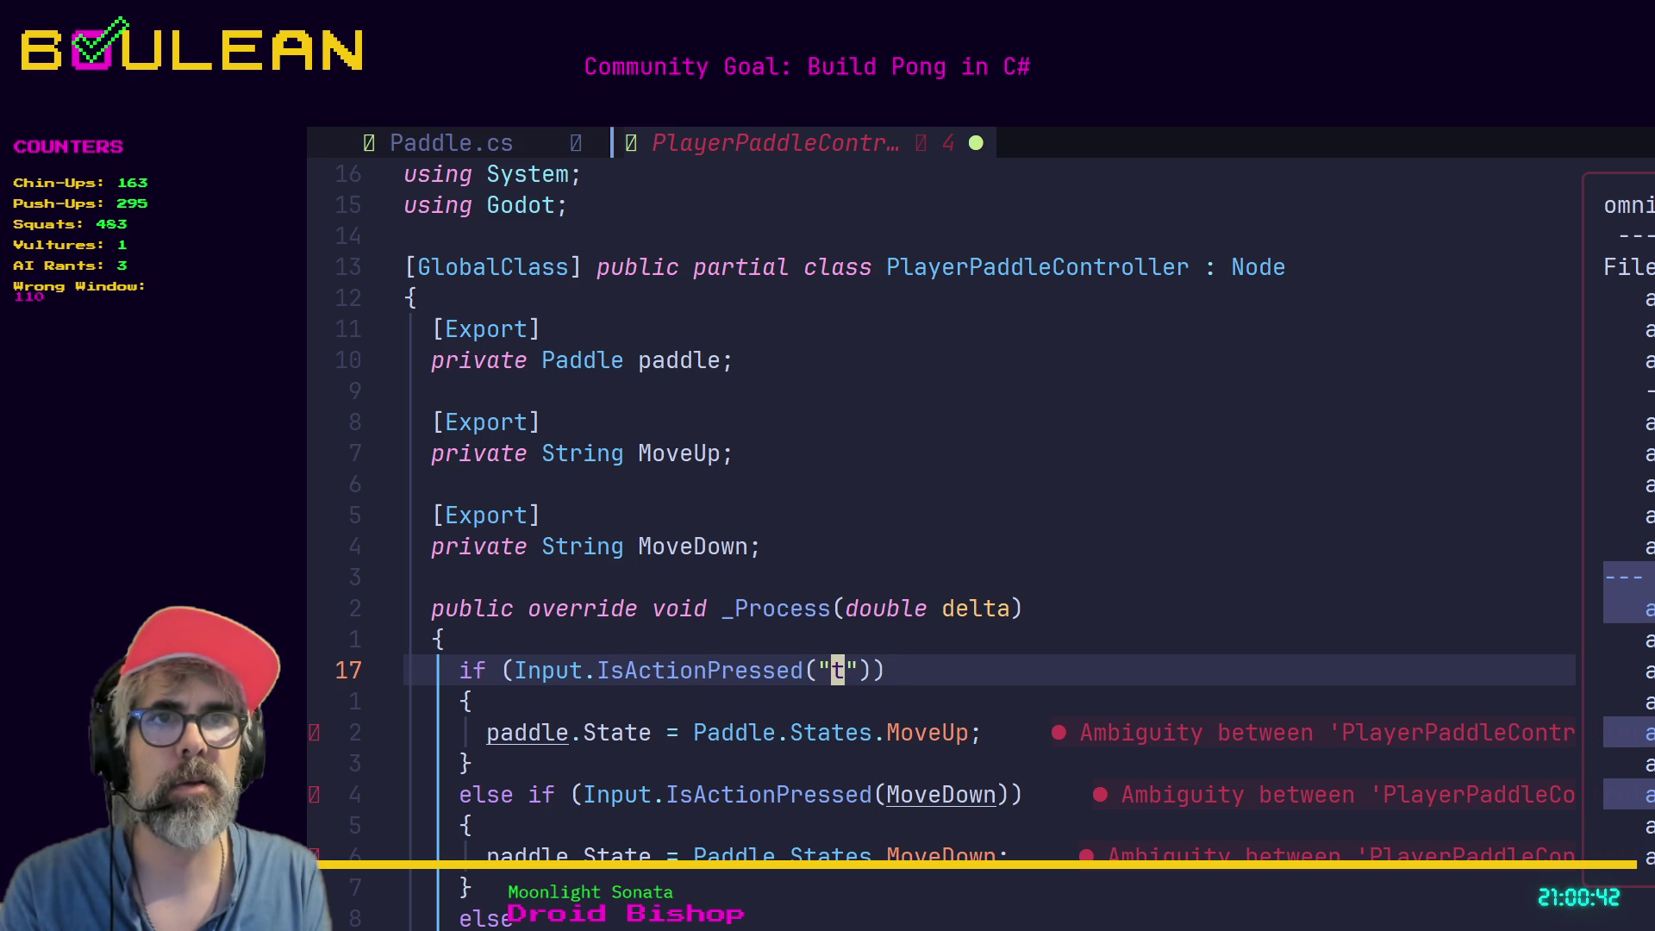
key("u")
key("u")
key("u")
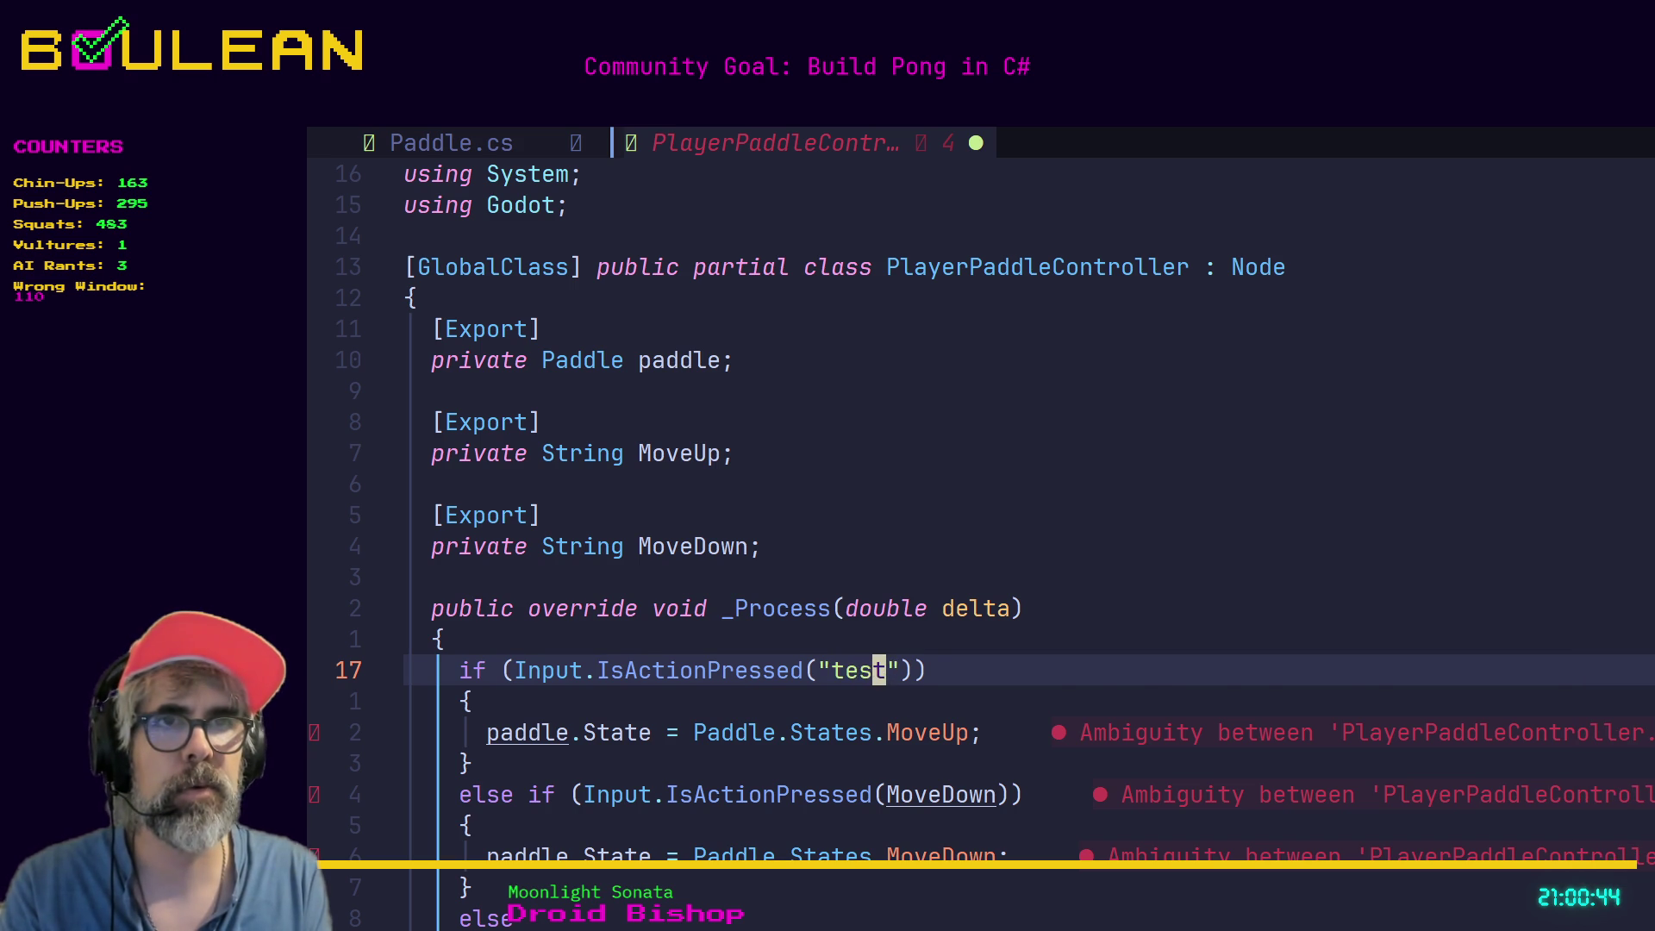
key("u")
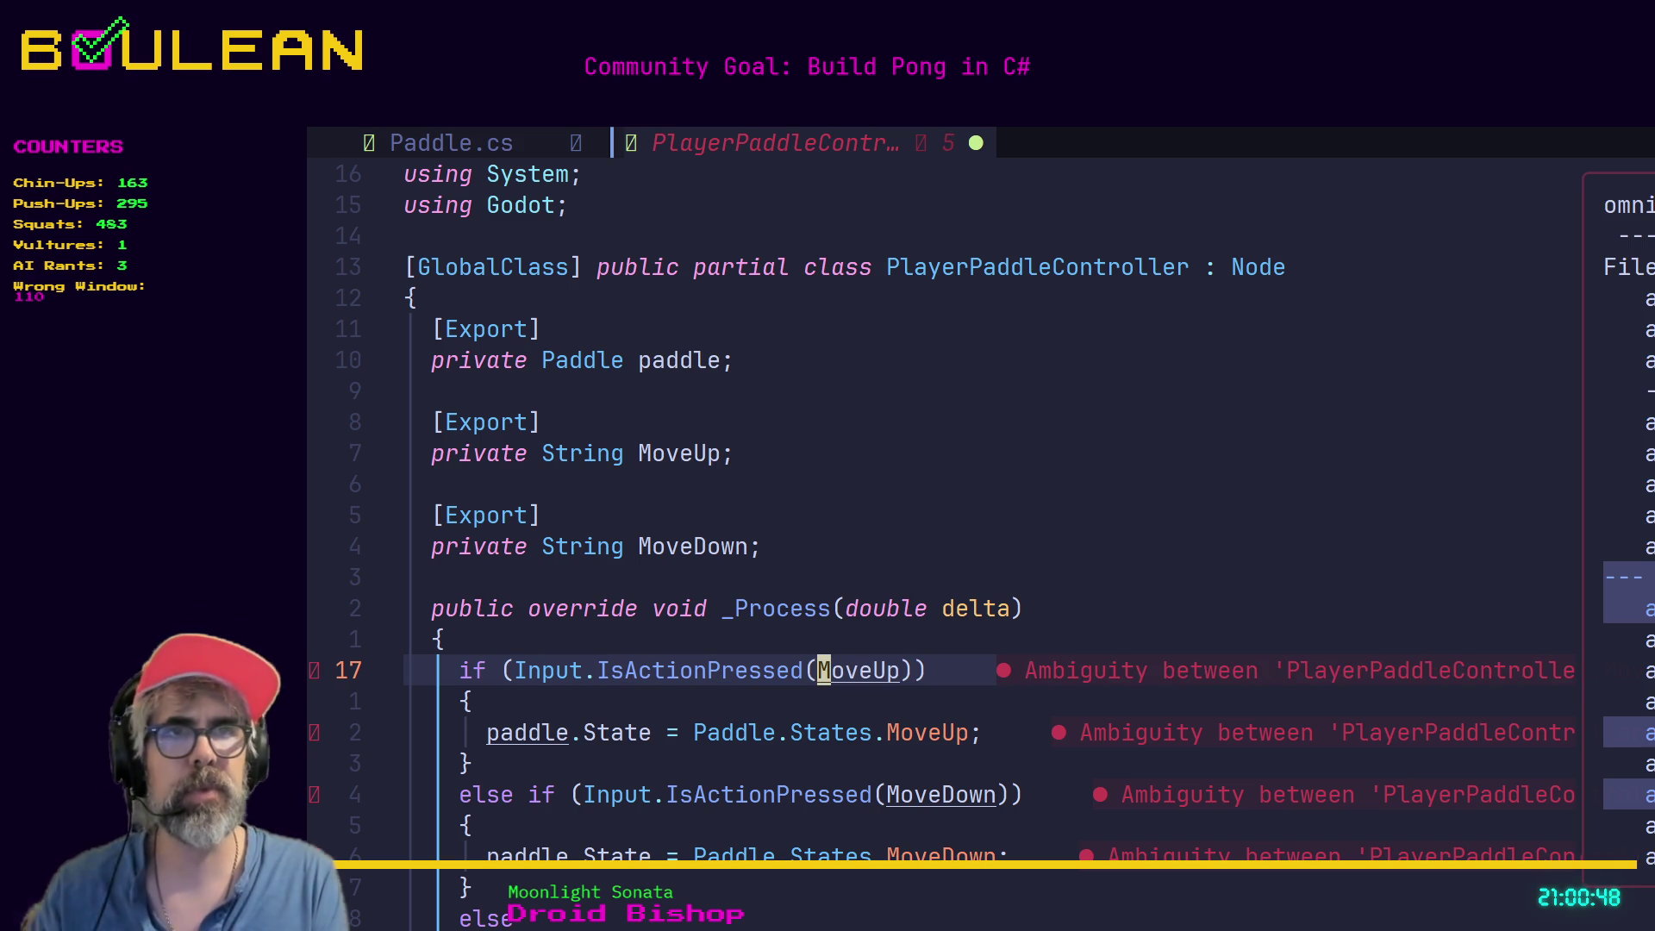
key("k")
key("k")
key("k")
key("k")
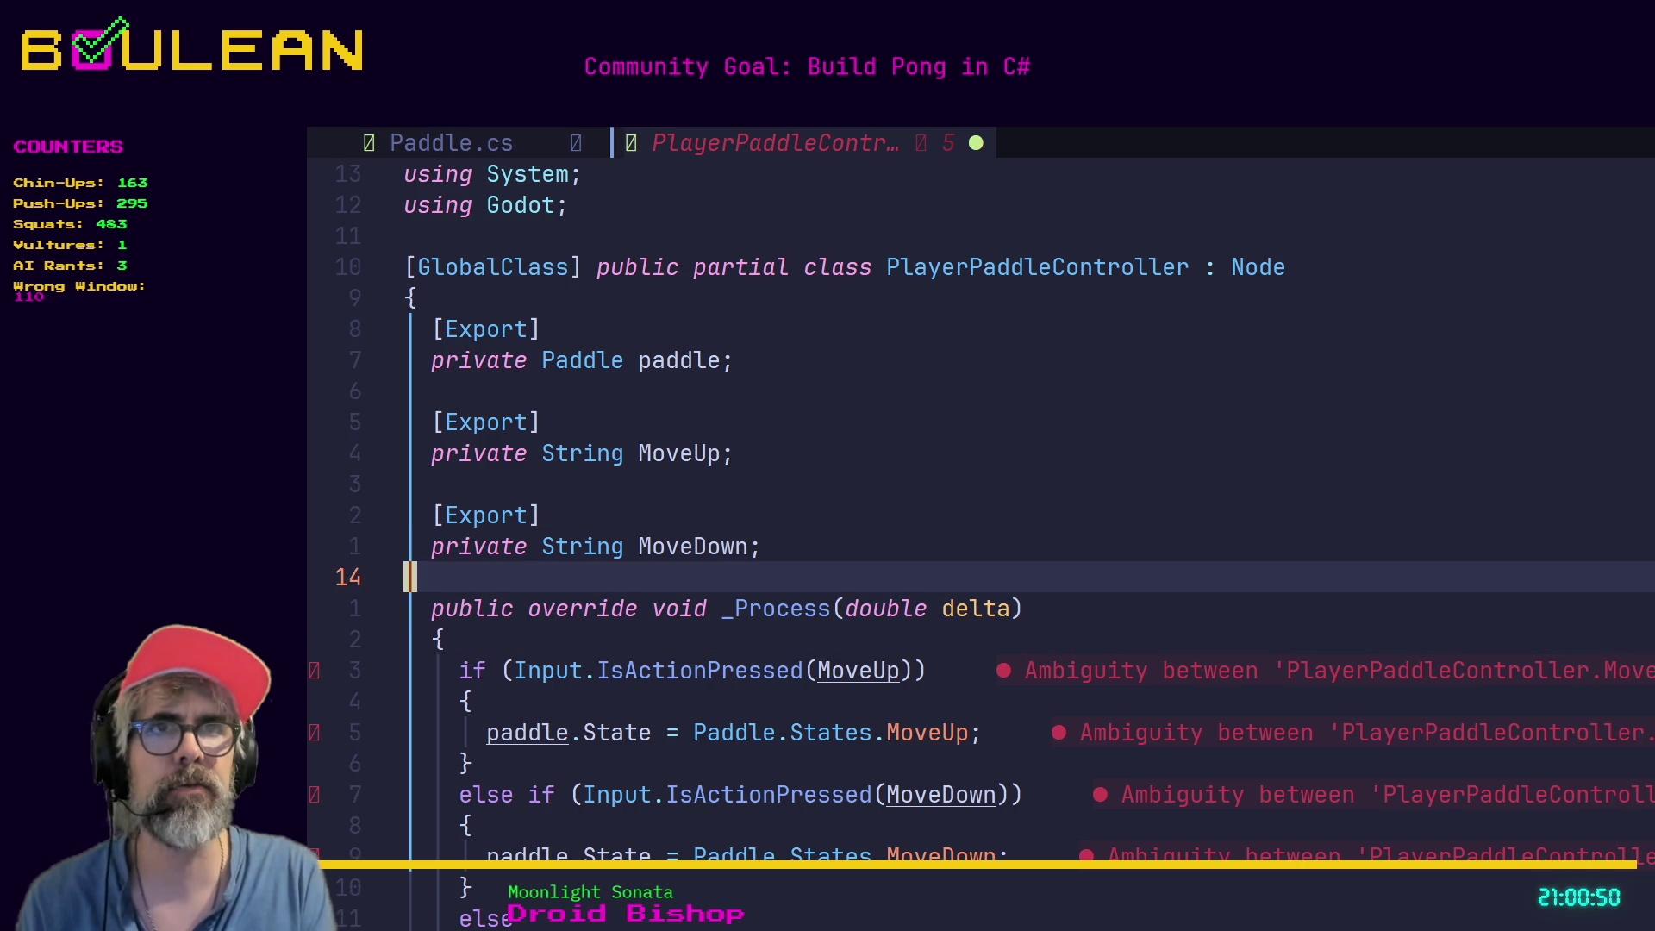
Rename the exported MoveUp field to MoveUpAction.
key("k")
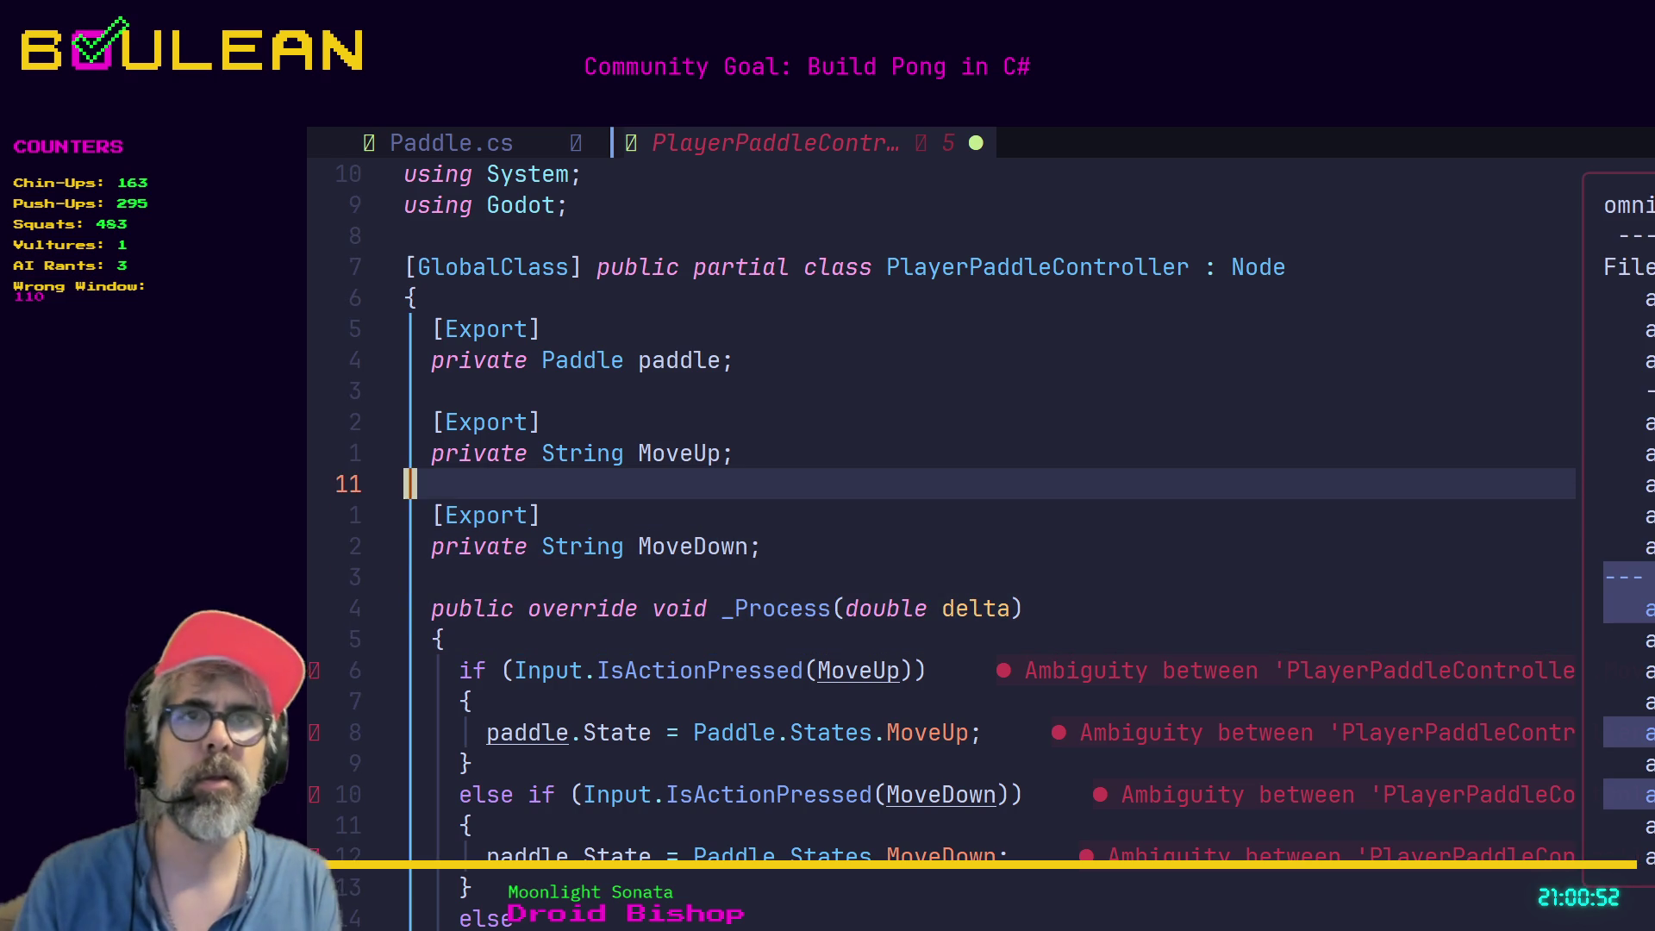
key("k")
key("j")
key("k")
key("h")
type("a")
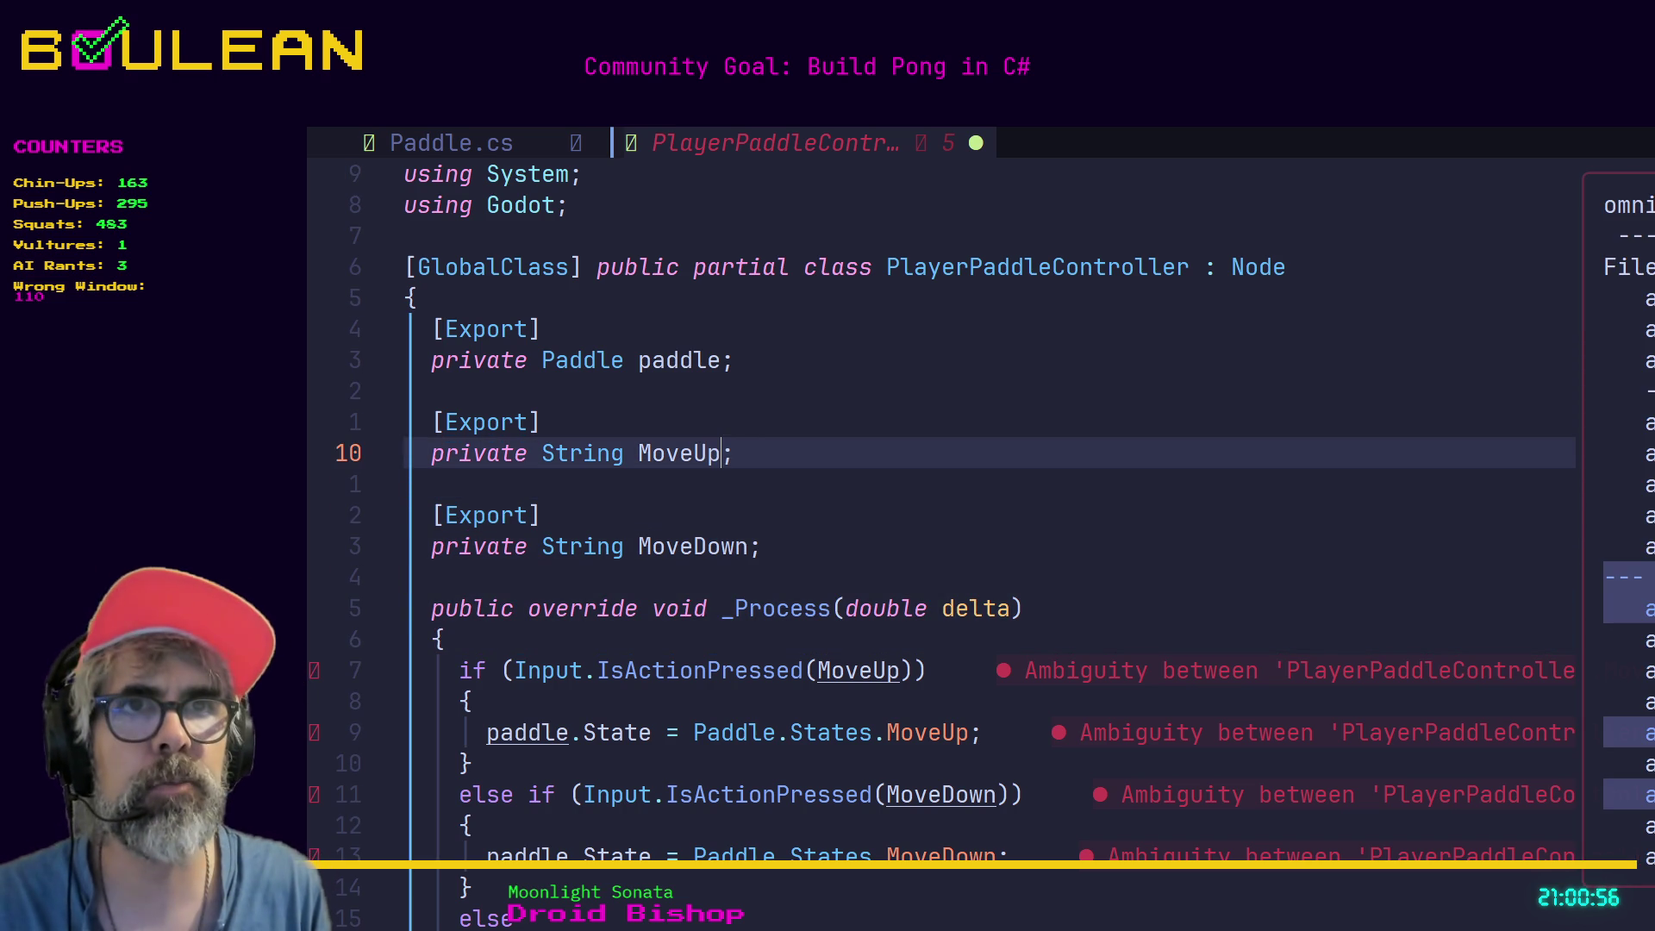
type("Key")
key("BackSpace")
key("BackSpace")
key("BackSpace")
type("Action")
key("Escape")
Rename the exported MoveDown field to MoveDownAction.
key("k")
key("k")
key("k")
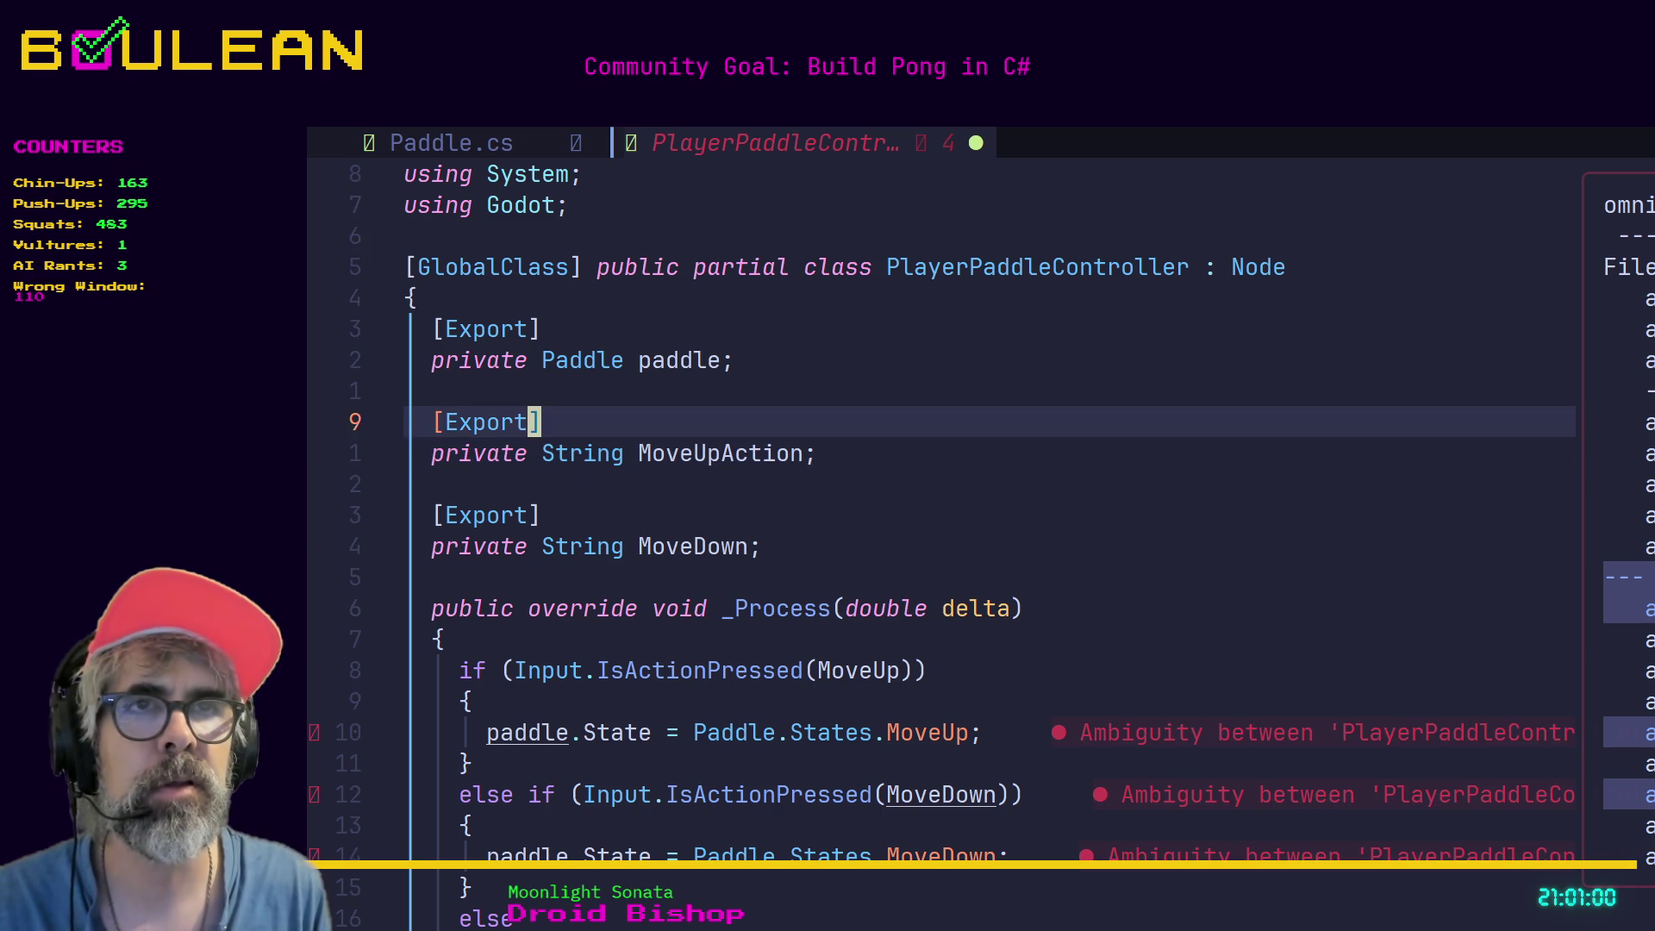
key("j")
key("j")
key("j")
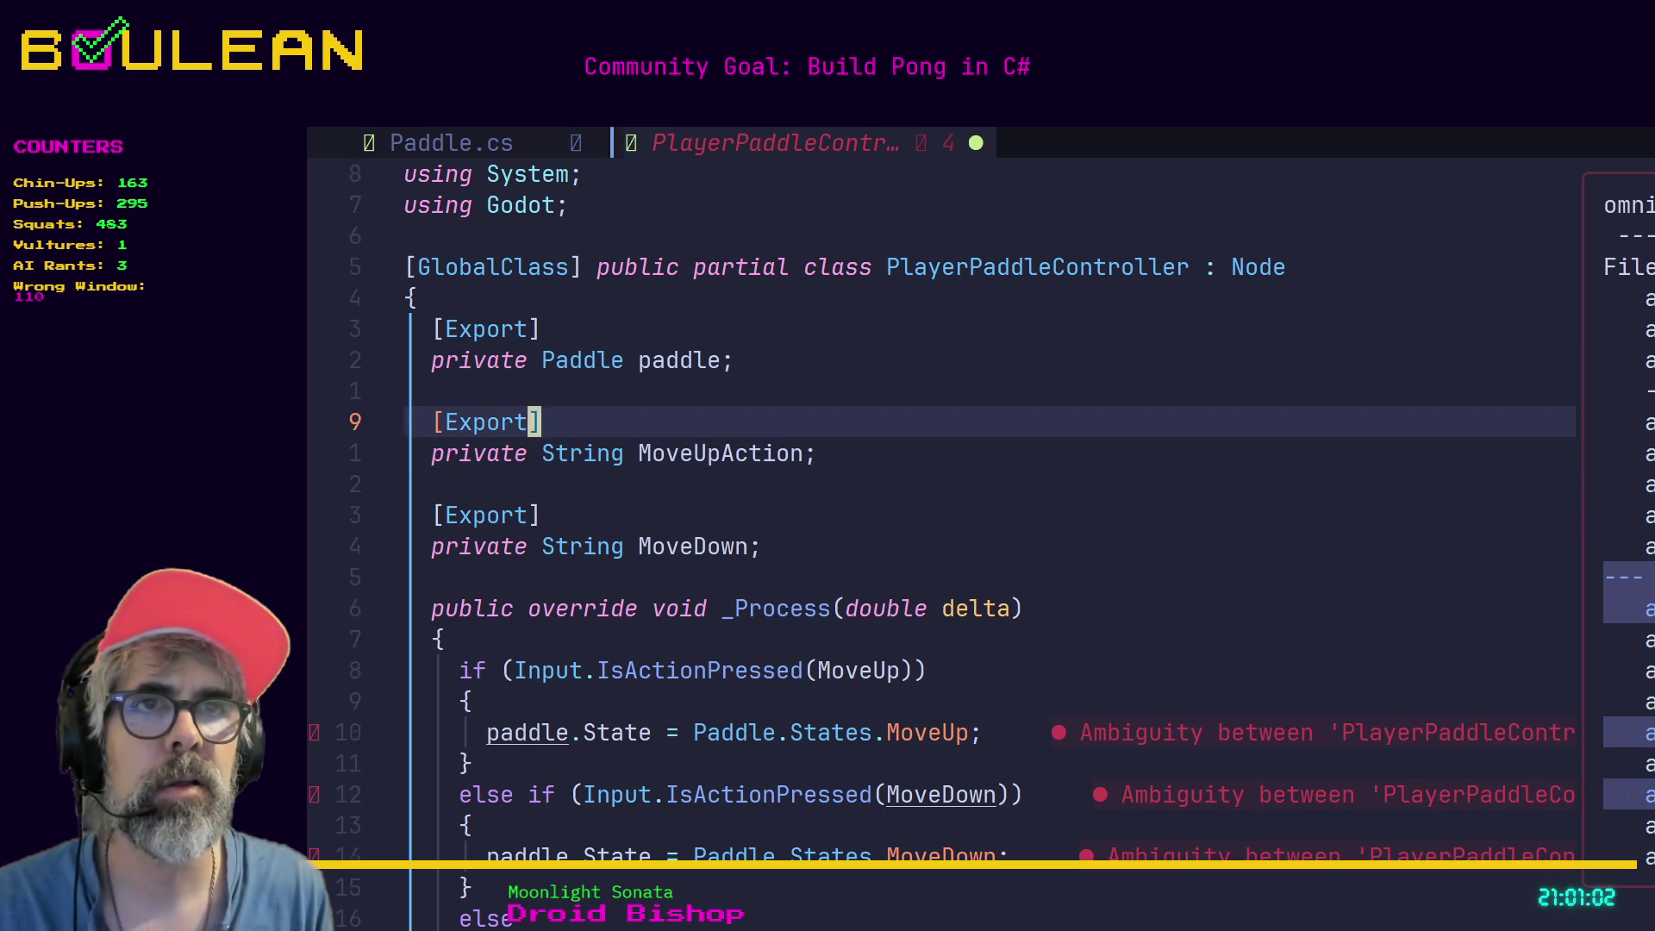
type("i")
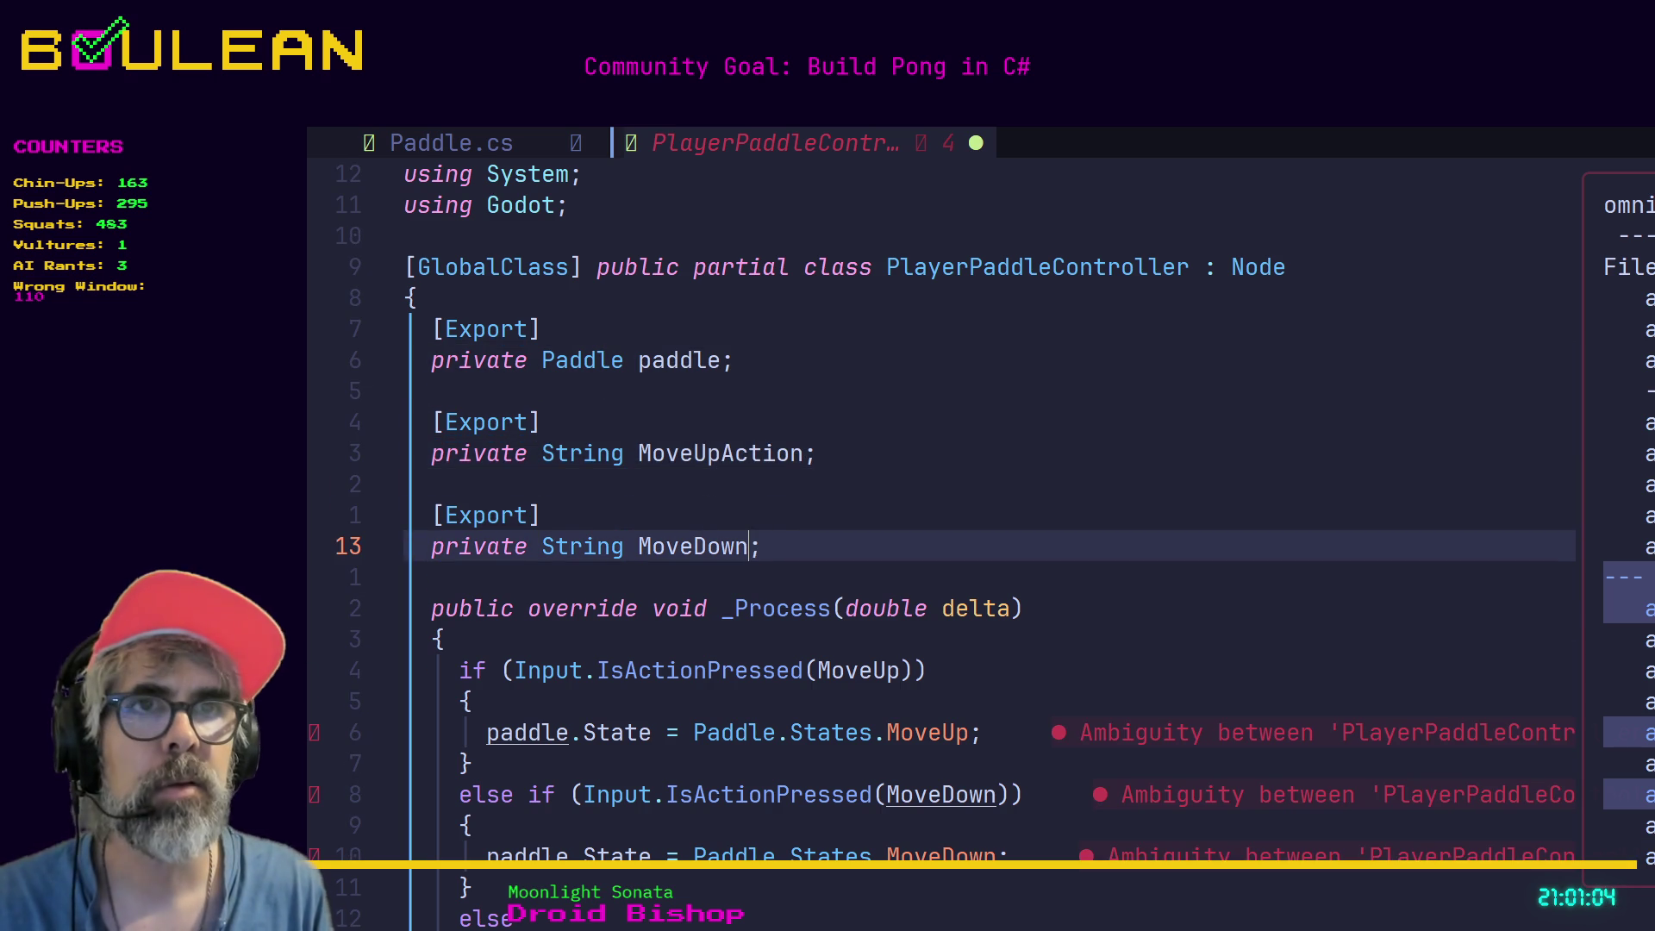
type("Action")
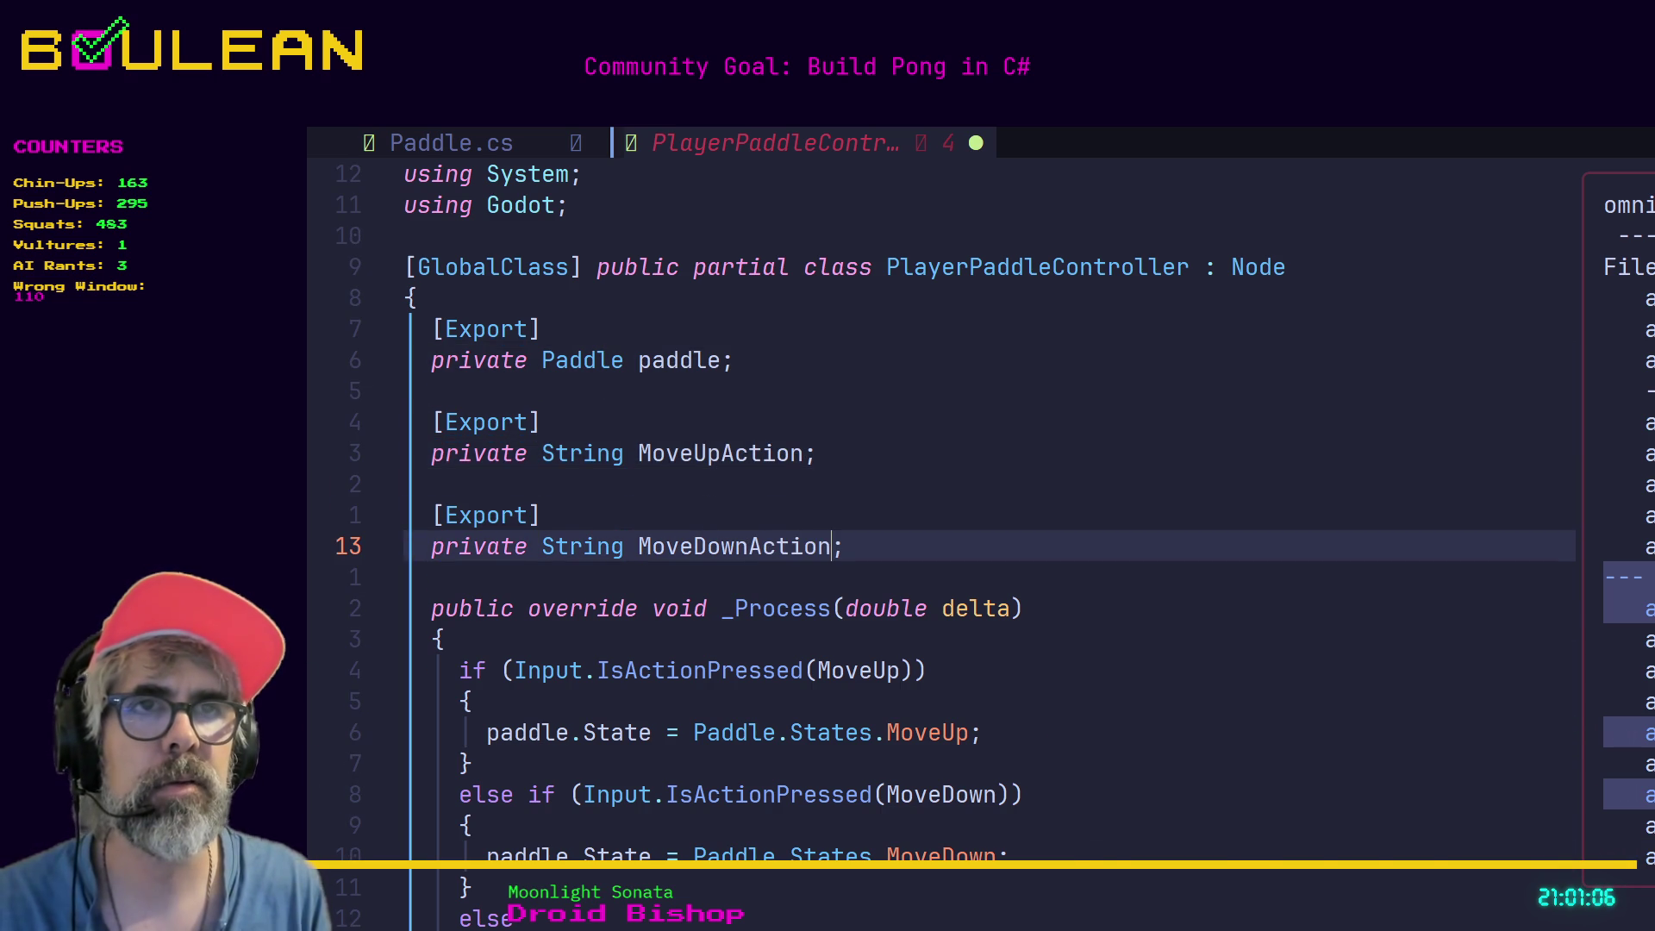
key("Escape")
key("k")
key("j")
key("j")
key("j")
key("j")
key("j")
key("j")
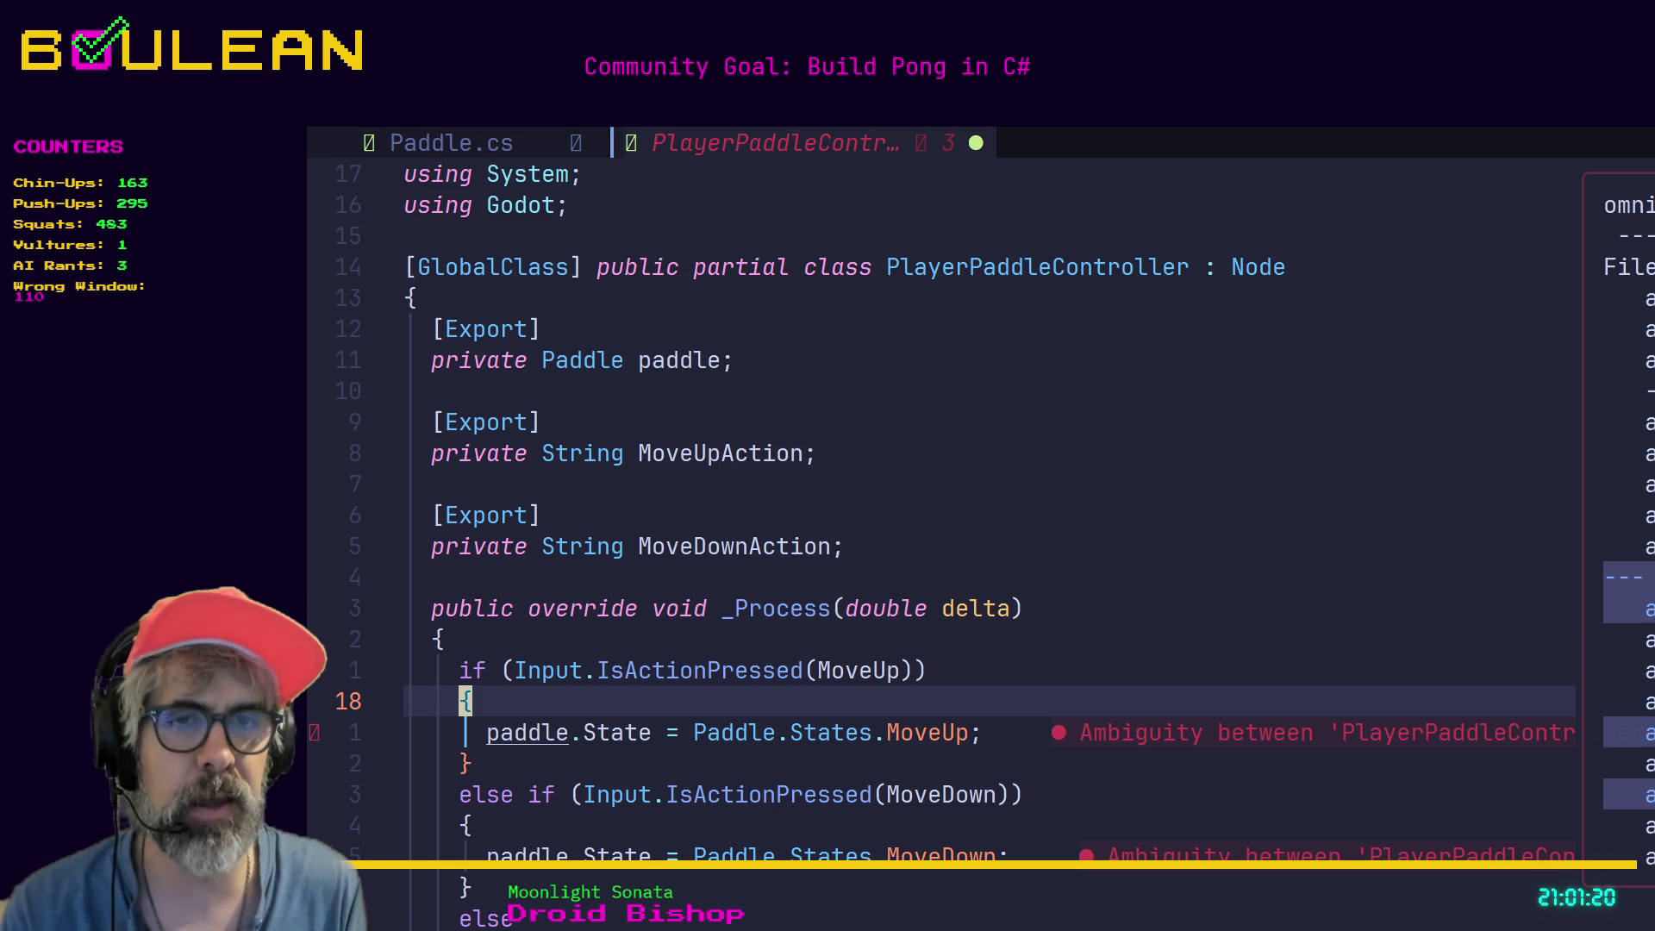
Save the PlayerPaddleController script with :w.
key("colon")
type("w")
key("Return")
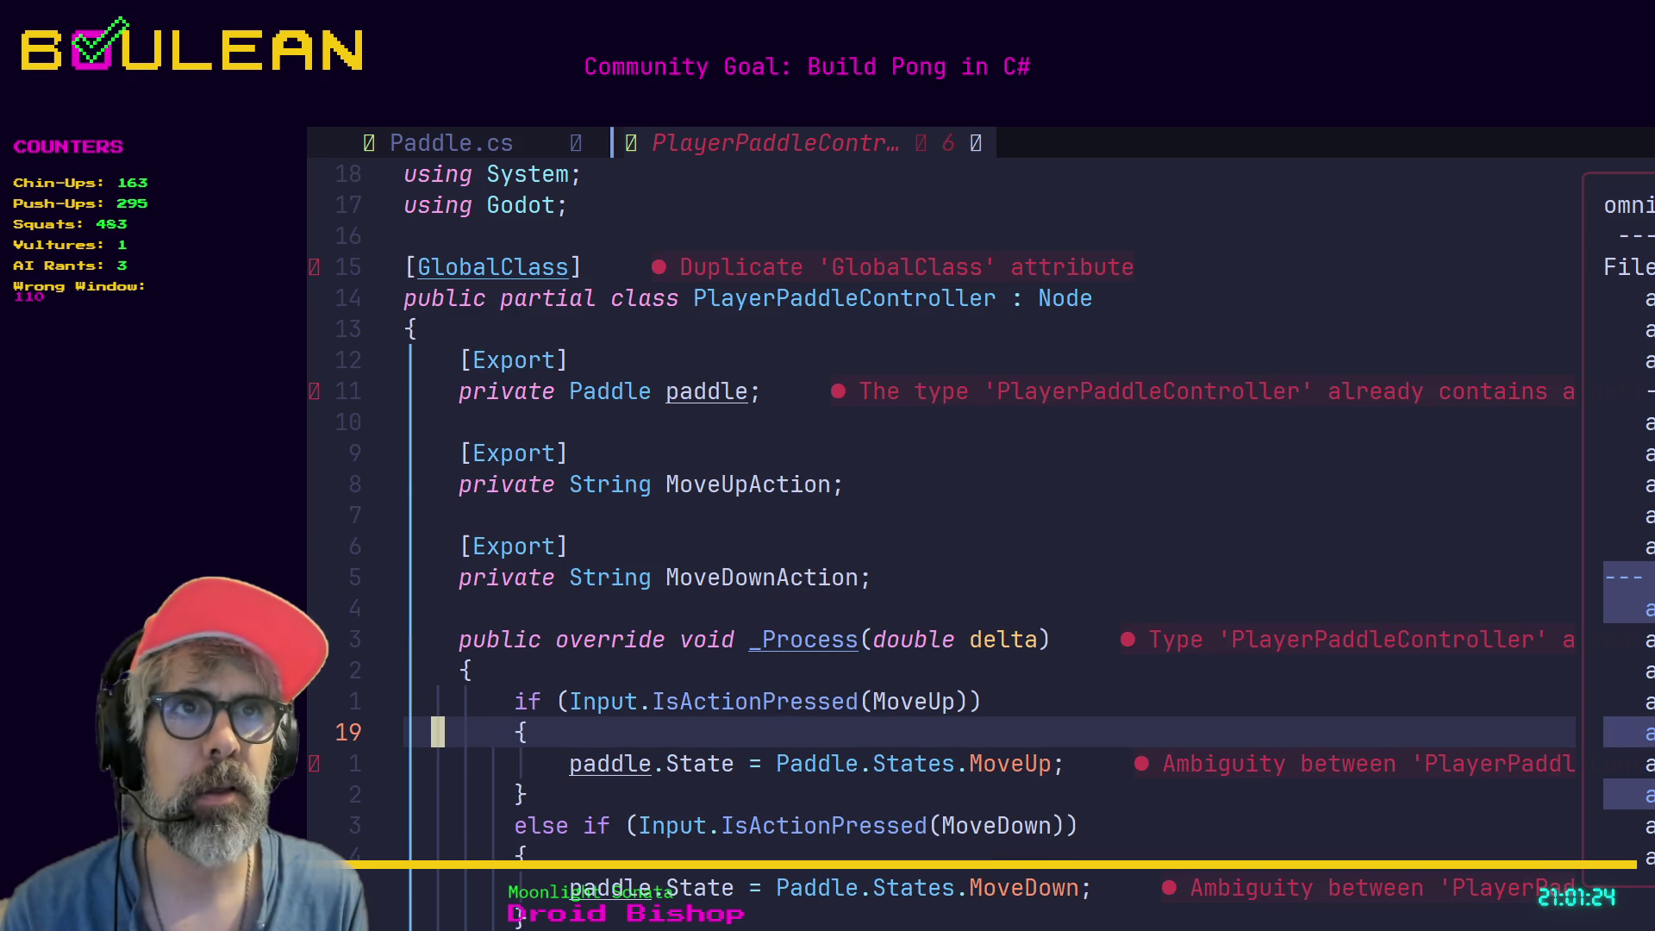
Change the if check's IsActionPressed argument to MoveUpAction.
key("j")
key("k")
key("k")
key("l")
key("l")
key("l")
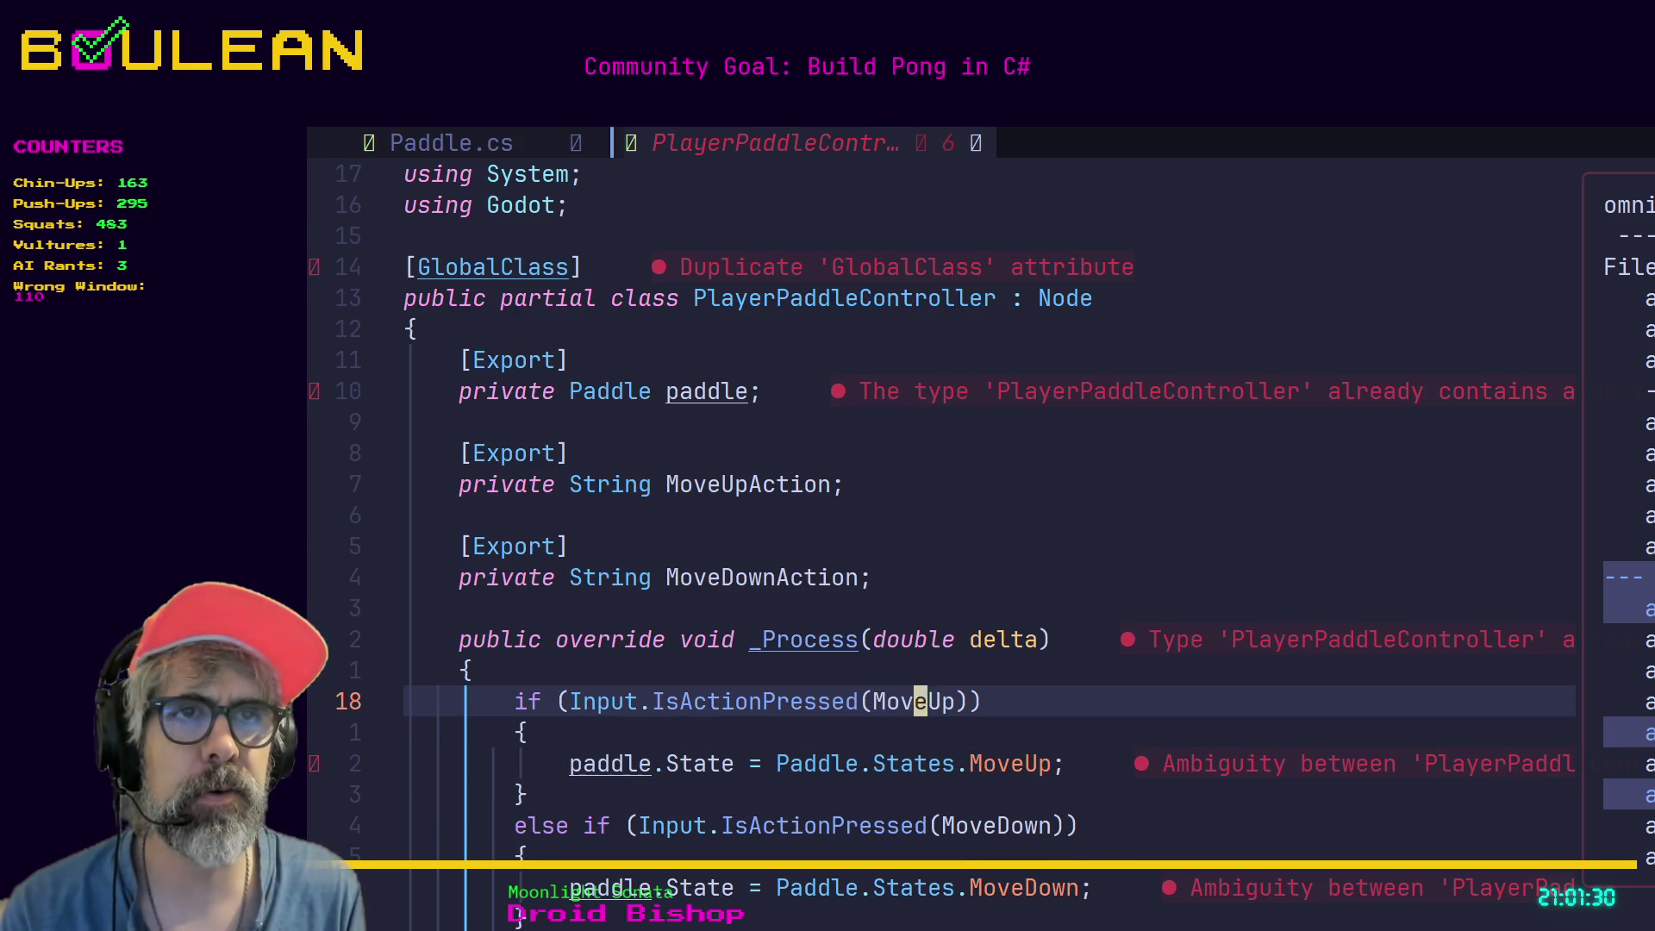
key("l")
type("la")
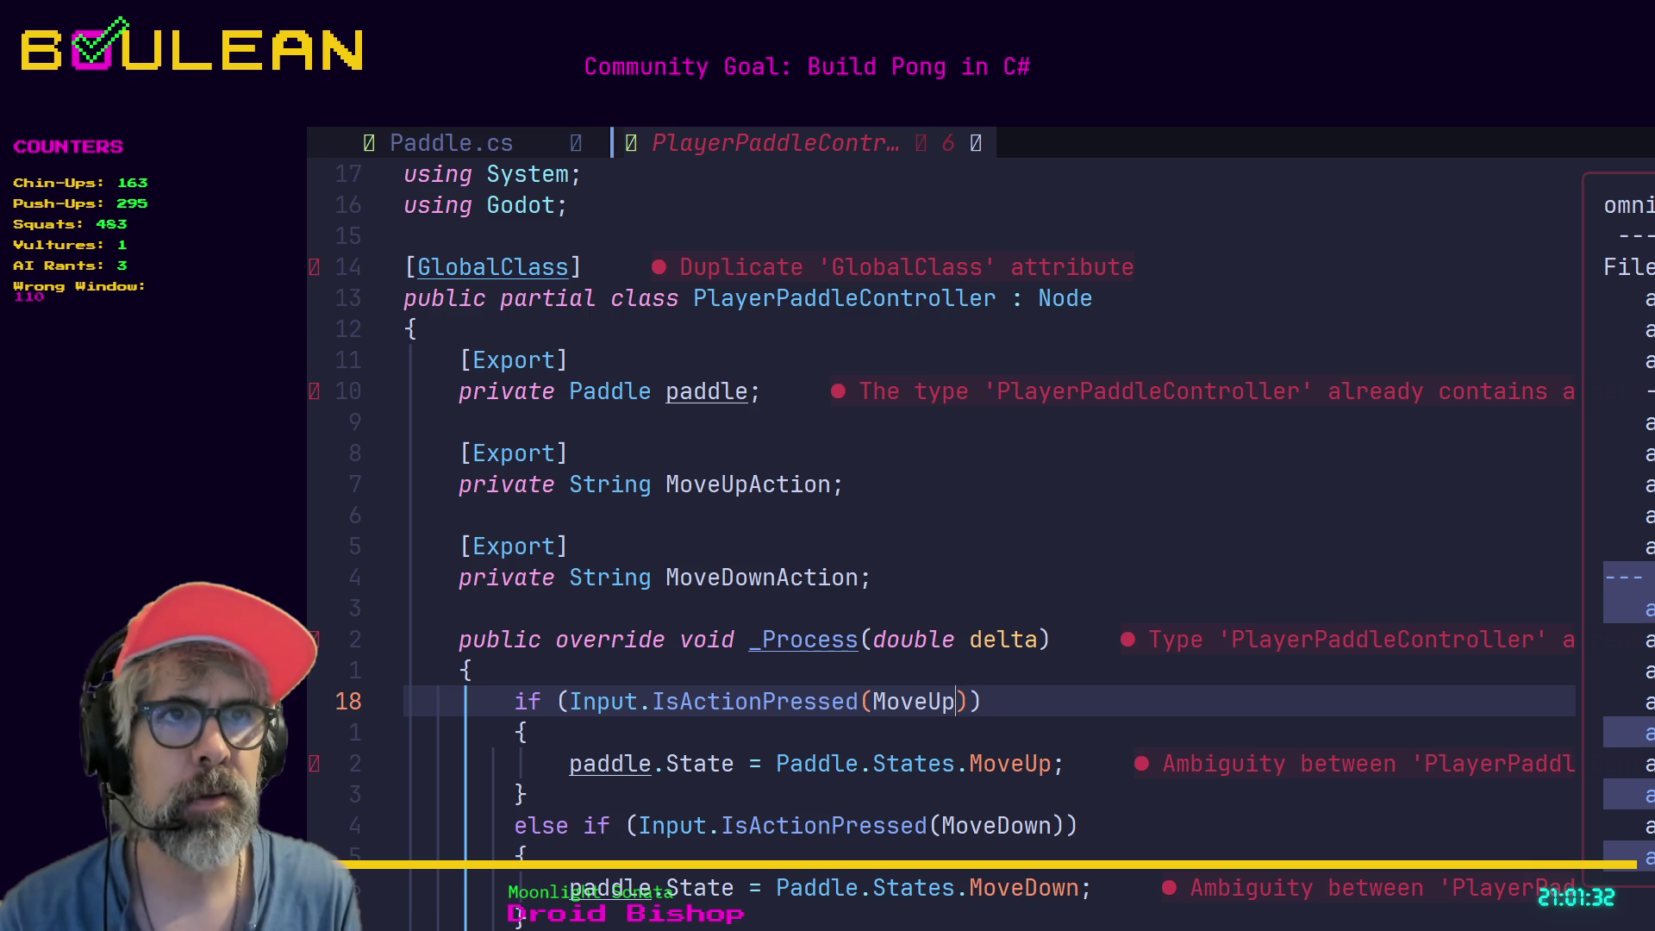
type("Action")
key("Escape")
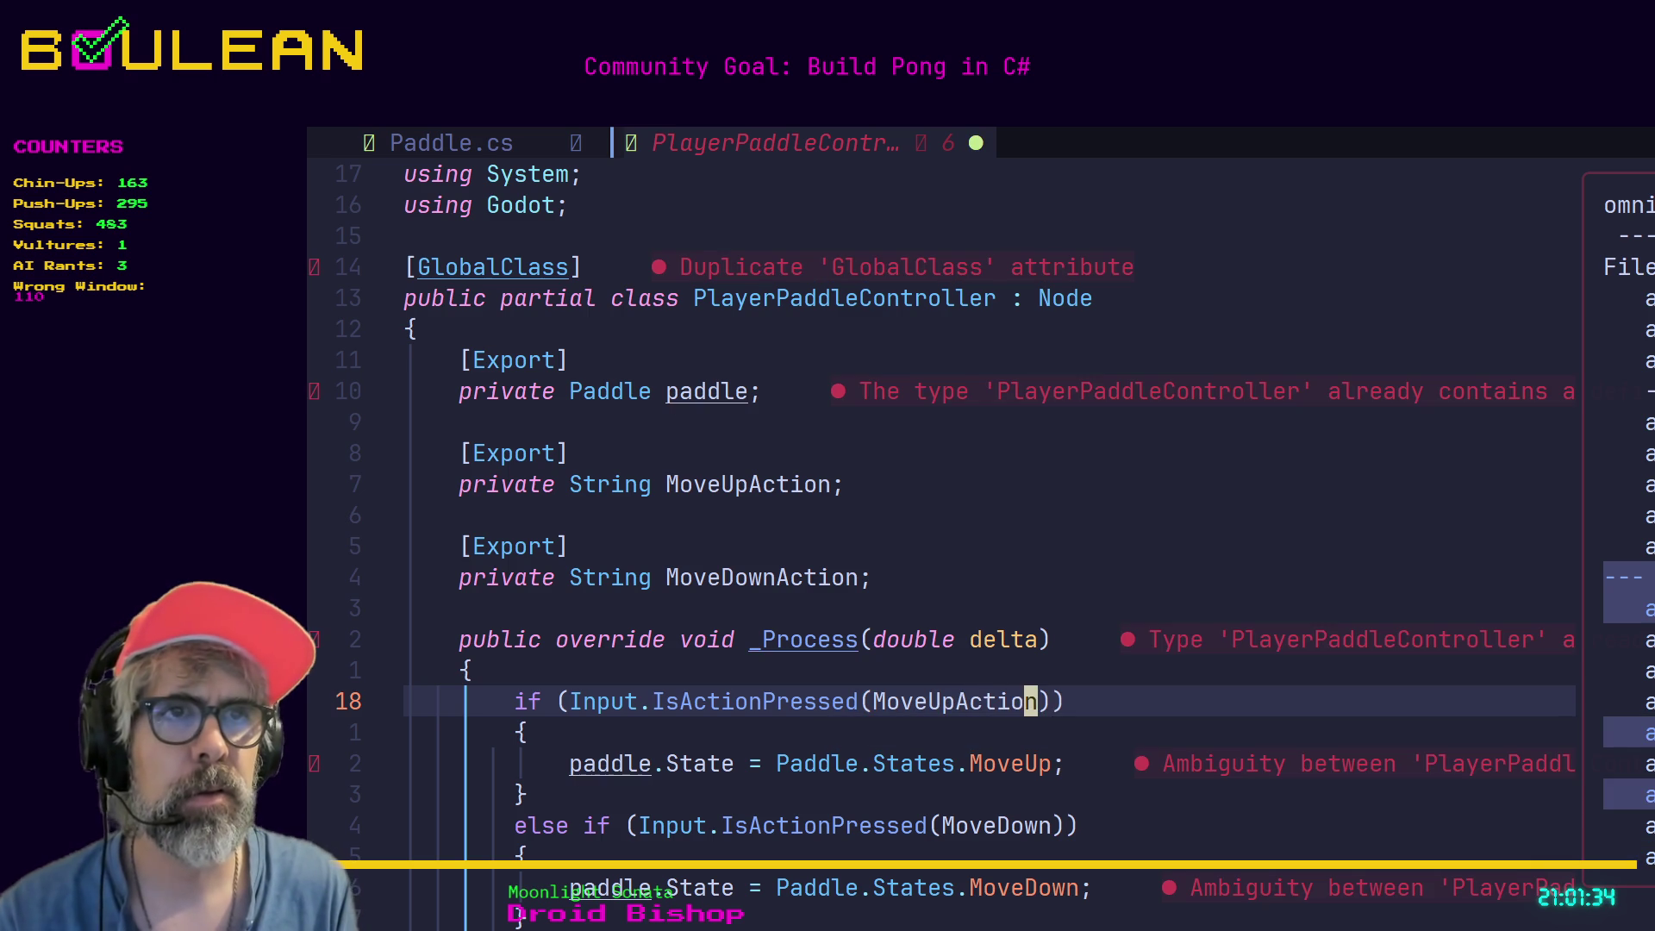
Change the else-if check's argument to MoveDownAction and save the file.
key("k")
key("k")
key("j")
key("j")
key("j")
key("j")
key("j")
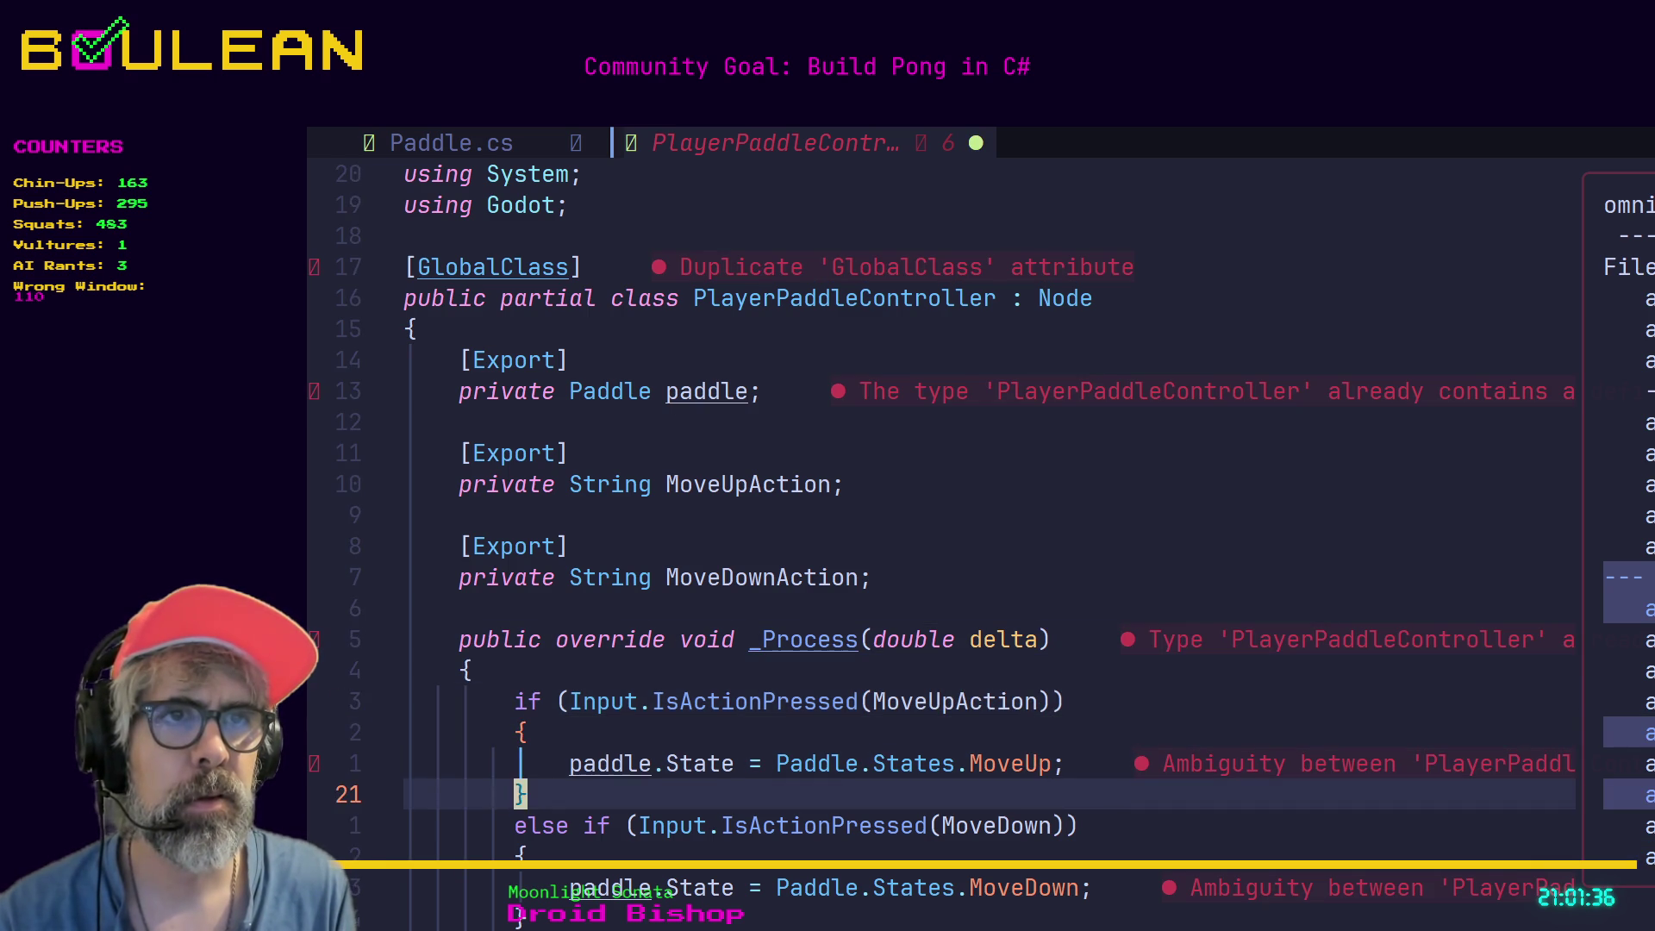
key("j")
key("f")
key("w")
key("l")
key("i")
key("Escape")
key("l")
type("aAction")
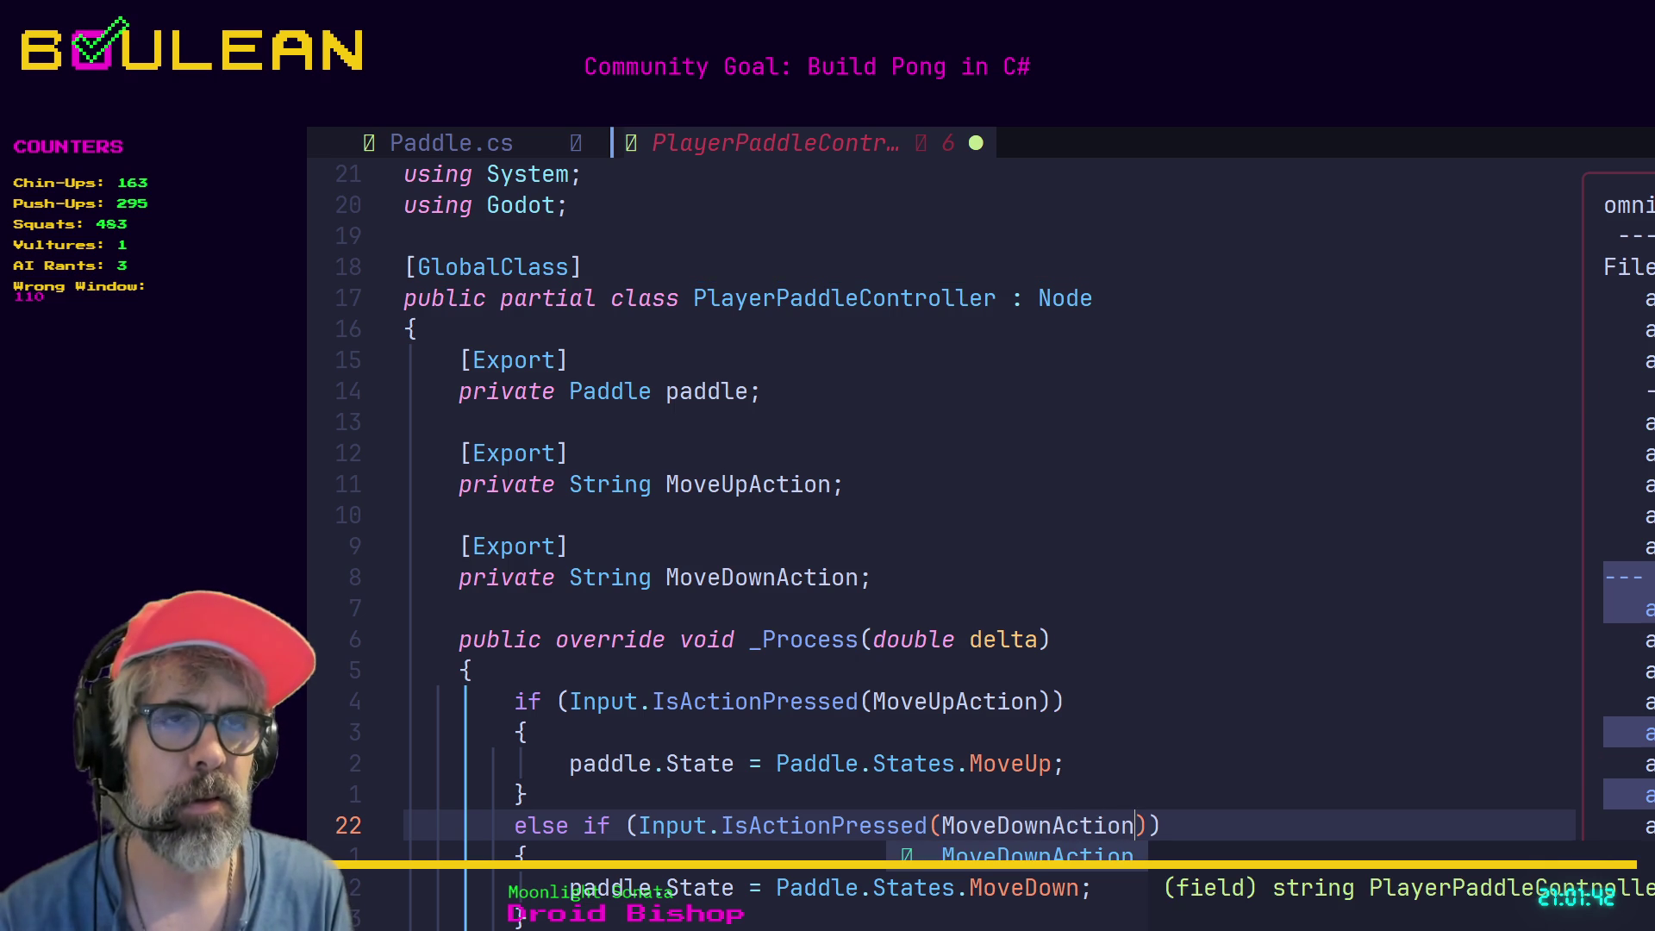
key("Escape")
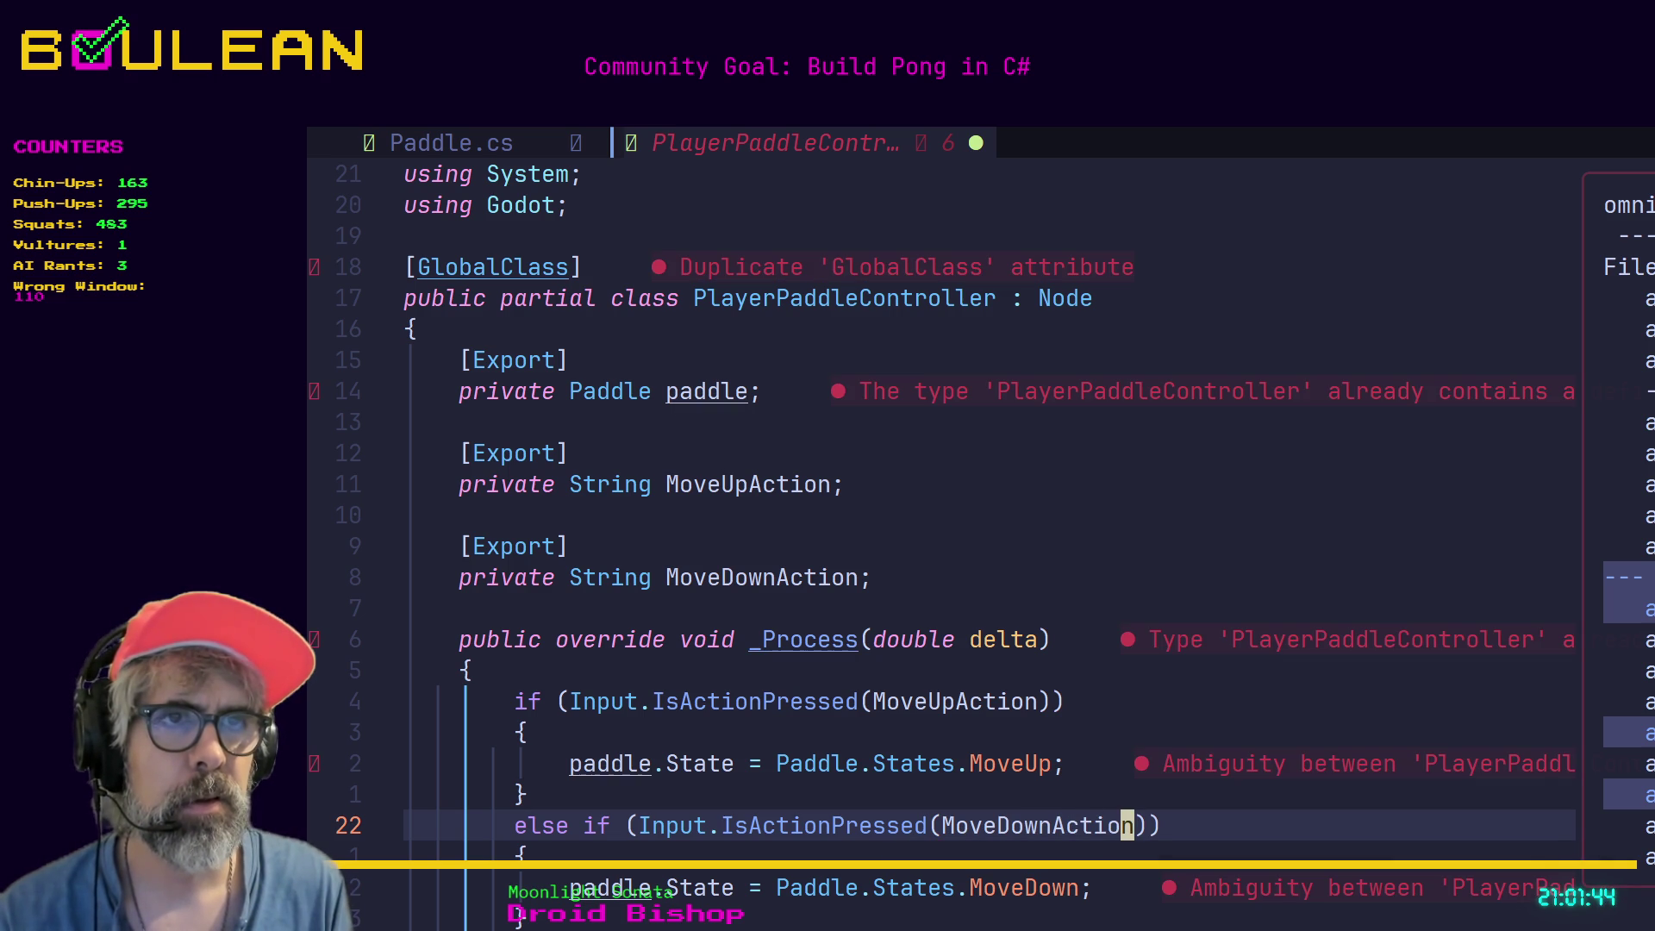
type(":w")
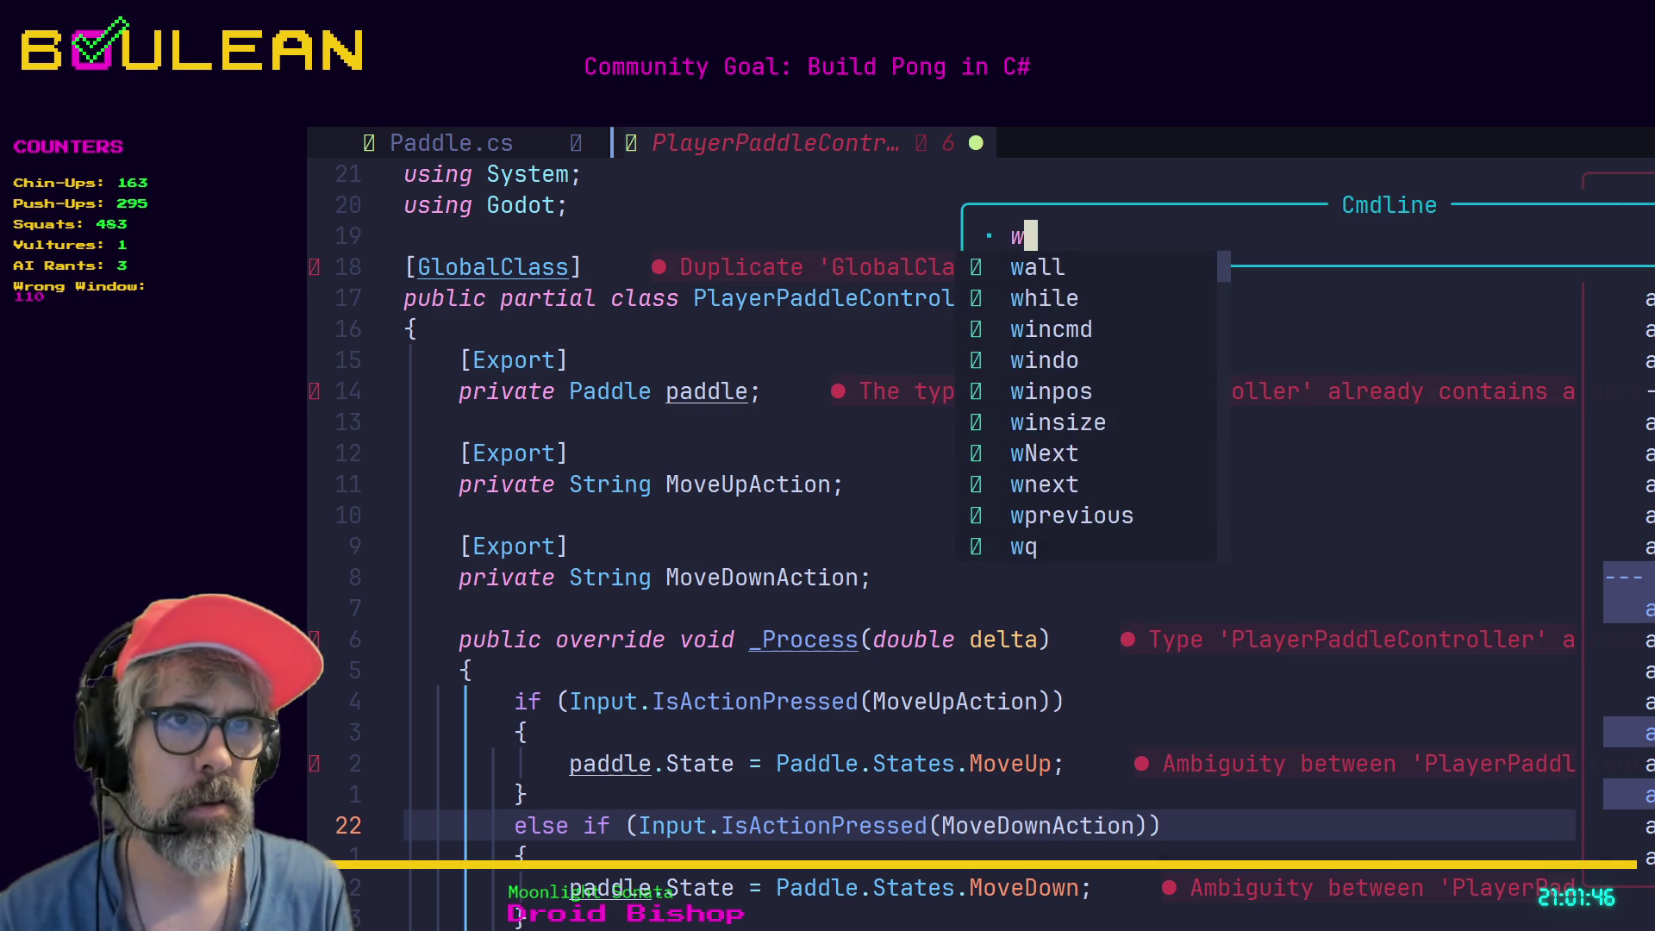
key("Return")
Save PlayerPaddleController.cs again with :w from the [Export] line, then switch to Godot.
key("j")
key("k")
key("k")
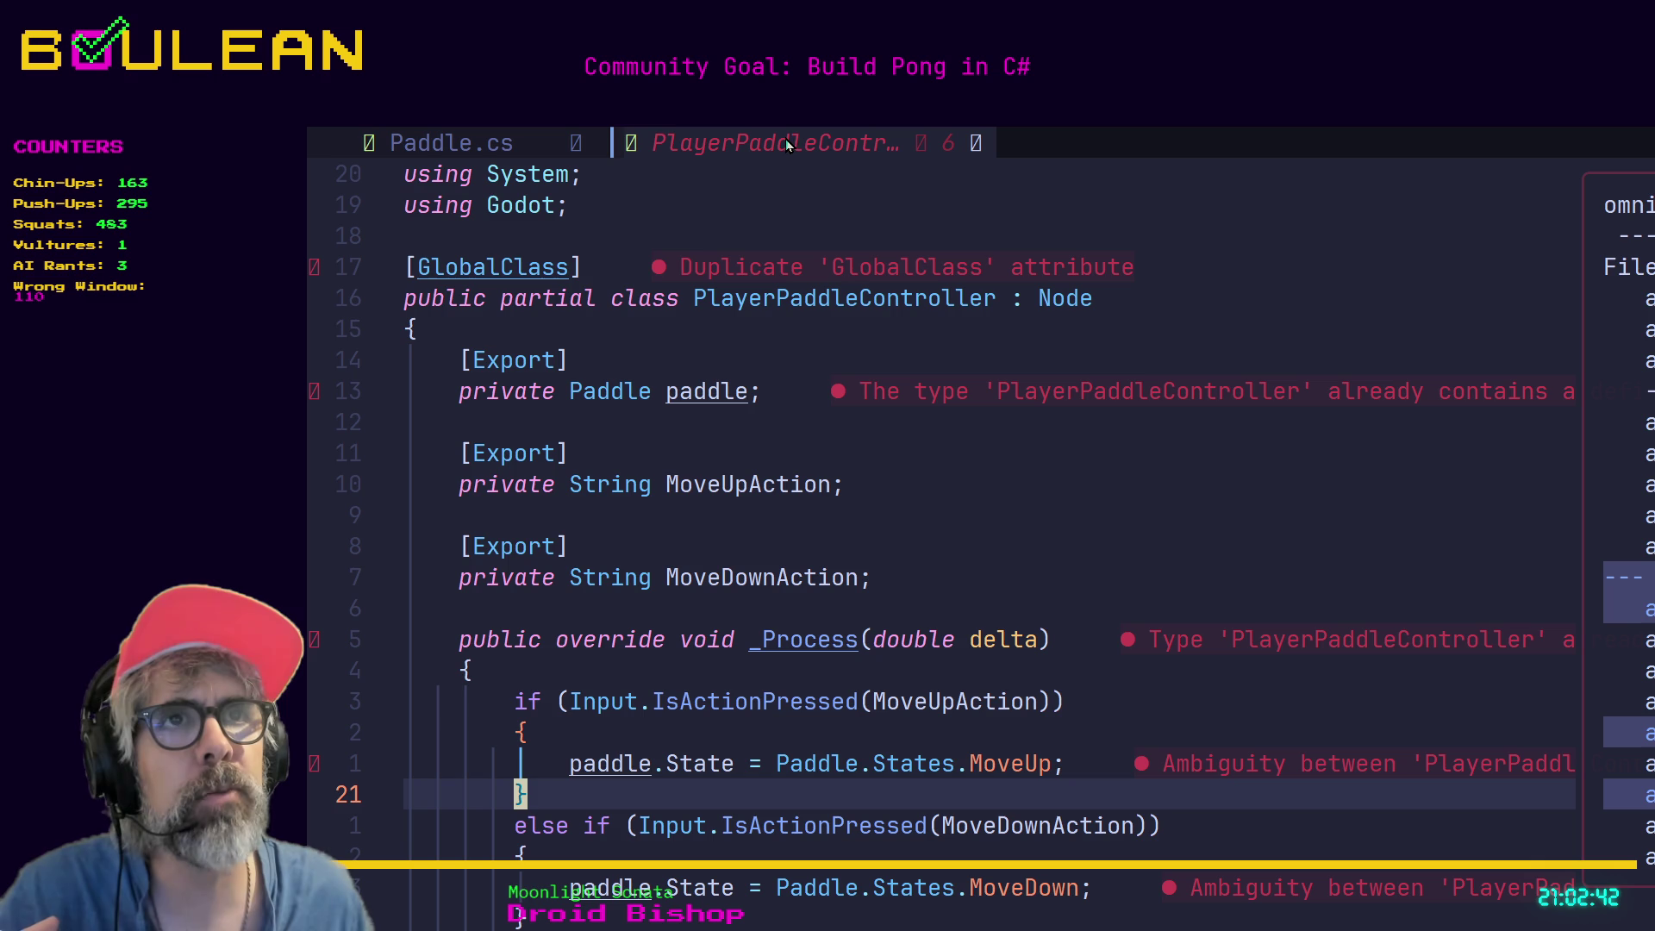
left_click(895, 545)
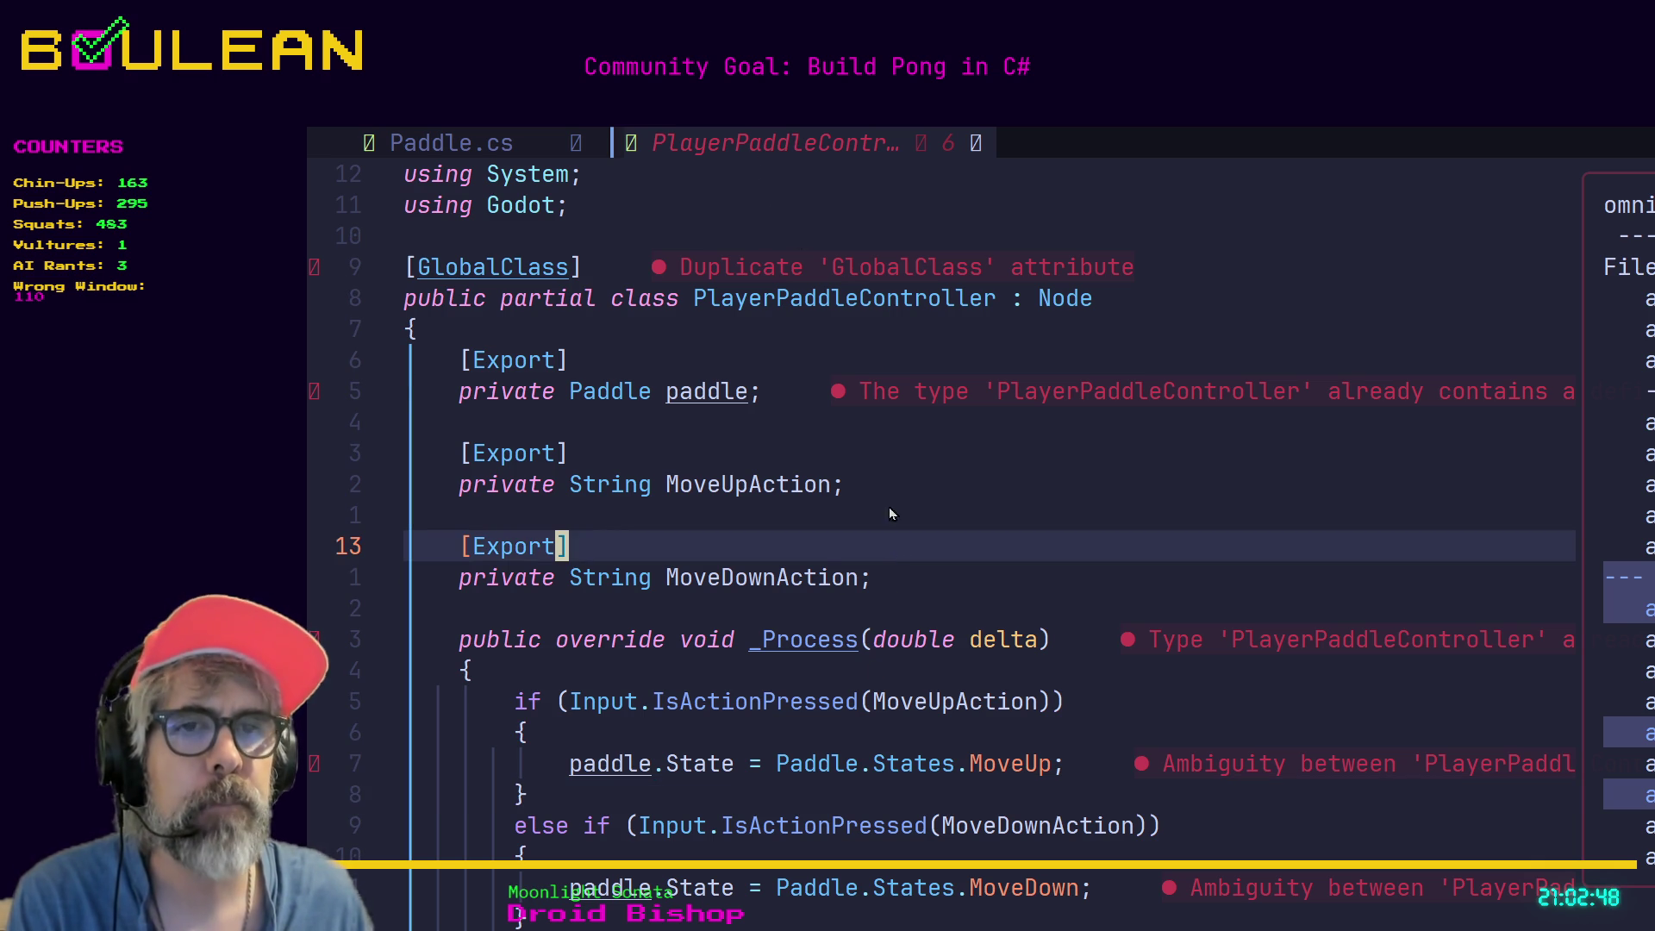
type(":w")
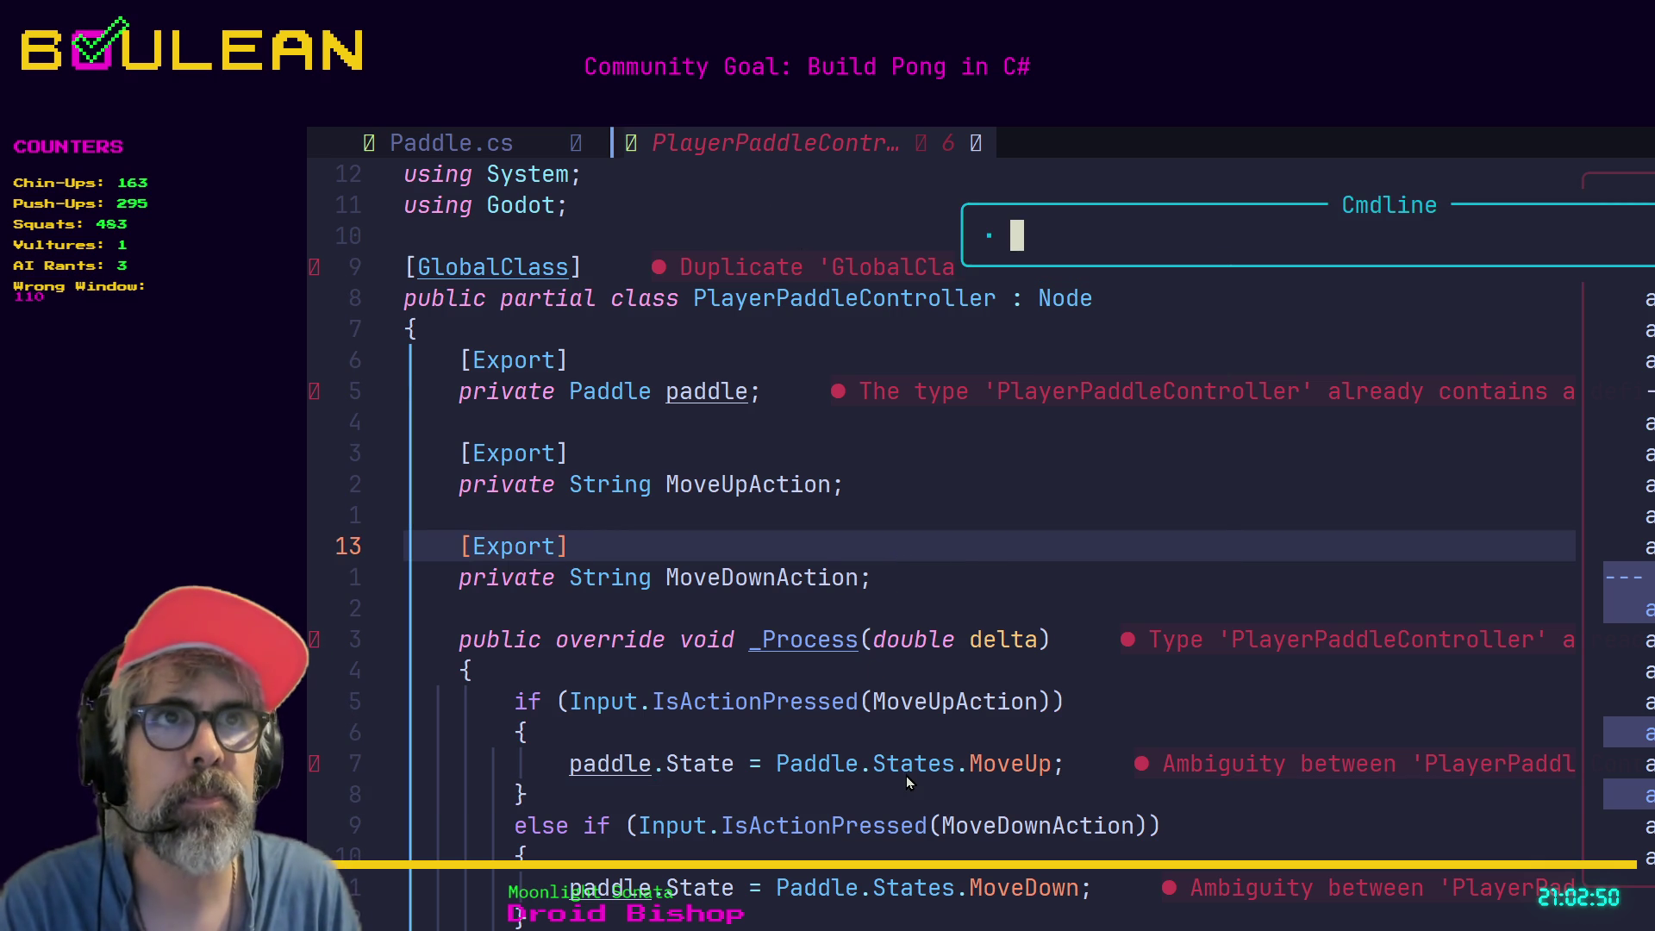
key("Return")
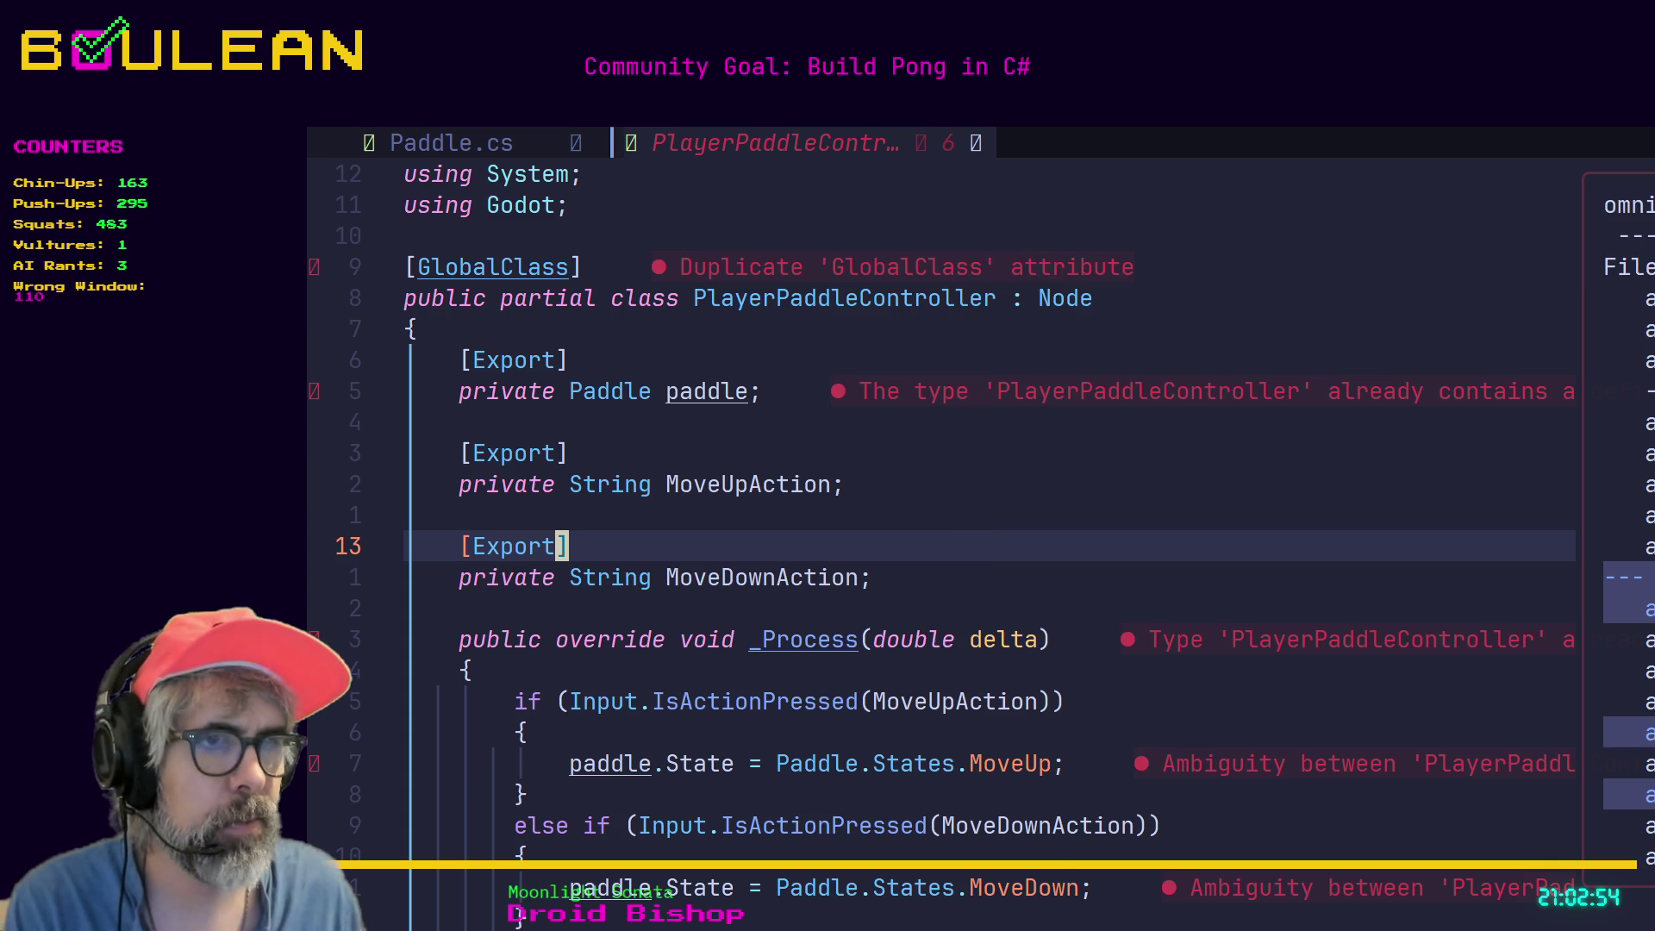
key("alt+Tab")
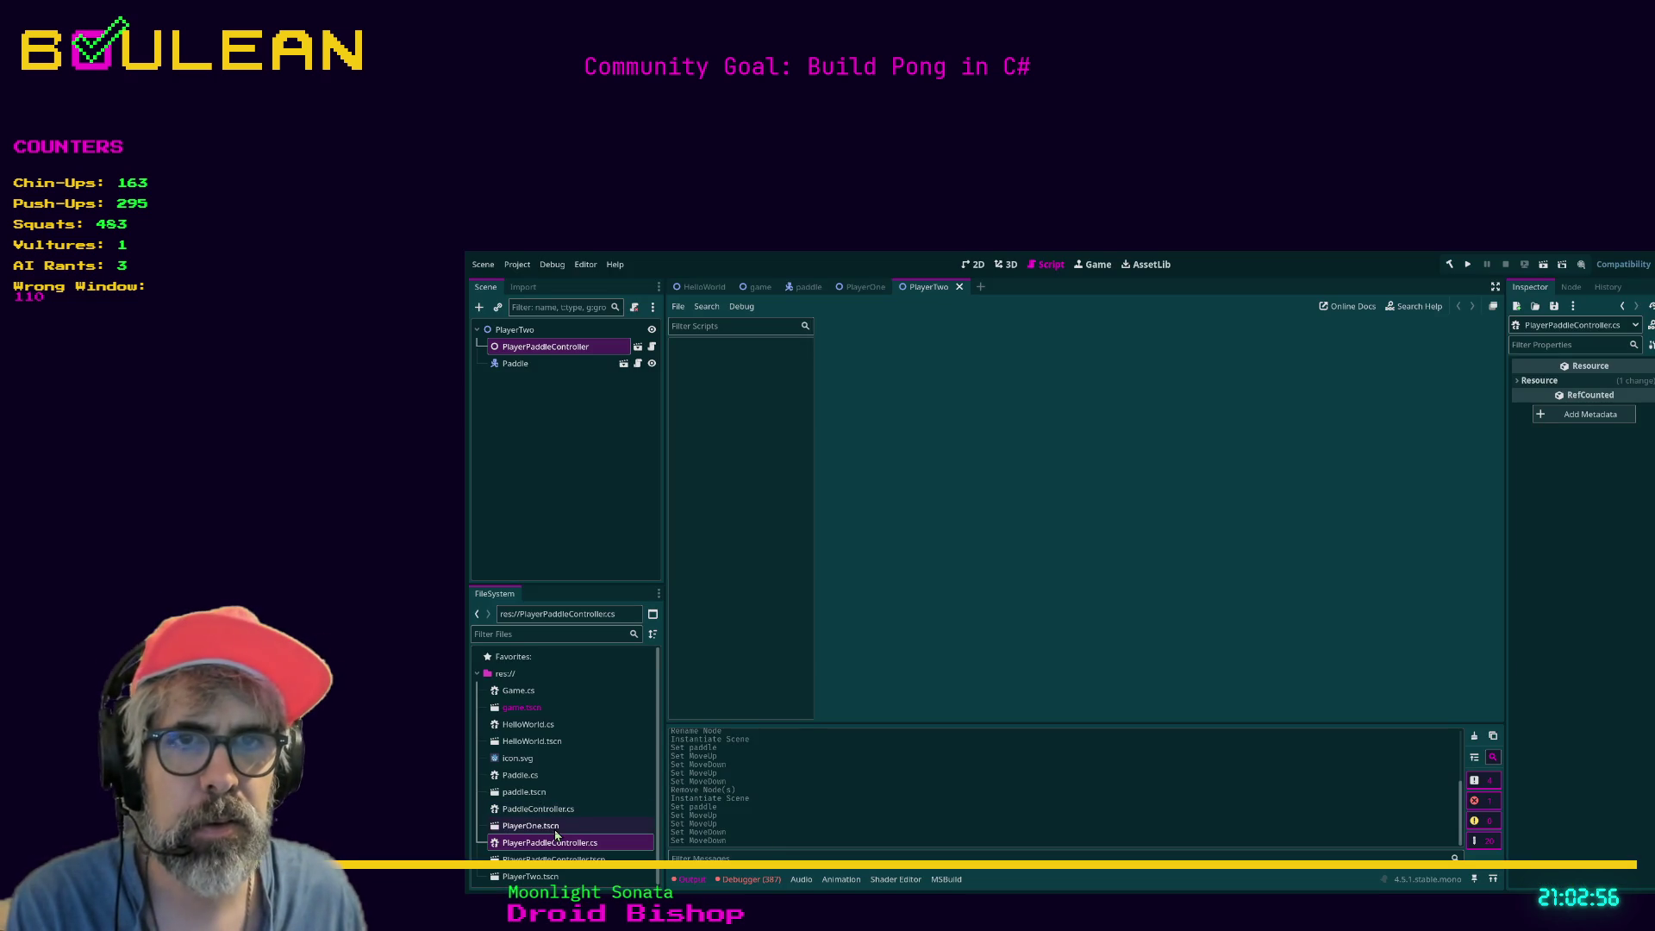
Open PlayerPaddleController.cs in Godot's script editor, select PaddleController.cs, then minimize Godot.
left_click(560, 848)
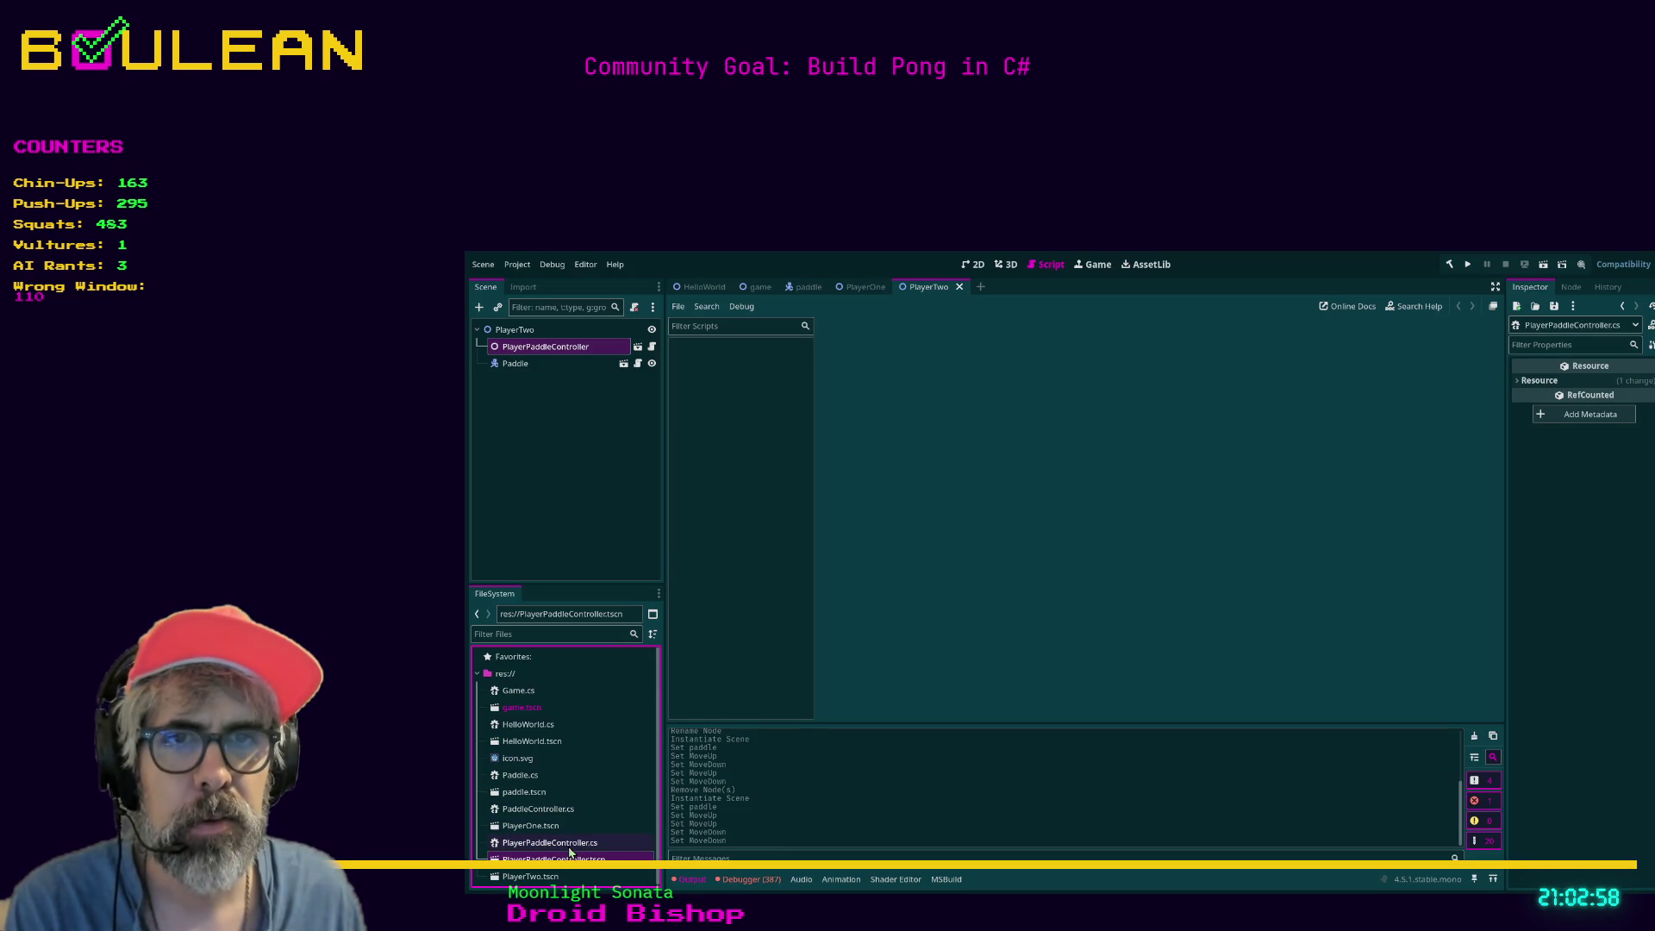
double_click(569, 852)
left_click(1051, 588)
key("ctrl+a")
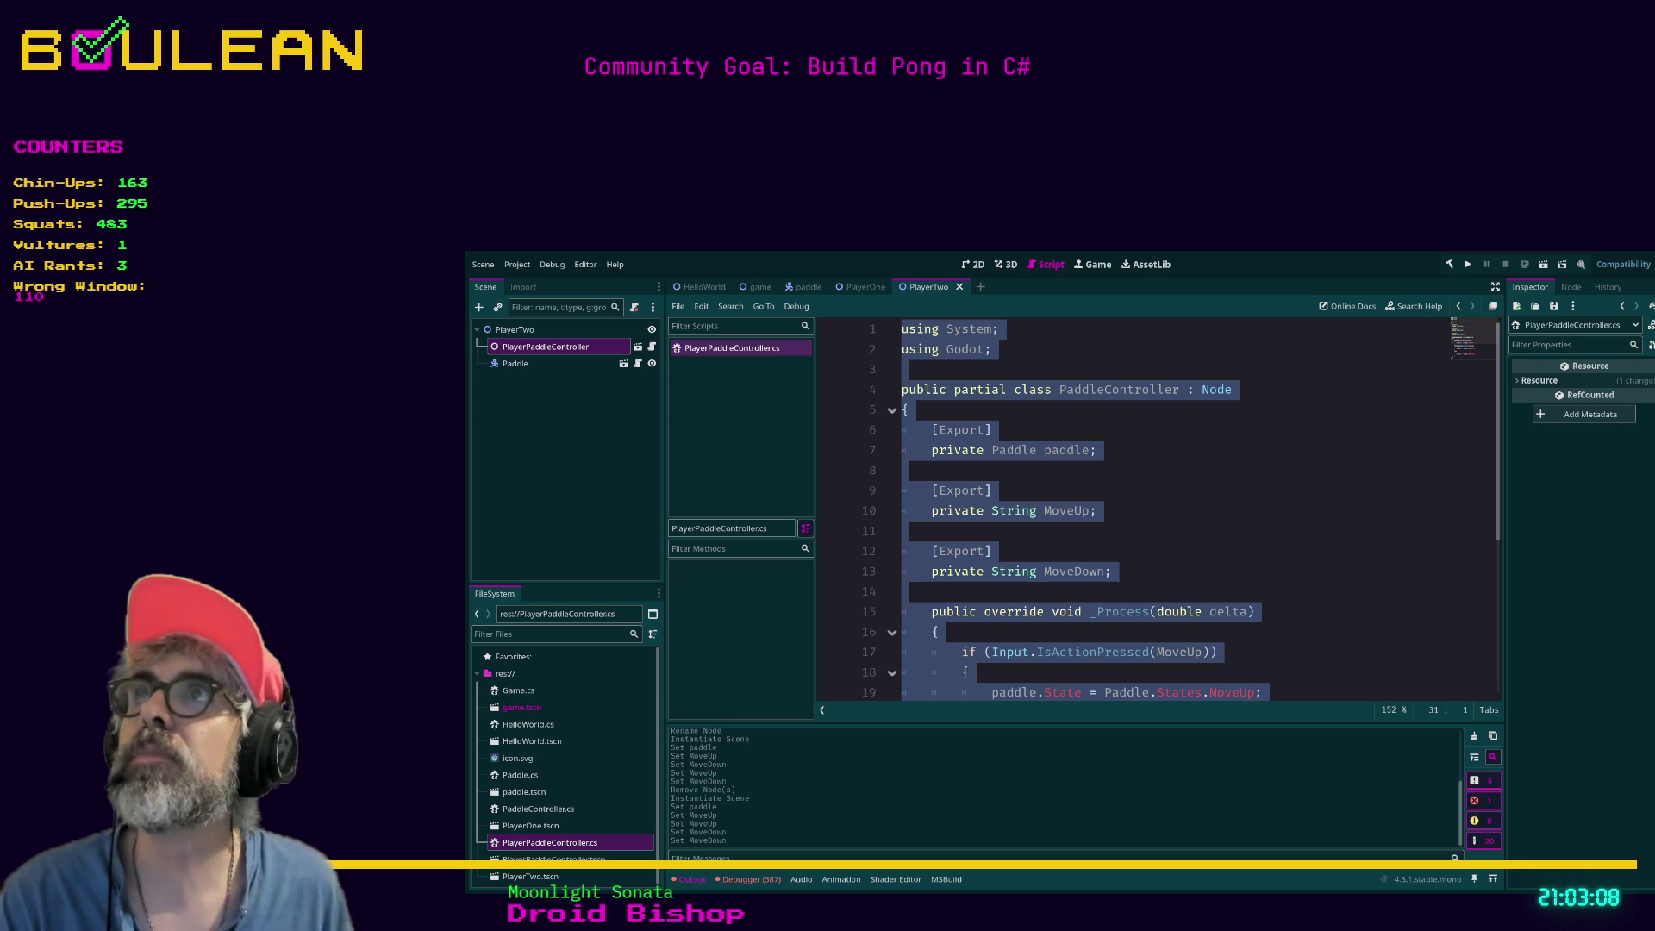
left_click(556, 810)
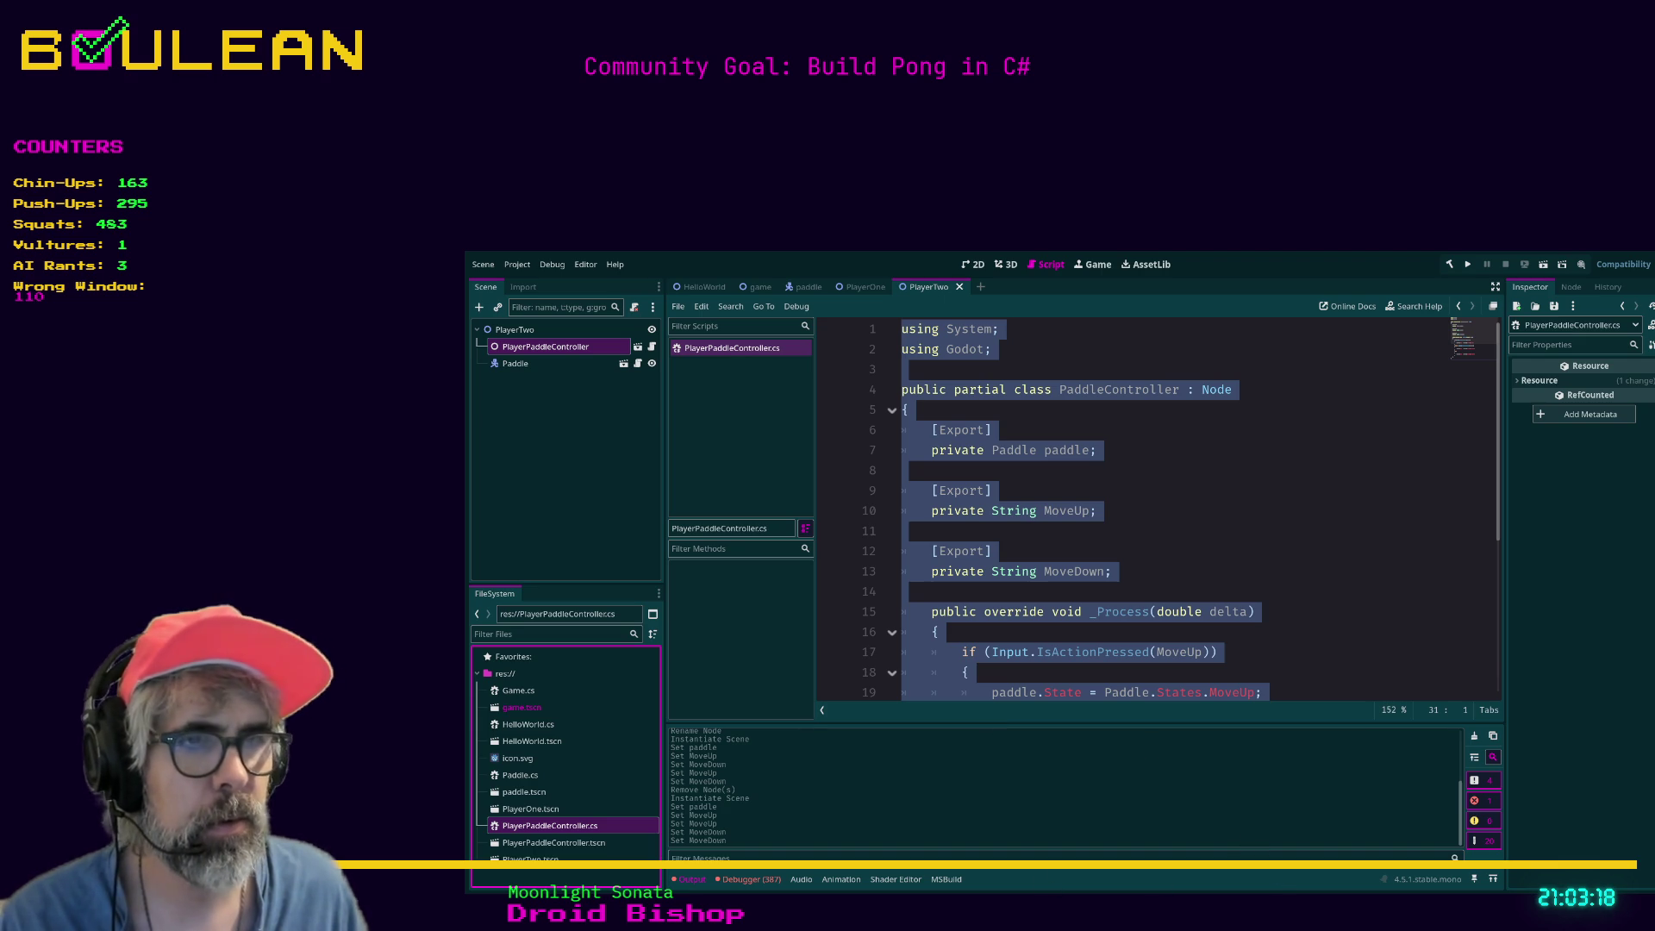
left_click(1557, 251)
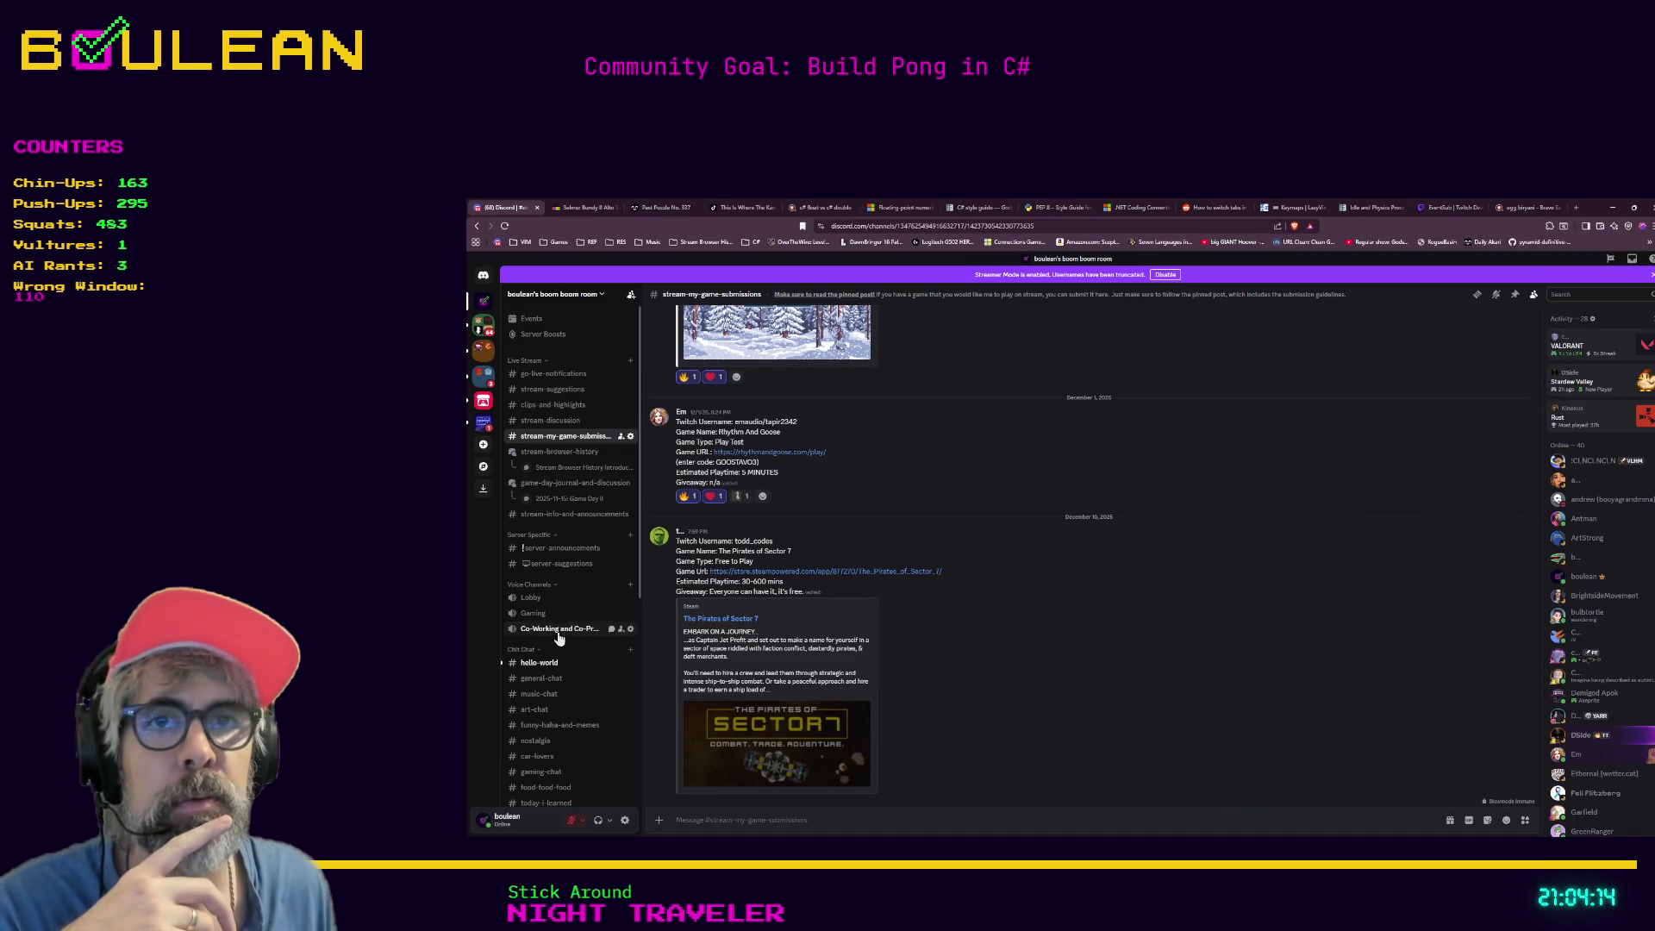
Wave hello to the new member in hello-world, minimize Discord, and return to Neovim.
left_click(540, 663)
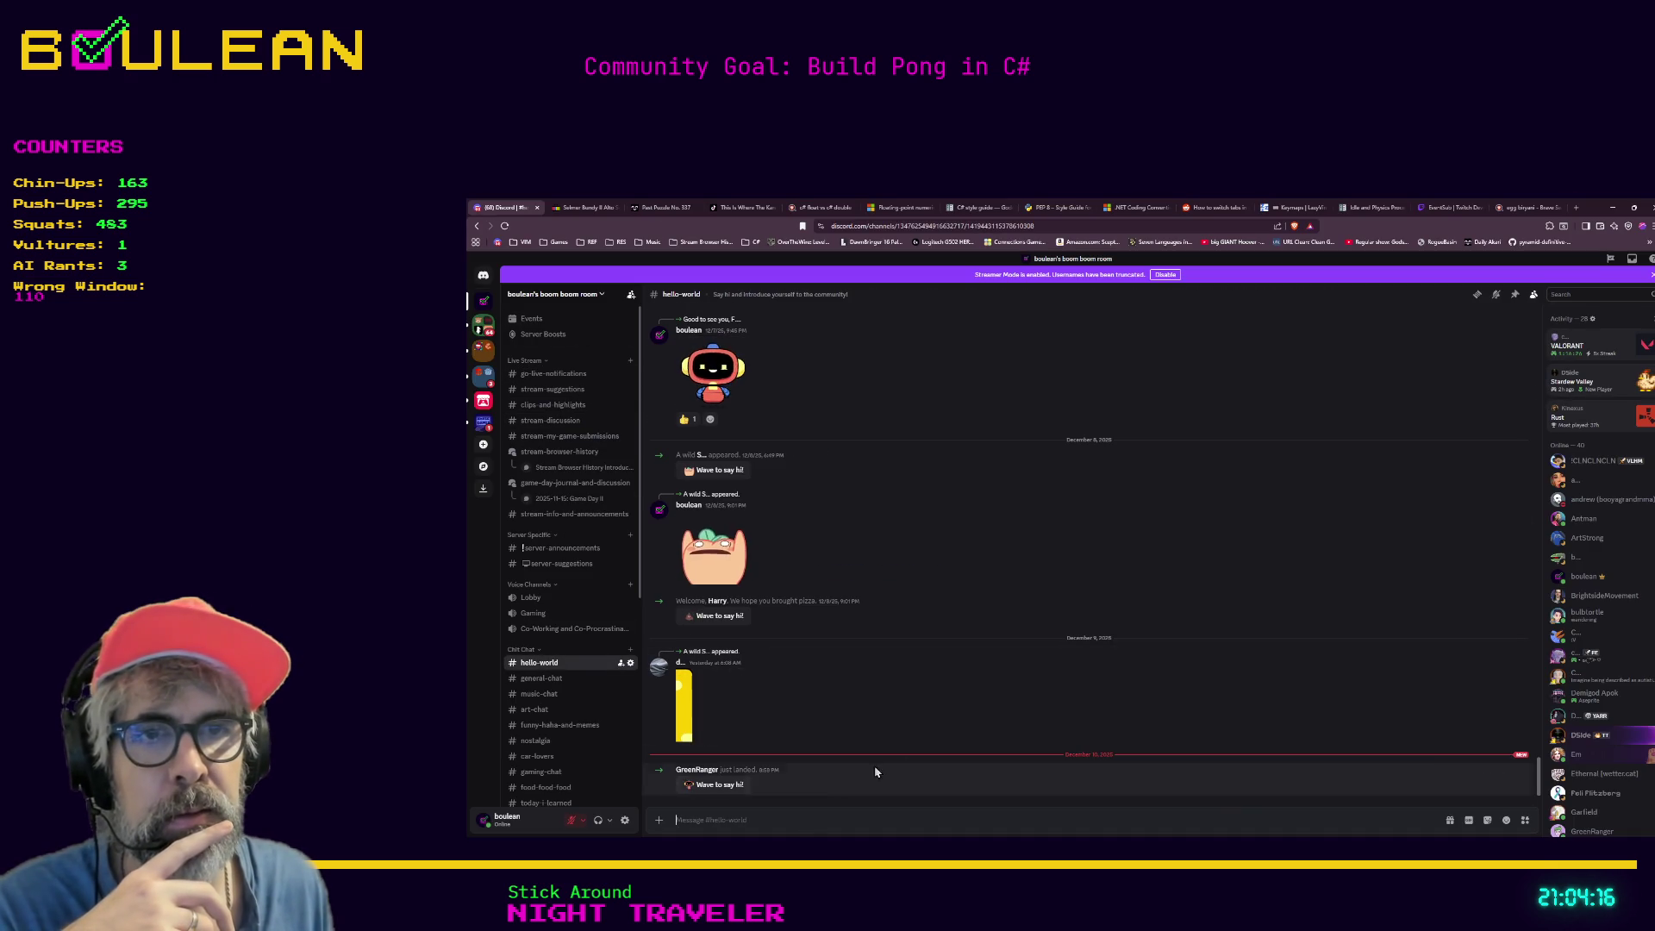
left_click(722, 786)
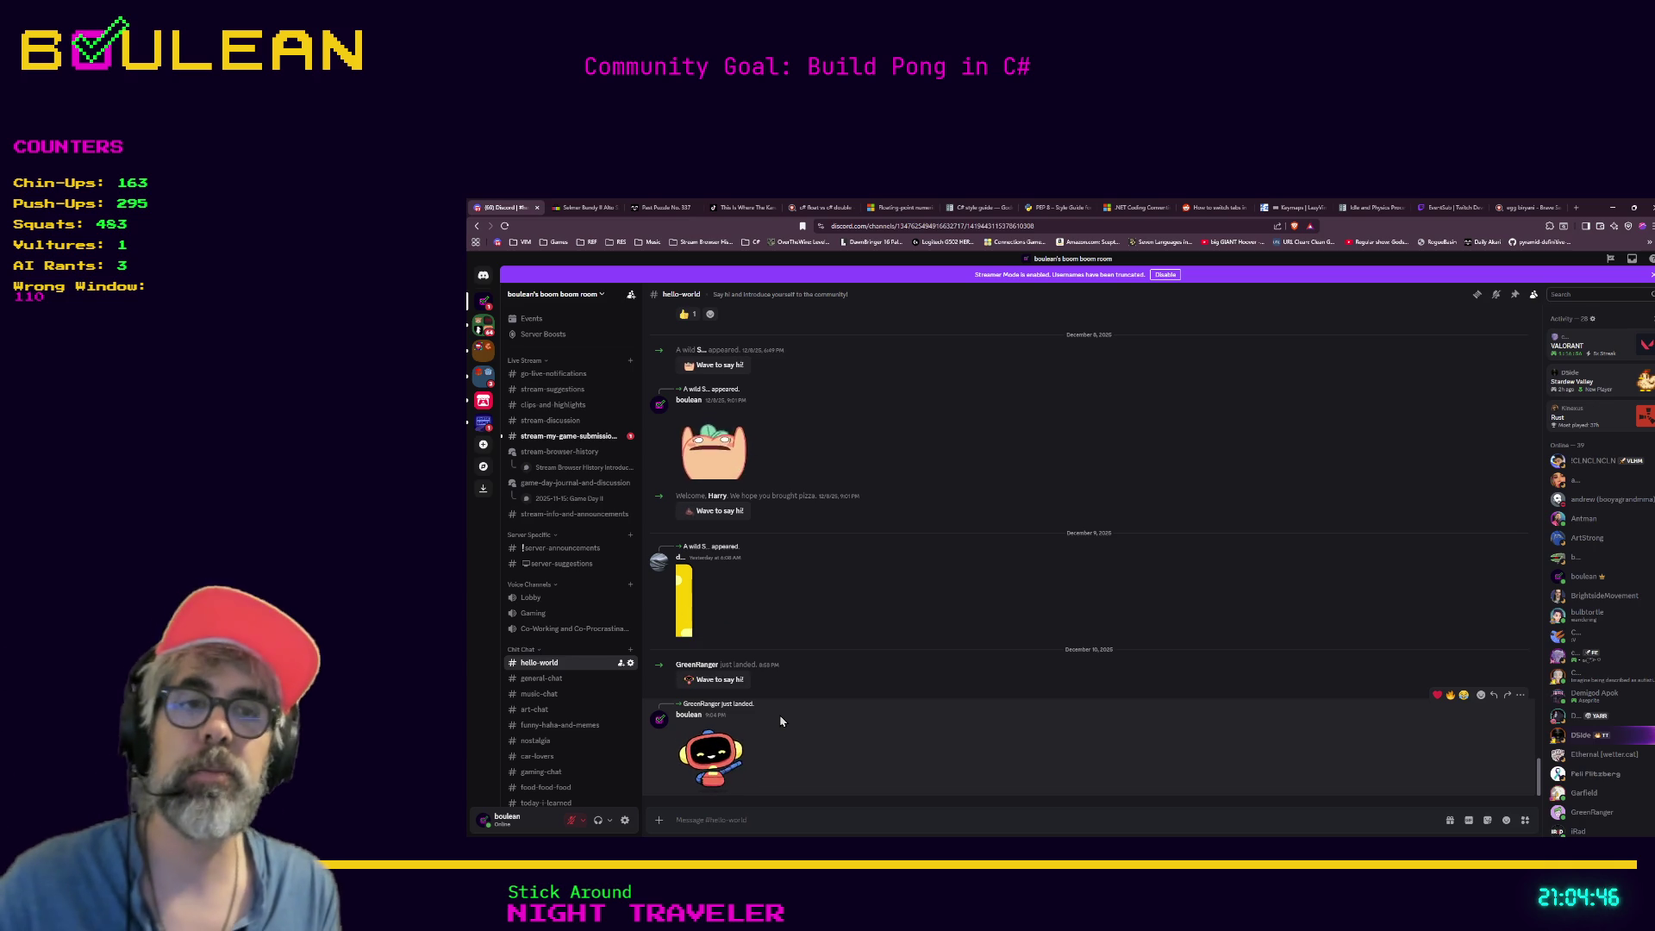
left_click(1612, 208)
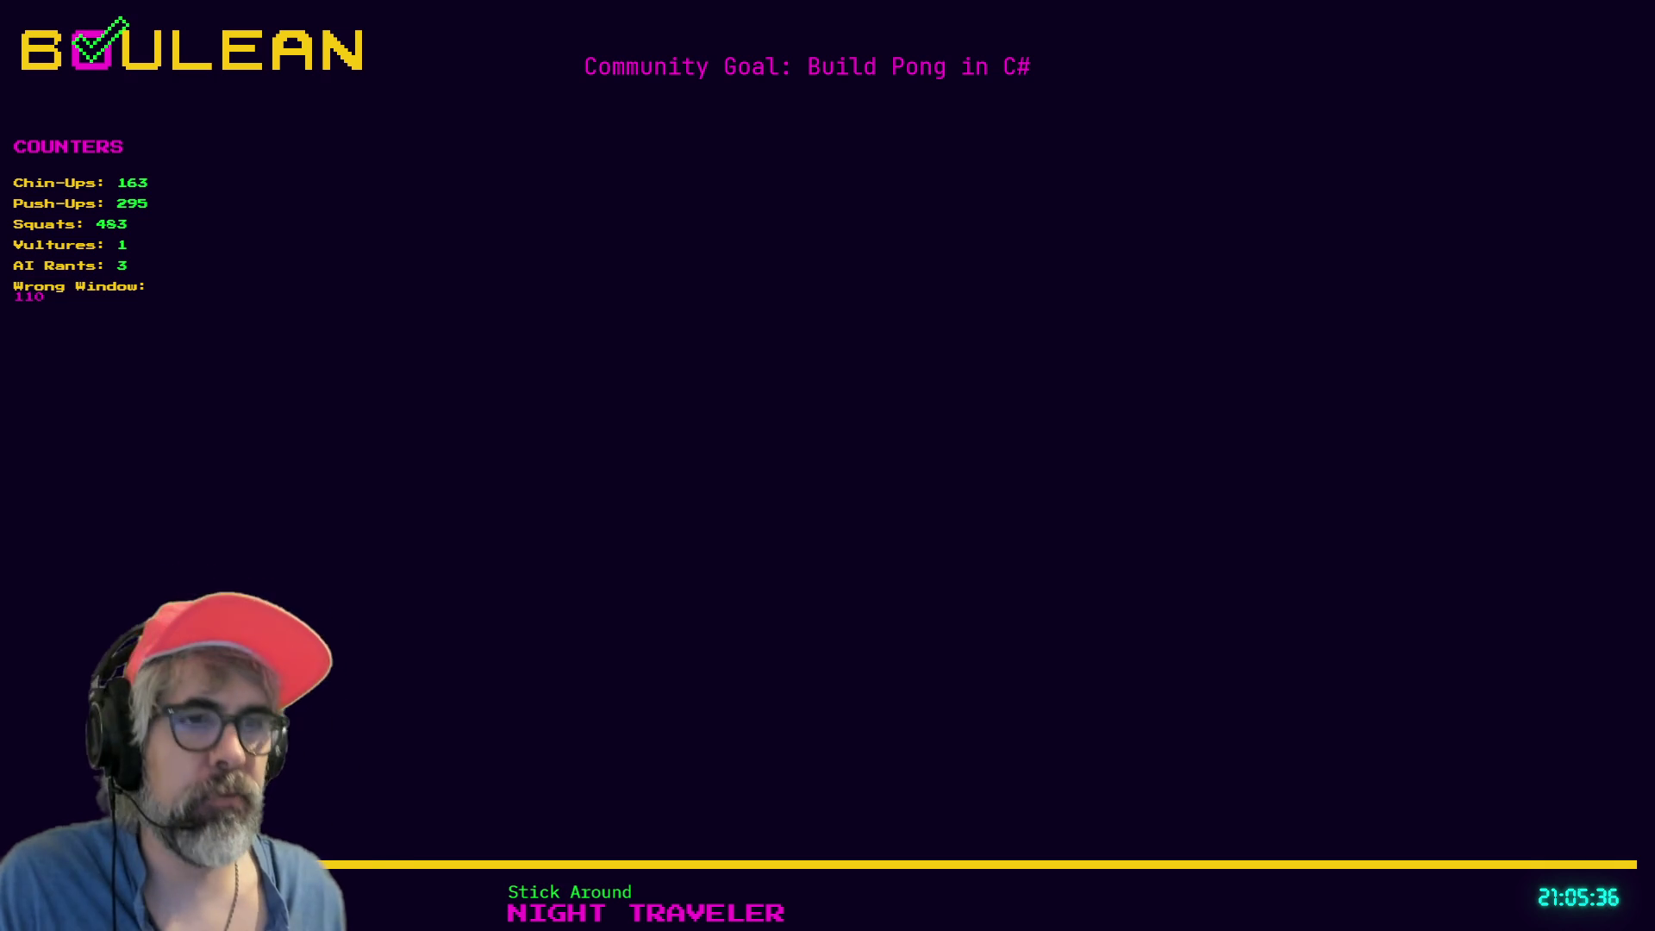
key("alt+Tab")
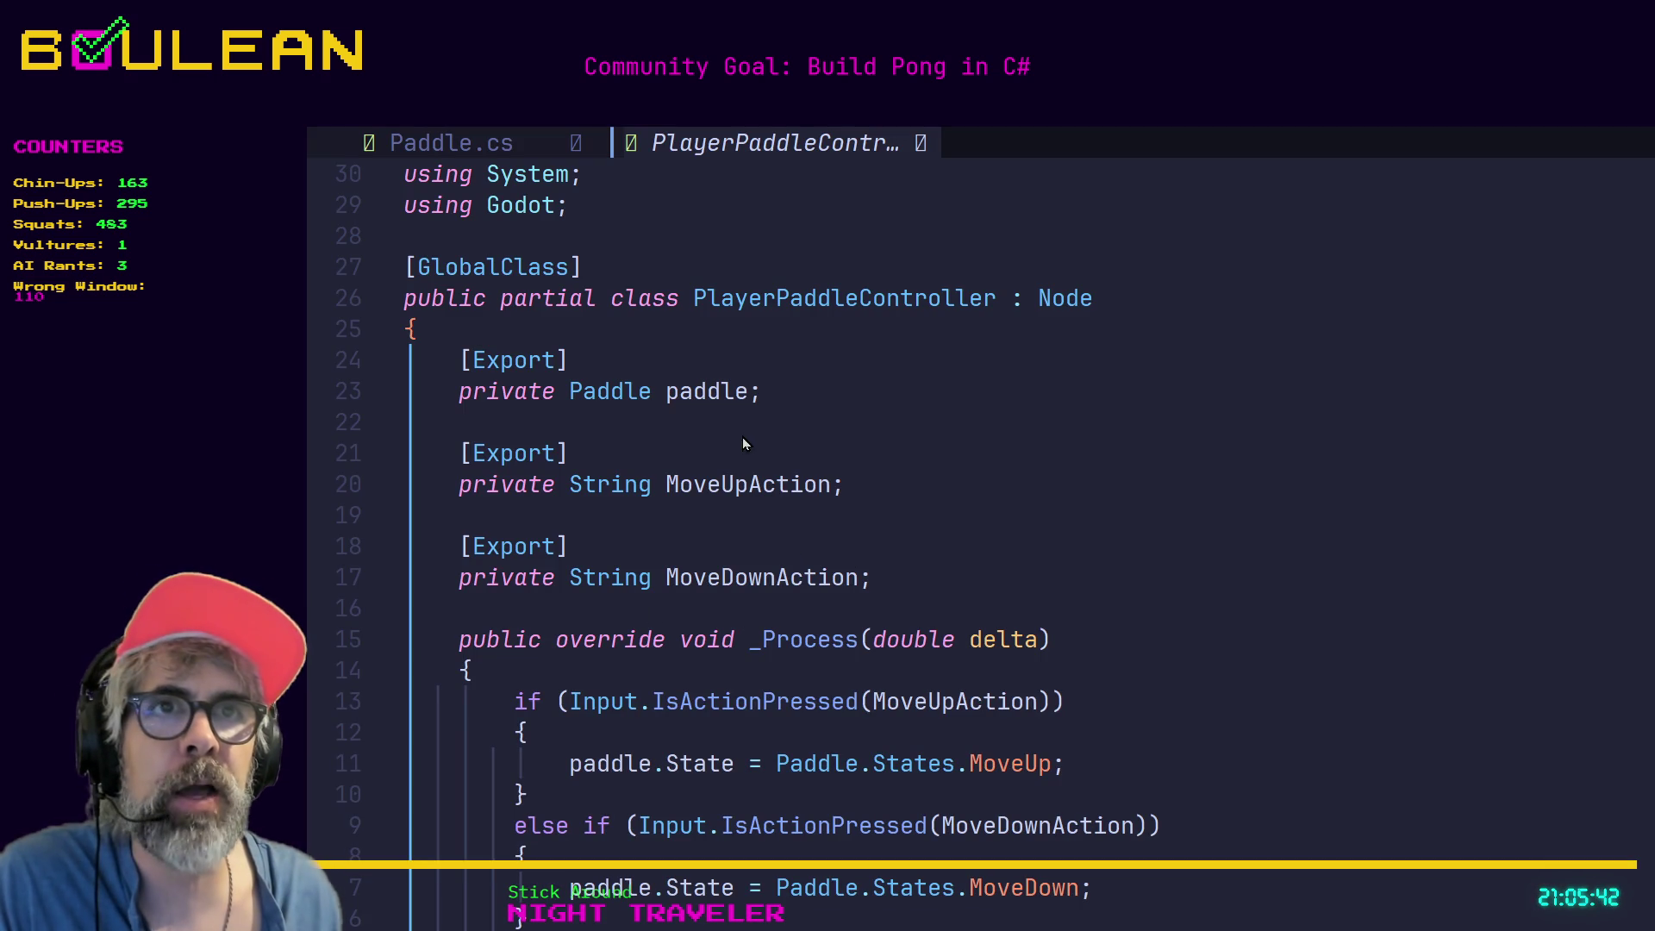
left_click(760, 485)
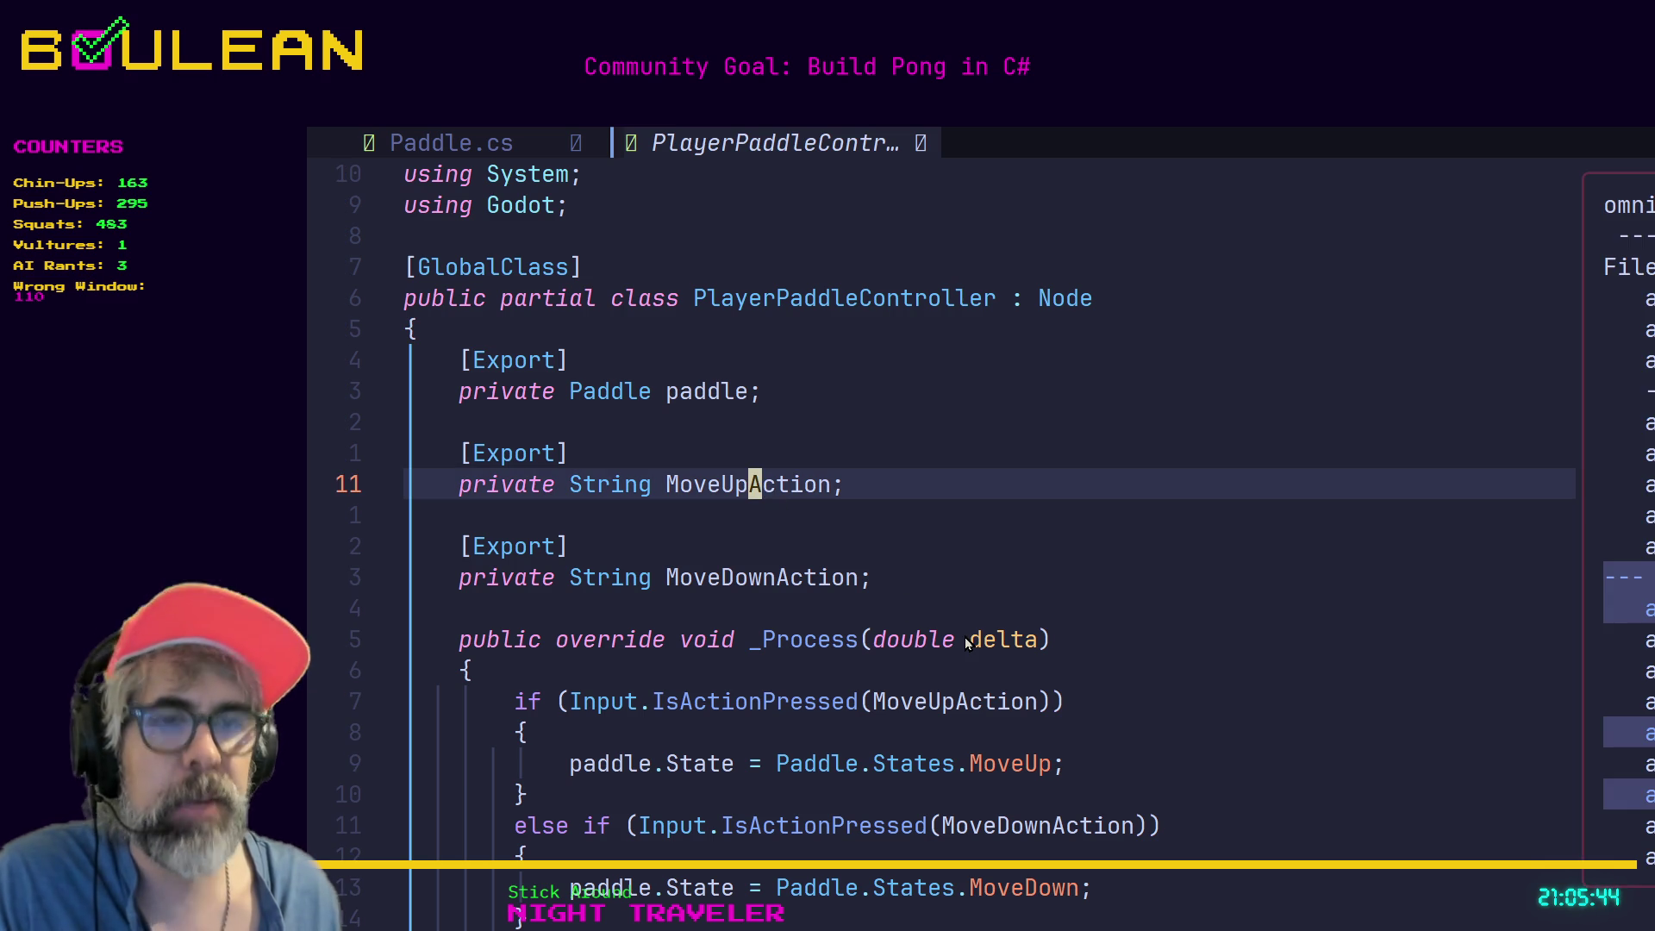
key("k")
key("j")
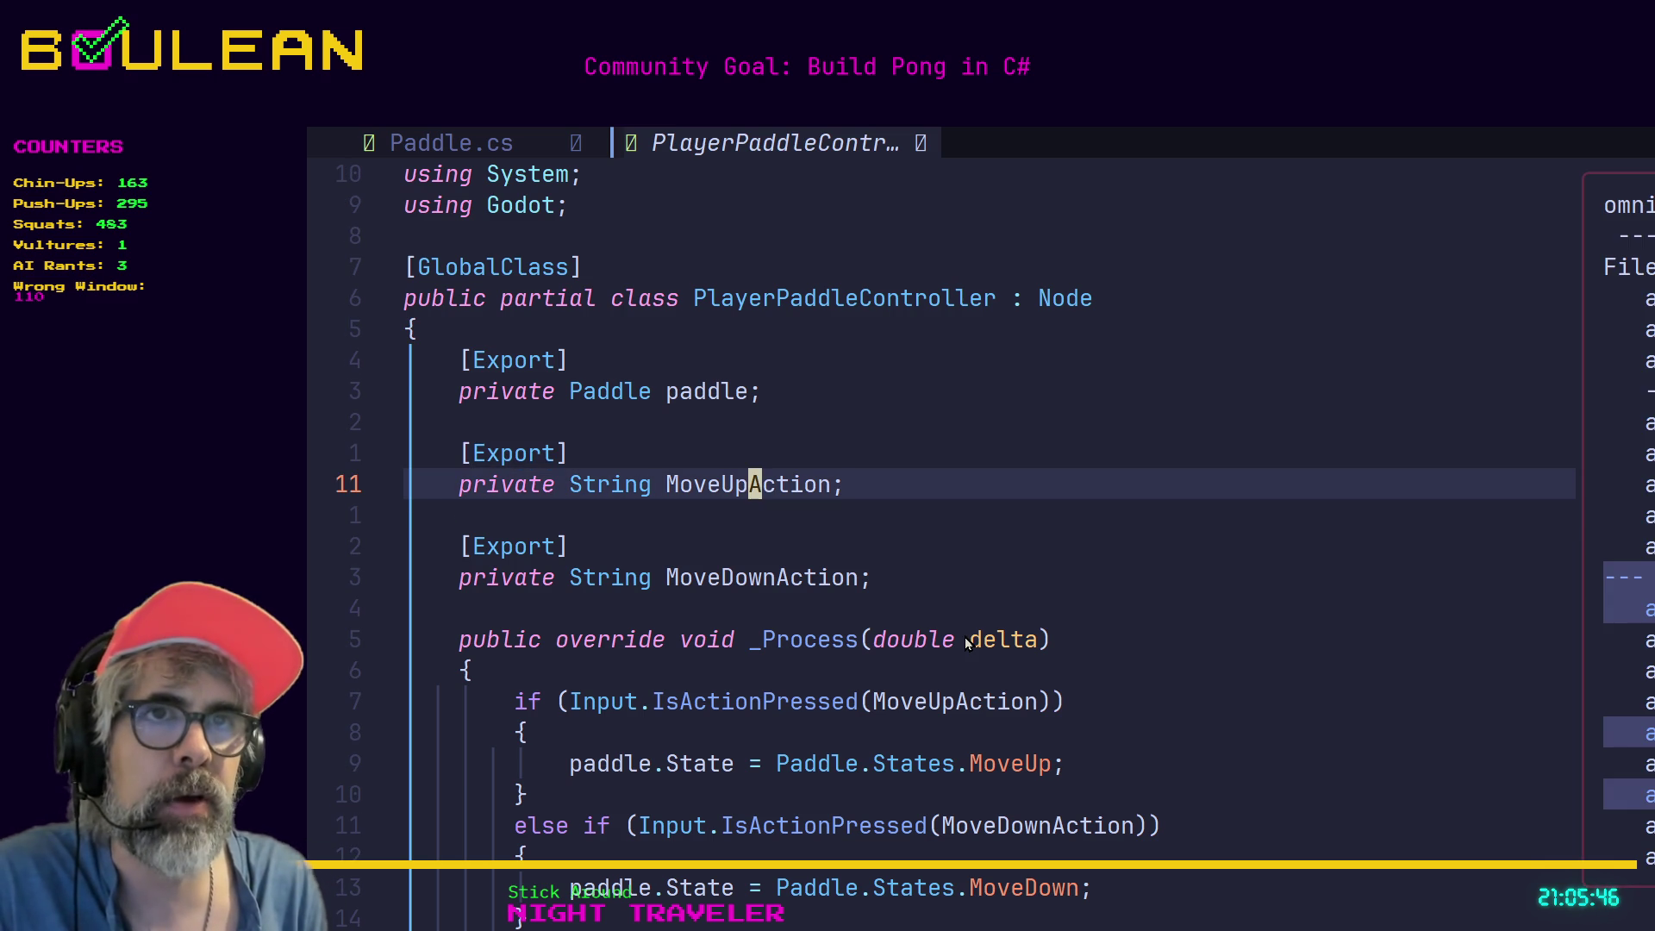
key("x")
key("x")
key("x")
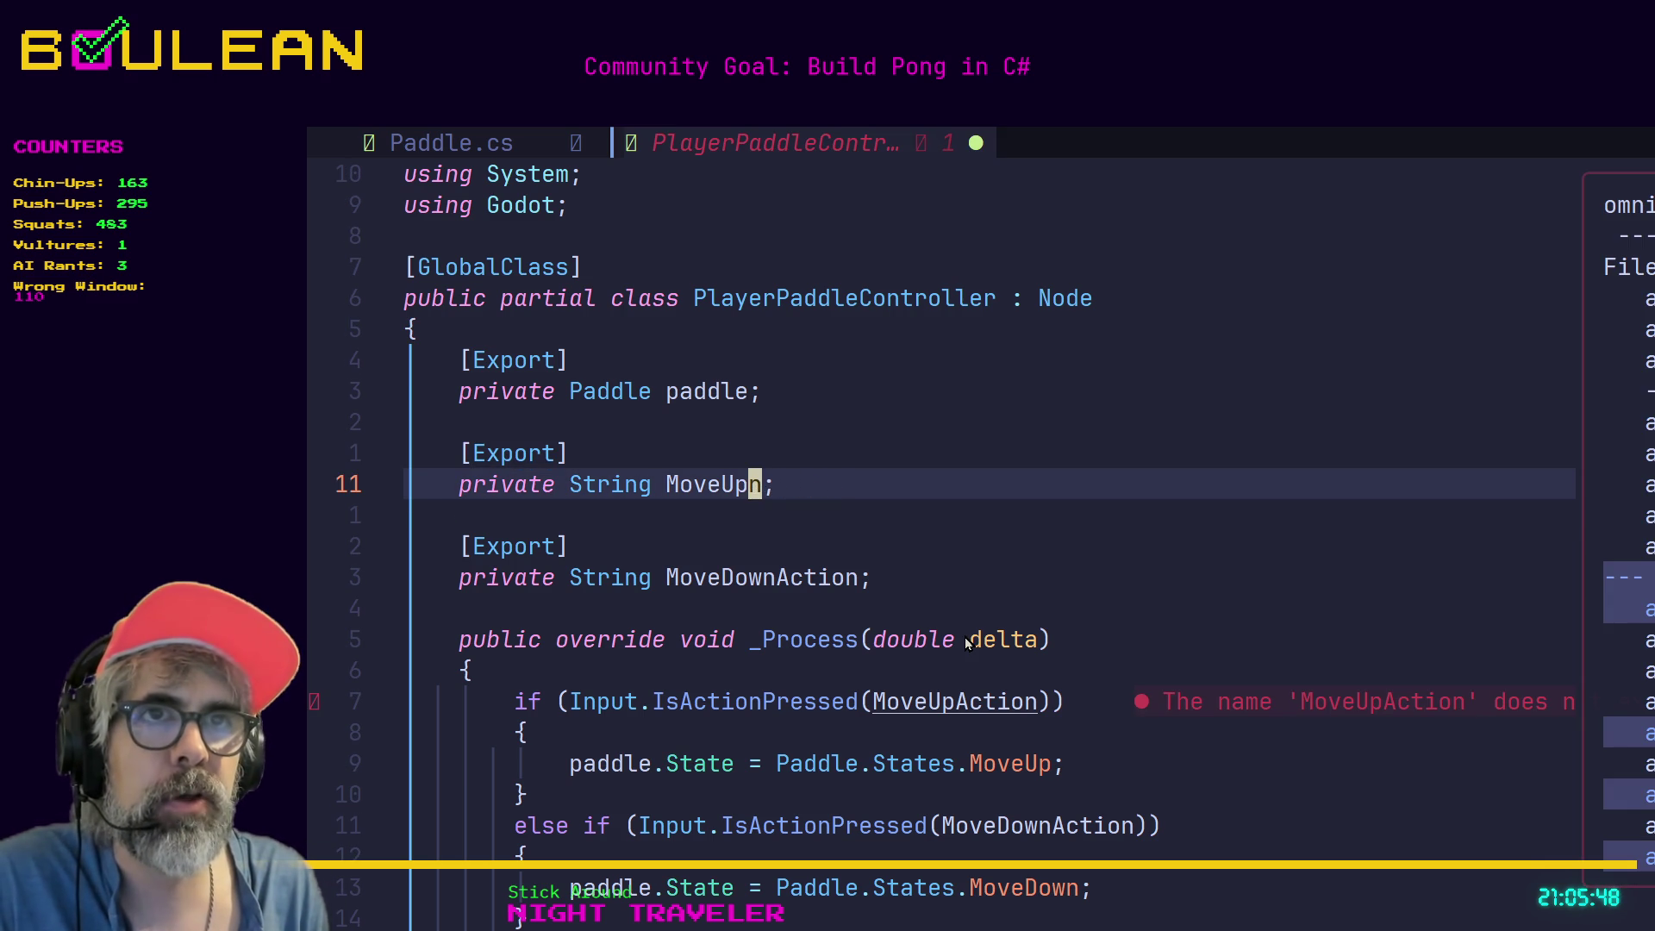
key("x")
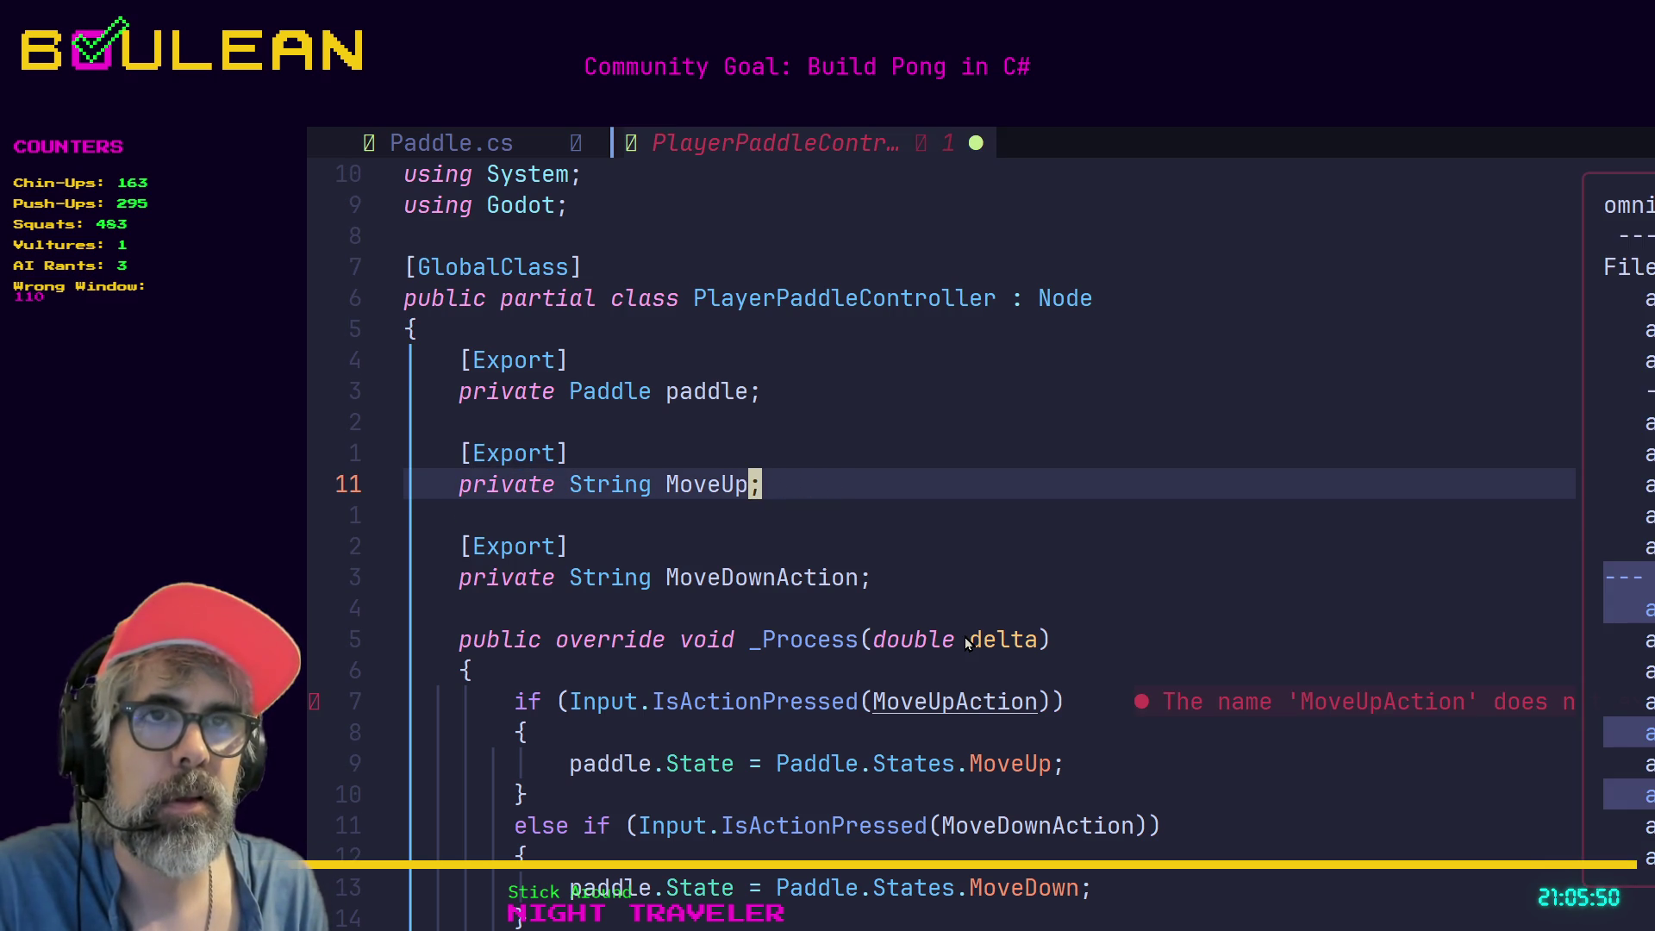
key("k")
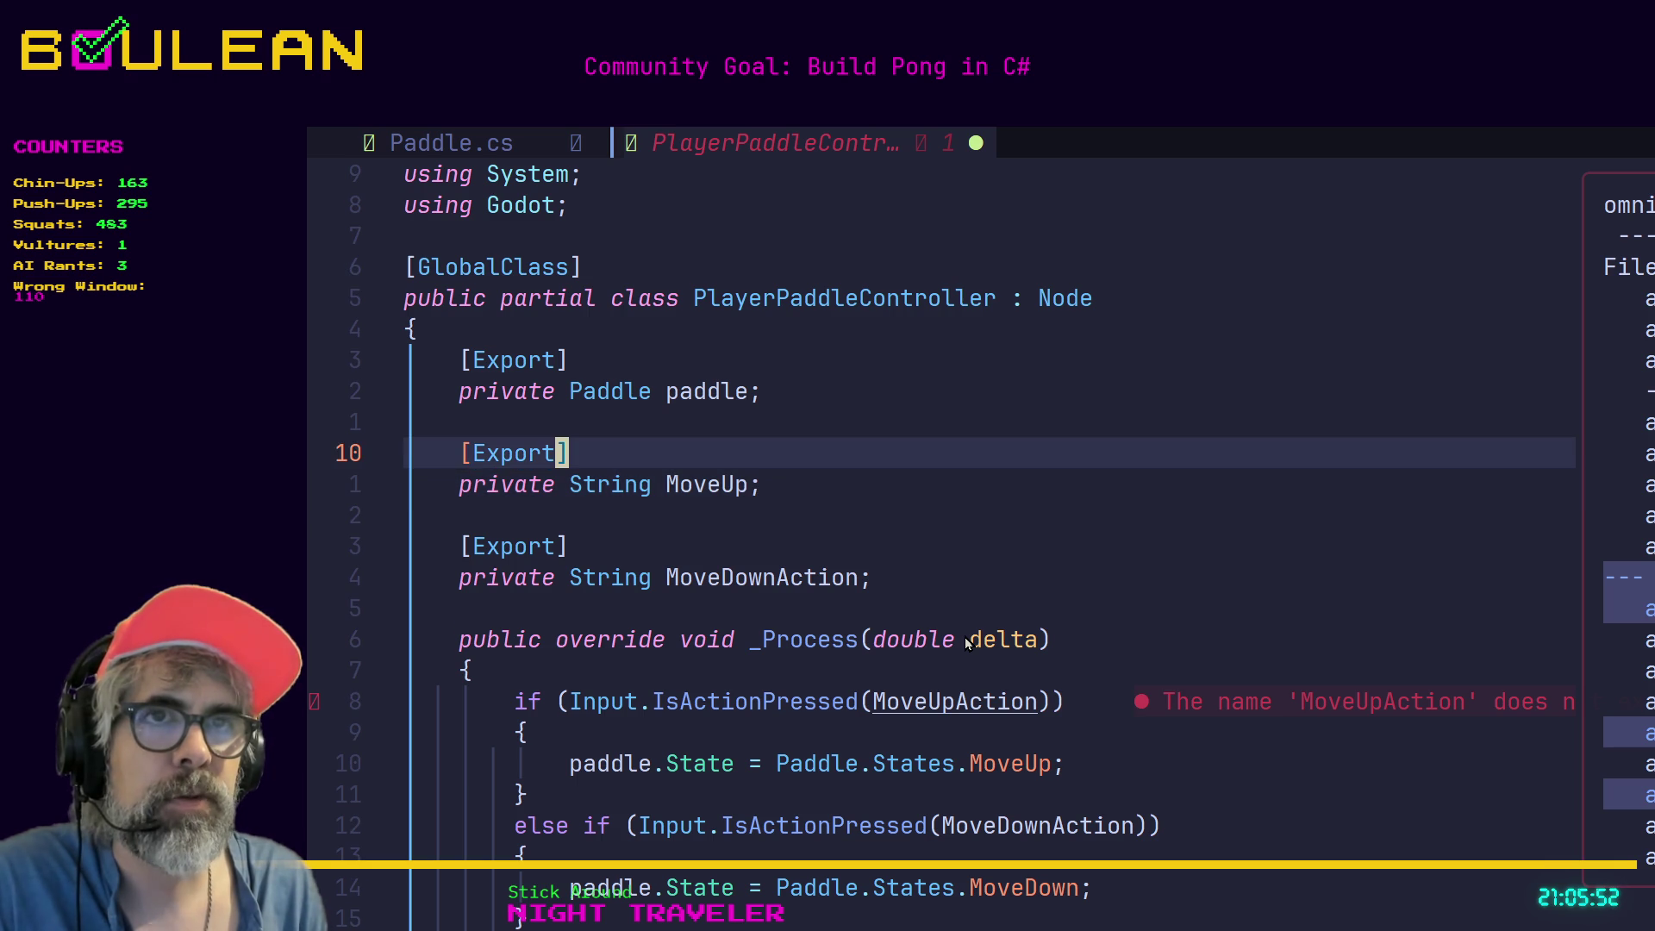
key("j")
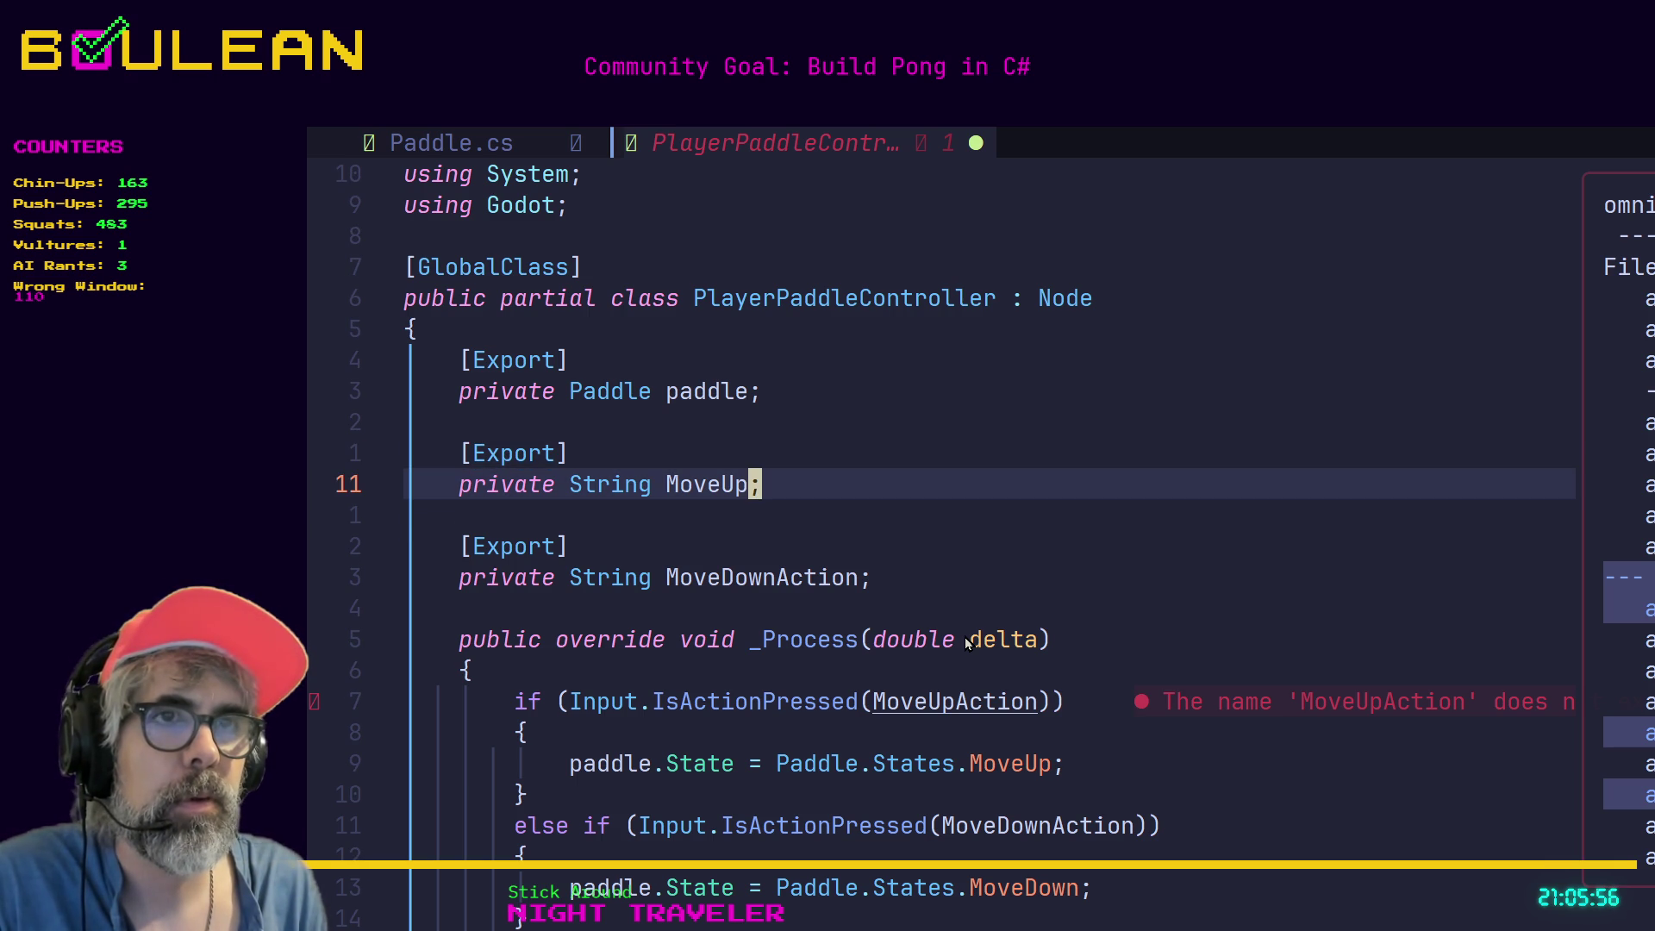
key("j")
key("j")
key("j")
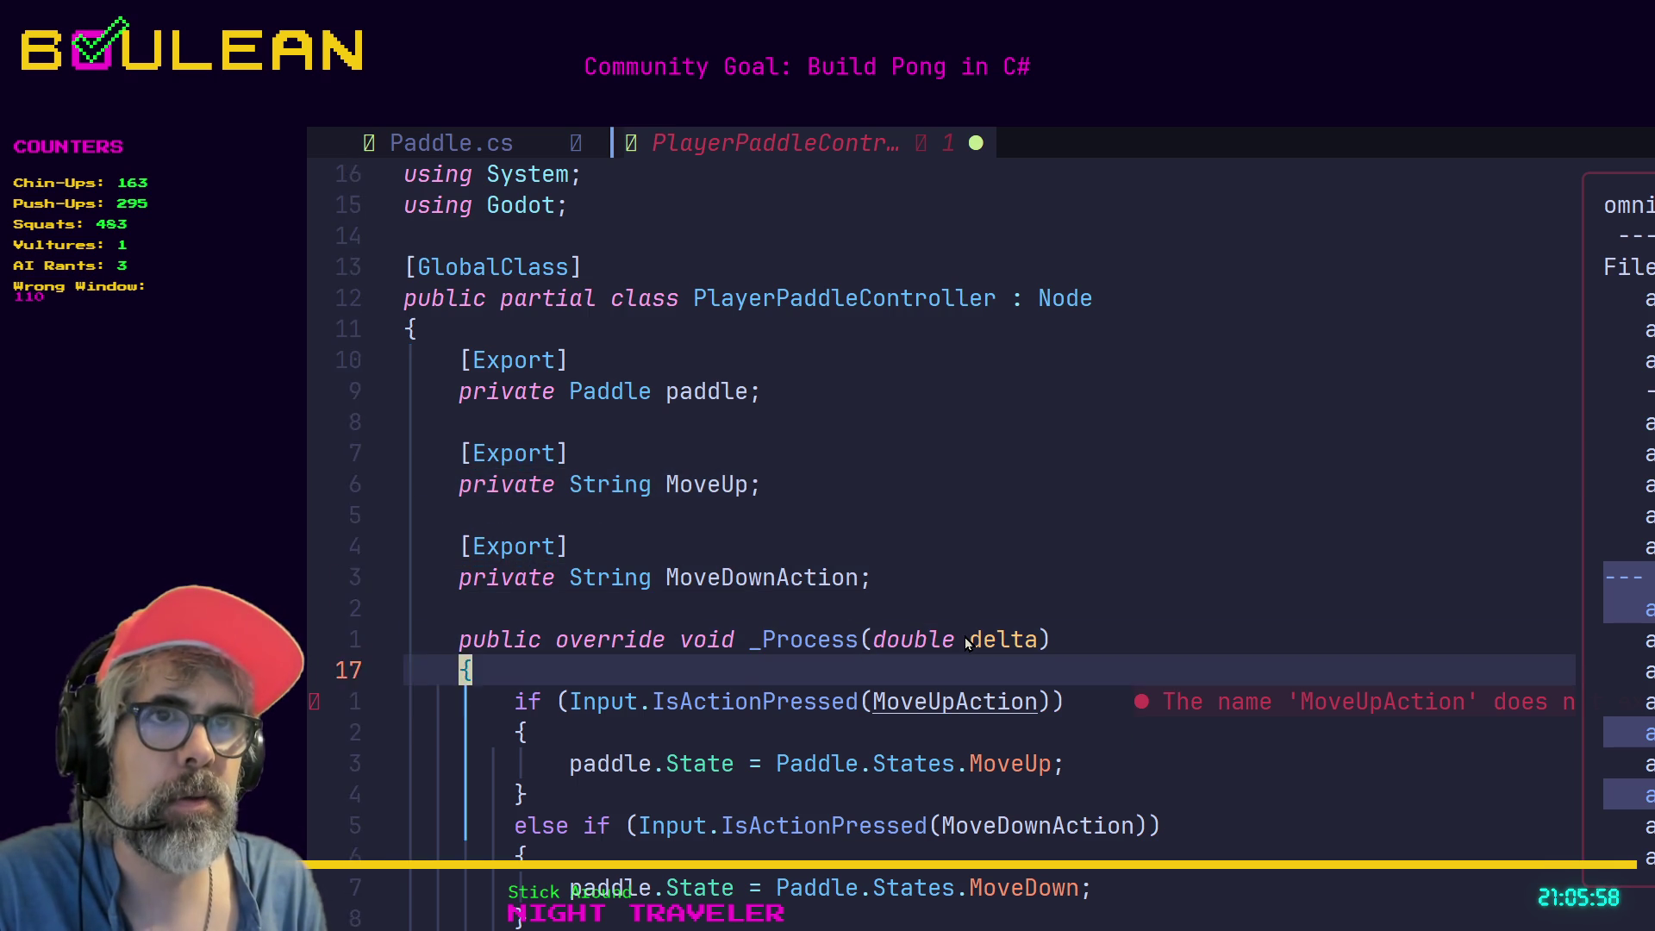
key("k")
key("f")
key("P")
key("f")
key("parenleft")
key("t")
key("A")
key("l")
key("x")
key("x")
key("x")
key("x")
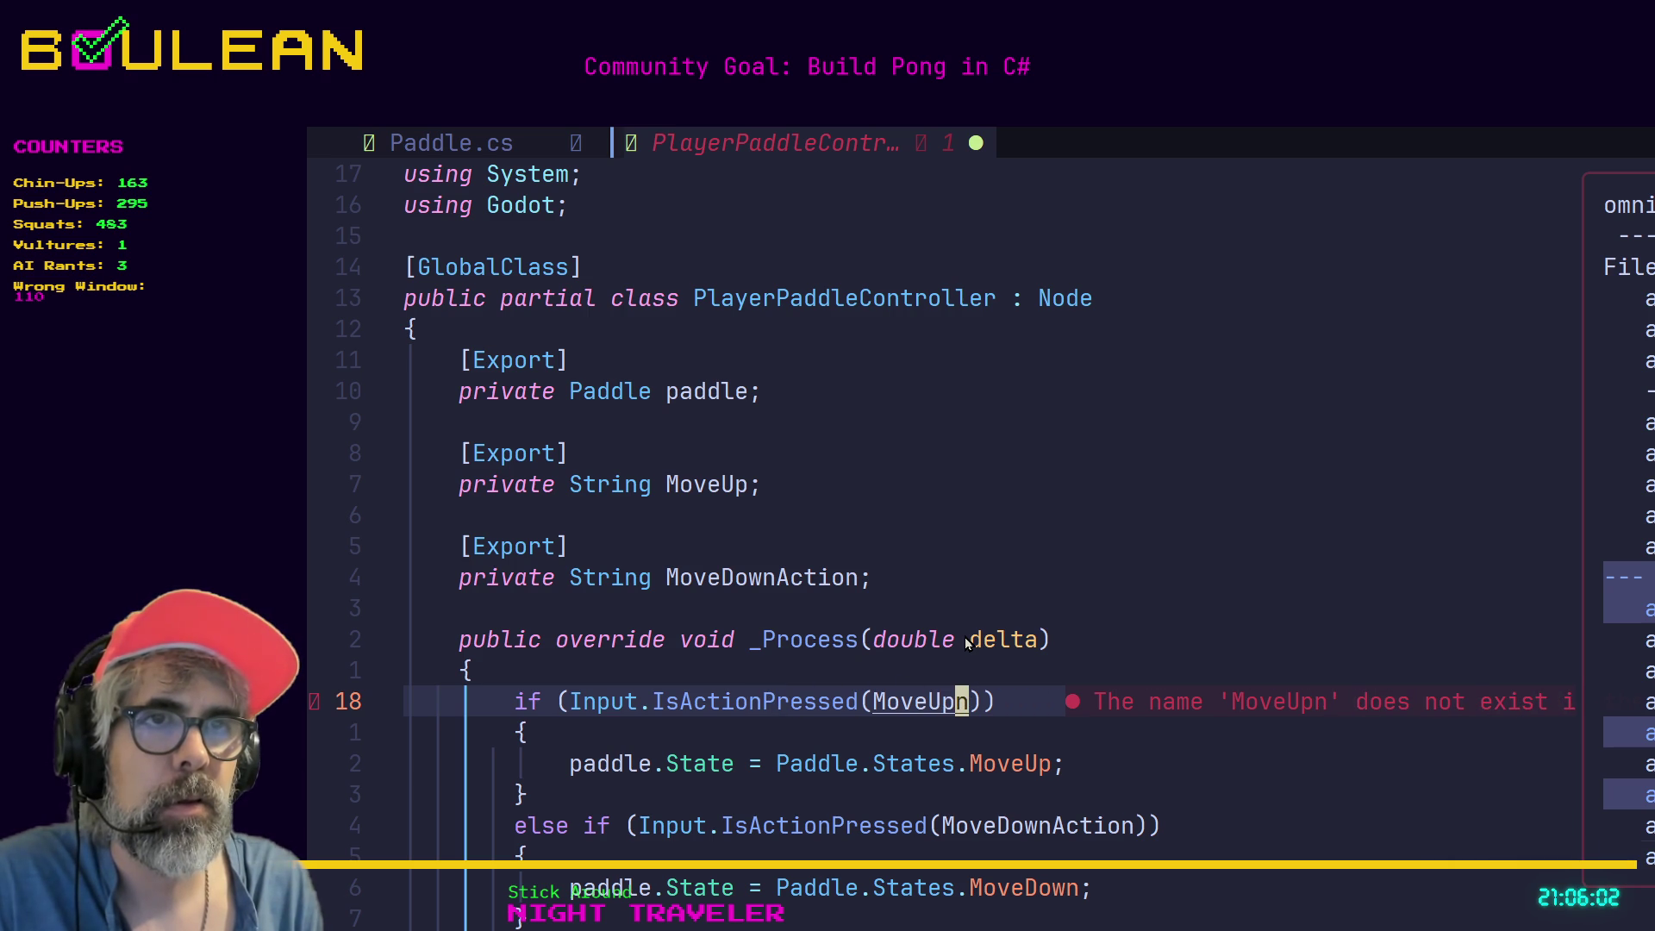
key("x")
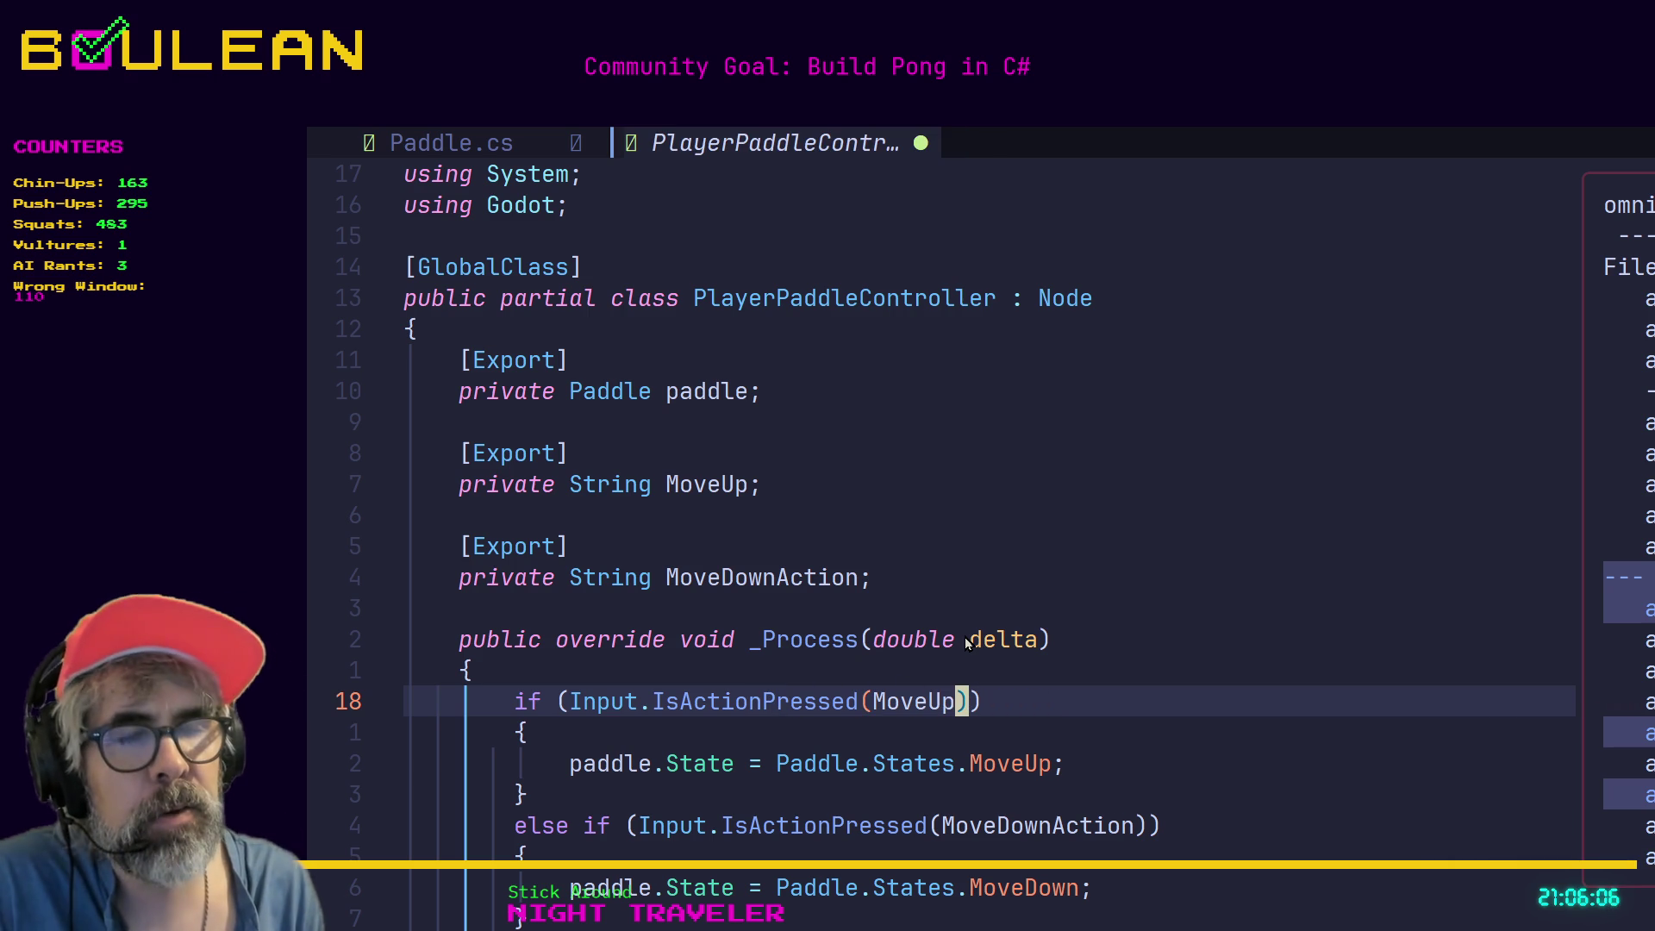
key("u")
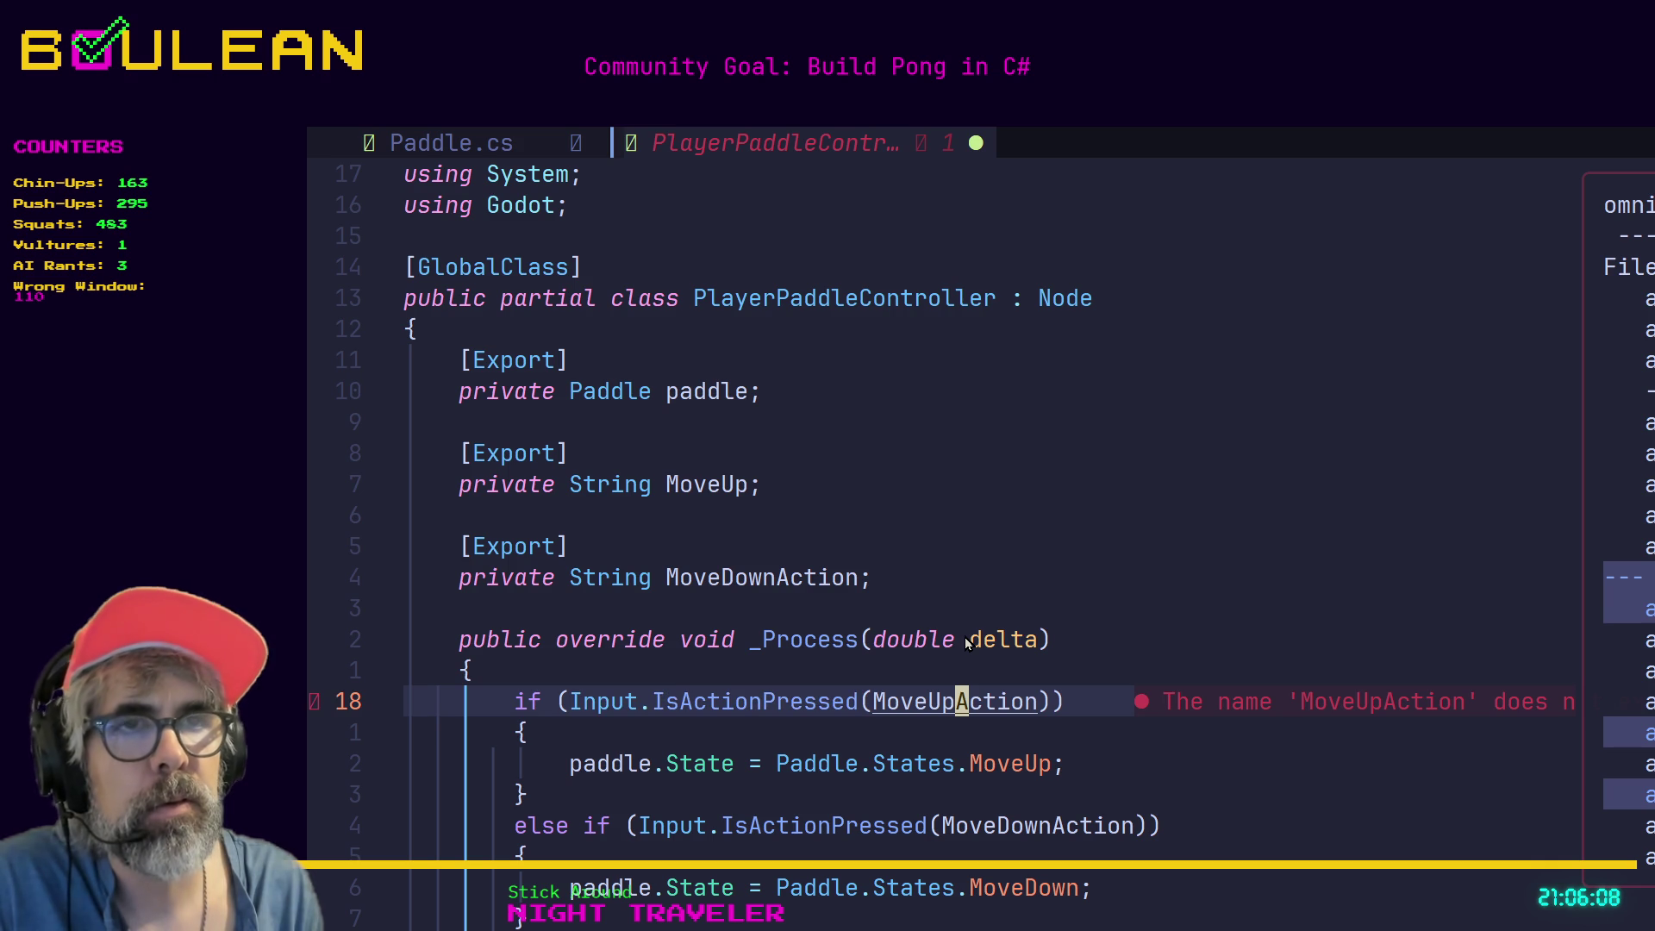
key("shift+u")
type("Action")
key("Escape")
type("7k")
type("ctiA")
key("Escape")
key("ctrl+s")
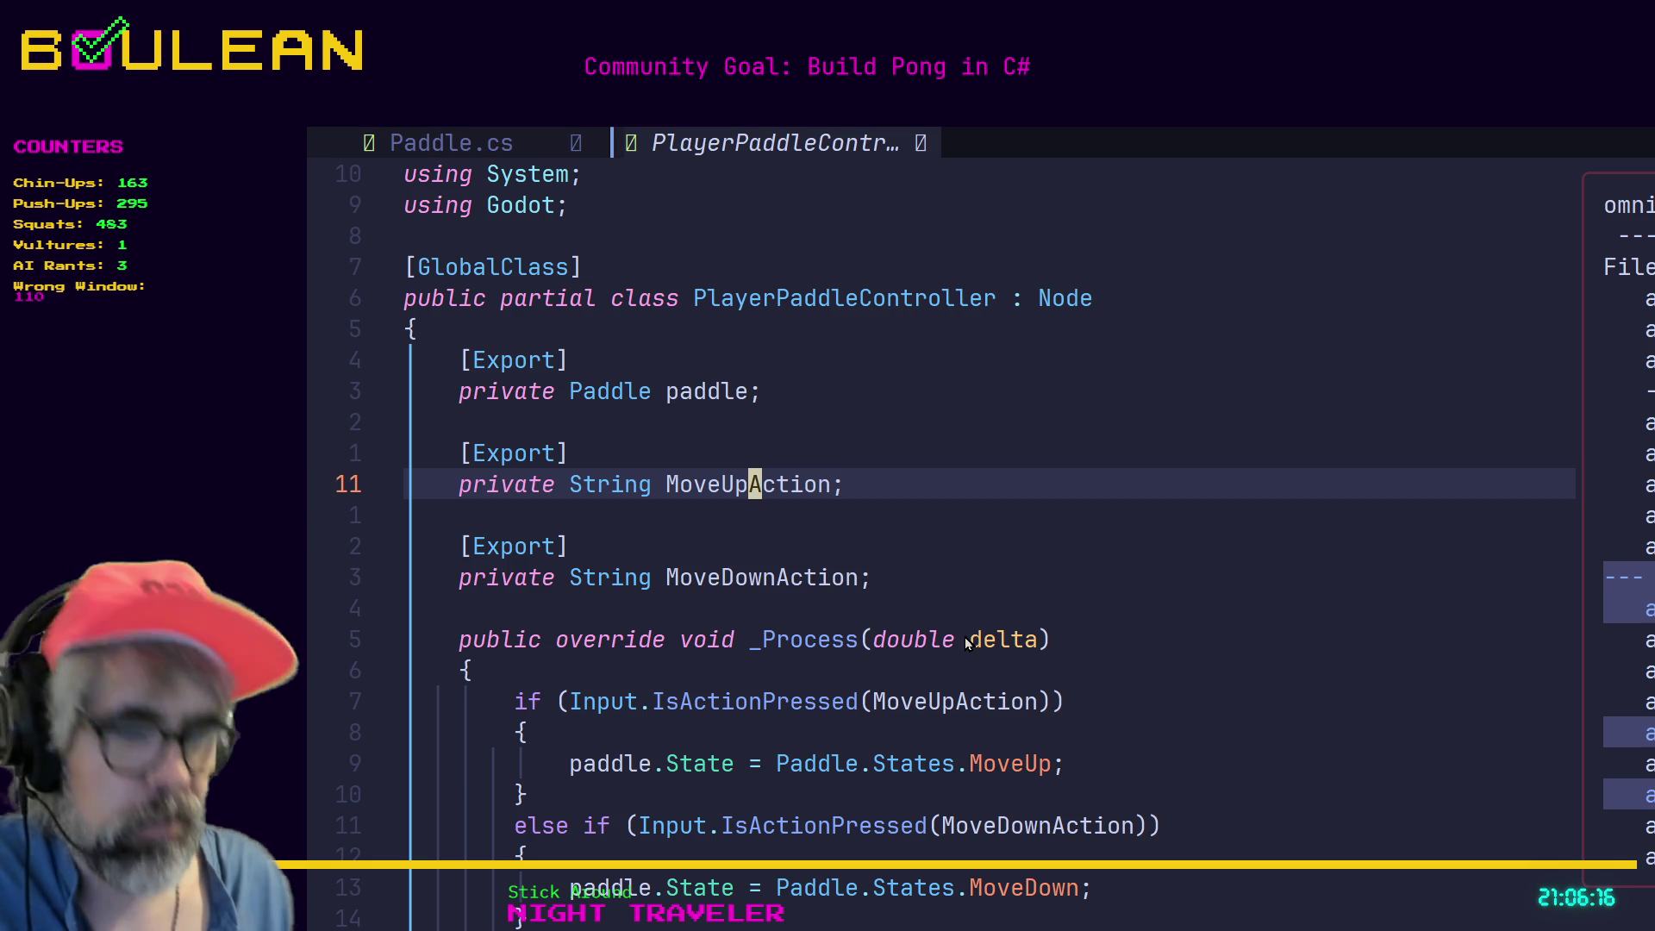
type(":w")
key("Return")
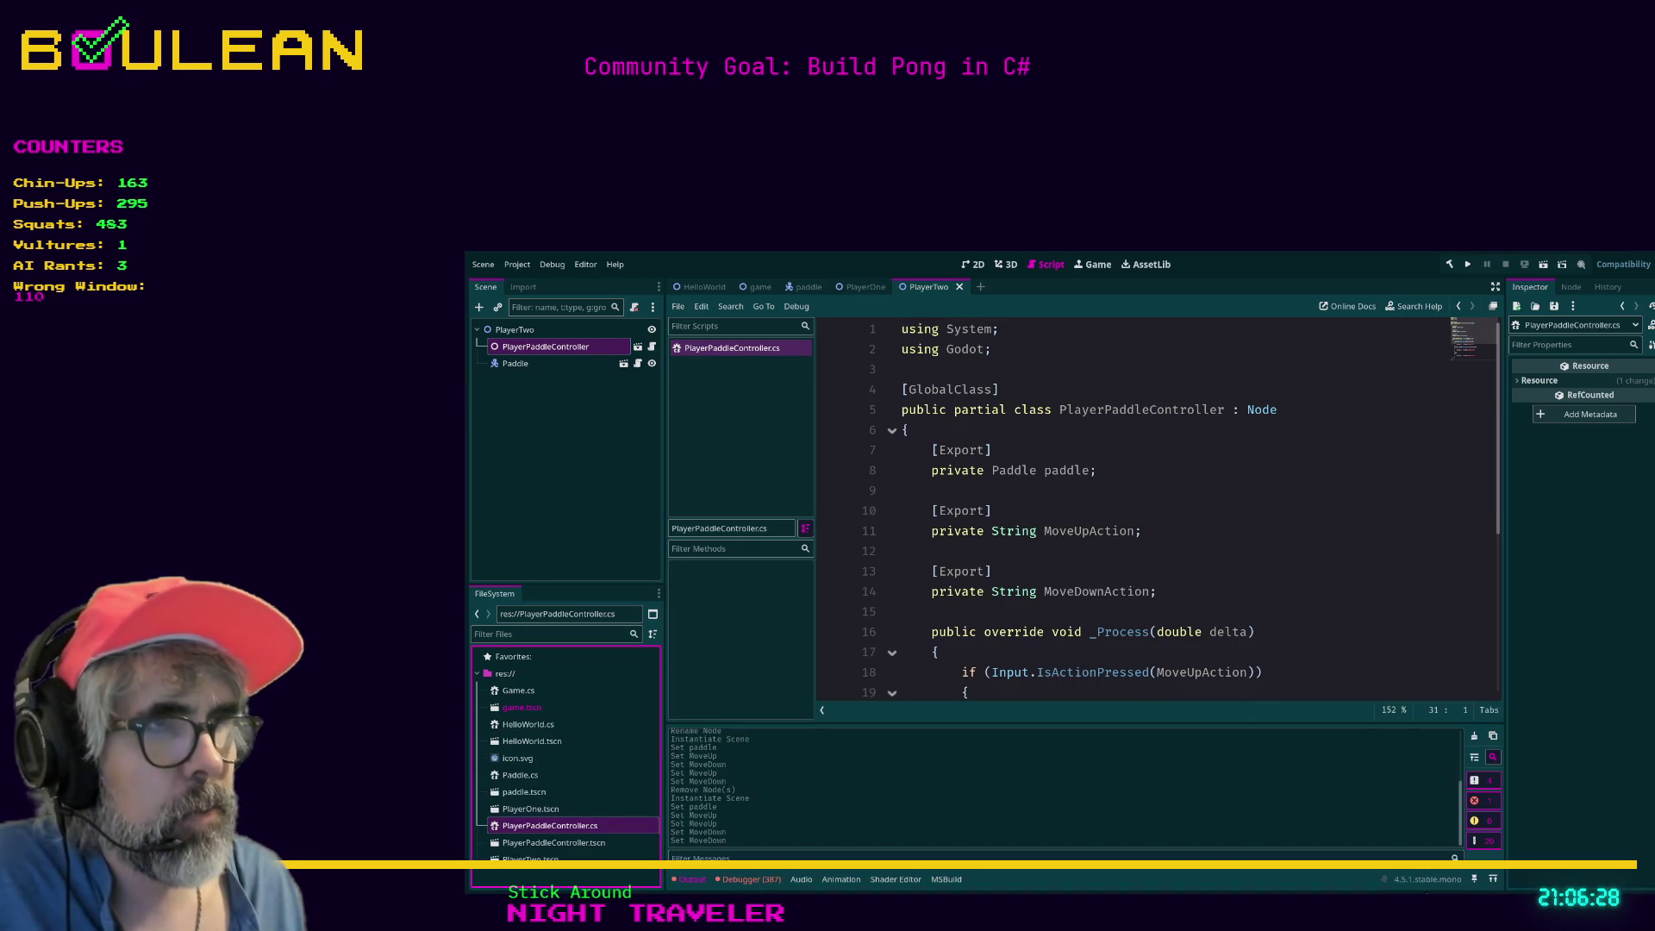
Rebuild, then set PlayerTwo's Move Up/Down Action to player_2_up/player_2_down and save.
left_click(546, 349)
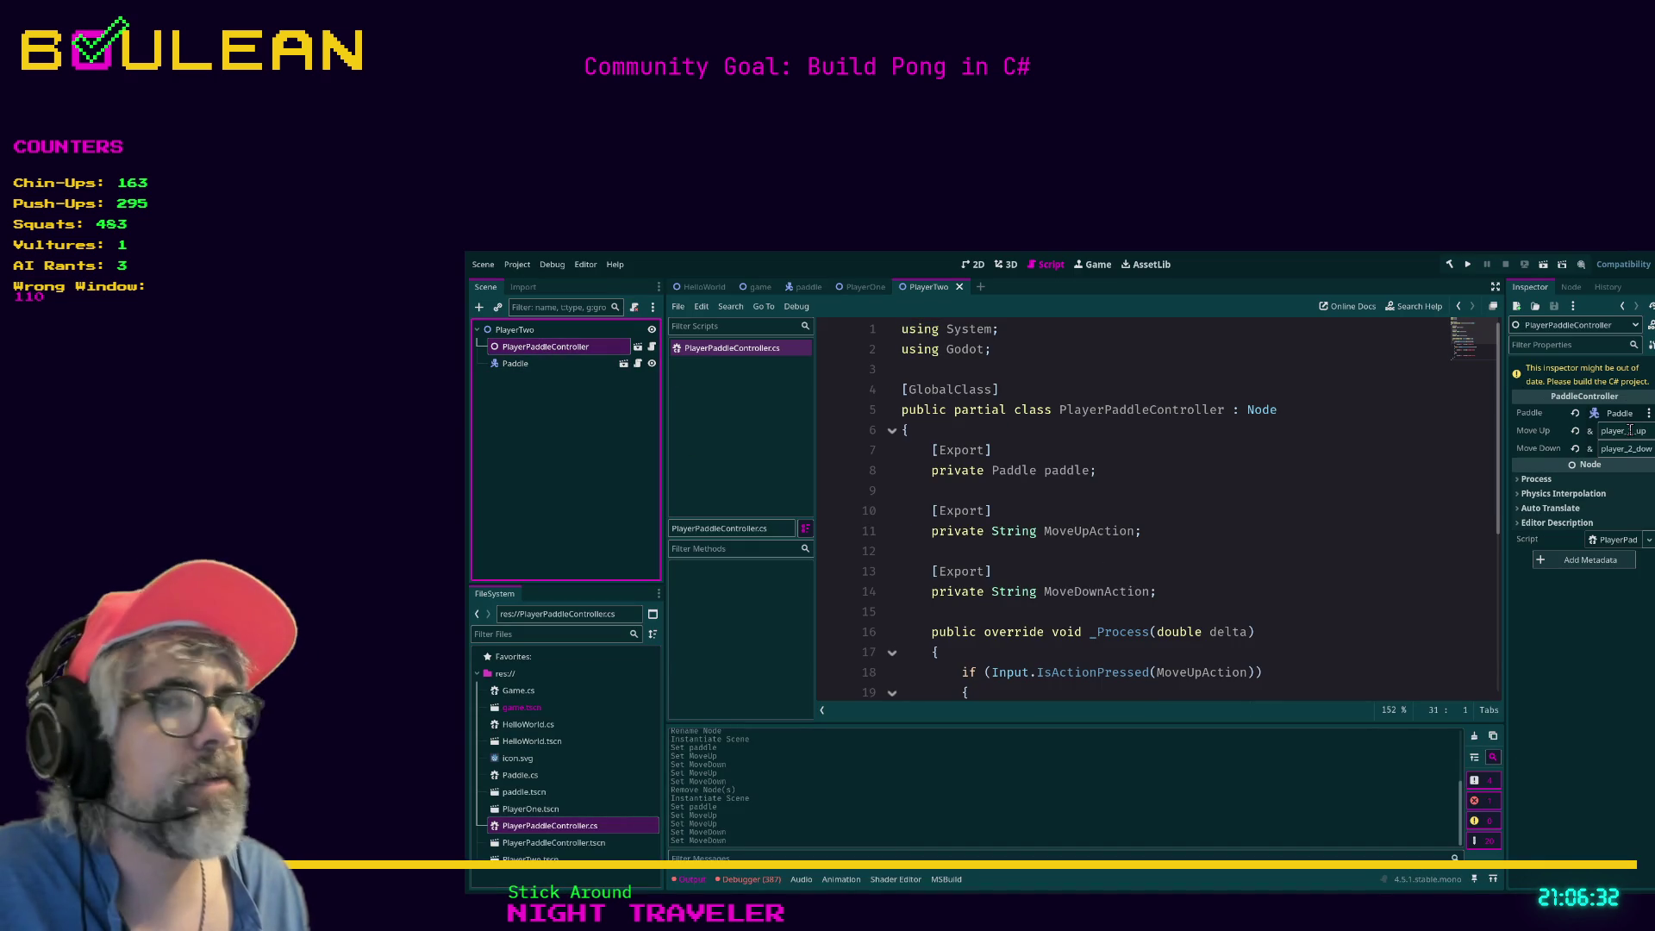
left_click(1267, 473)
key("alt+b")
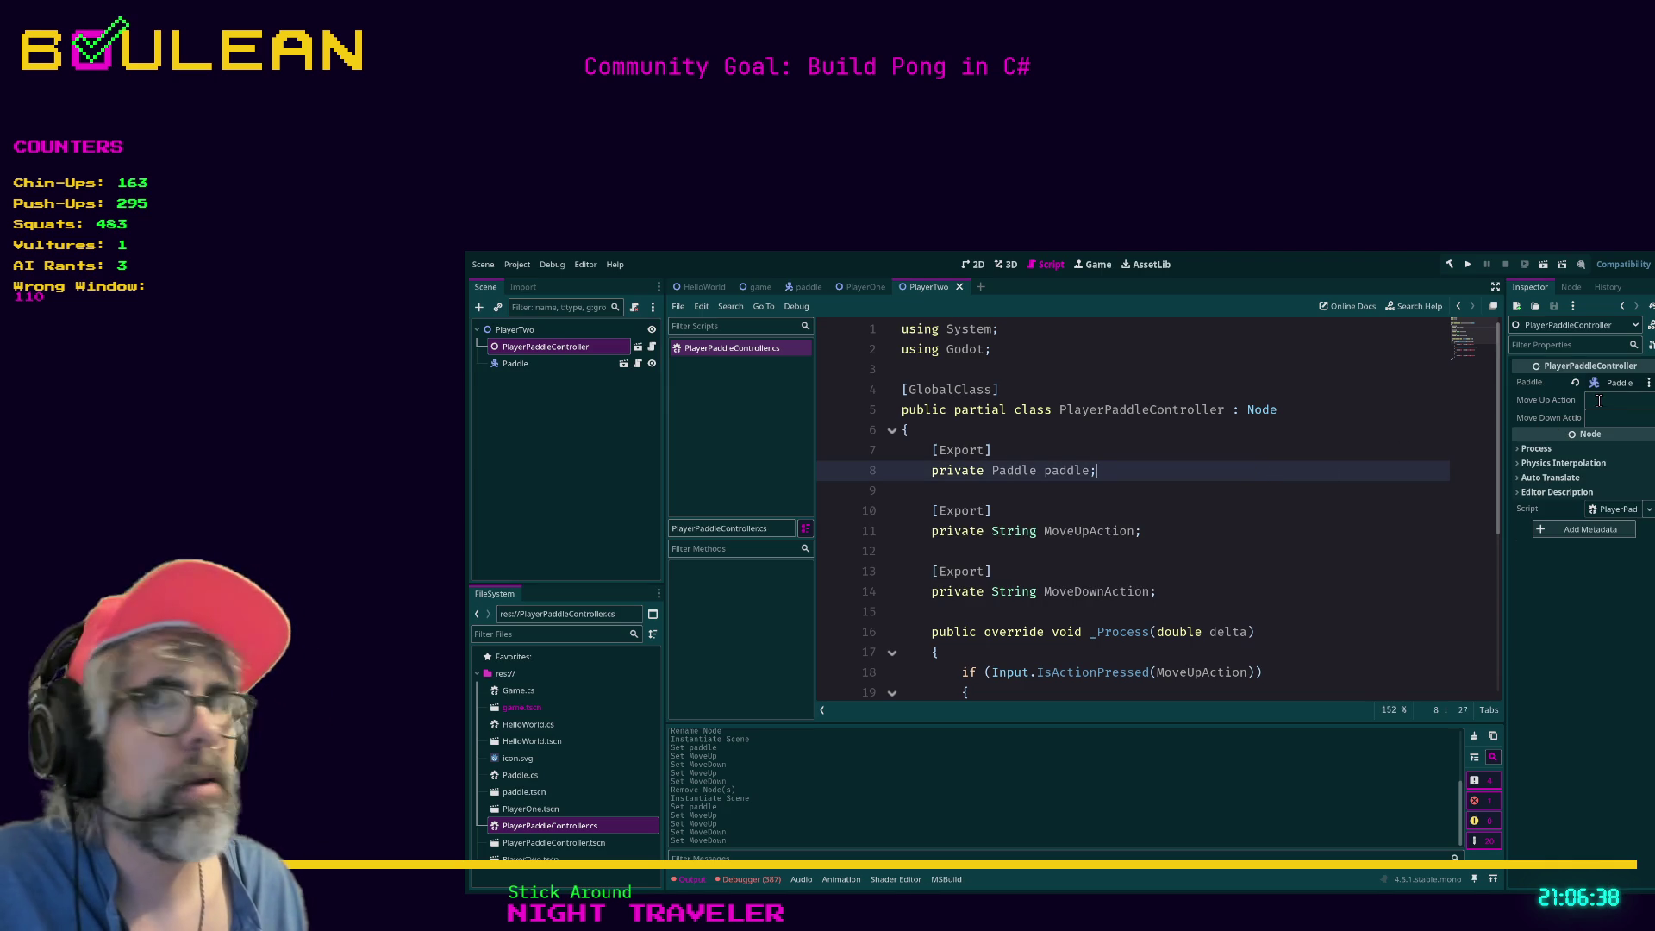
left_click(1600, 400)
type("pla")
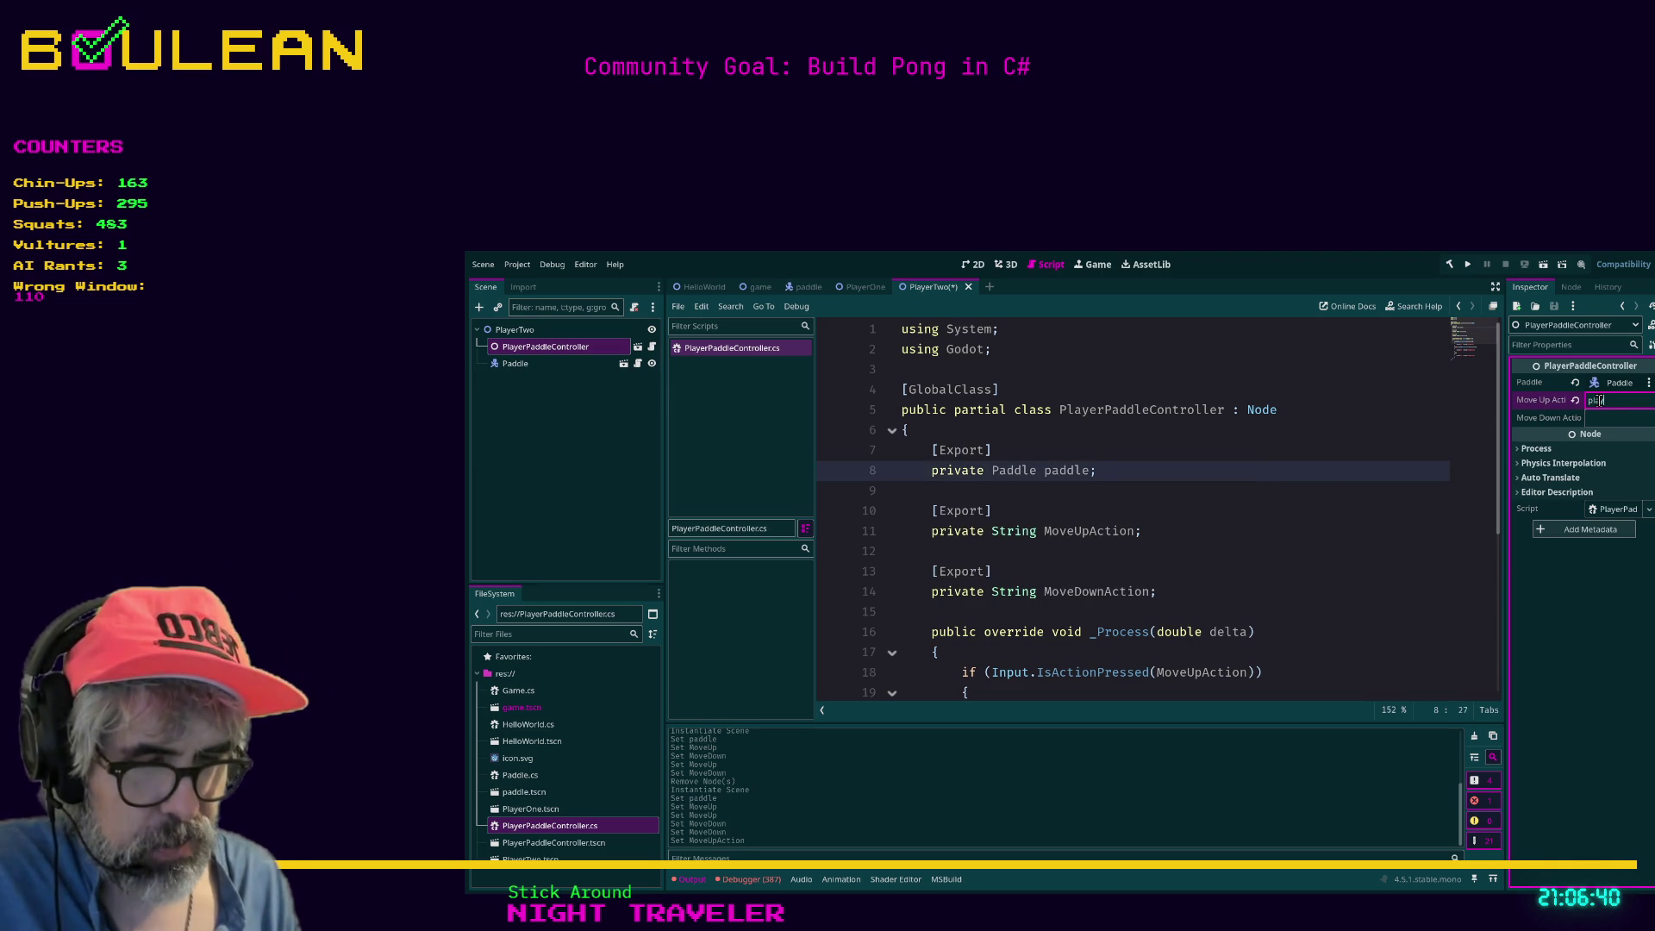
type("2_u")
type("p")
key("Tab")
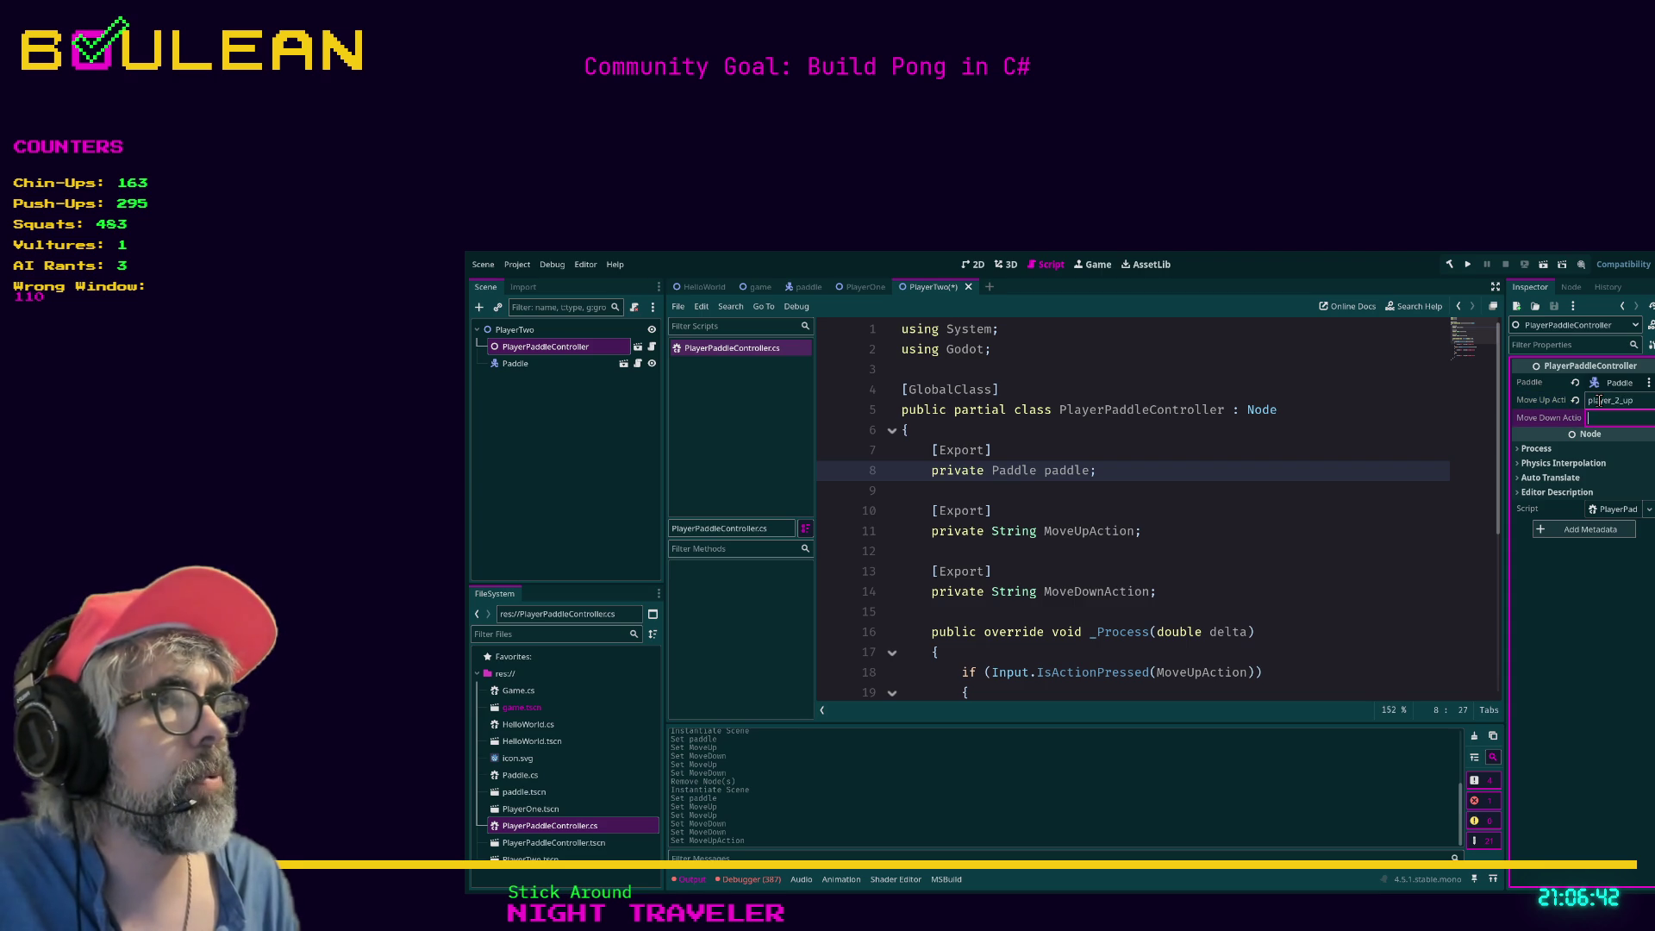
type("player_2")
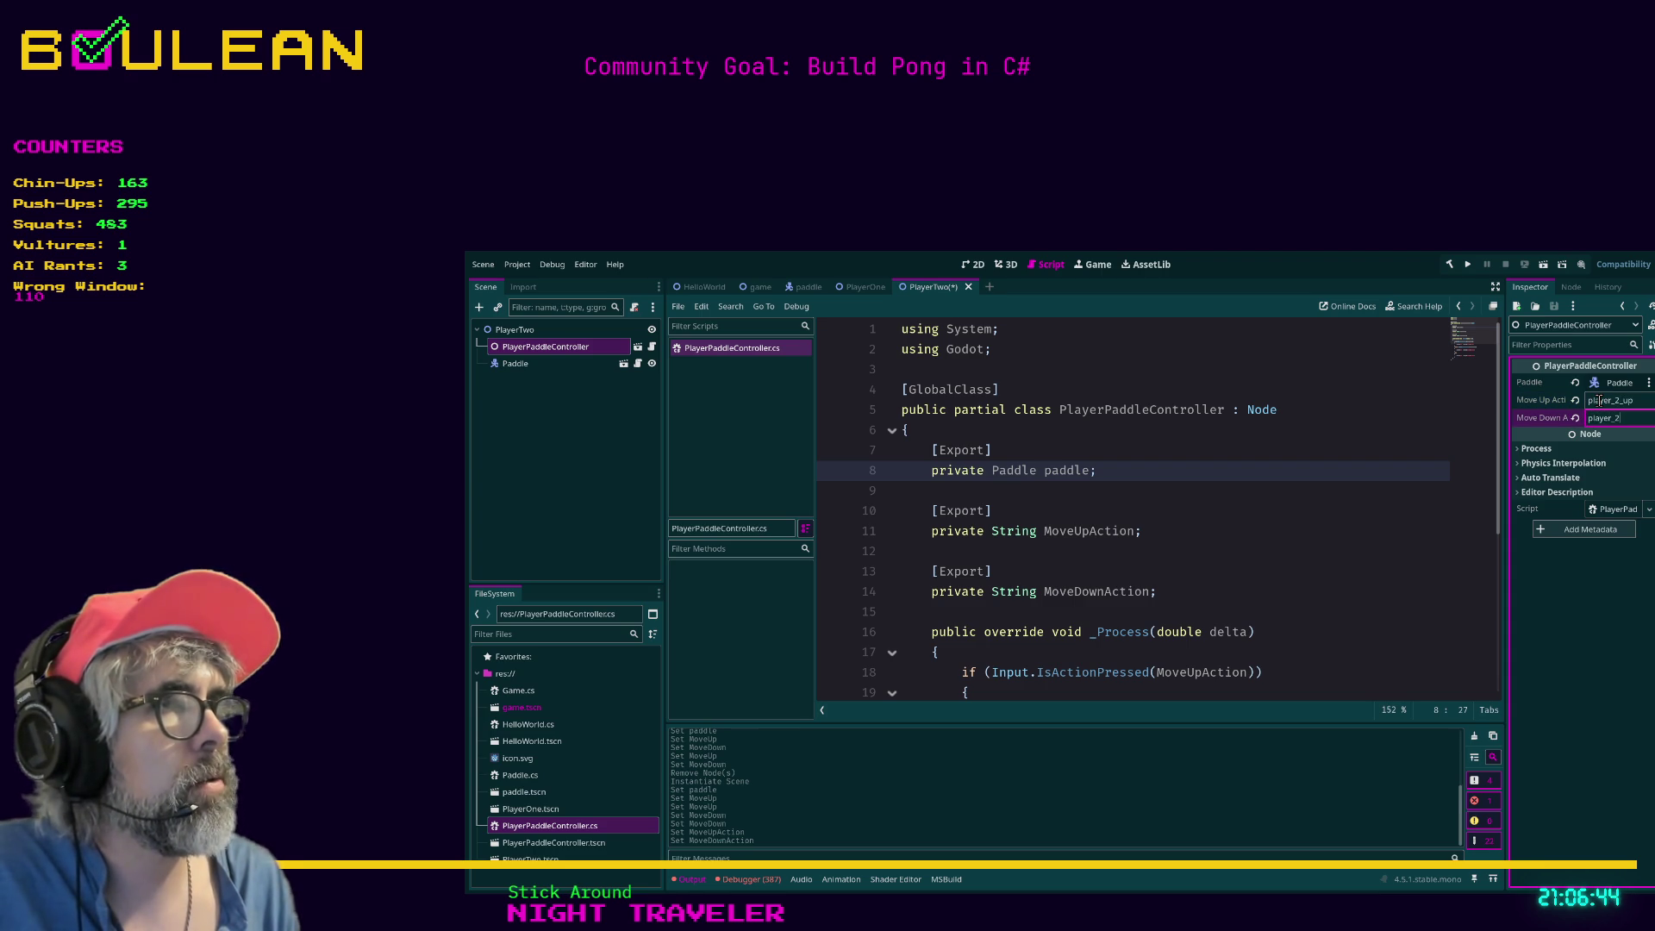
type("_down")
key("ctrl+s")
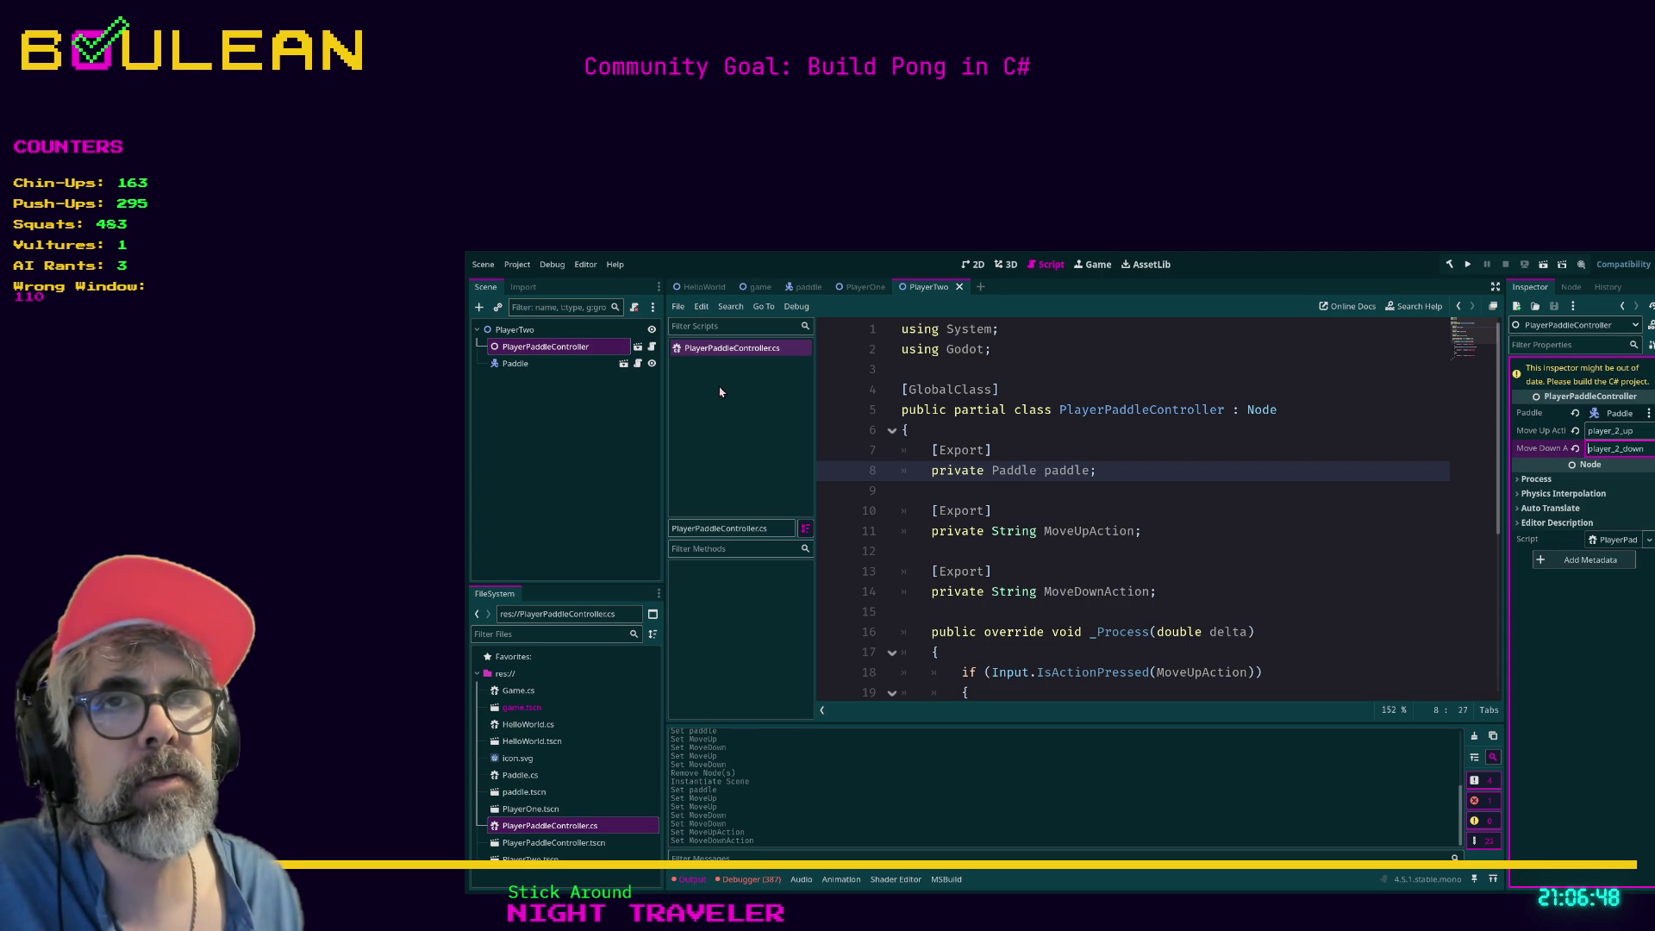
Set PlayerOne's Move Up/Down Action to player_1_up/player_1_down and save the scene.
left_click(862, 292)
left_click(515, 363)
left_click(545, 346)
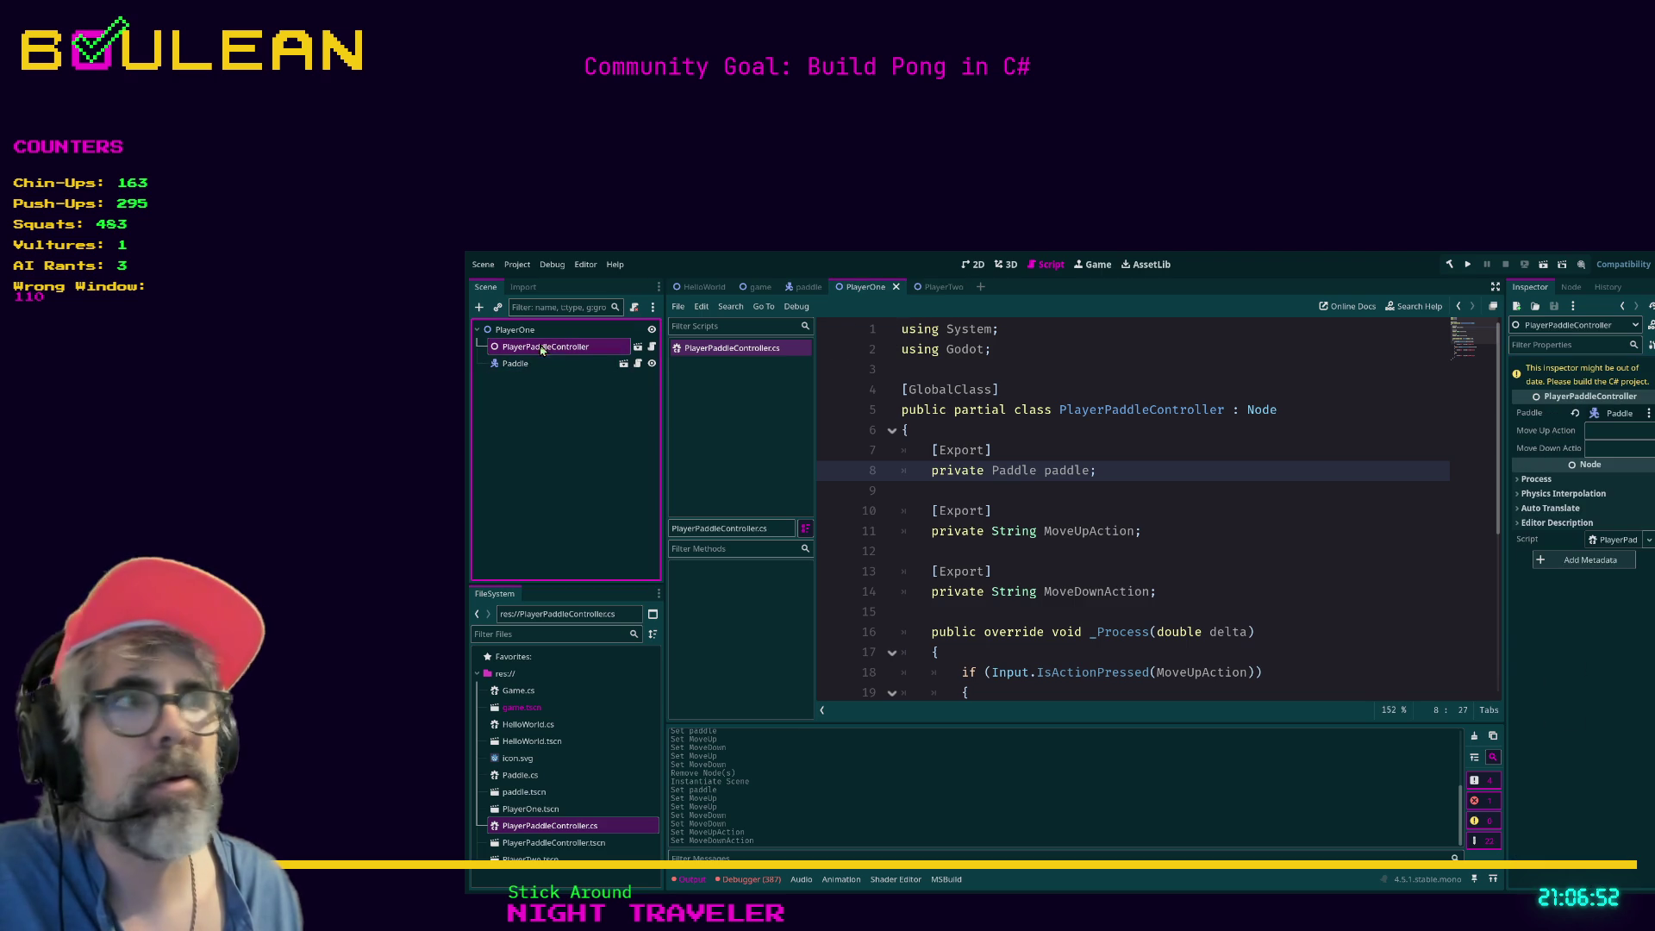
left_click(1609, 431)
type("player_1_up")
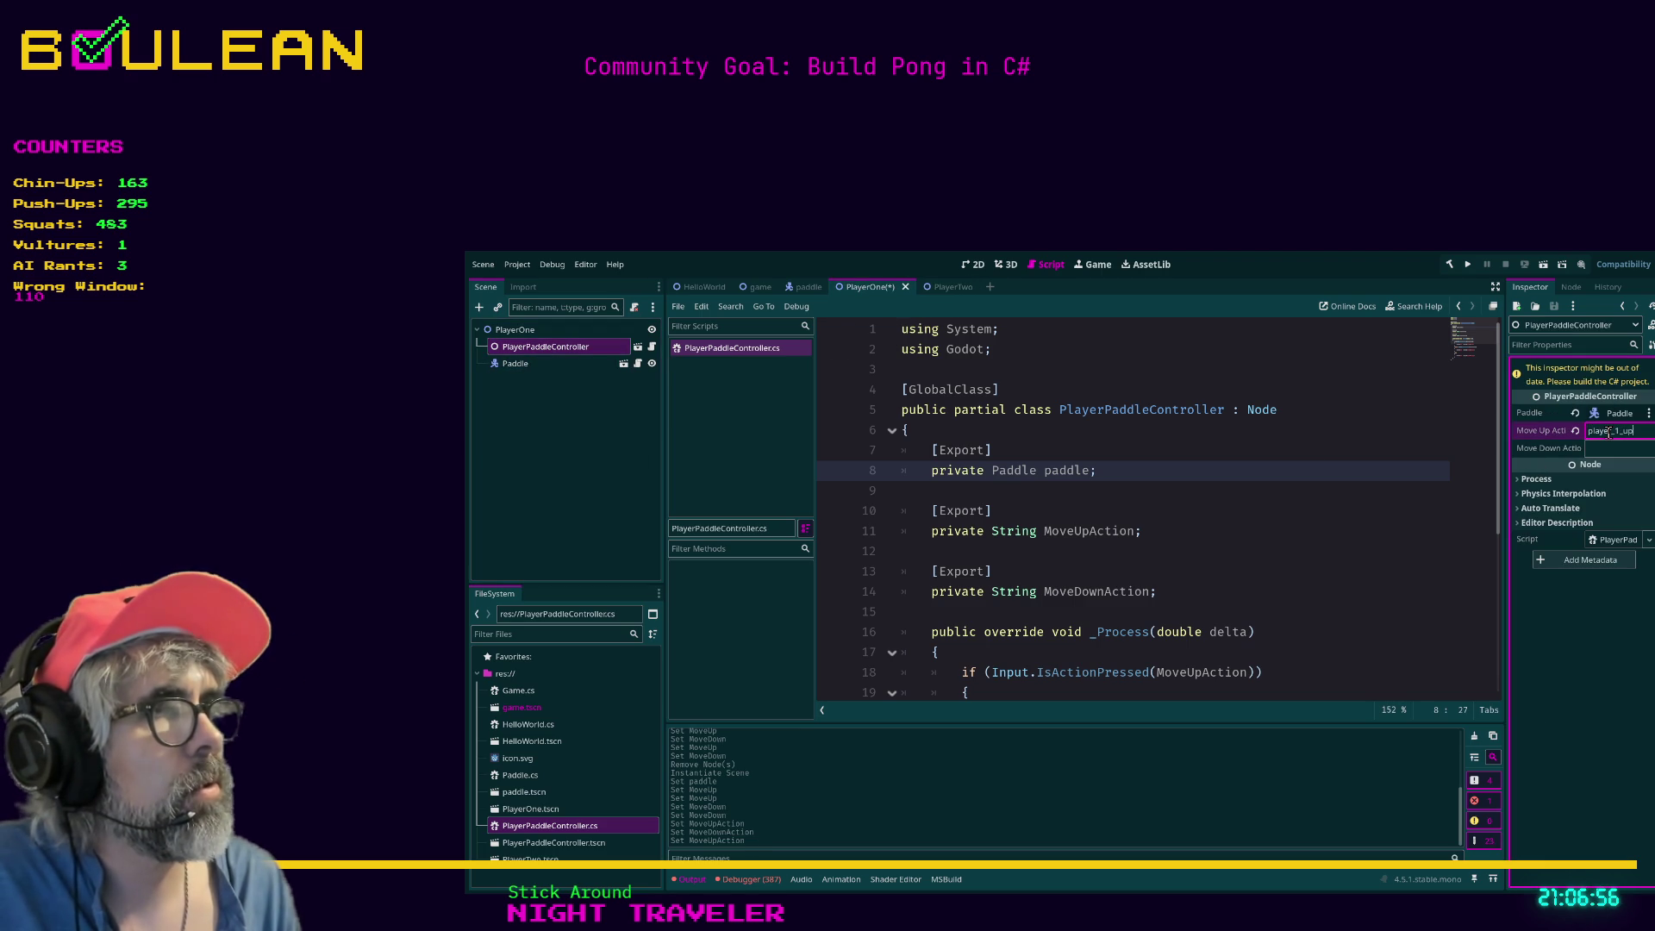
key("Tab")
type("player_1_down")
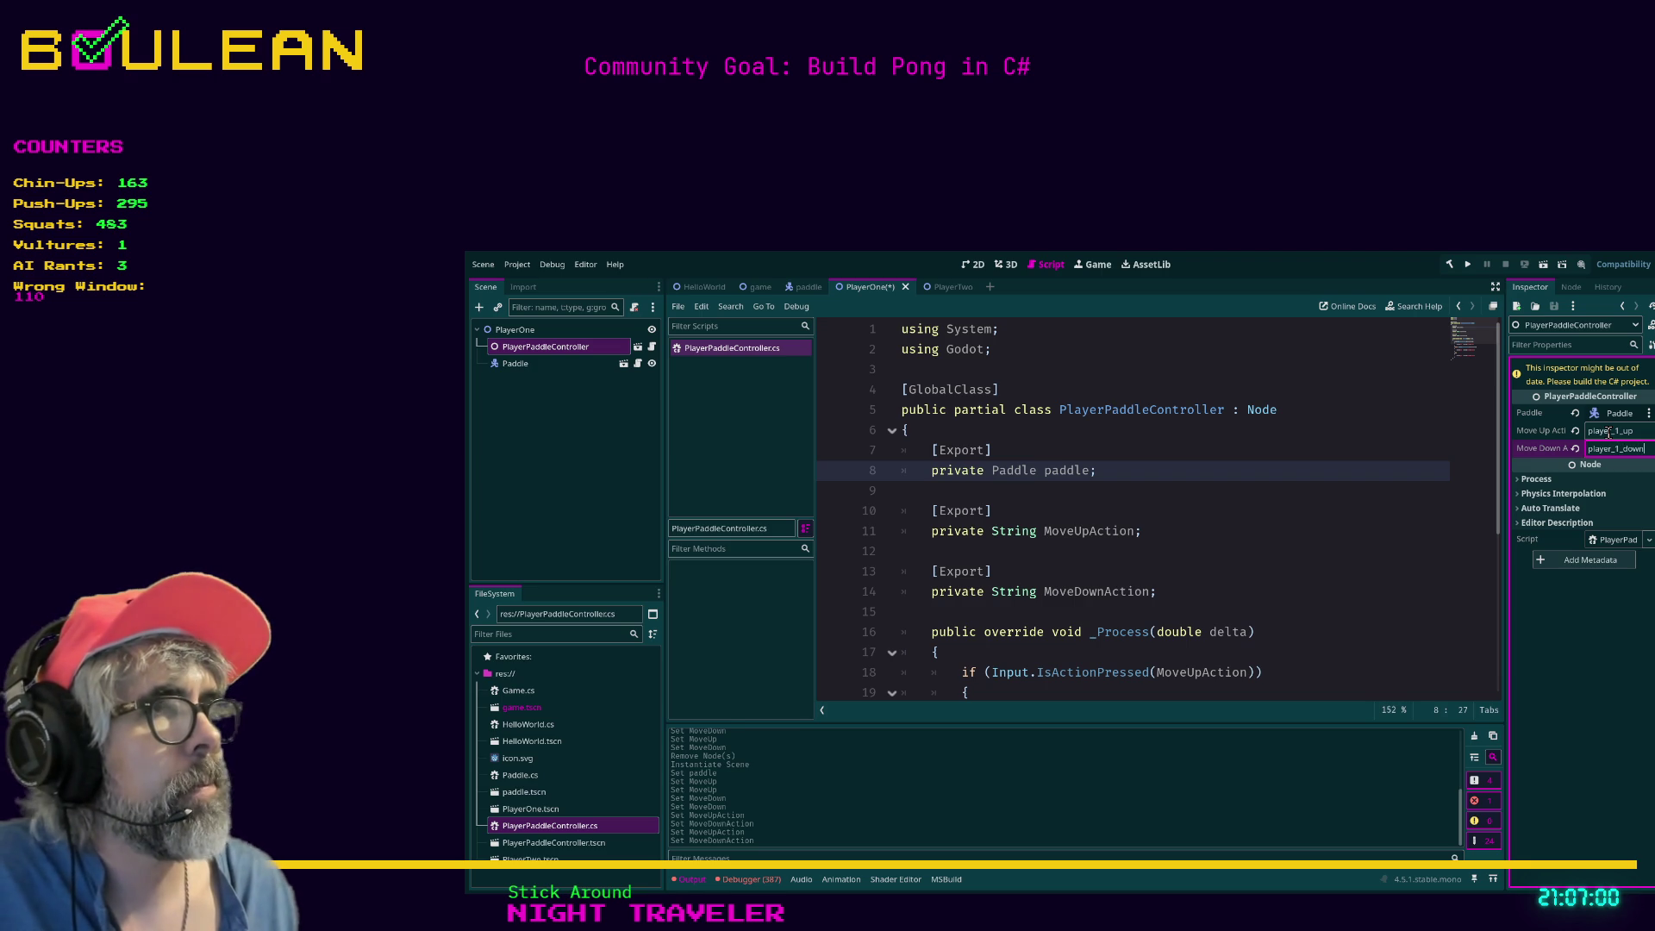
key("ctrl+s")
Return to PlayerTwo and inspect its PlayerPaddleController node.
left_click(937, 286)
left_click(517, 363)
left_click(540, 348)
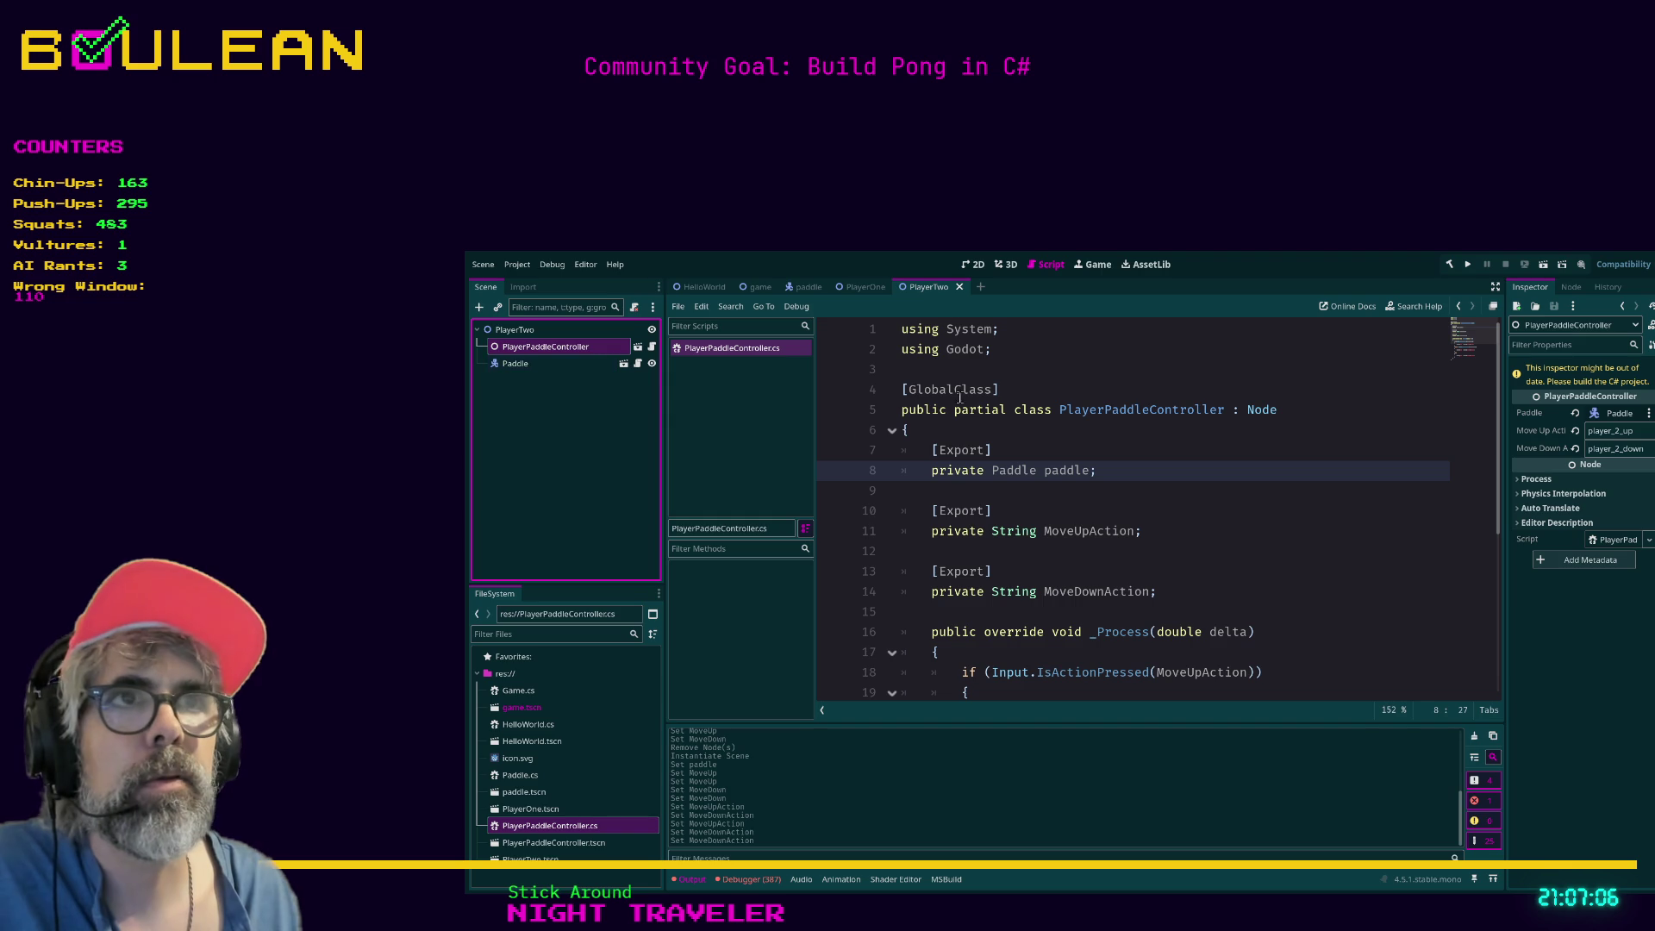
left_click(1139, 389)
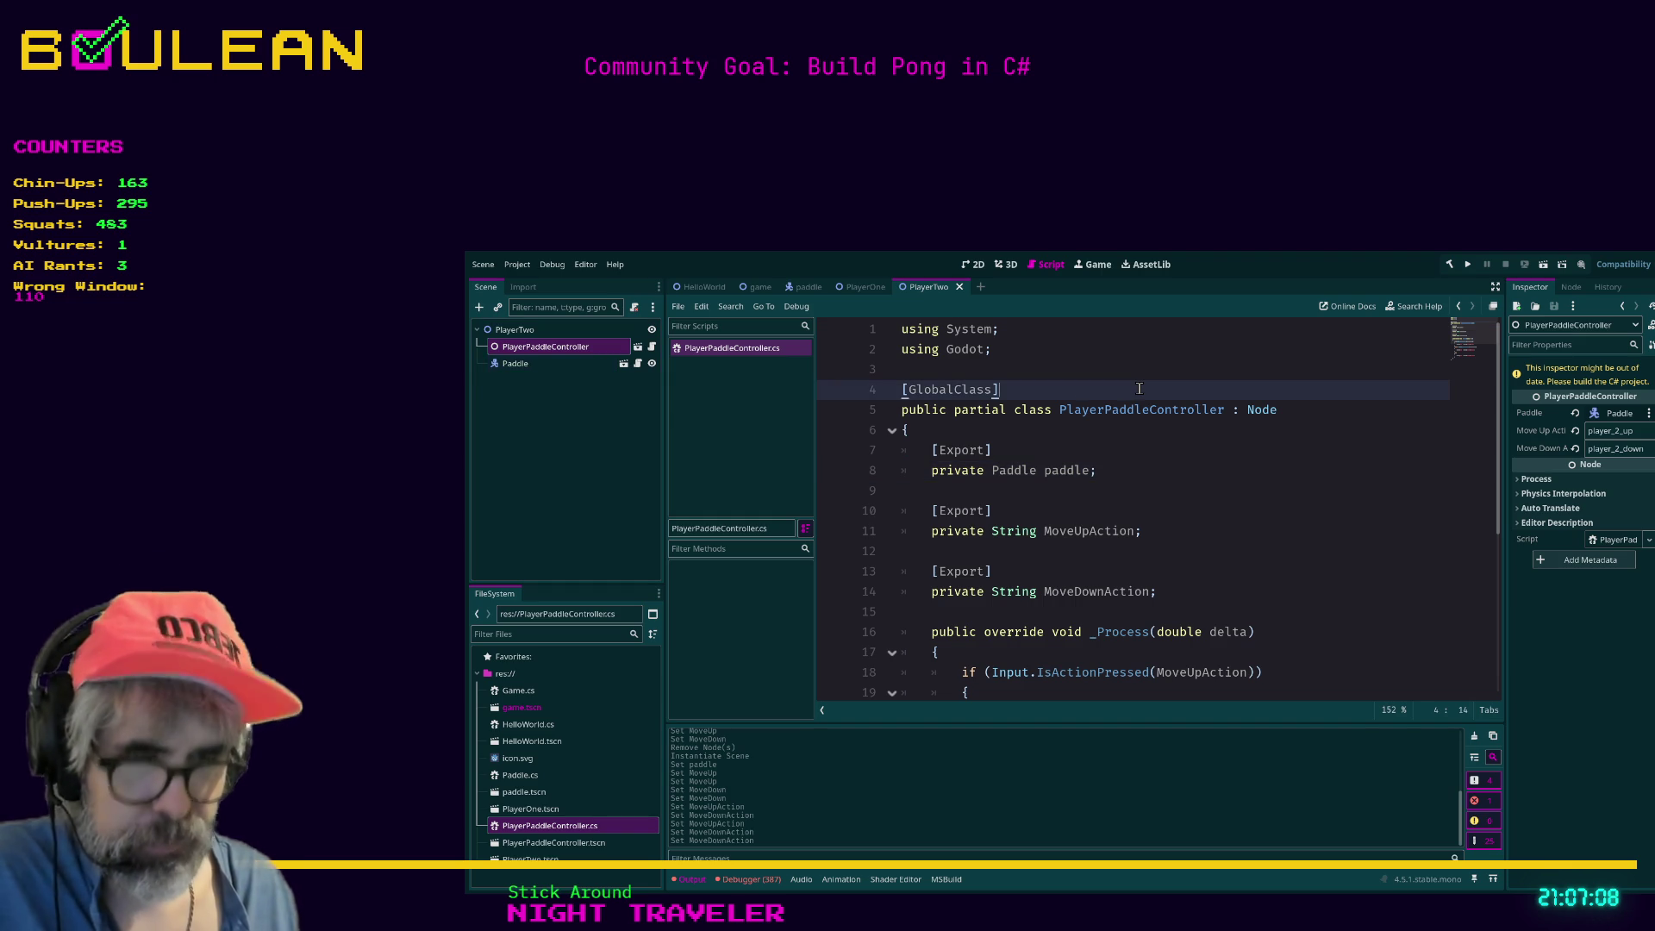
Run the game and test both paddles with the W/S and Up/Down keys, then stop it.
key("F5")
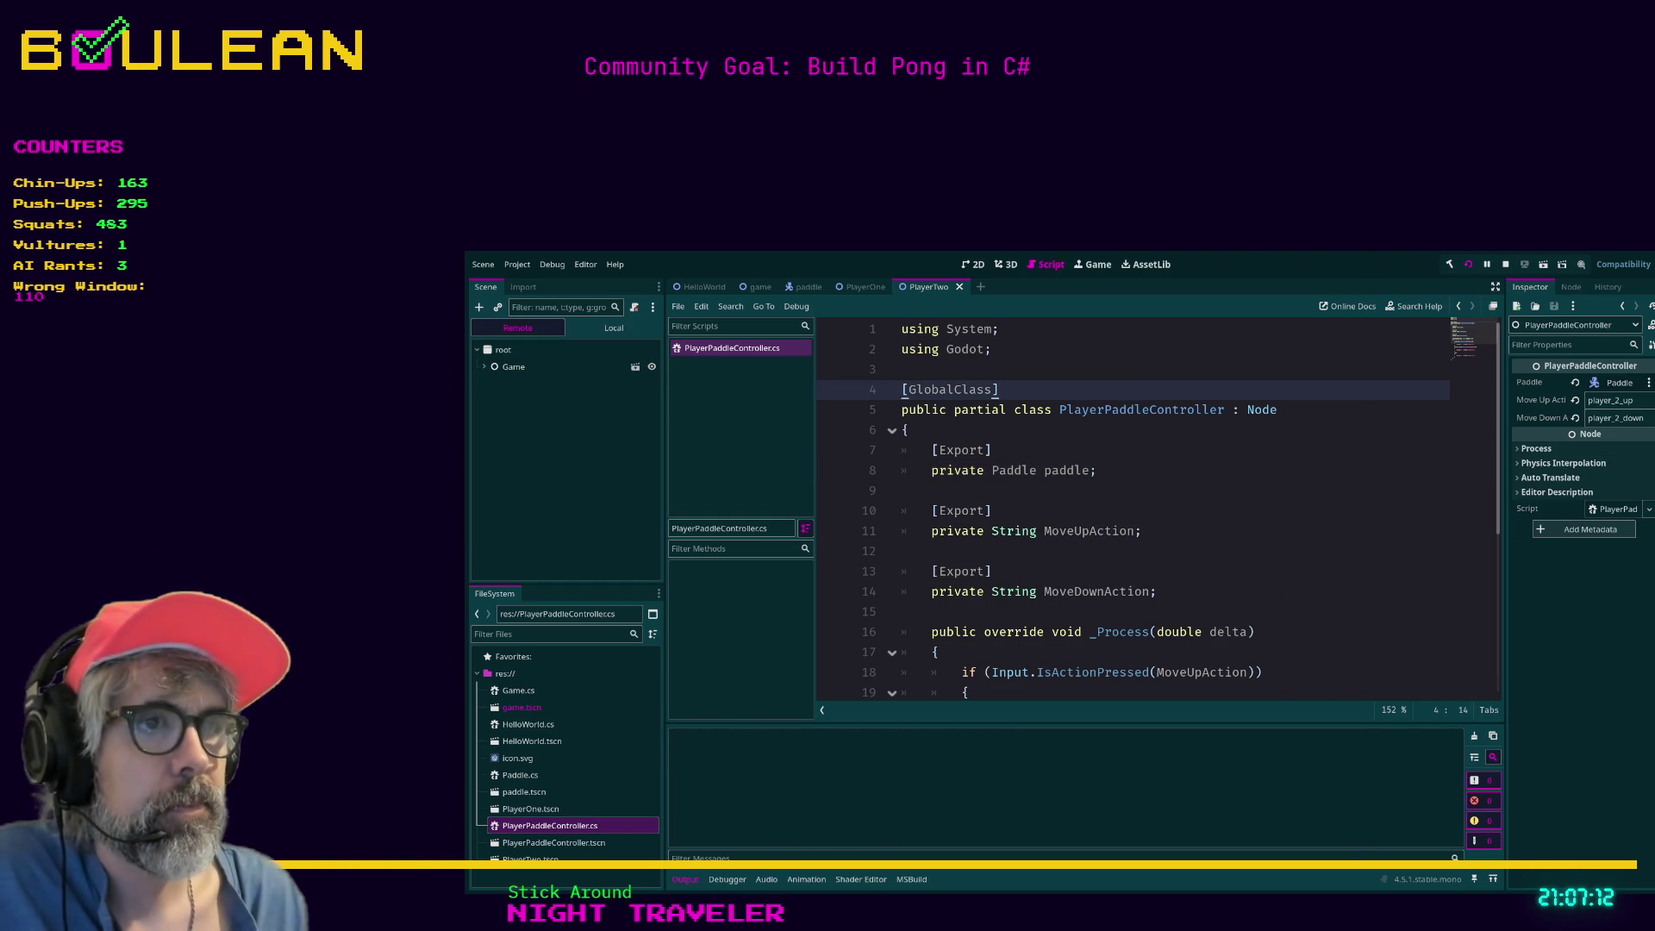
key("Down")
key("Down")
key("s")
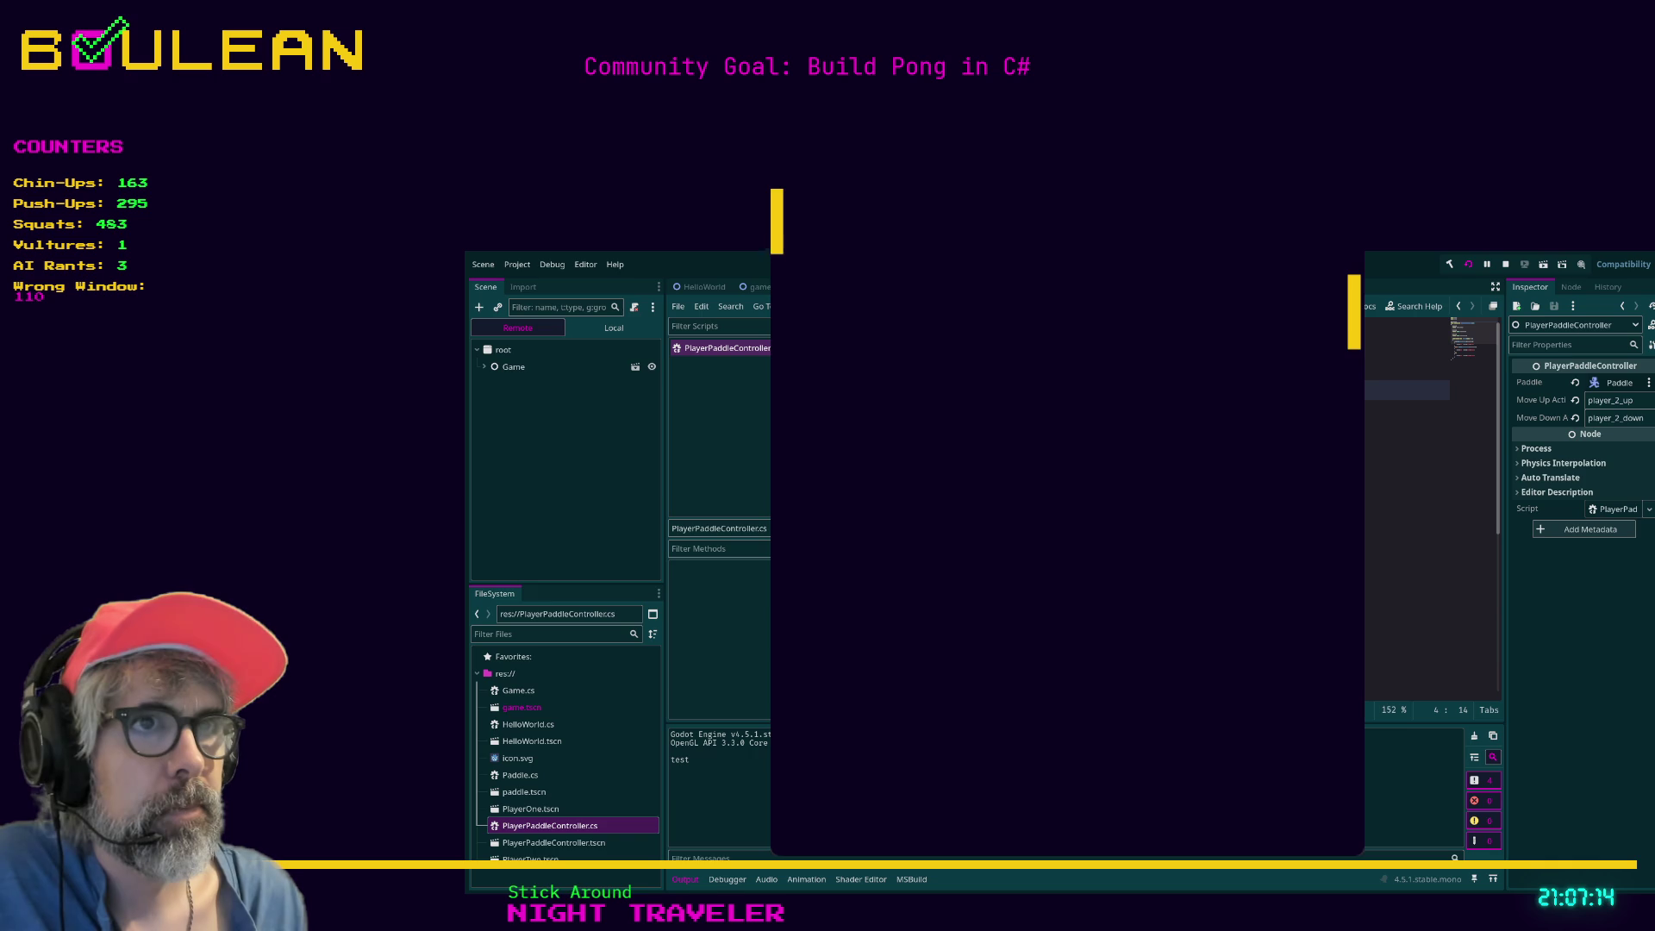
key("Up")
key("Down")
key("Down")
key("w")
key("Up")
key("s")
key("Down")
key("w")
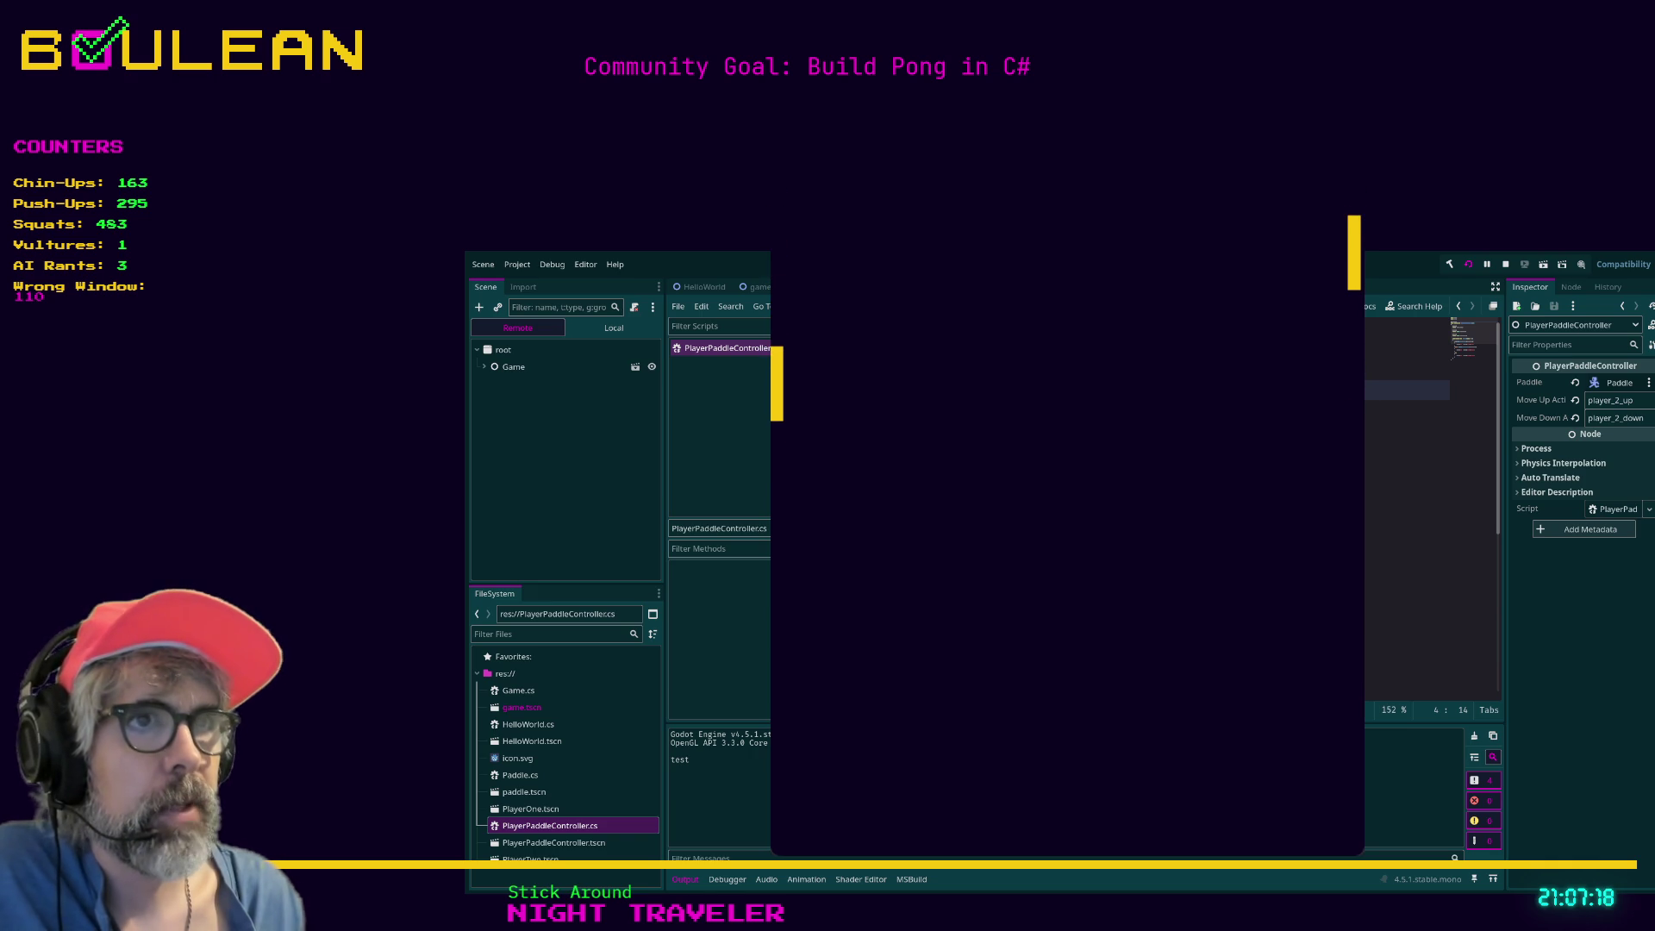
left_click(1336, 197)
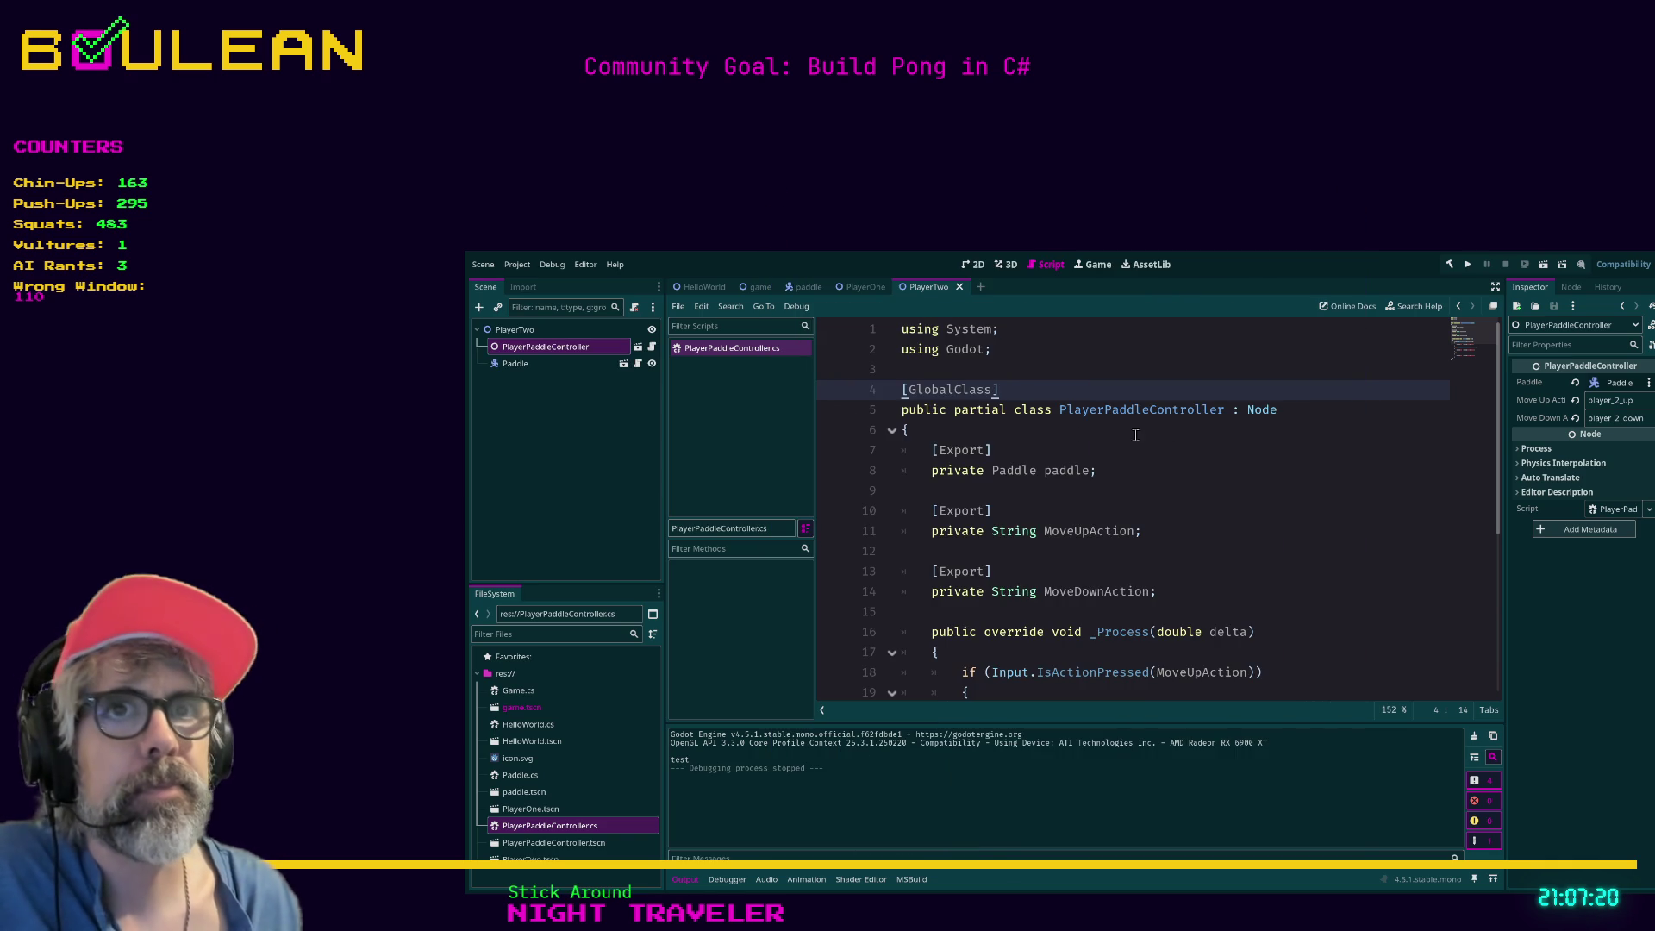
Set PlayerTwo's Paddle Speed to 250 and save the PlayerTwo scene.
left_click(515, 329)
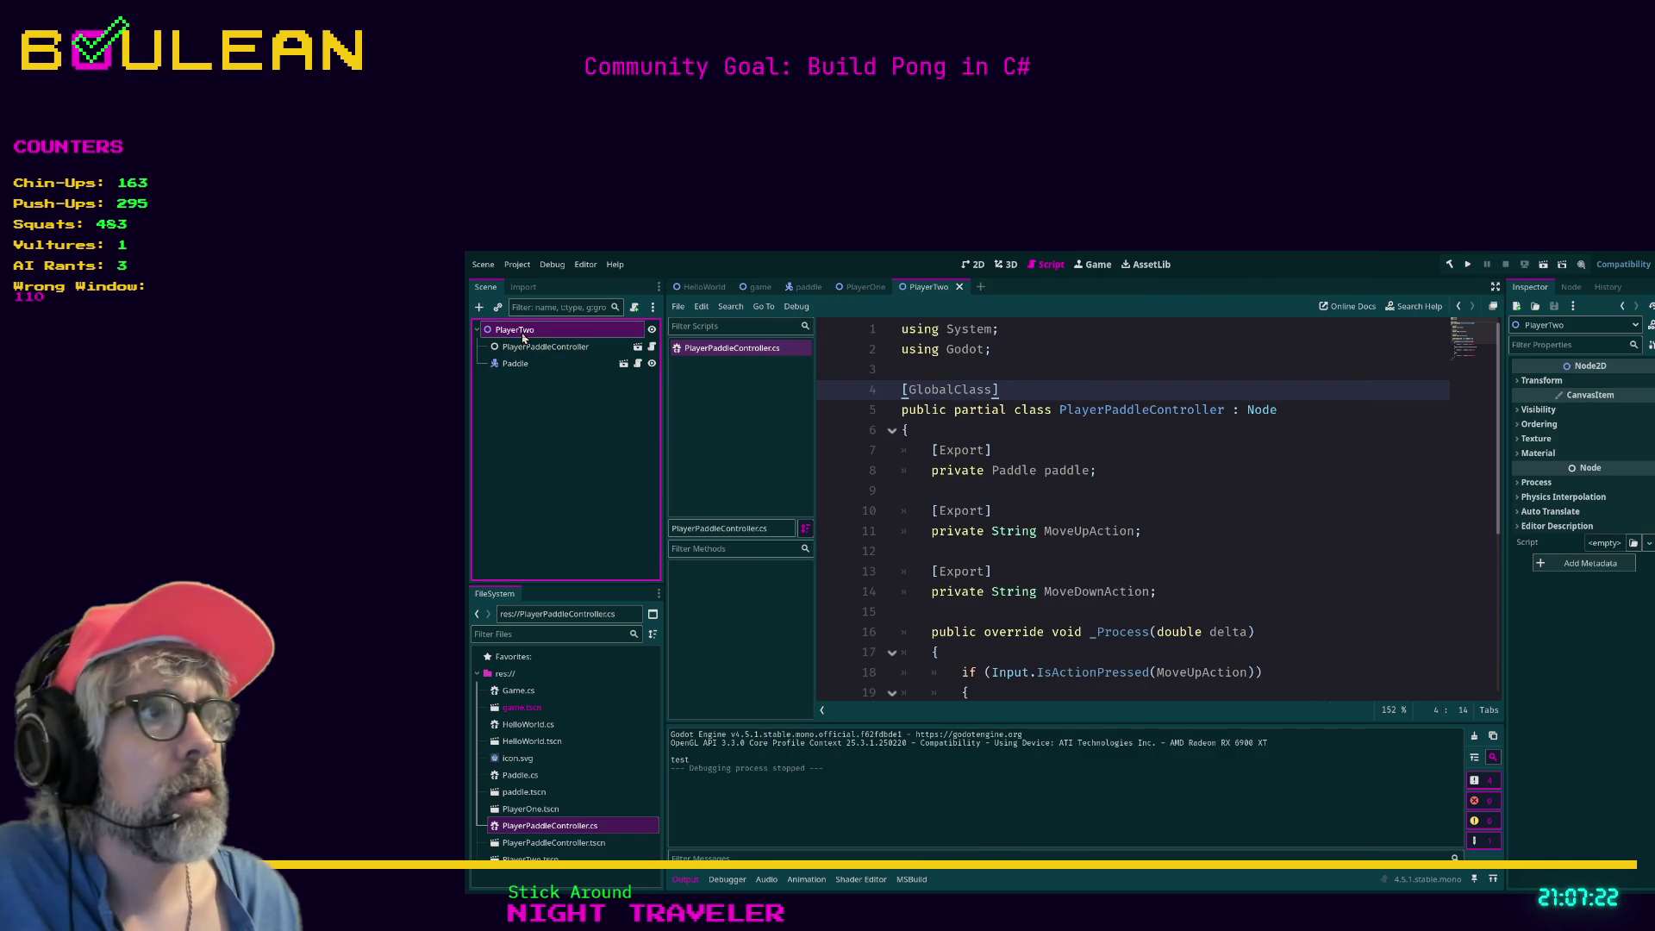
left_click(562, 364)
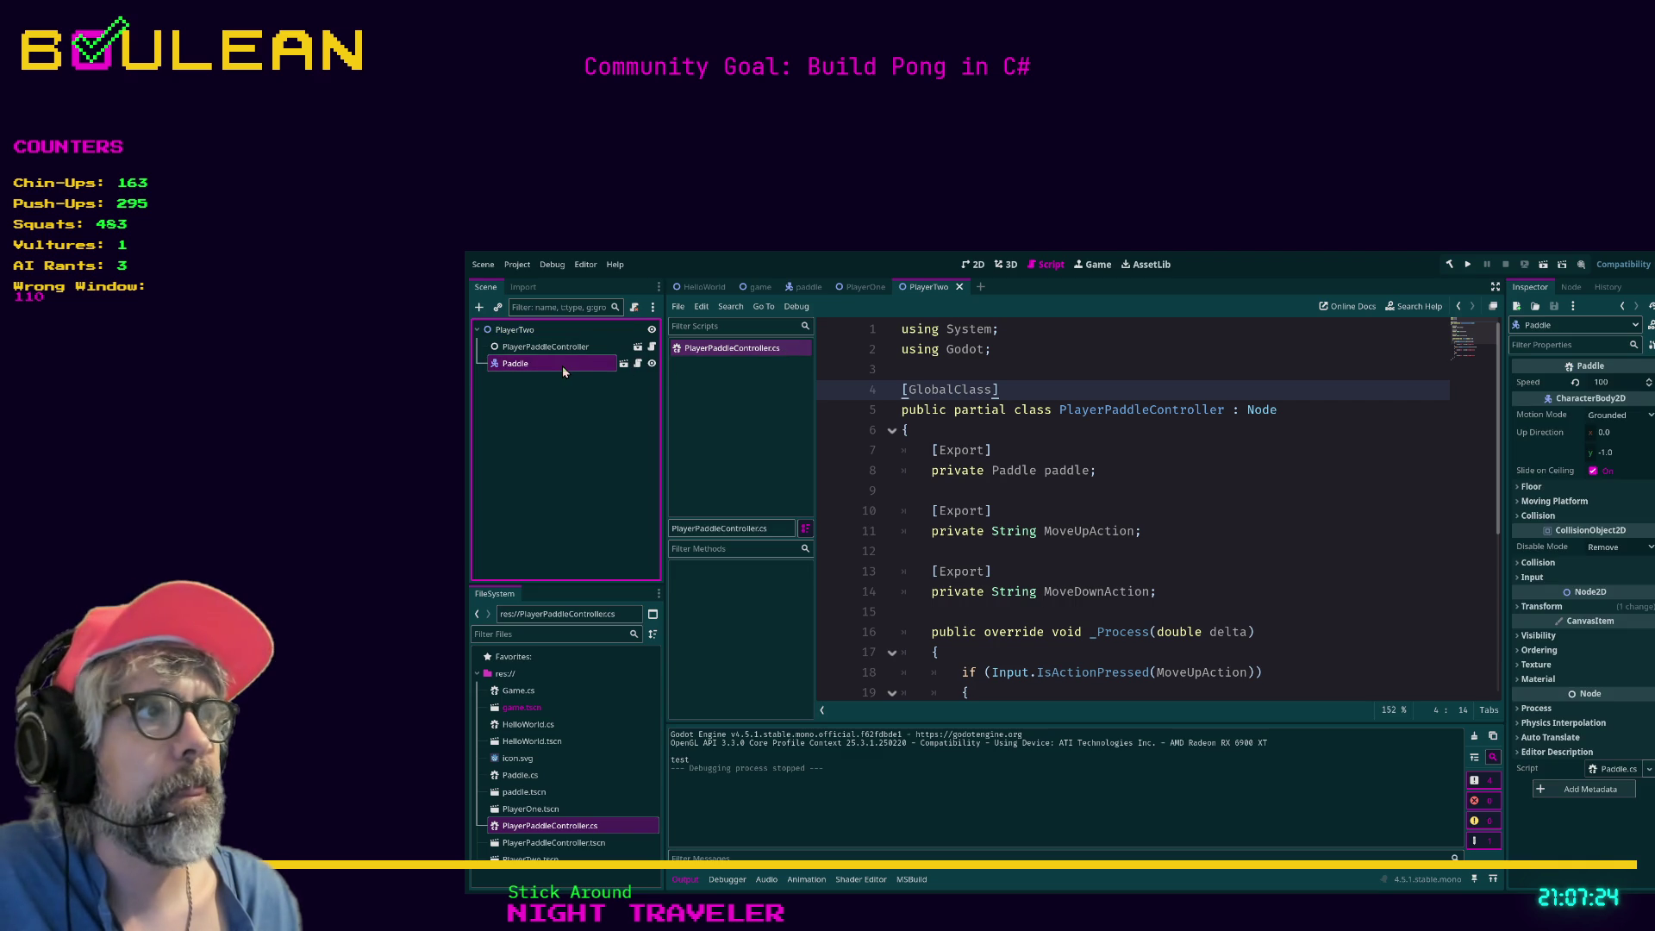
left_click(1611, 382)
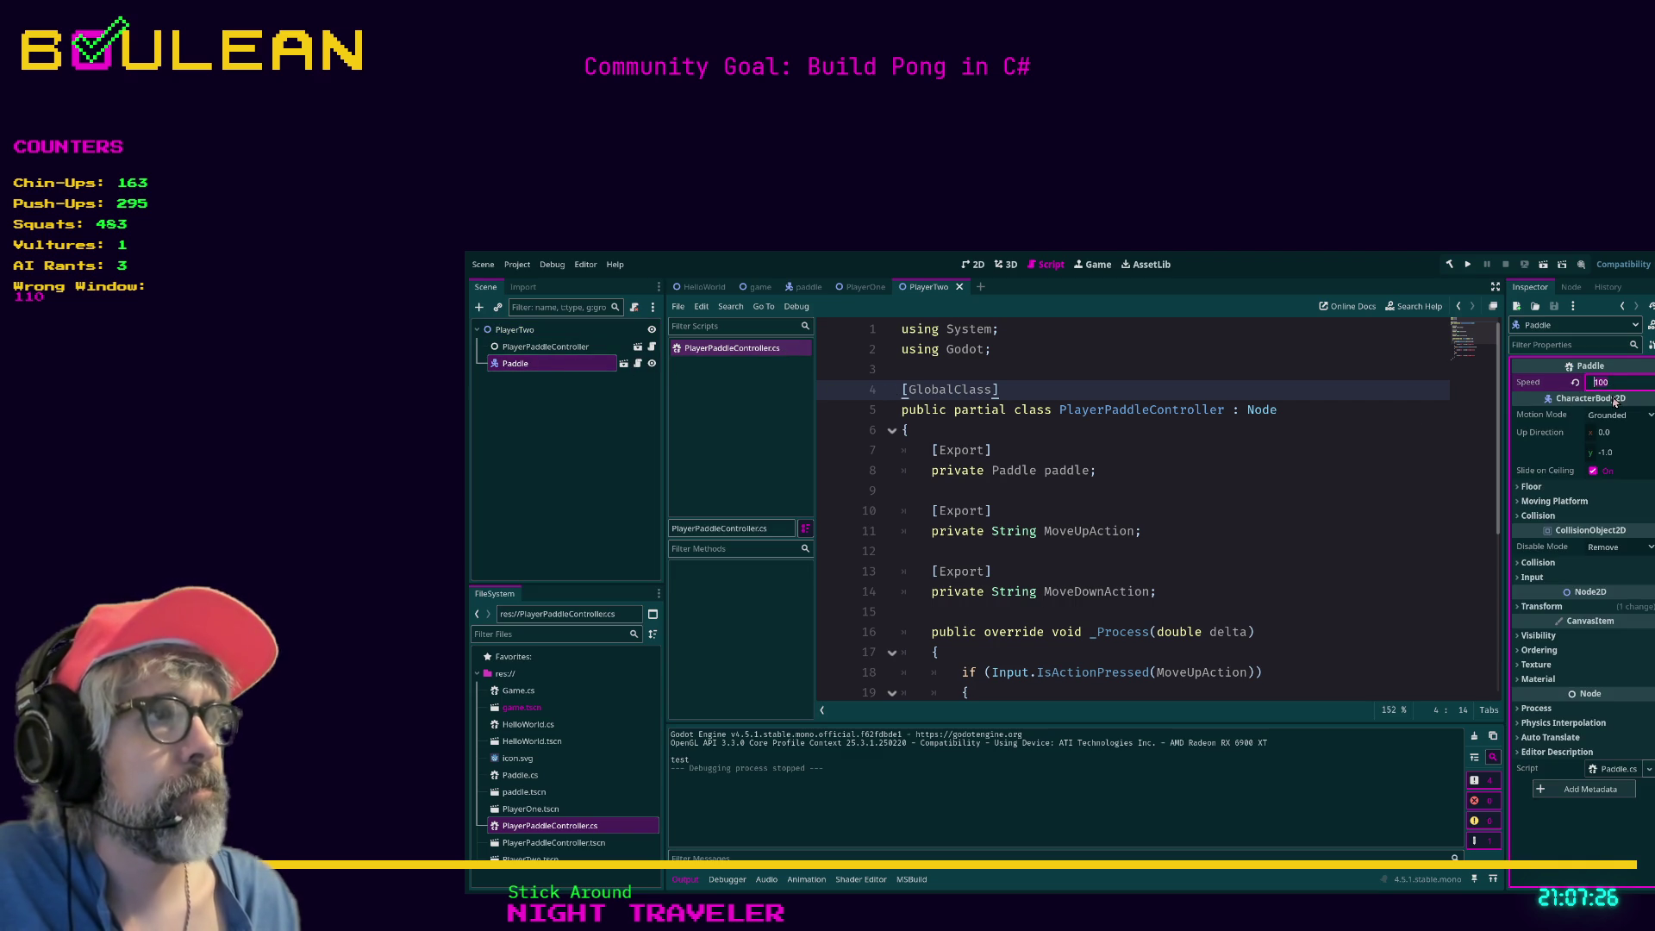
type("250")
key("Return")
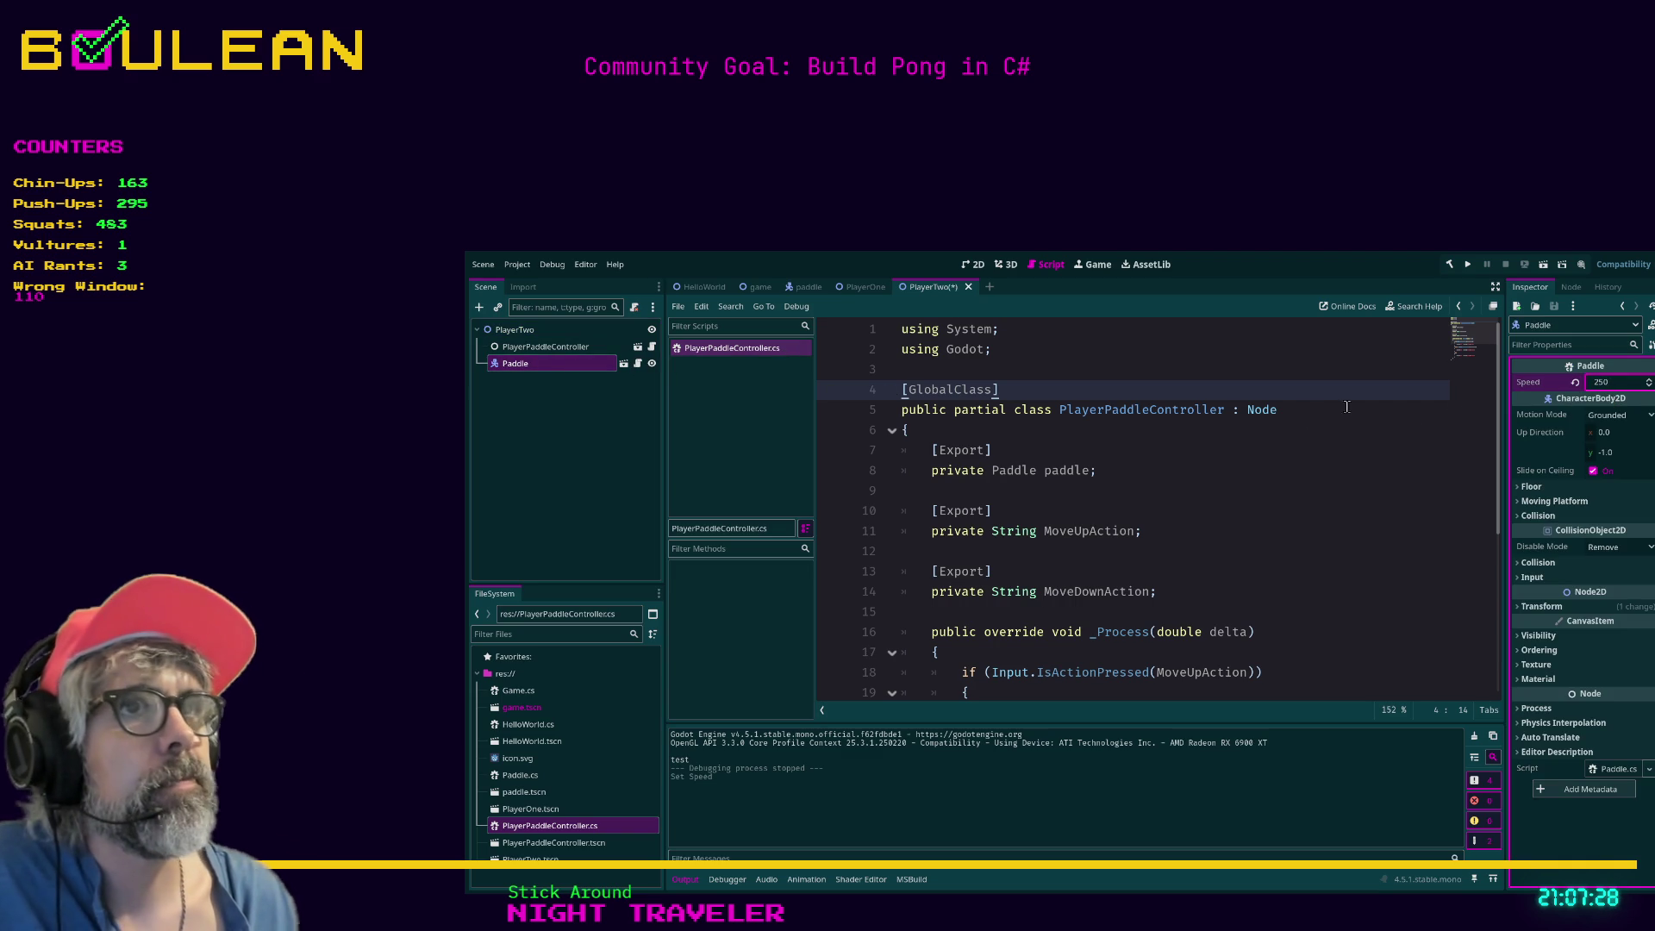
left_click(1291, 437)
key("ctrl+s")
Set PlayerOne's Paddle Speed to 250 and save the PlayerOne scene.
left_click(865, 287)
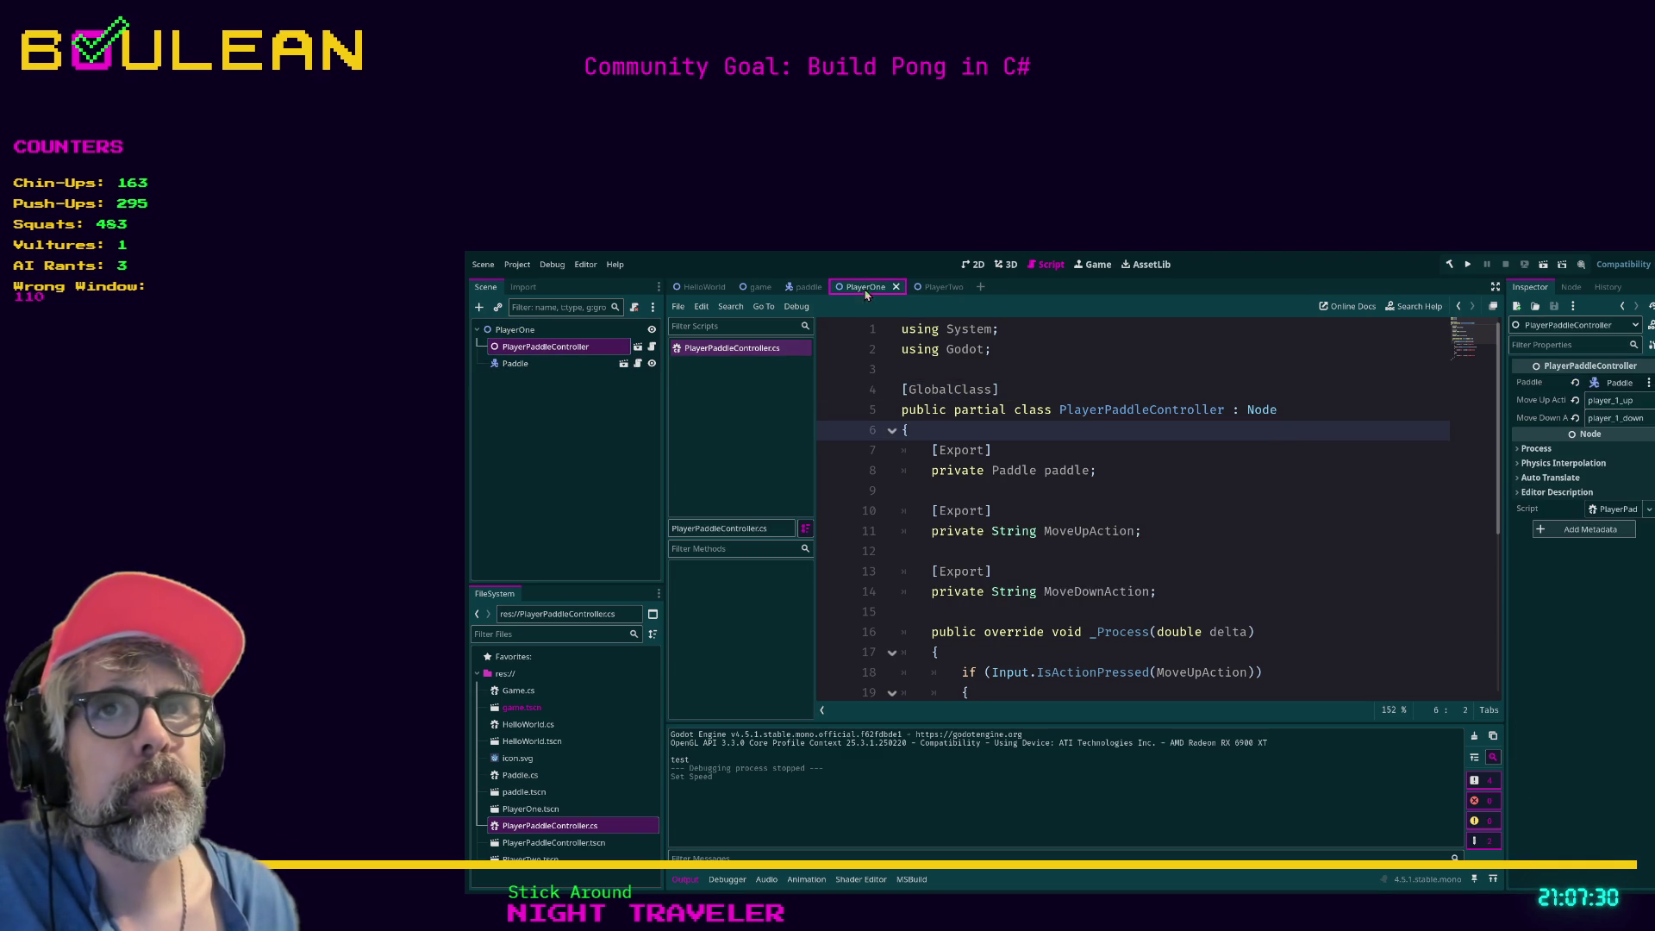
left_click(517, 363)
left_click(1609, 382)
type("250")
key("Return")
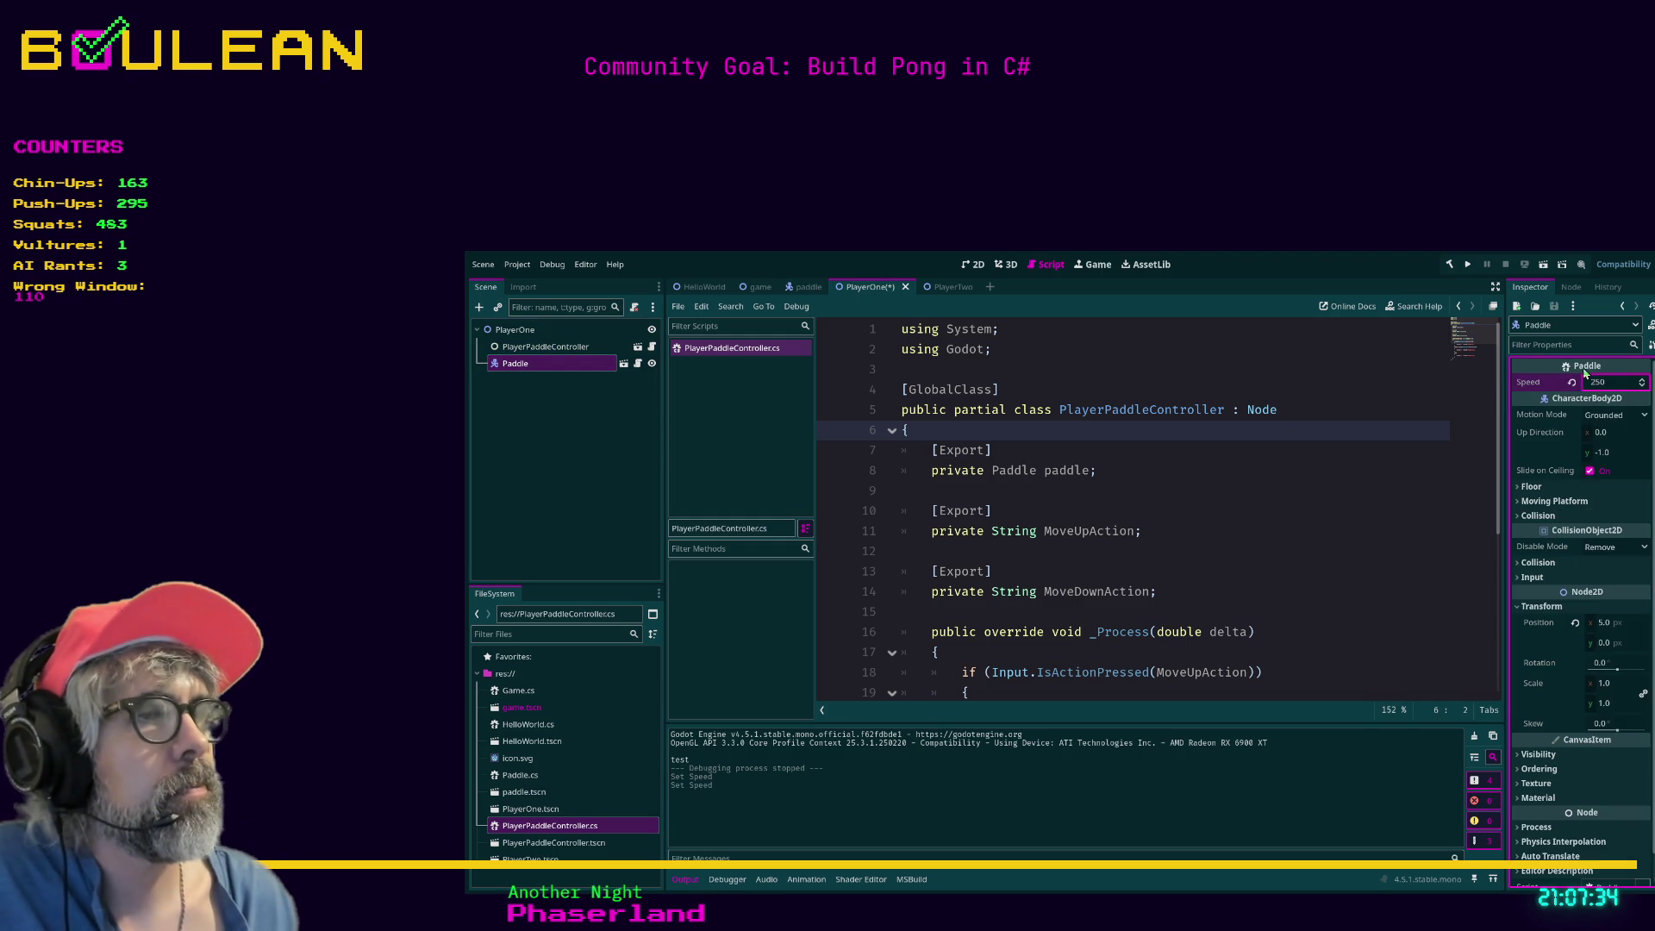
left_click(1310, 491)
key("ctrl+s")
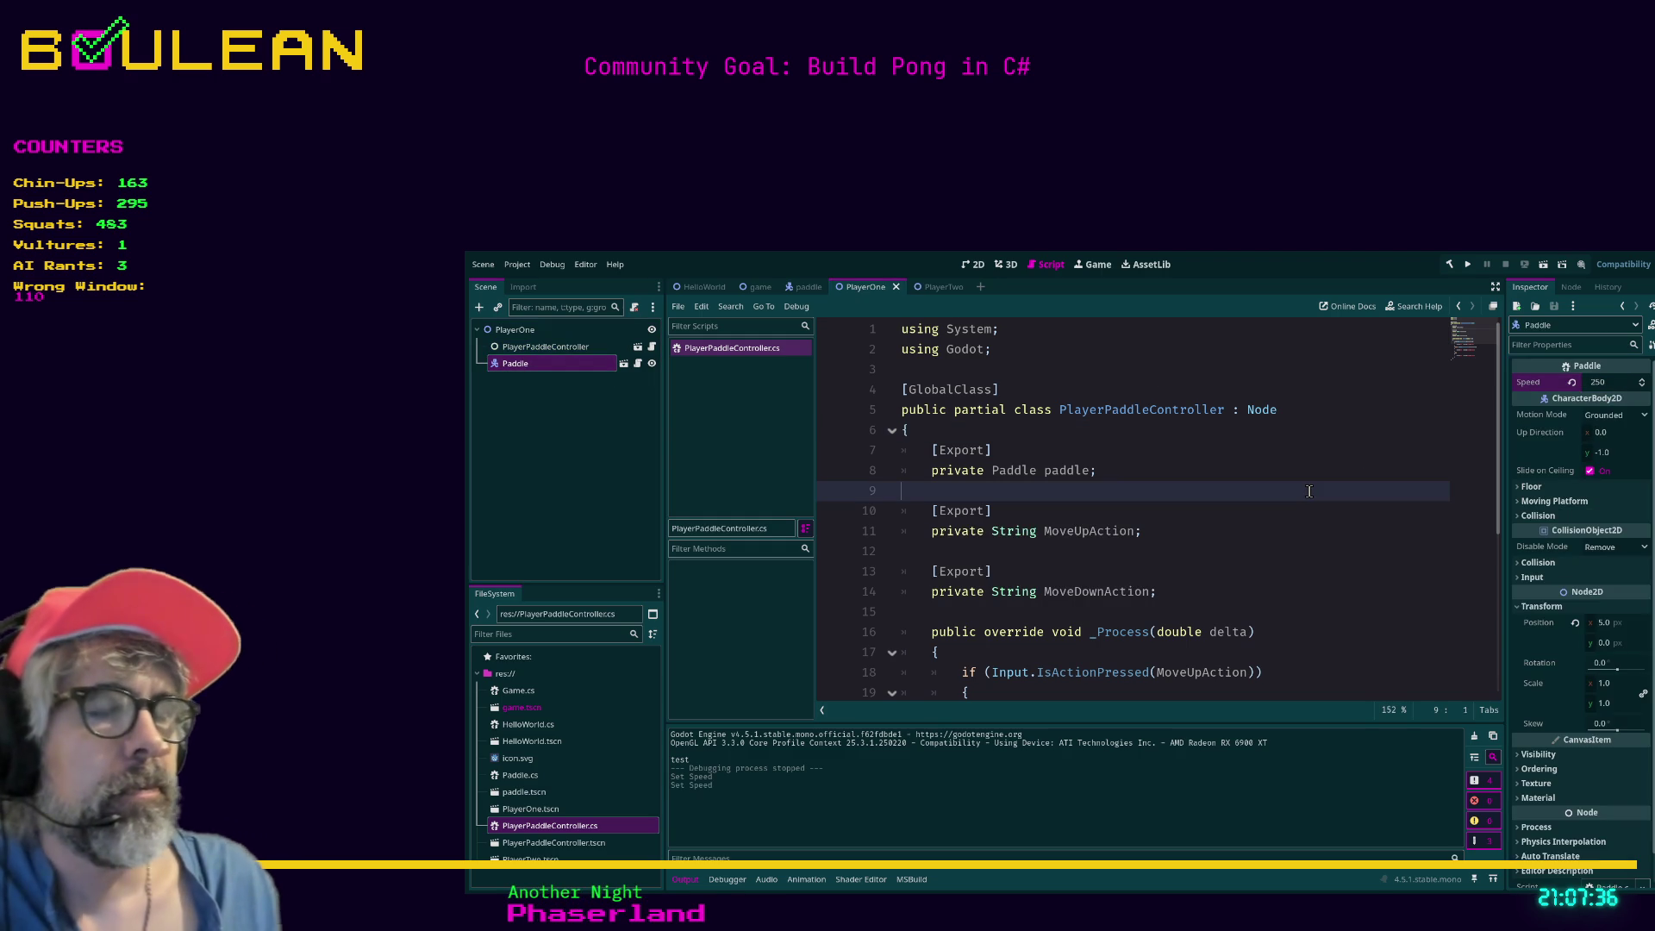
Rerun the game to check the faster paddles, then close it with Alt+F4.
key("F5")
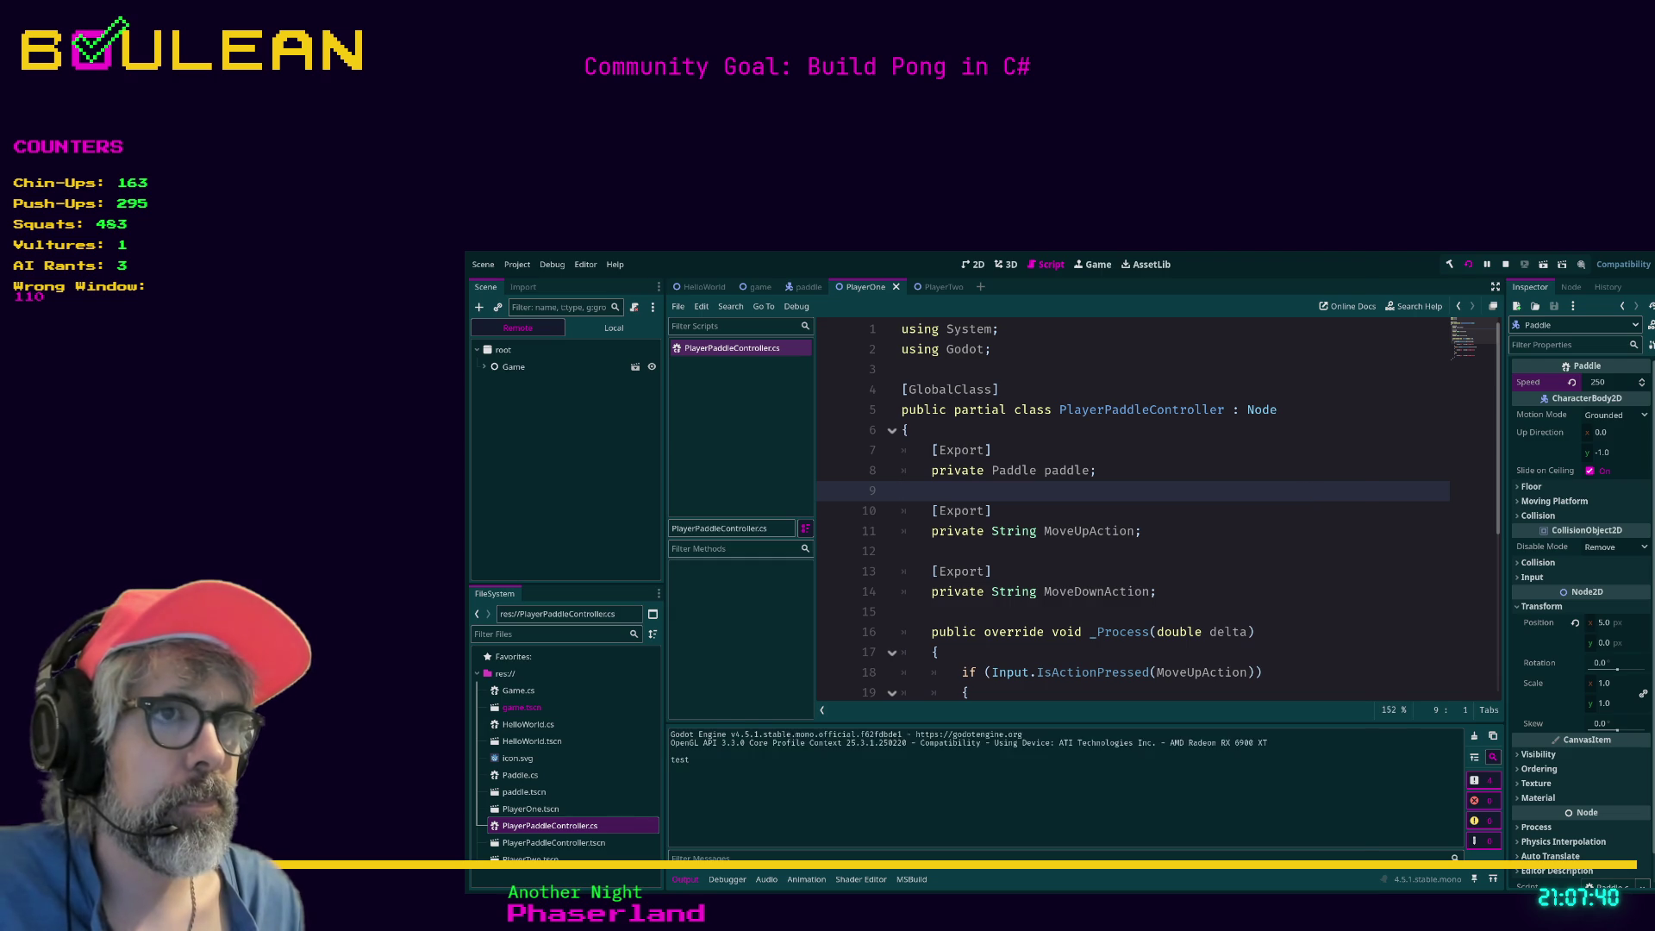
key("Down")
key("Up")
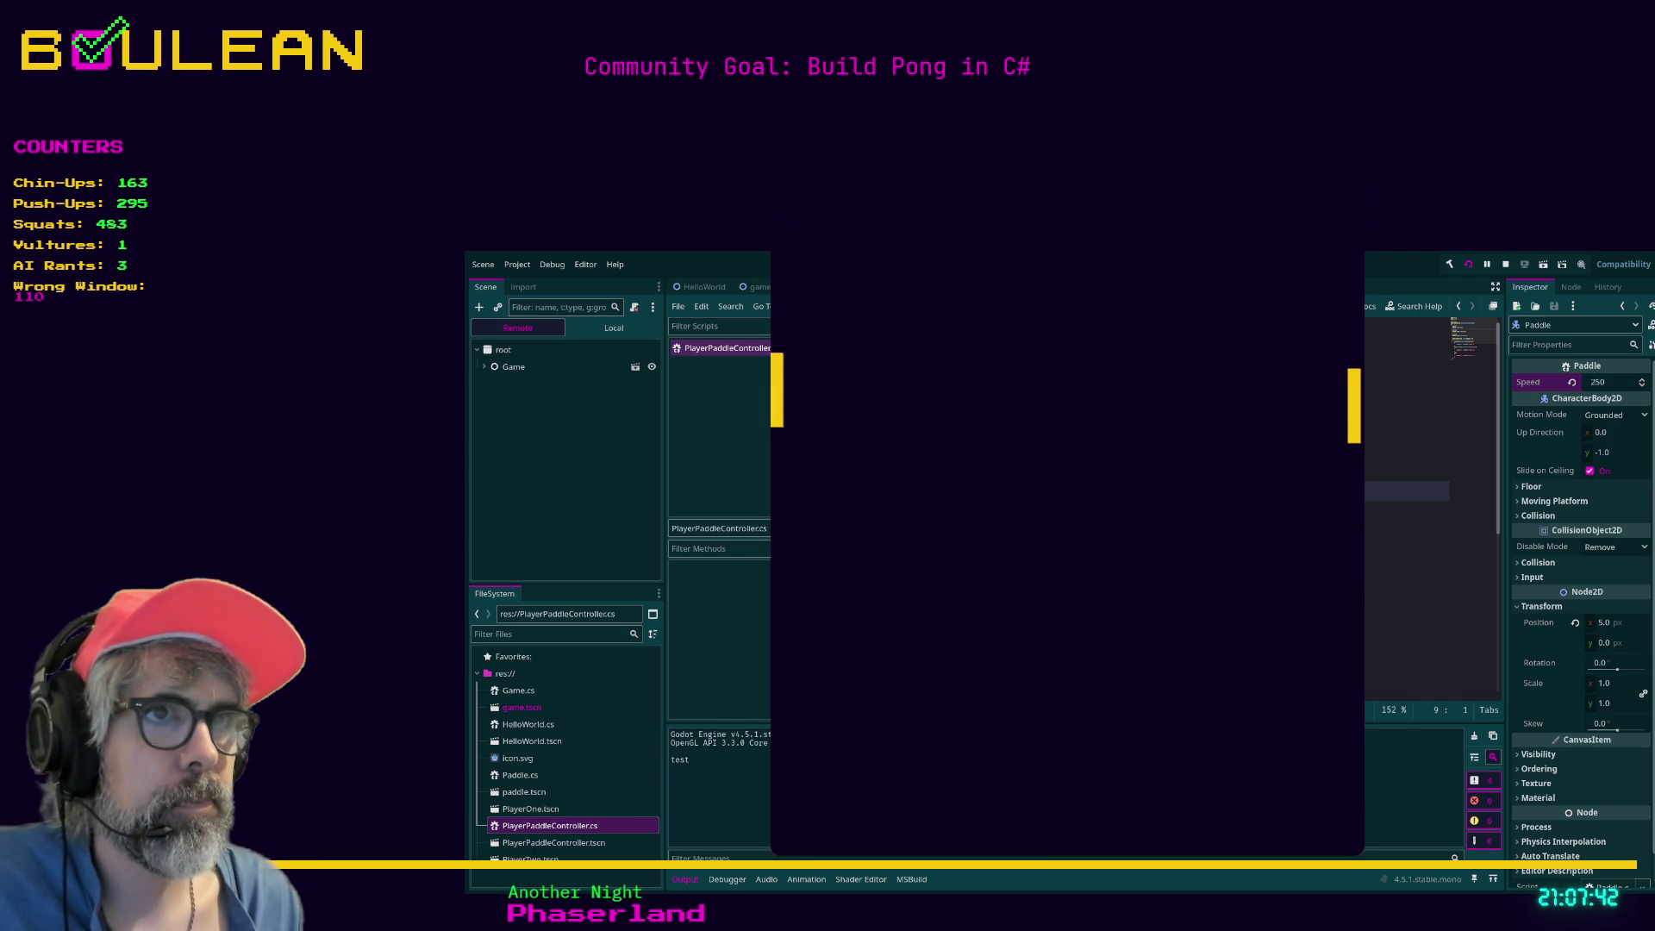
key("Down")
key("Up")
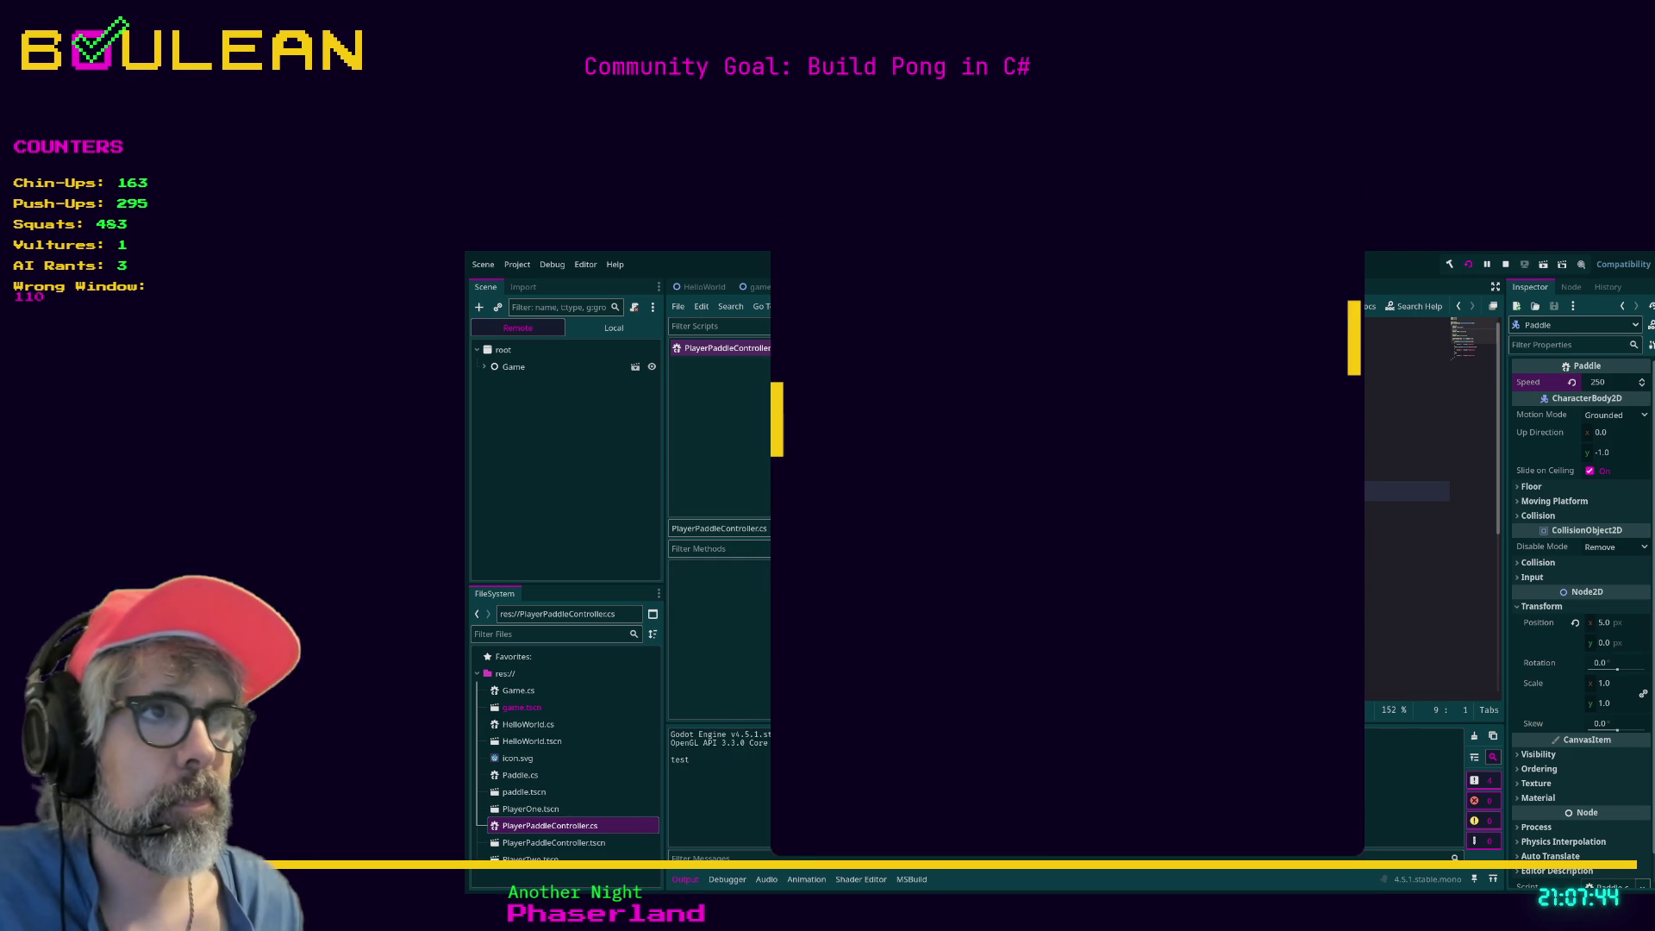
key("alt+F4")
left_click(1137, 515)
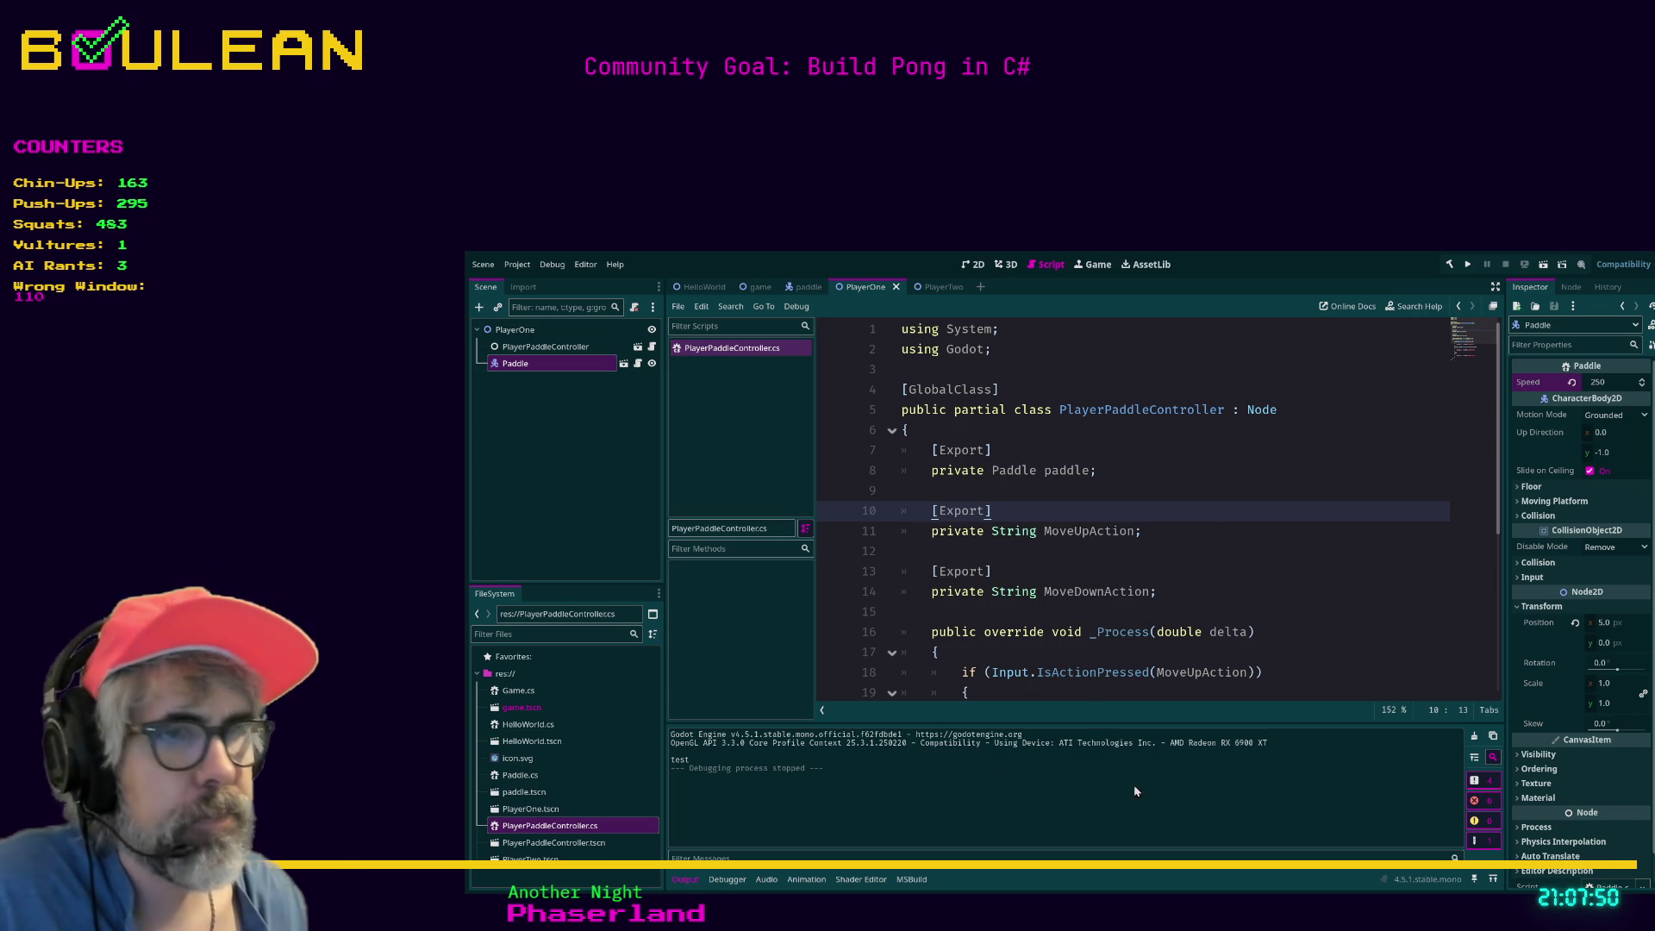
left_click(523, 677)
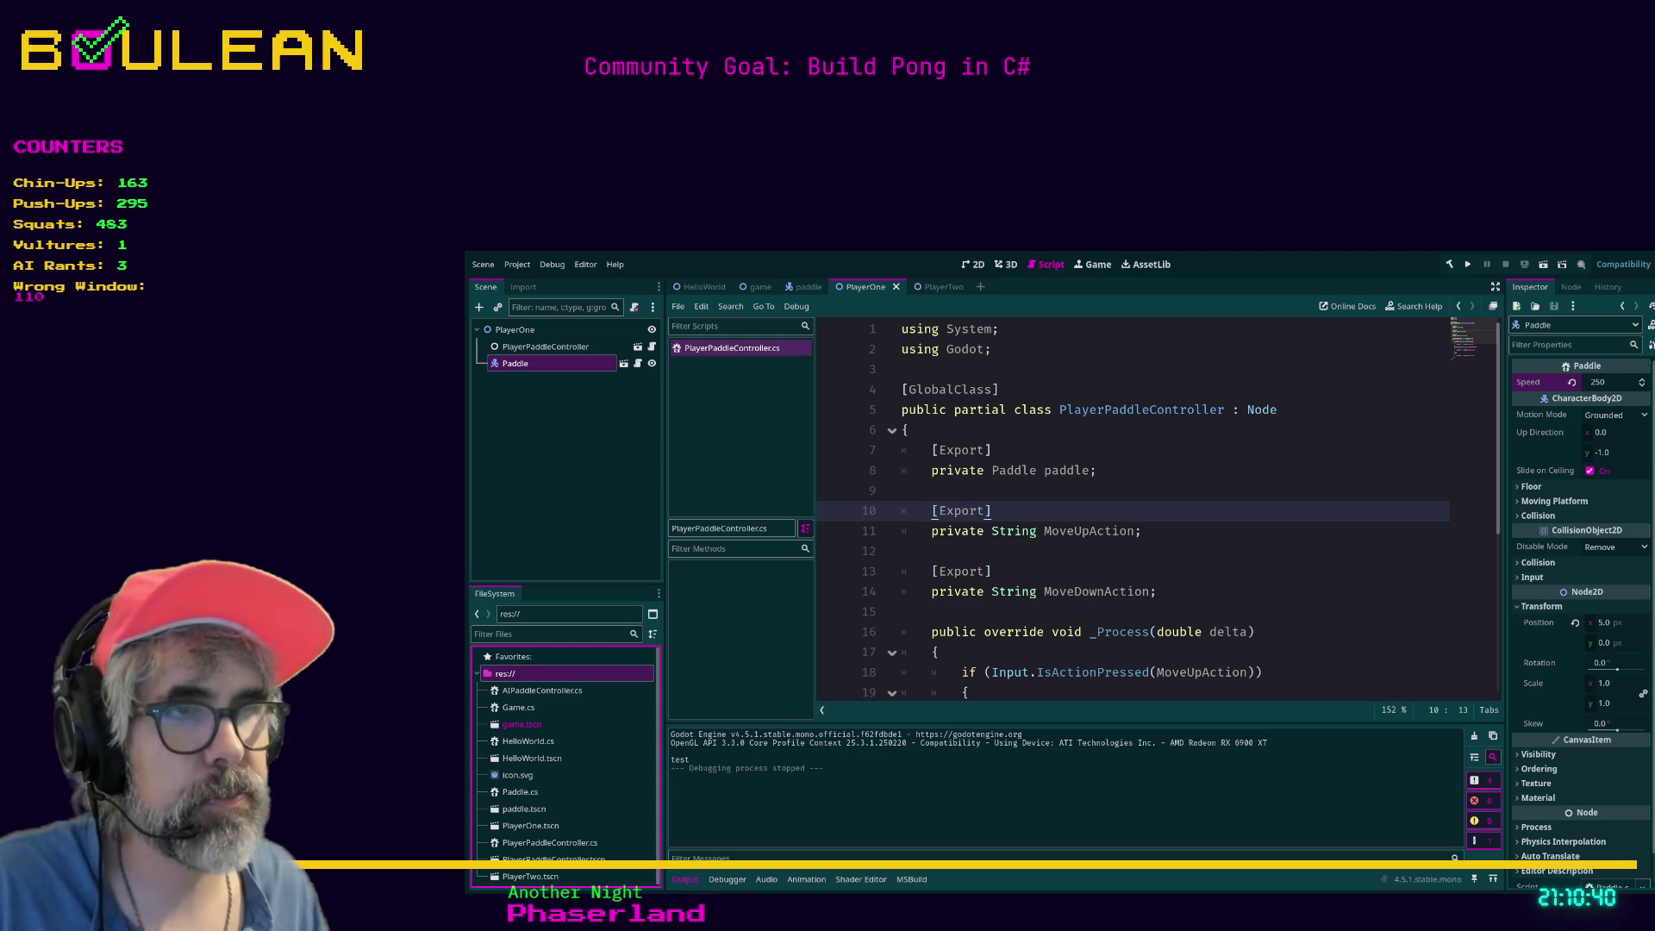
Select AIPaddleController.cs in the FileSystem dock and switch to the Neovim window.
left_click(1103, 690)
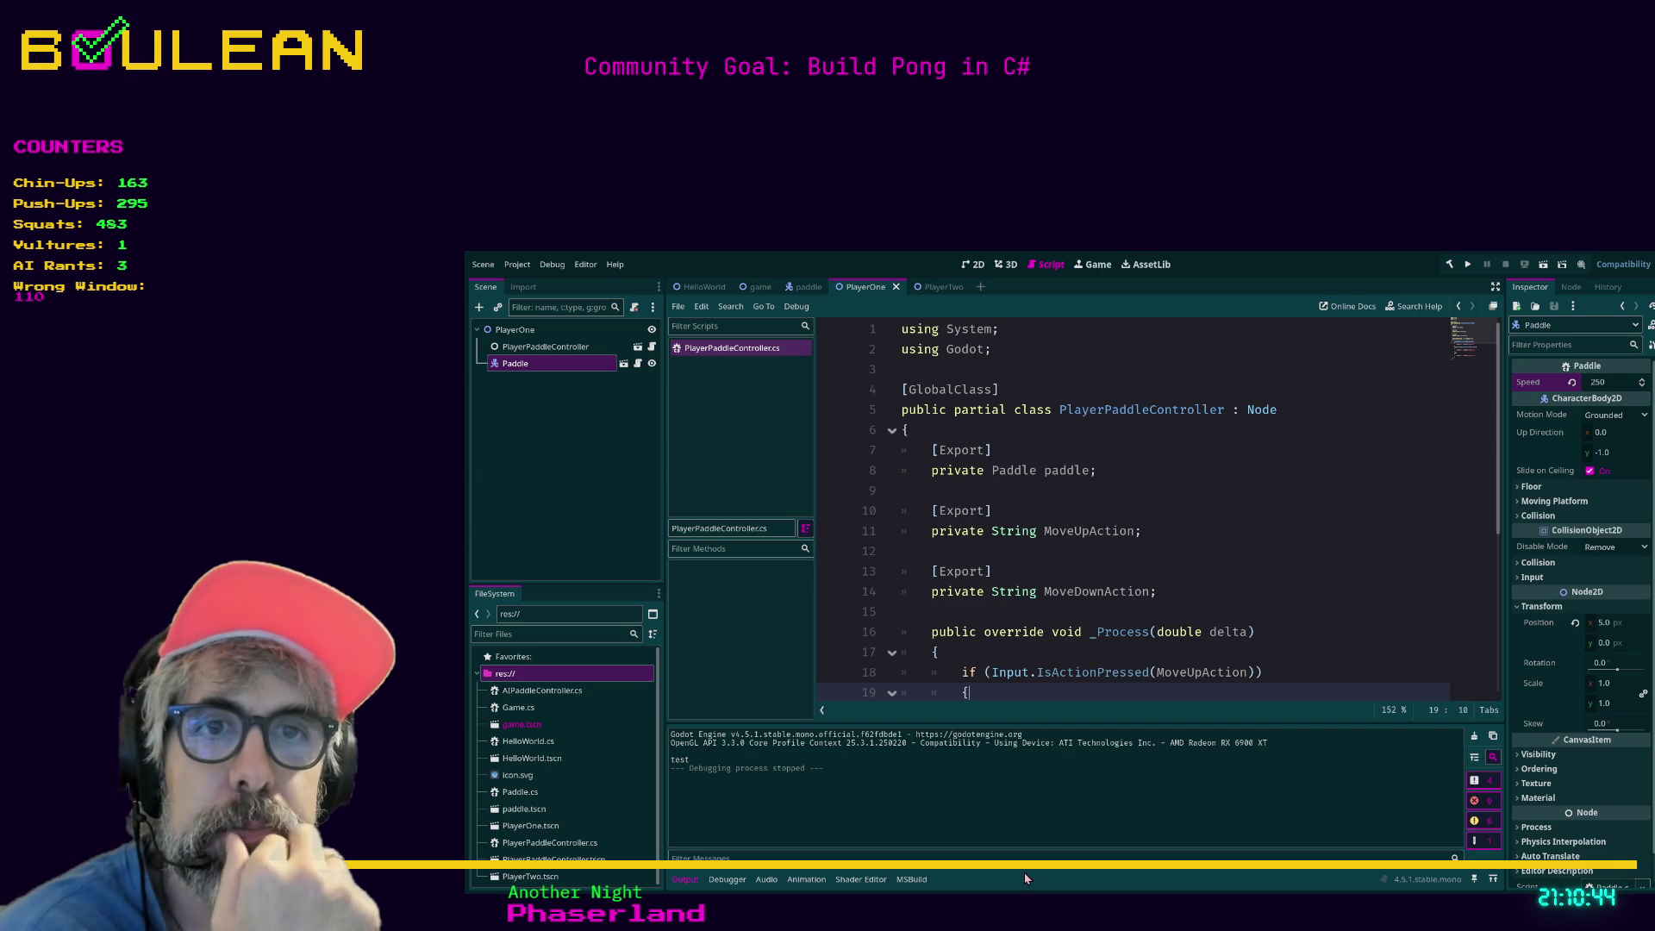
left_click(543, 692)
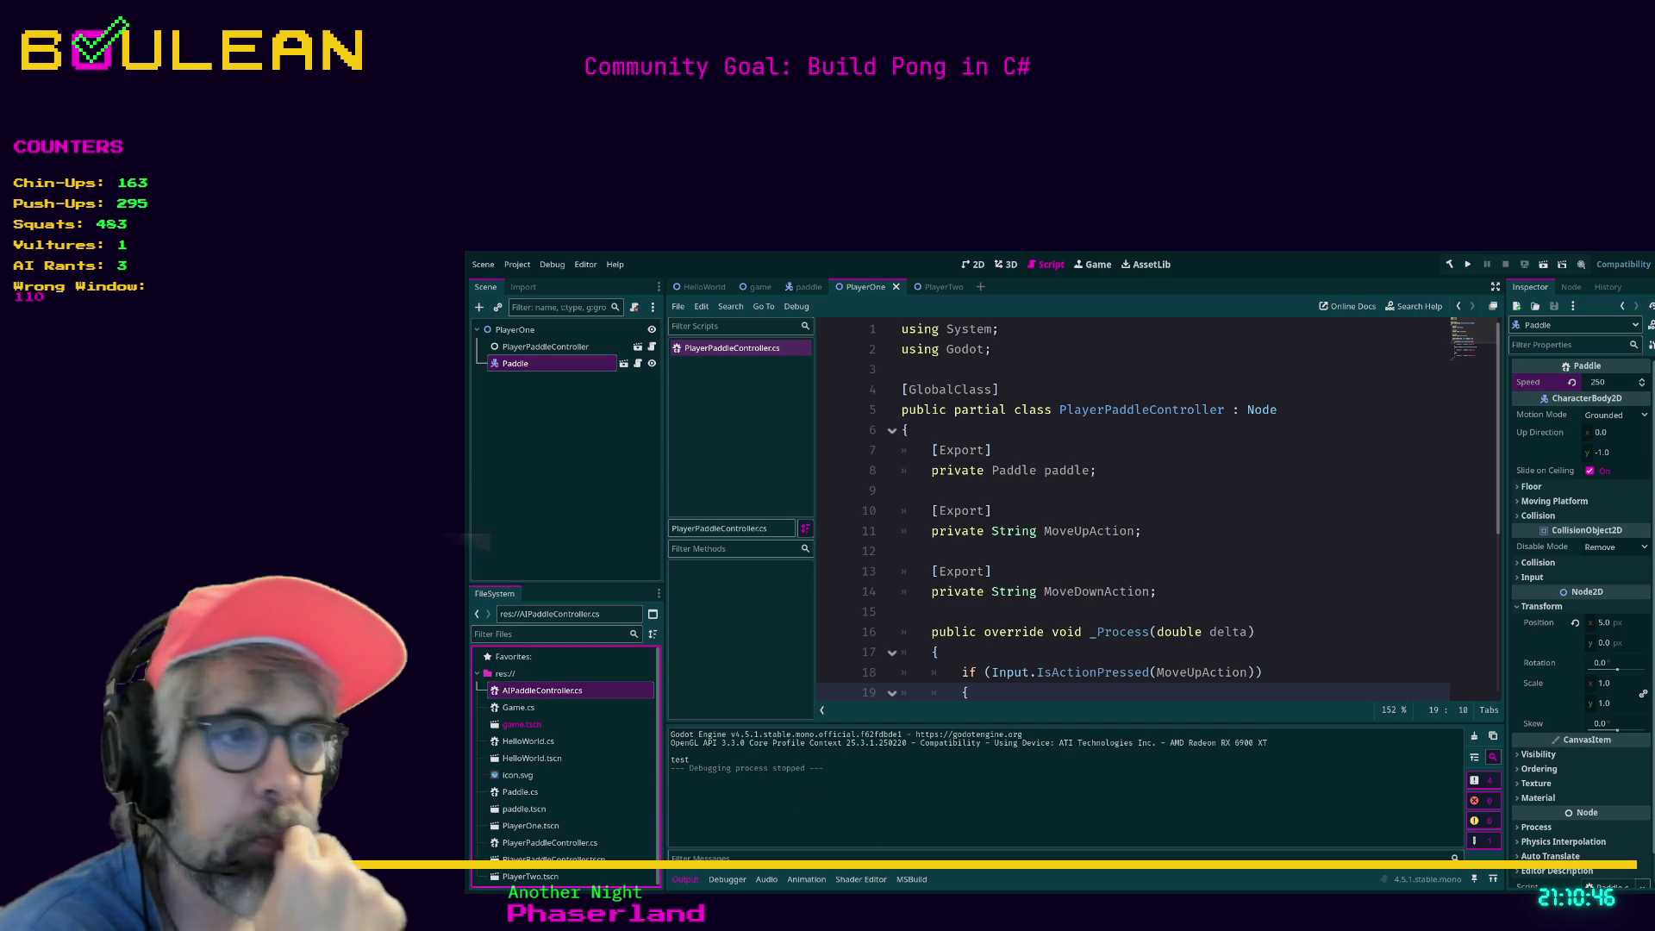
key("alt+Tab")
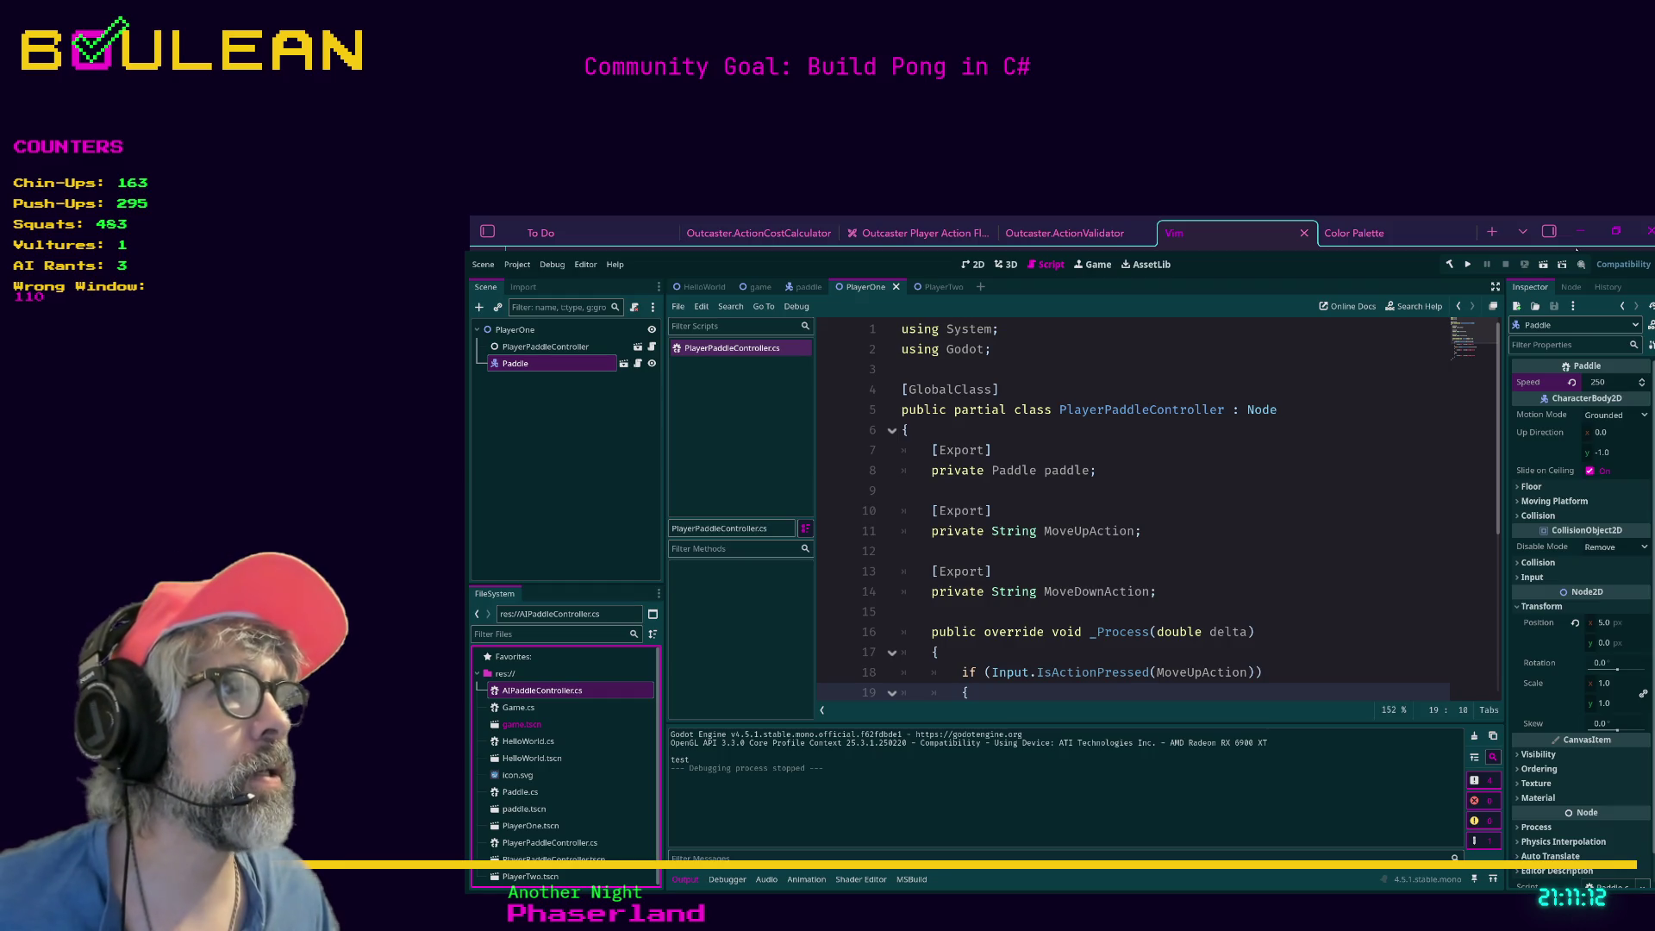
left_click(1581, 231)
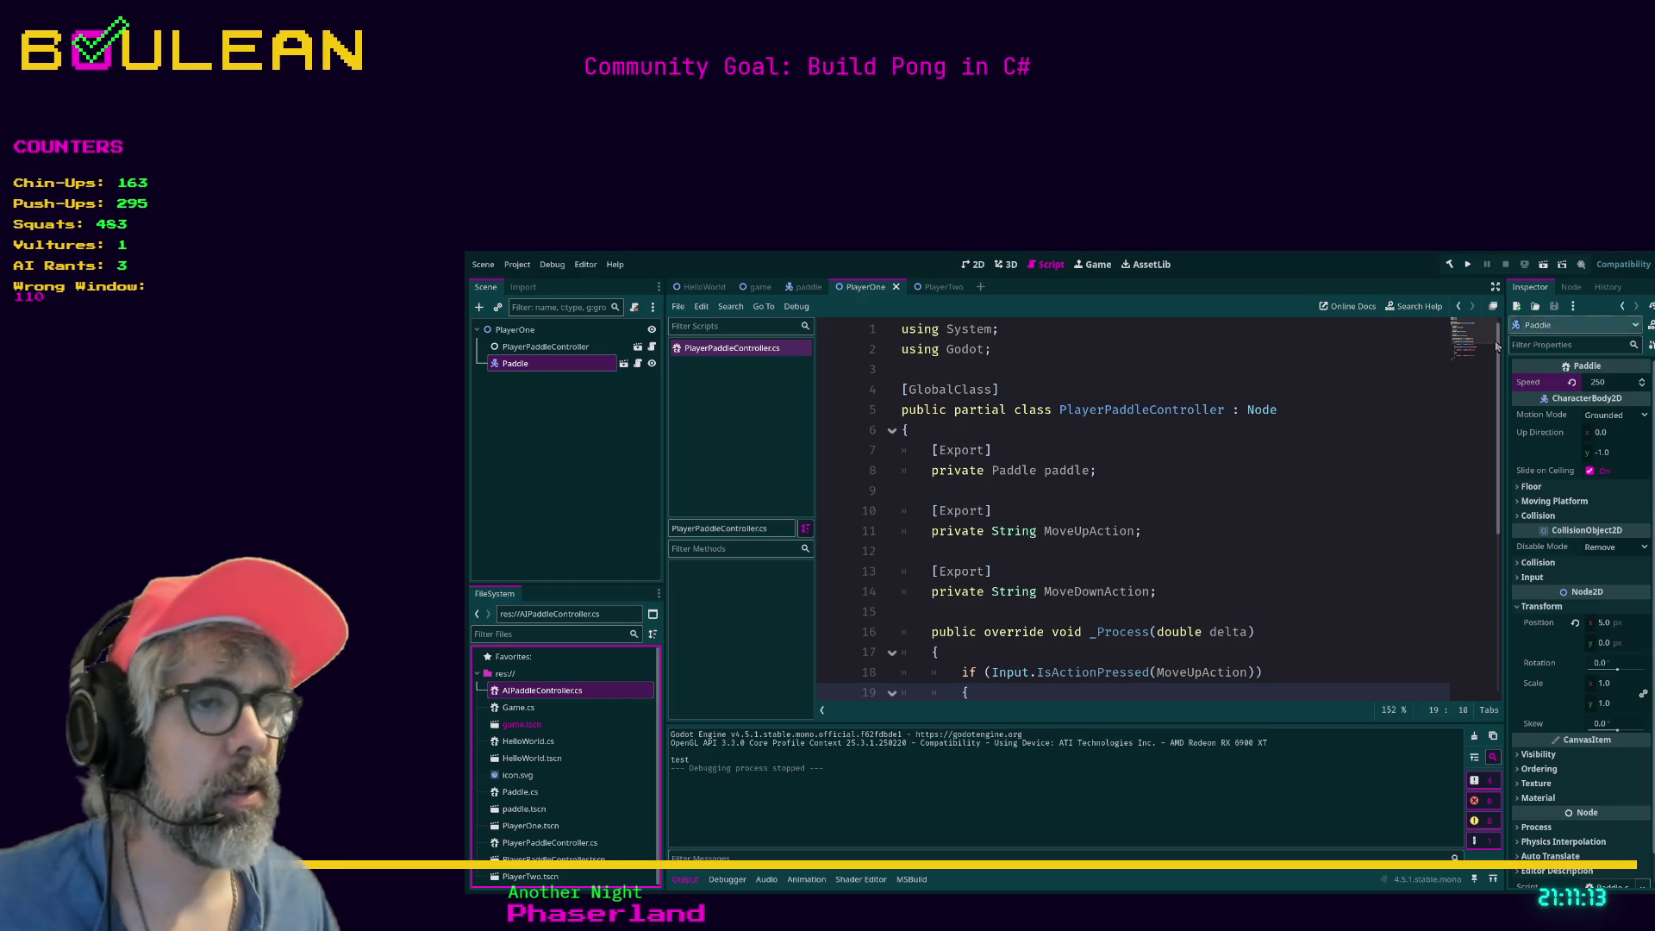
left_click(1025, 695)
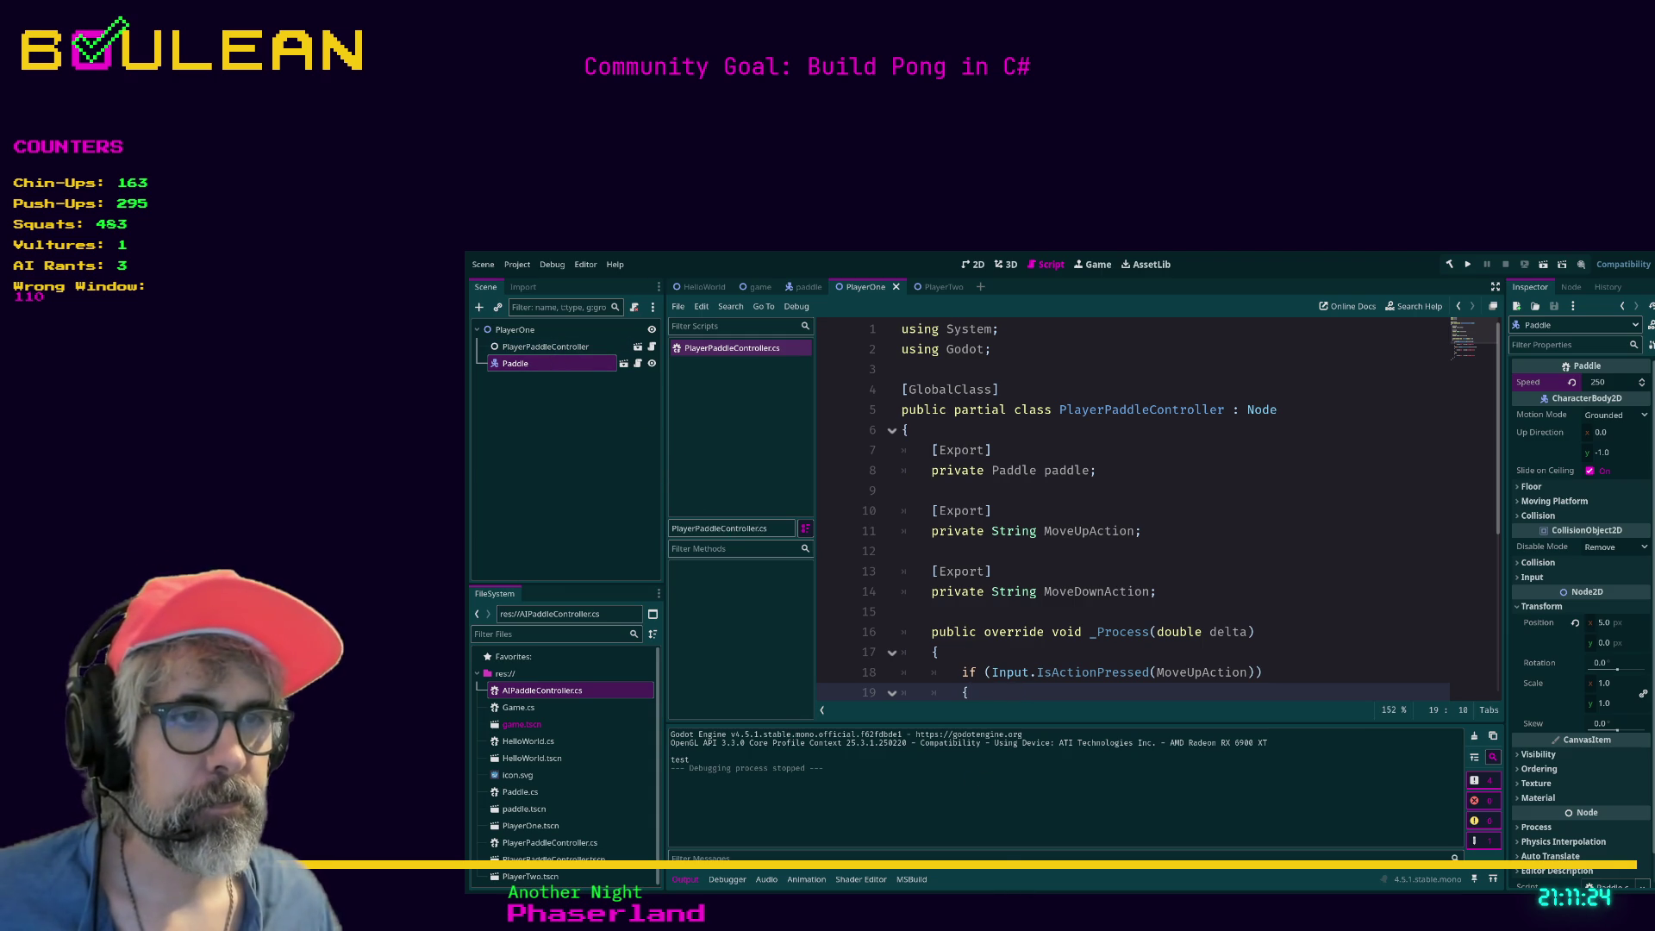
key("alt+Tab")
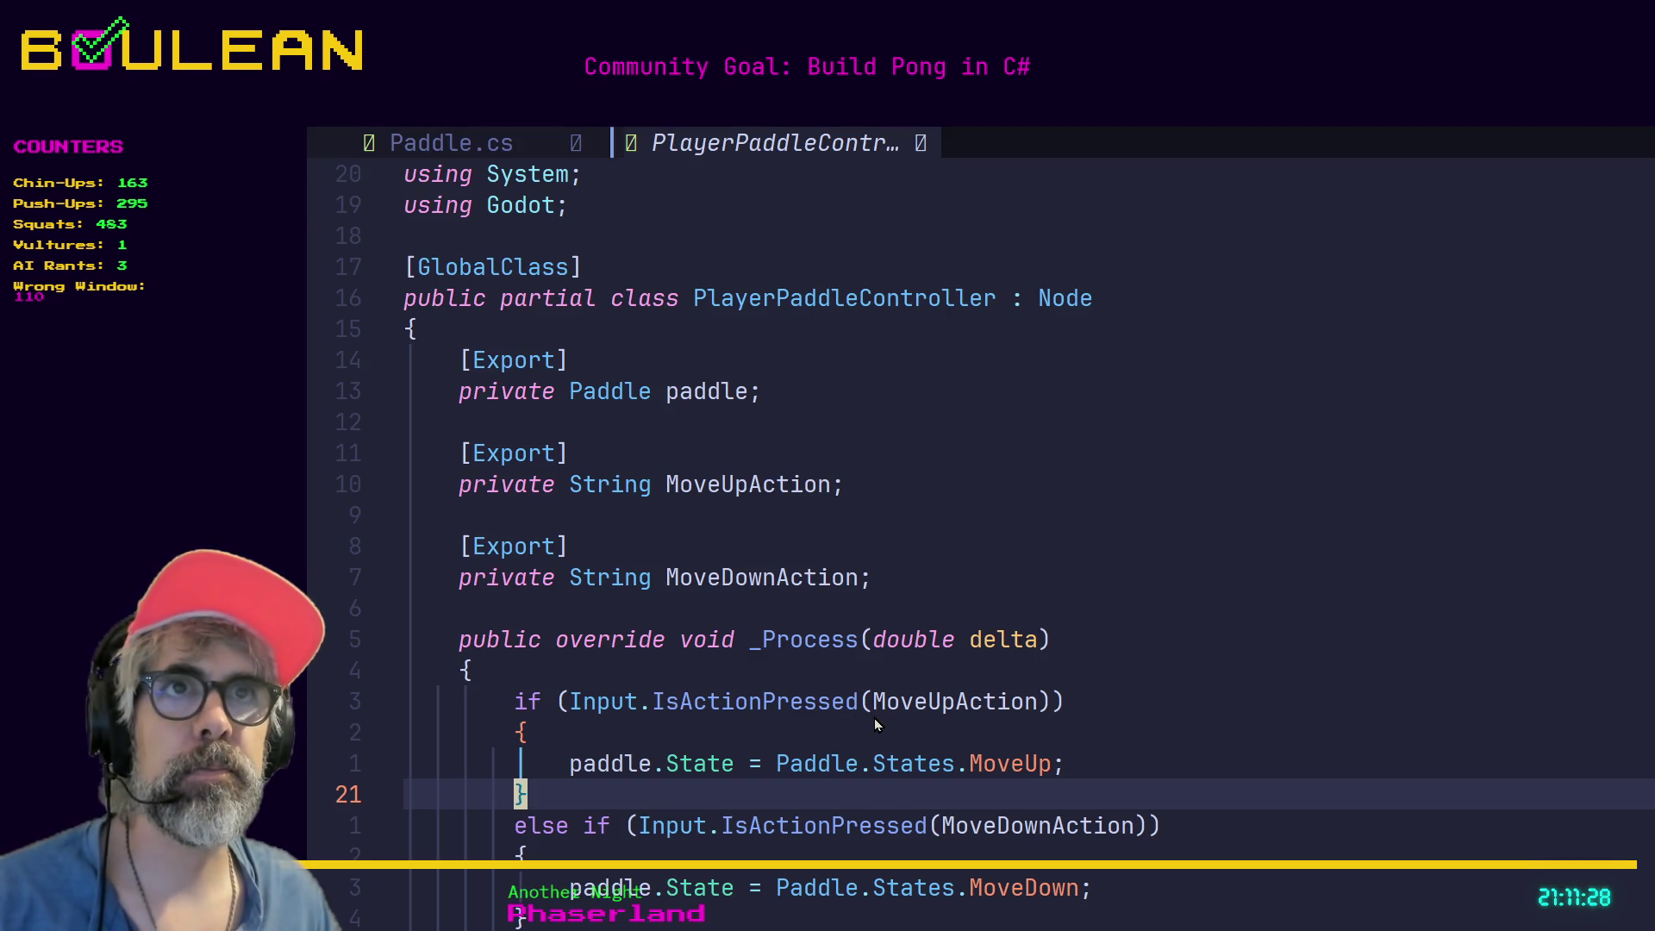
Open AIPaddleController.cs in Neovim with :e and tab completion.
key("colon")
type("e ")
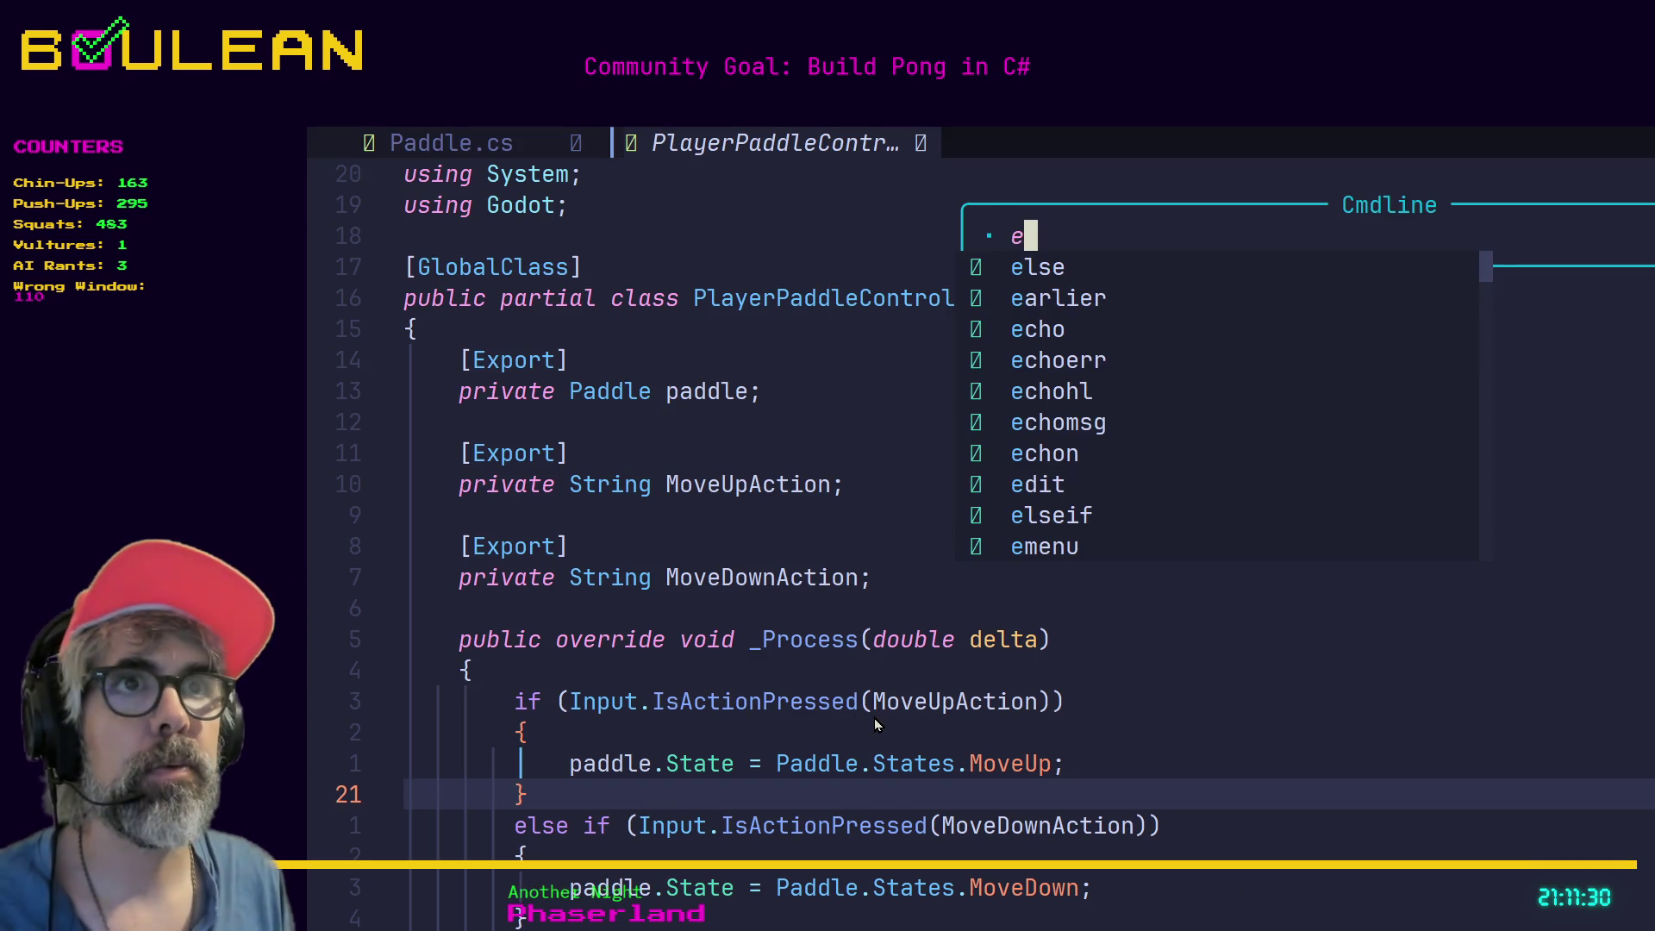
type("ai")
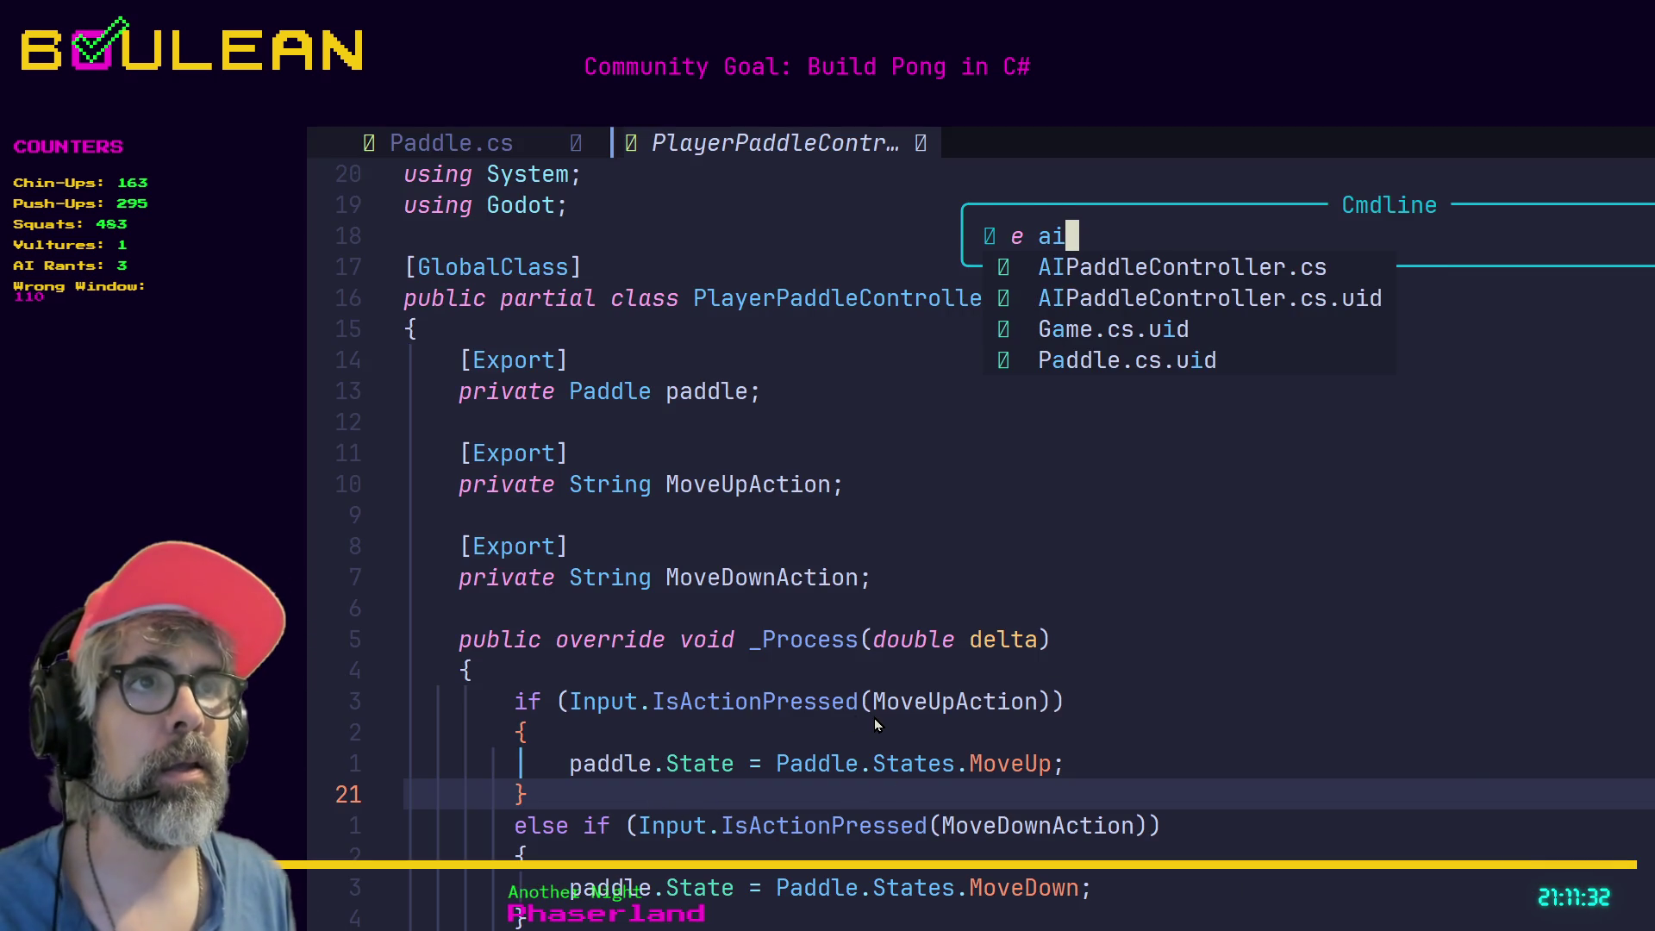
key("Tab")
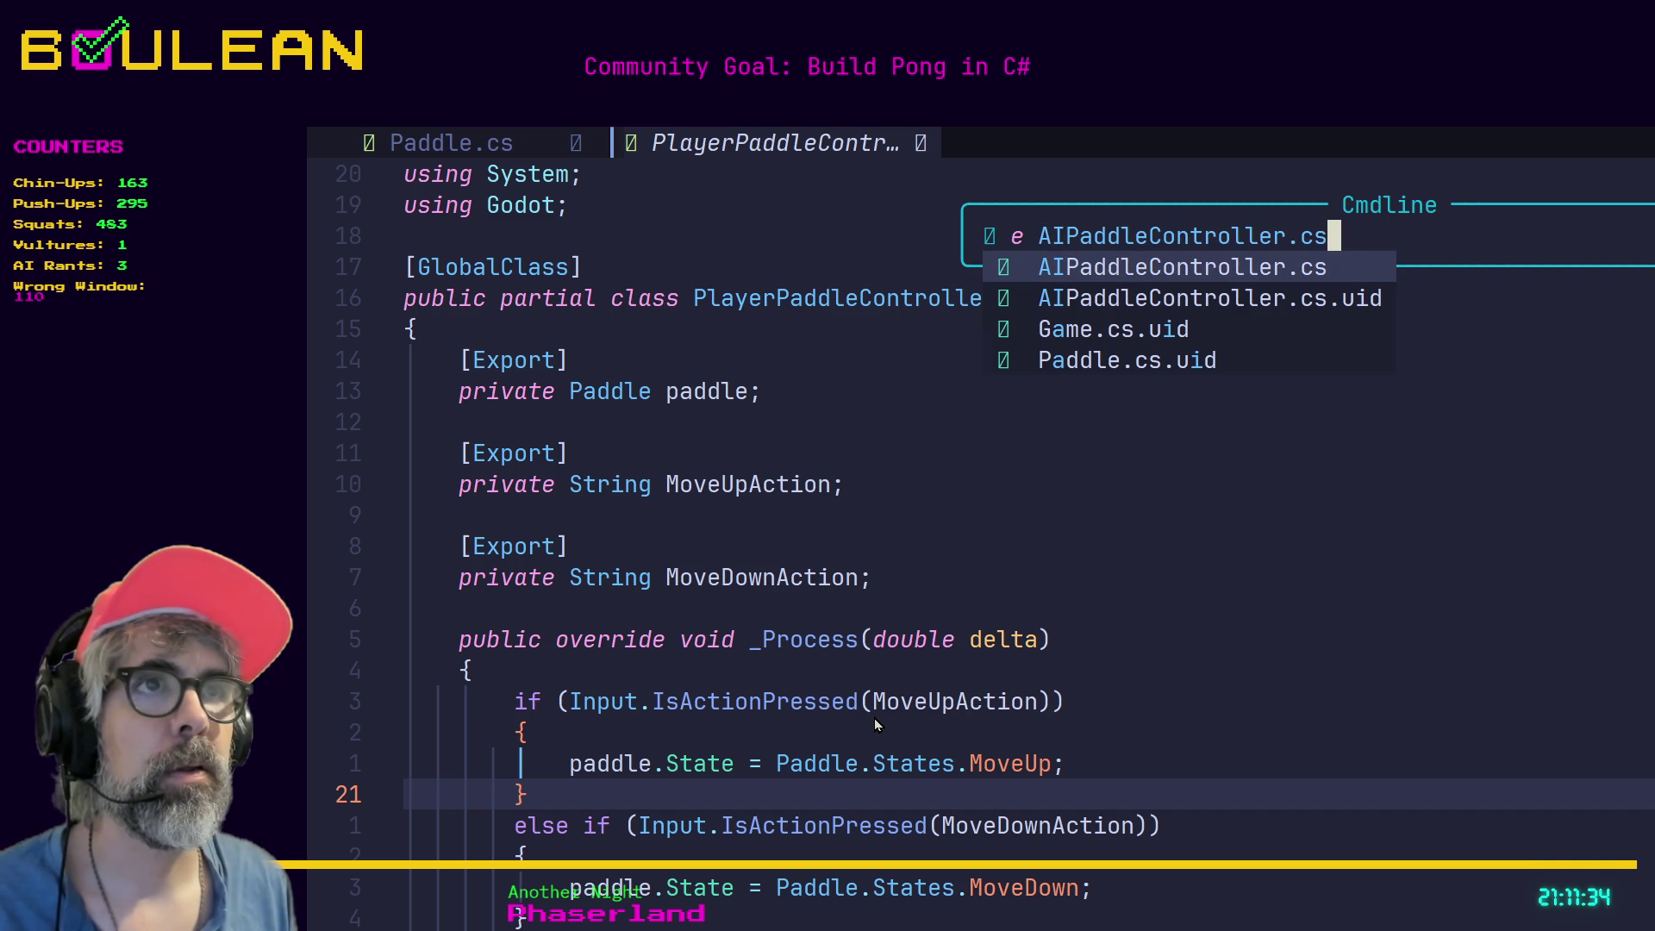
key("Return")
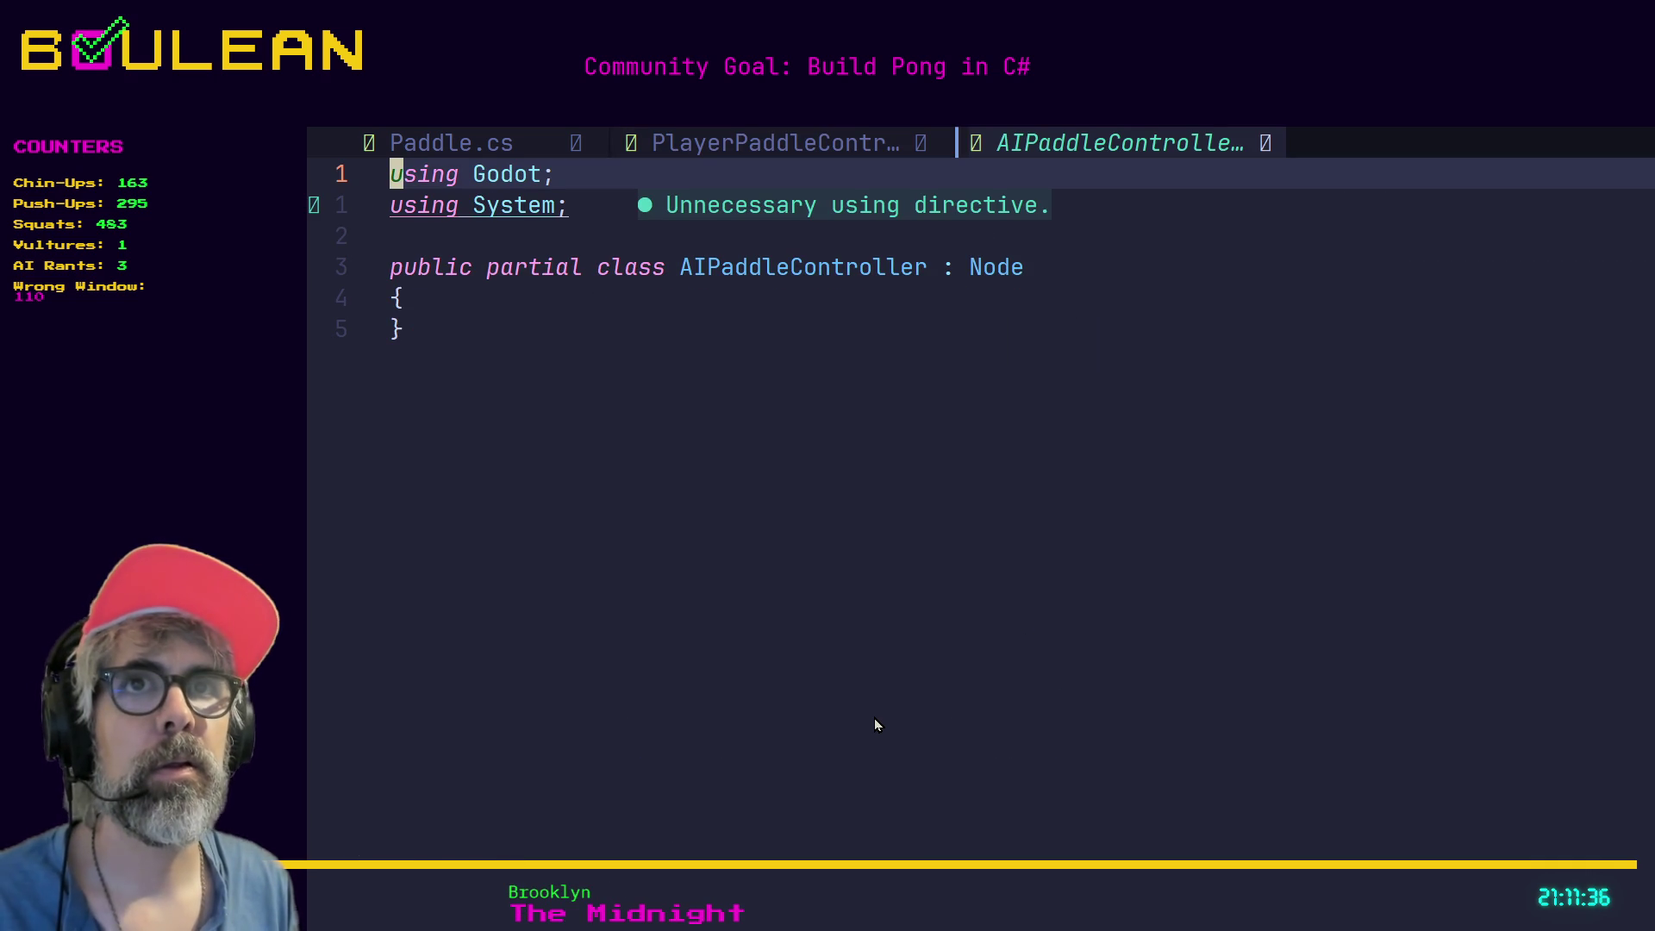
Insert the [GlobalClass] attribute before the class declaration using completion.
key("j")
key("j")
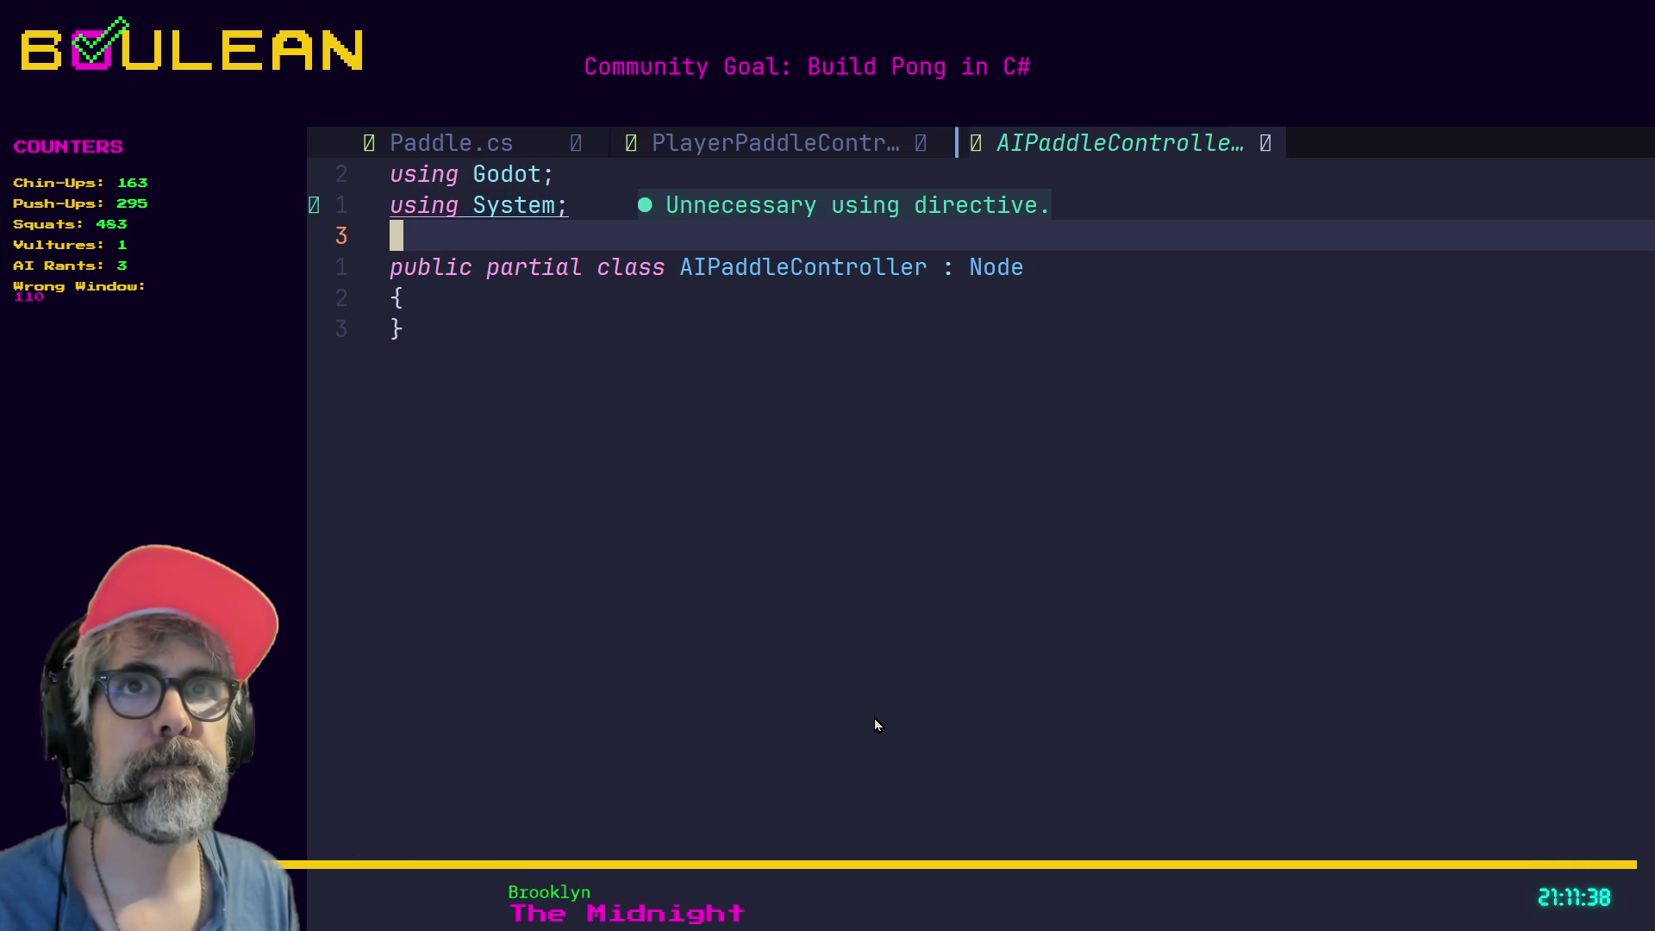
key("j")
key("i")
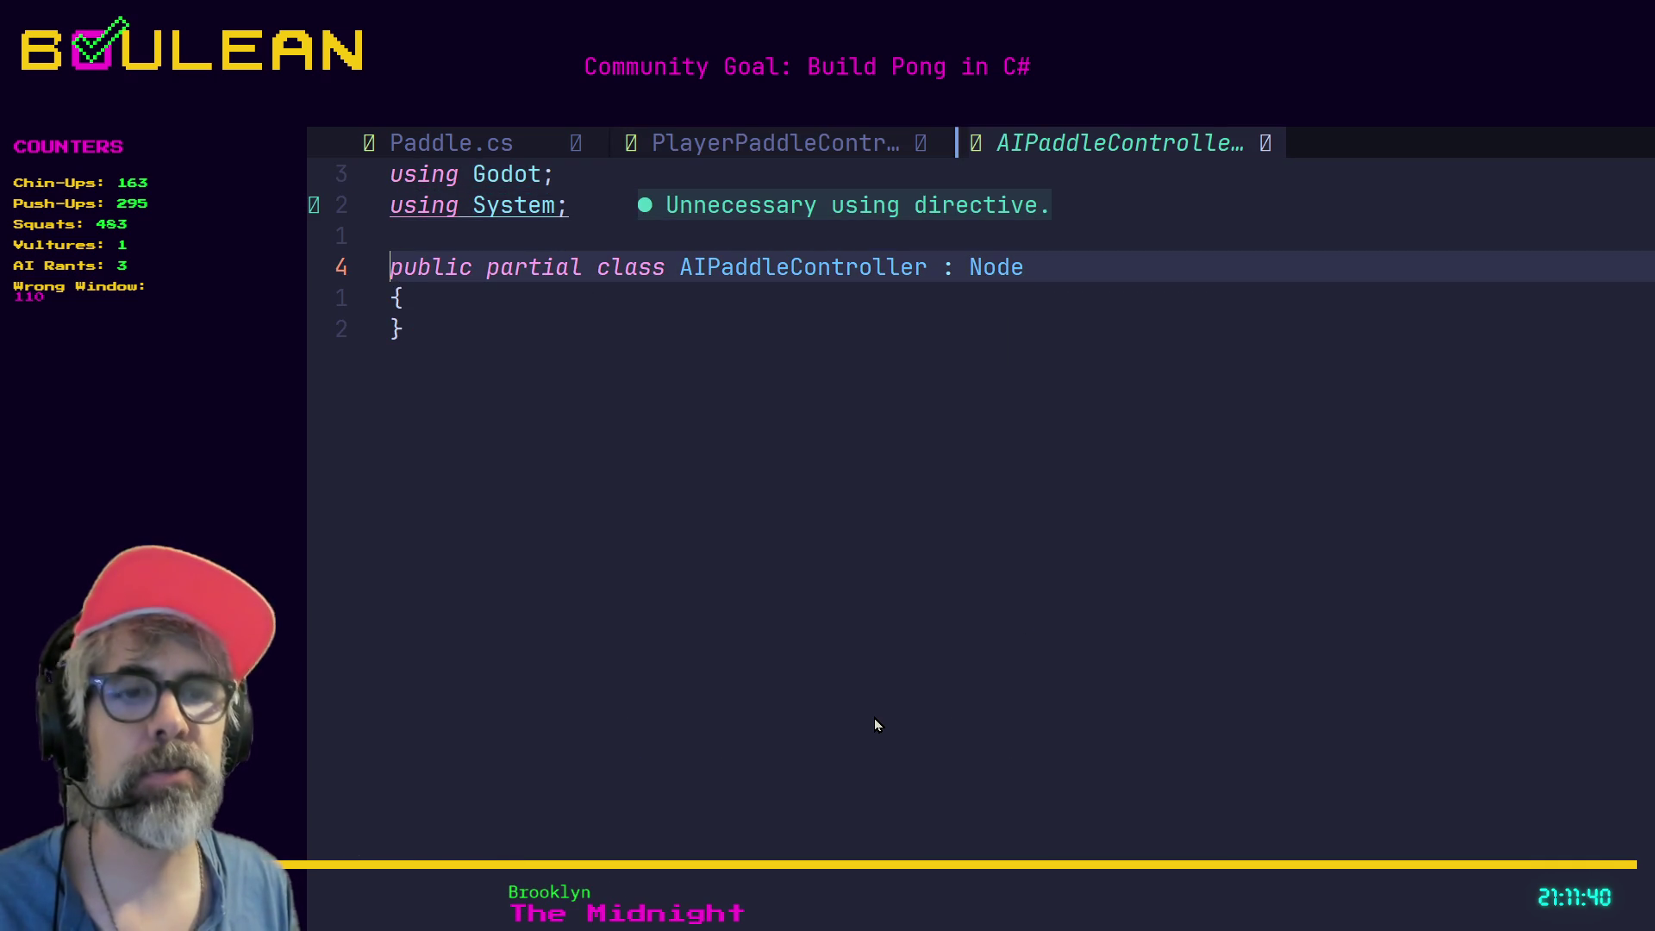
type("[Gl")
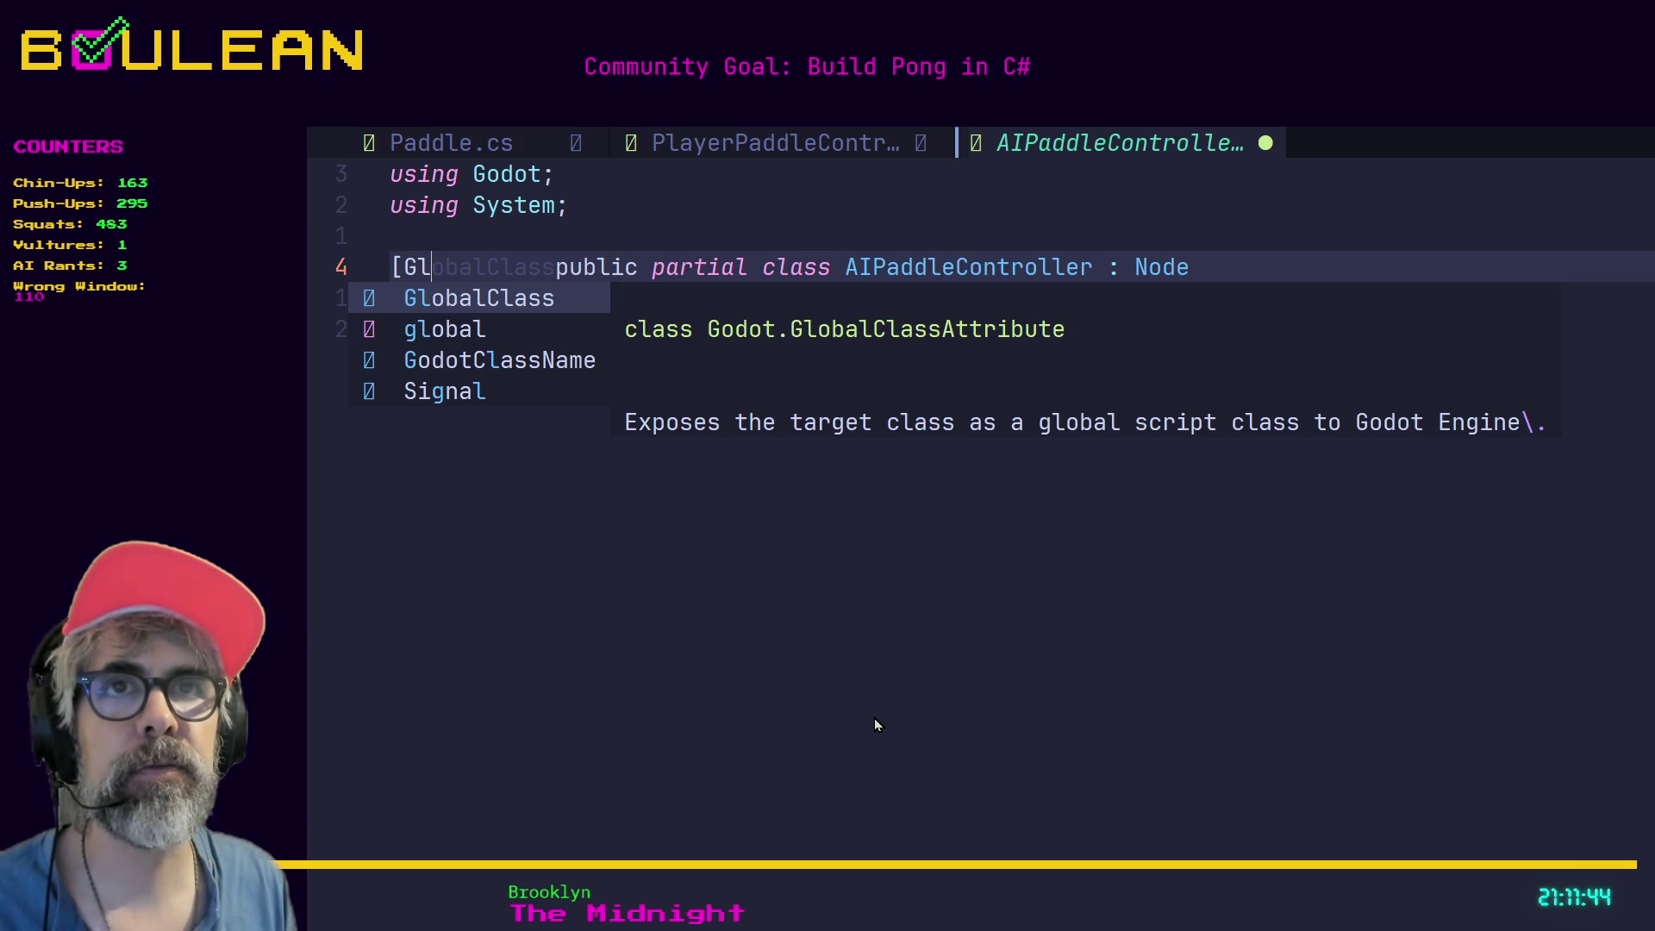
key("Return")
type("] ")
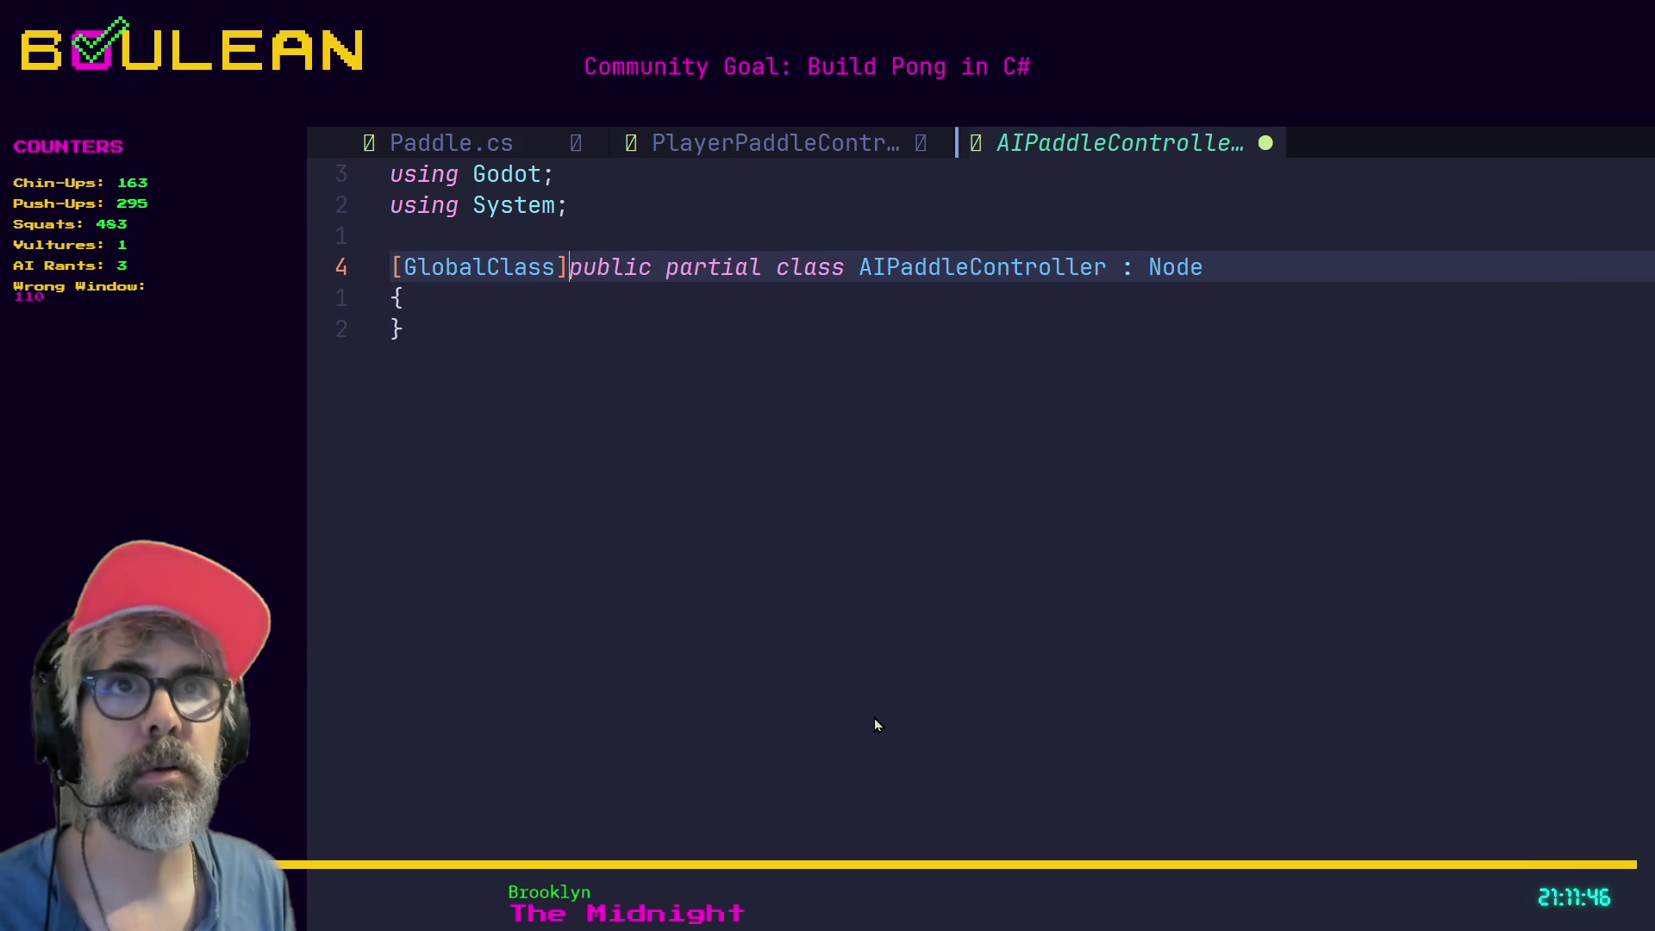
type("K")
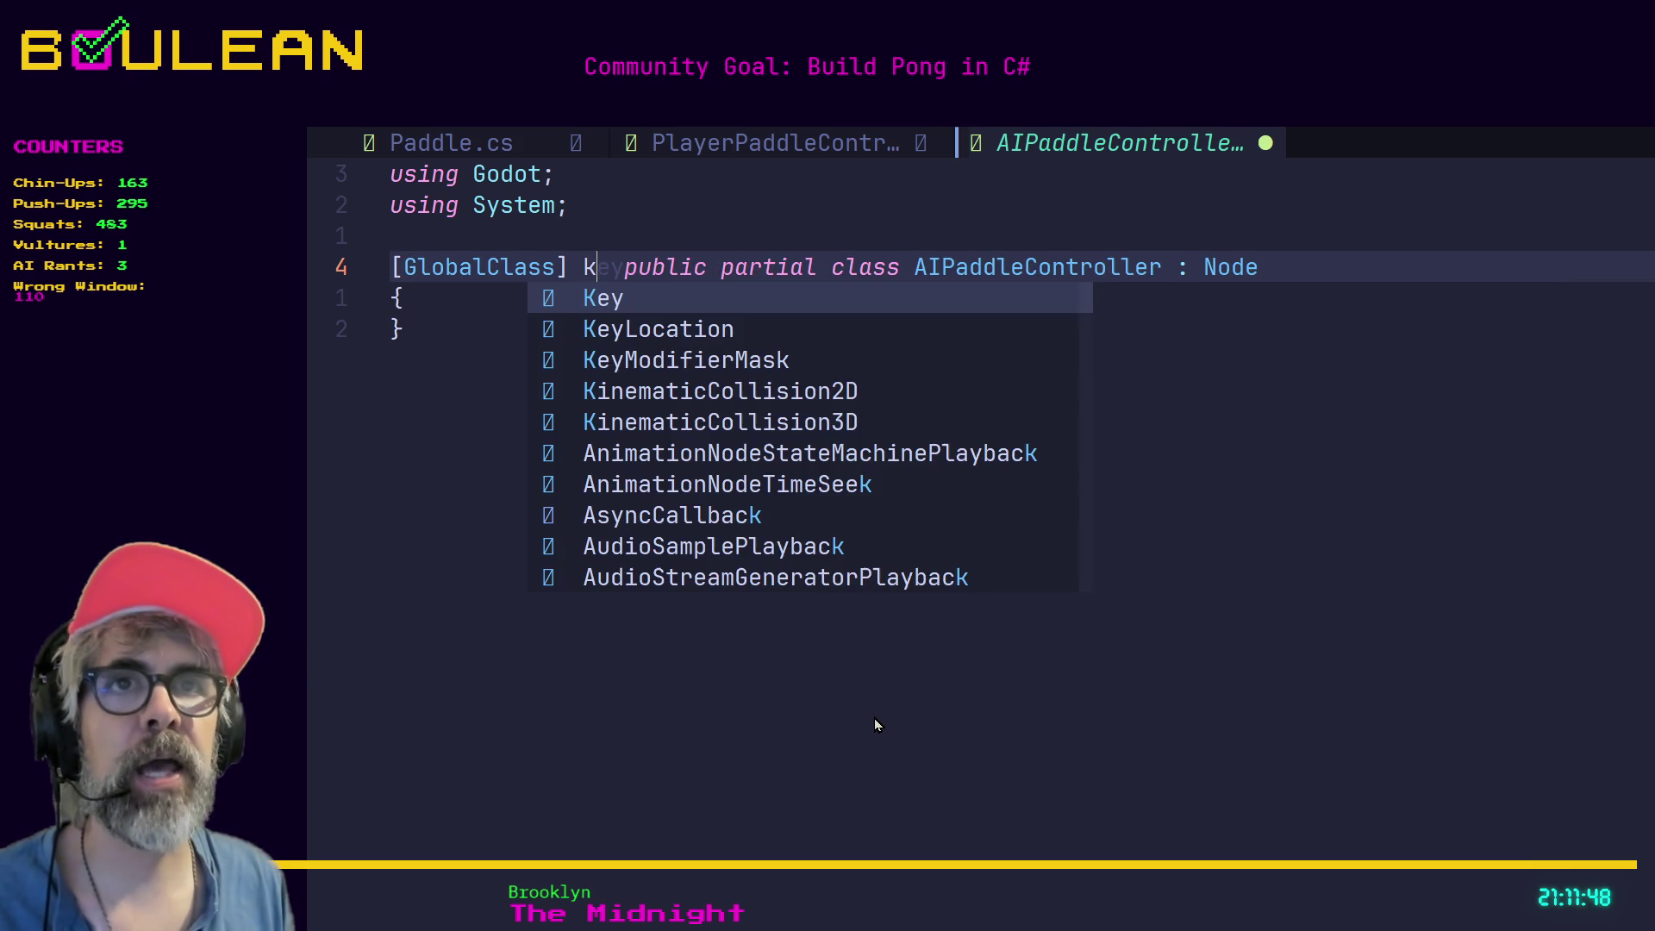
key("BackSpace")
key("Escape")
Undo and redo the attribute, add blank lines above the class, and type 'class name NameOfClass'.
key("j")
key("k")
key("k")
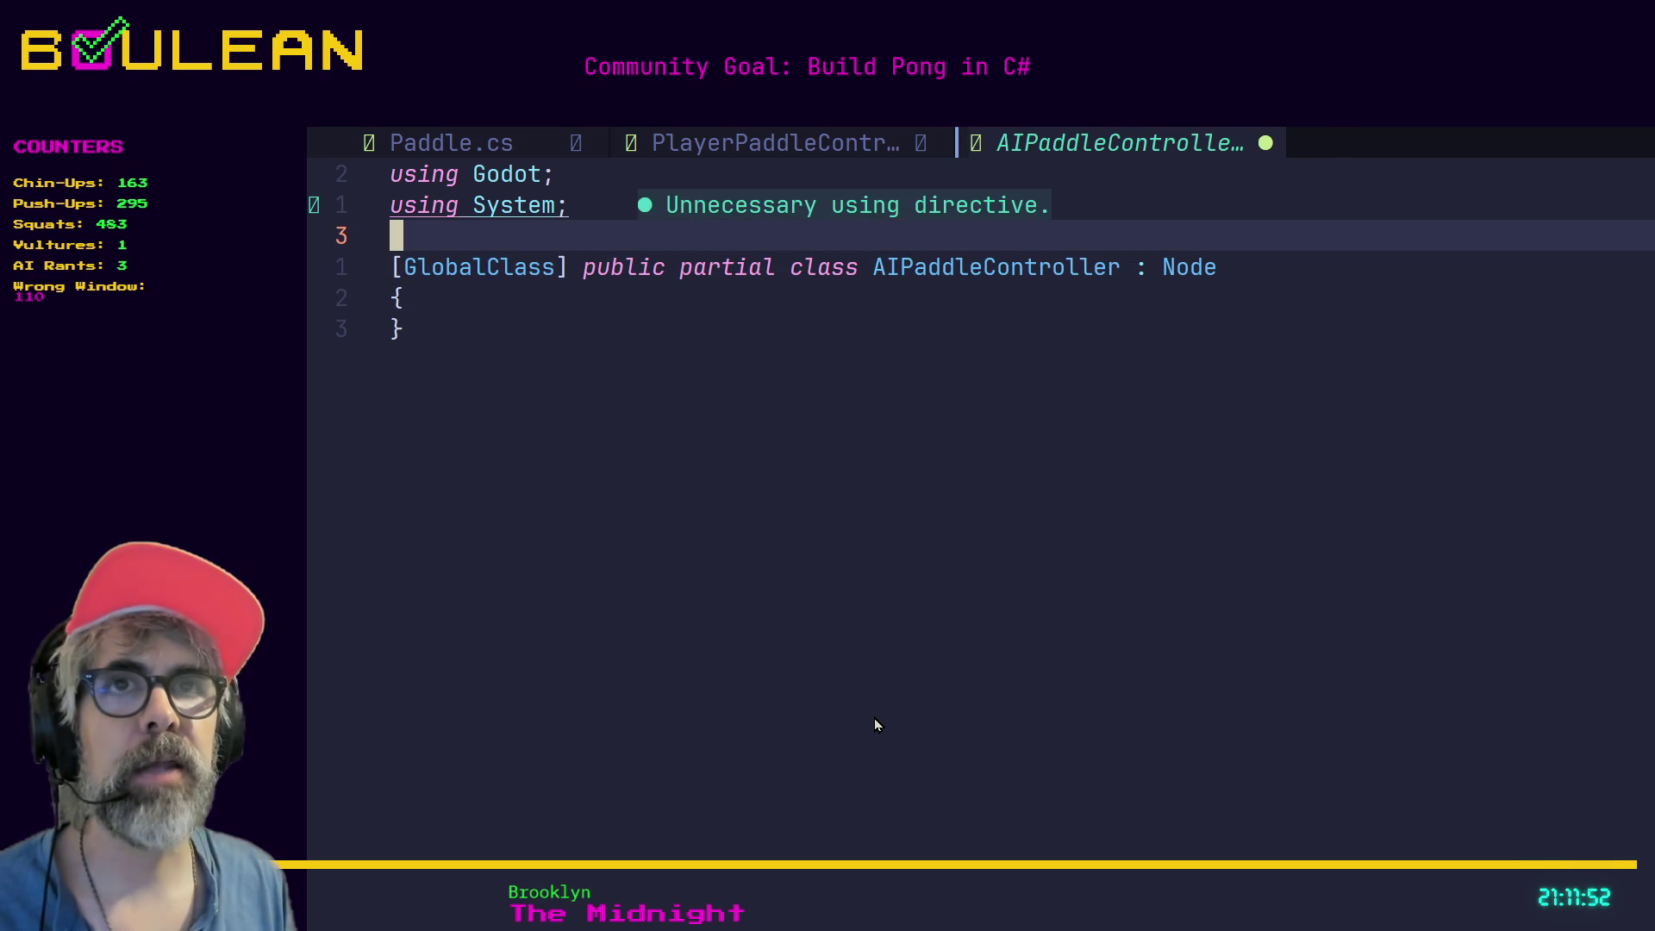
key("u")
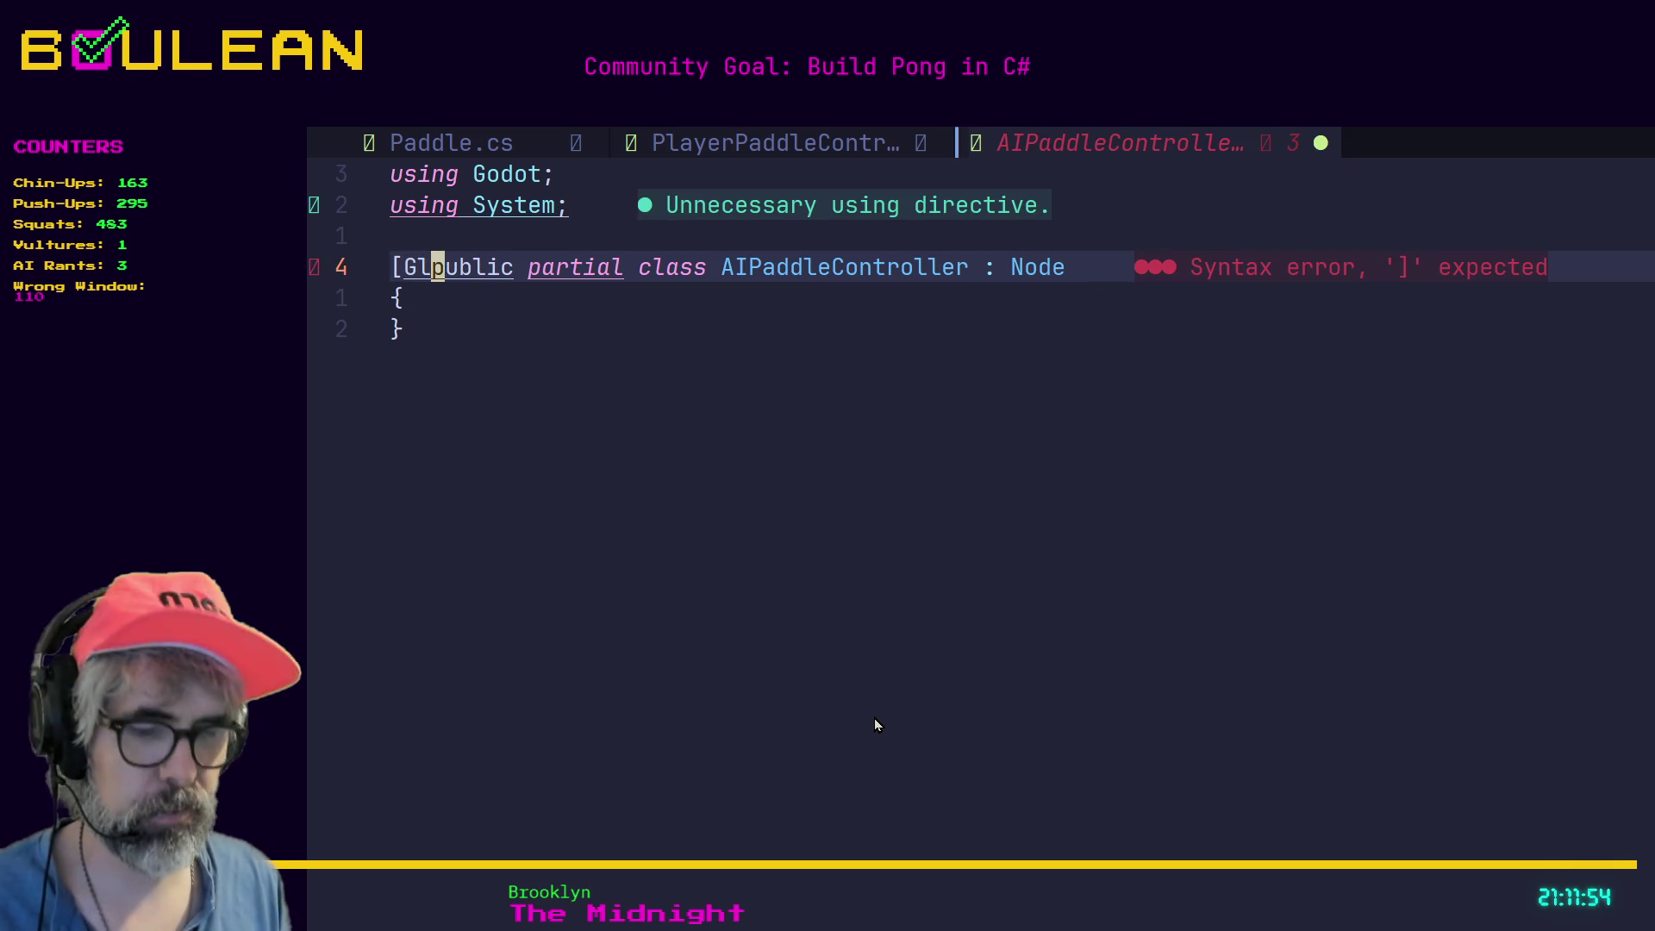
key("ctrl+r")
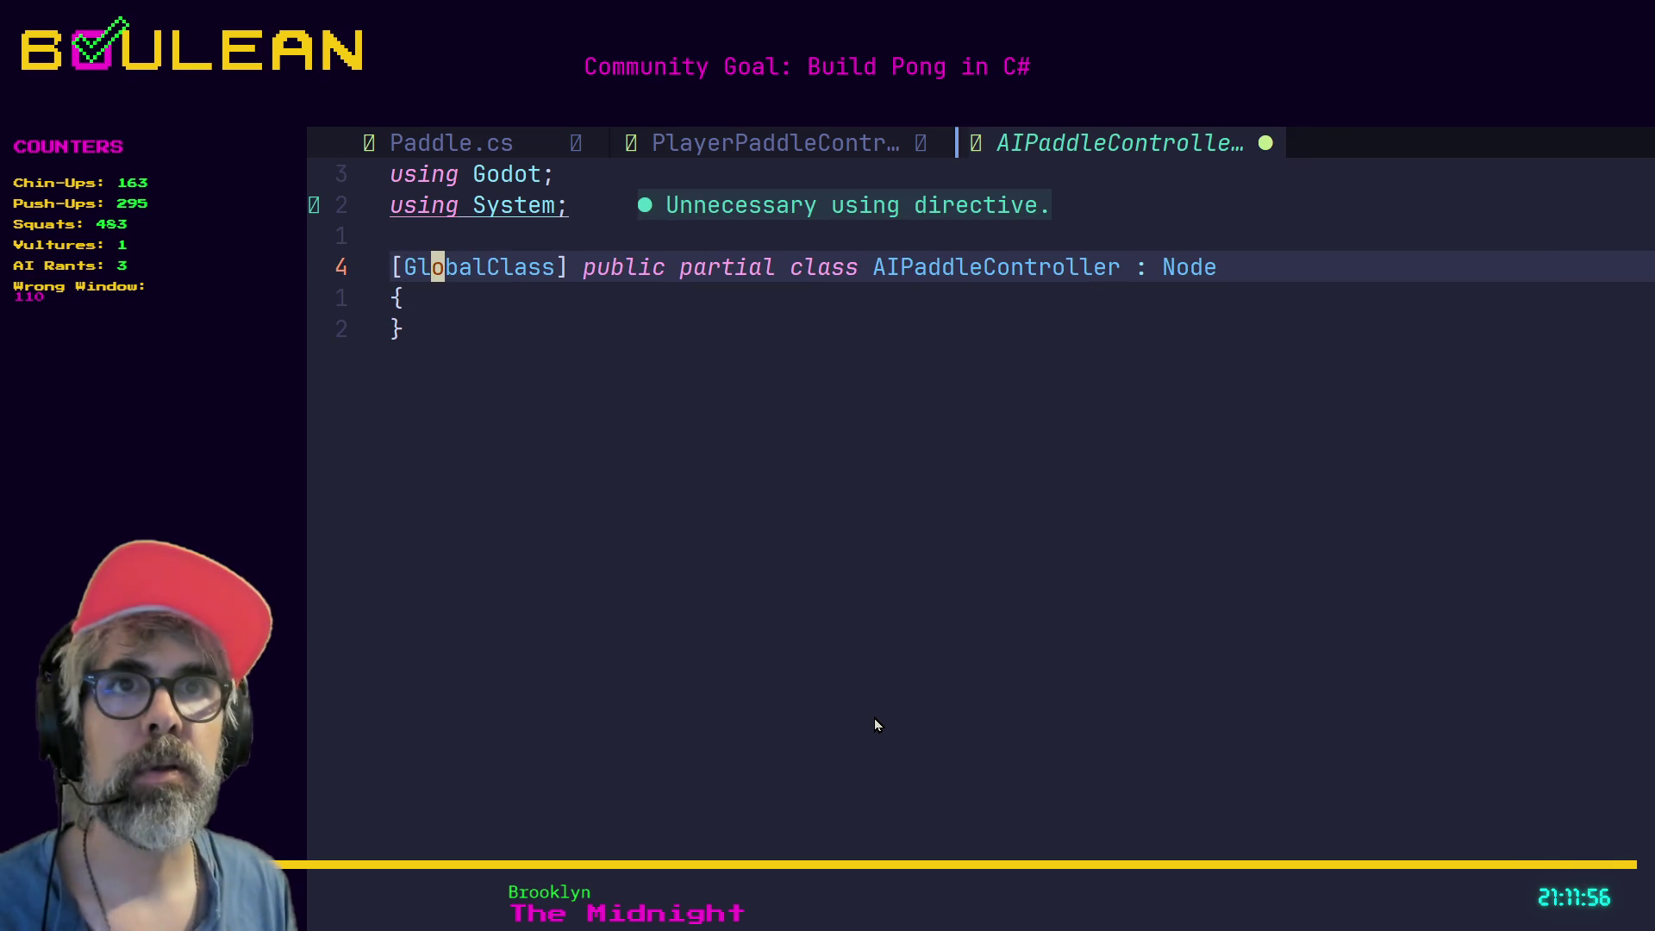
key("j")
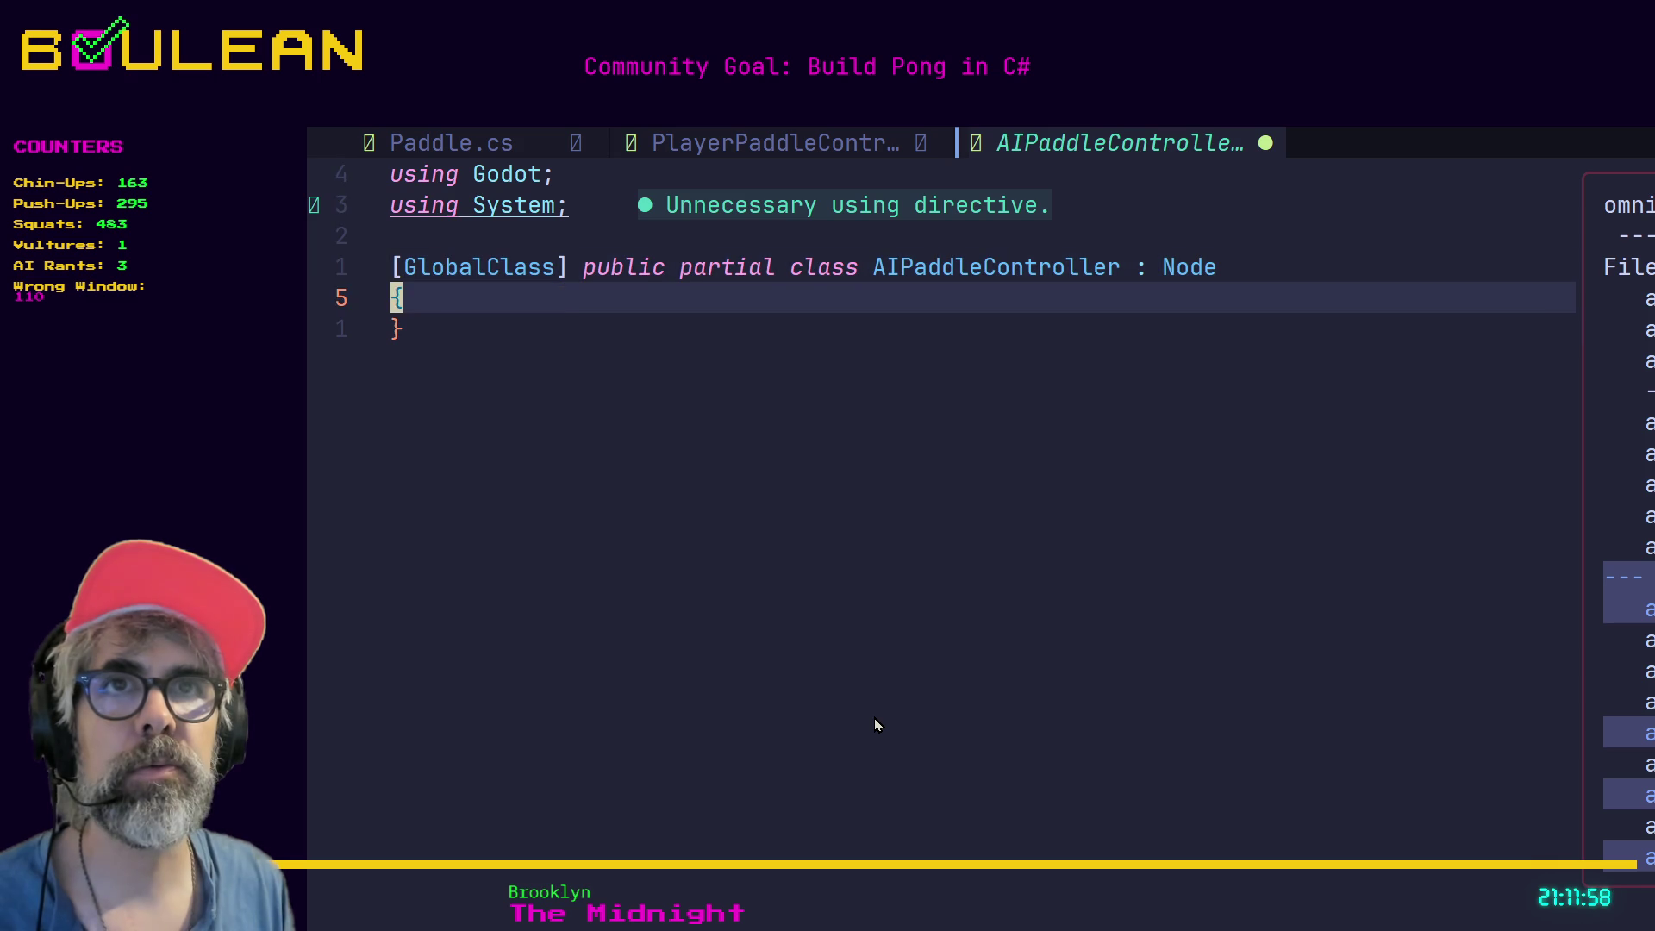
key("k")
key("k")
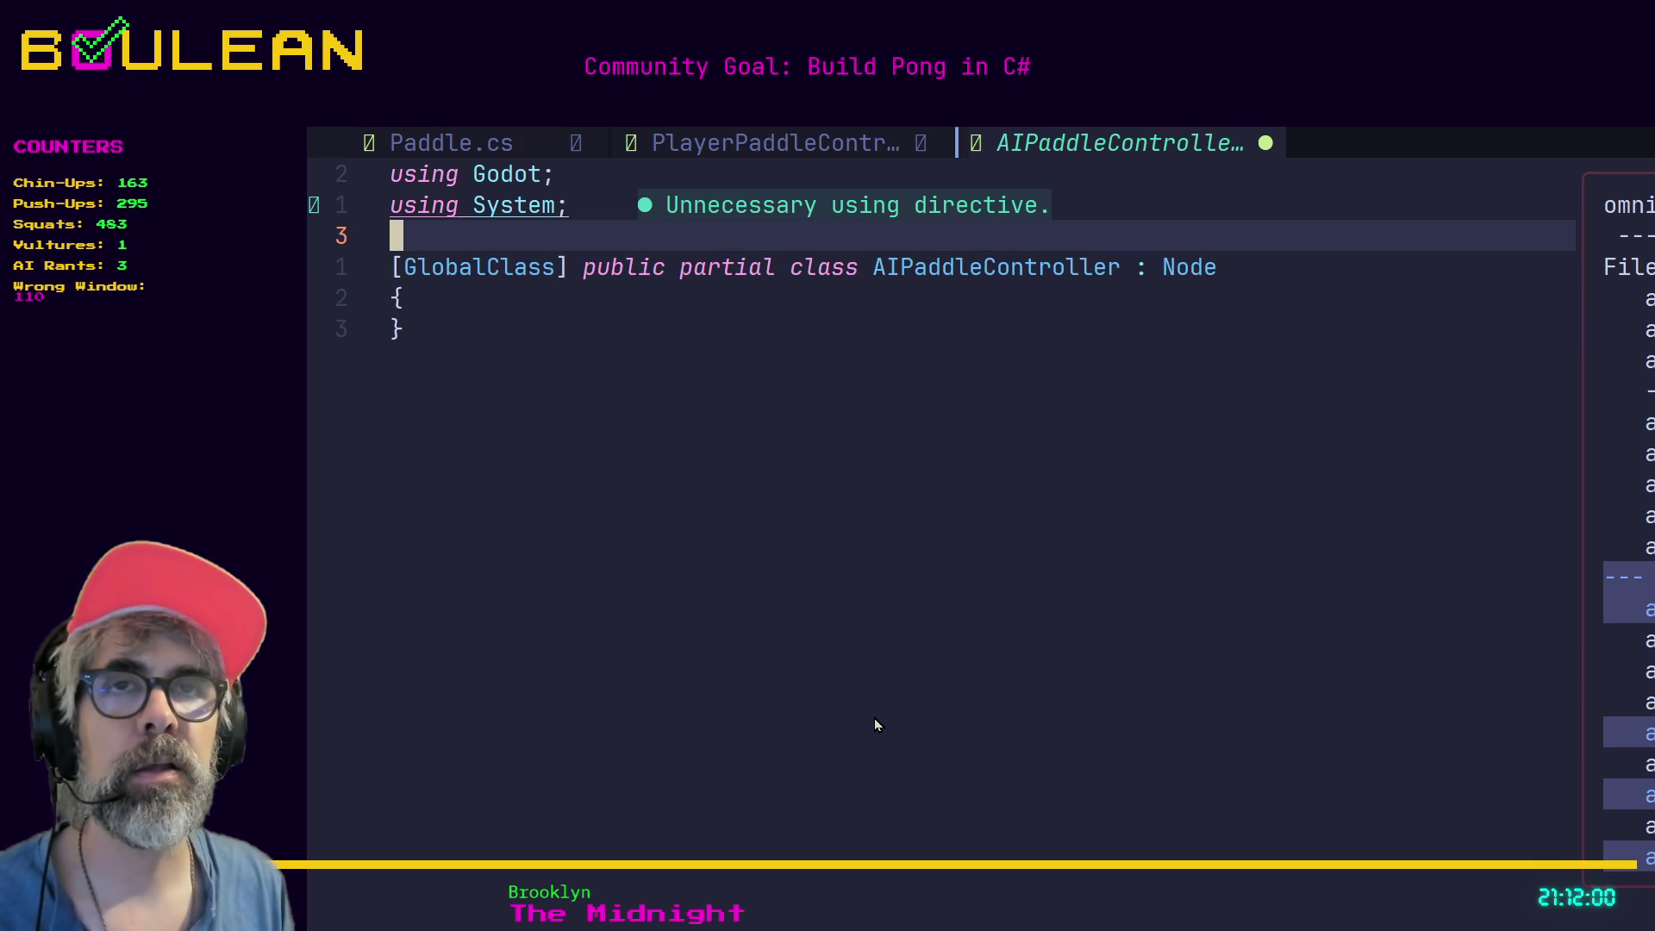
key("o")
key("Return")
key("j")
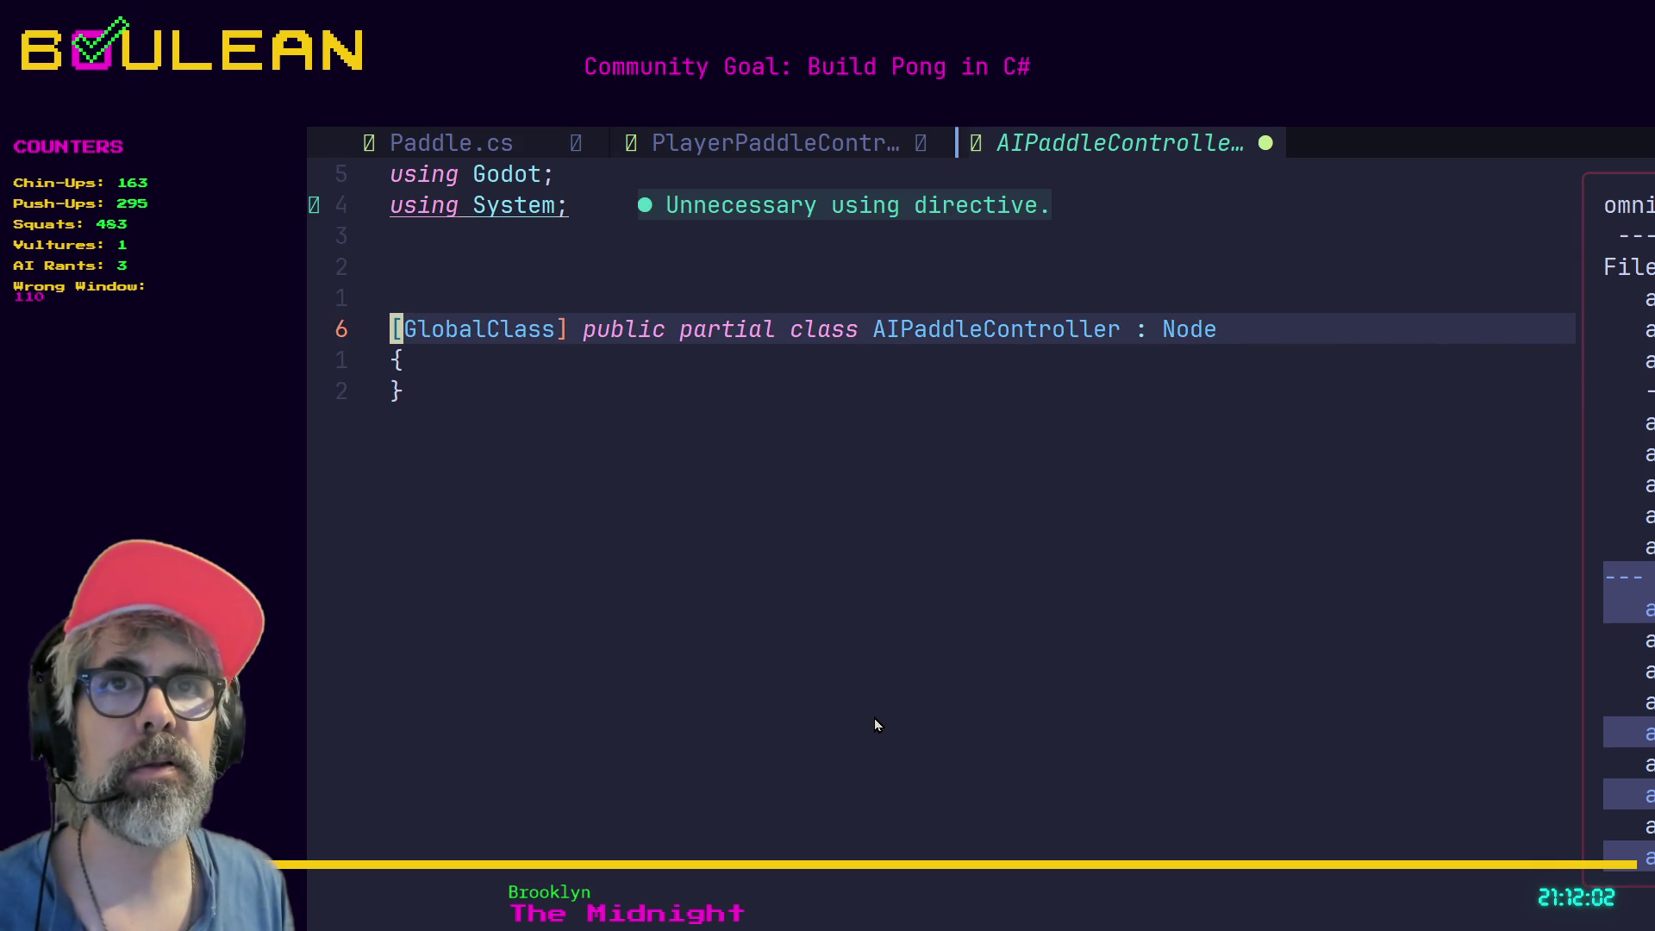
key("k")
key("k")
type("i")
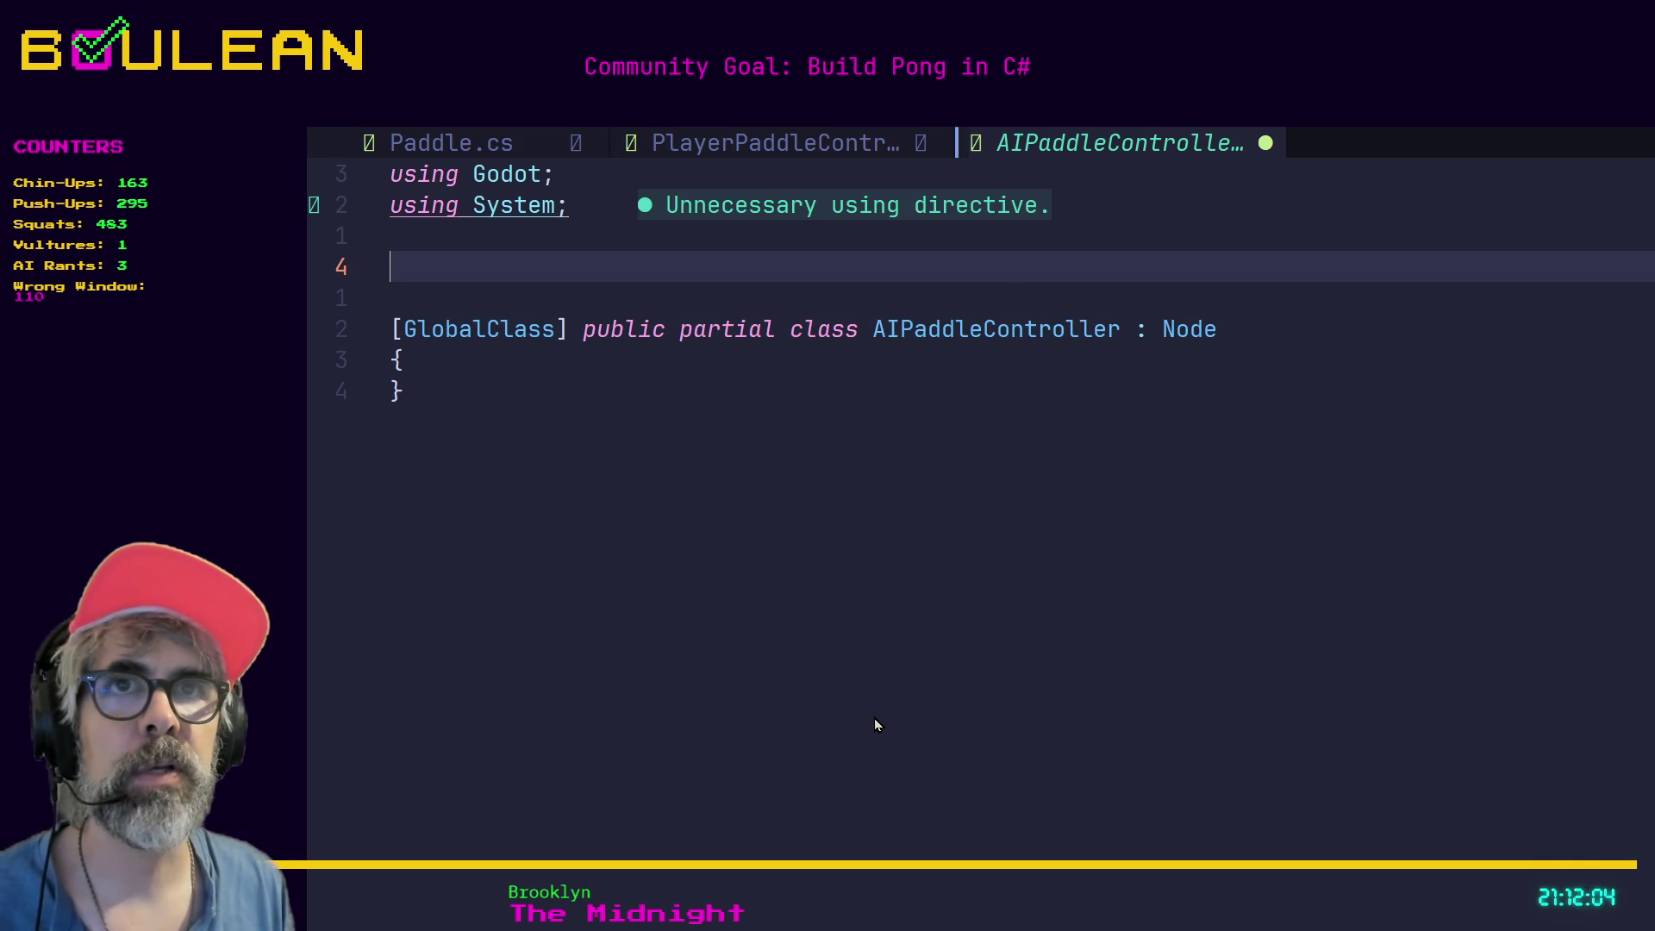
type("class ")
type("_name ")
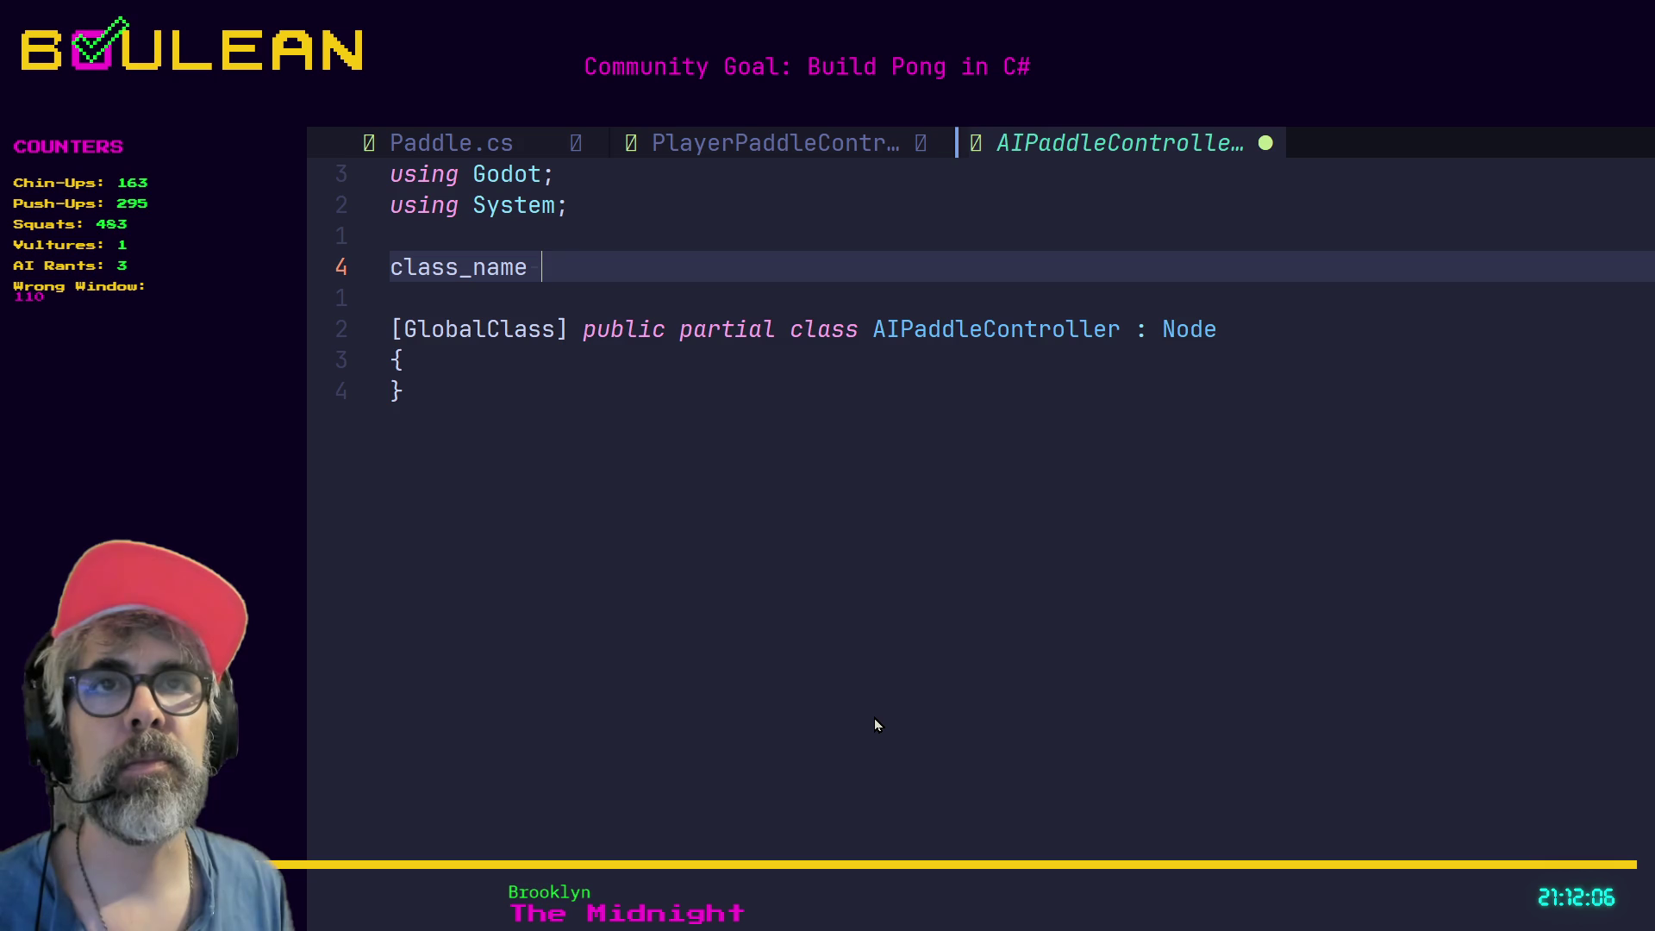
type("NameOfC")
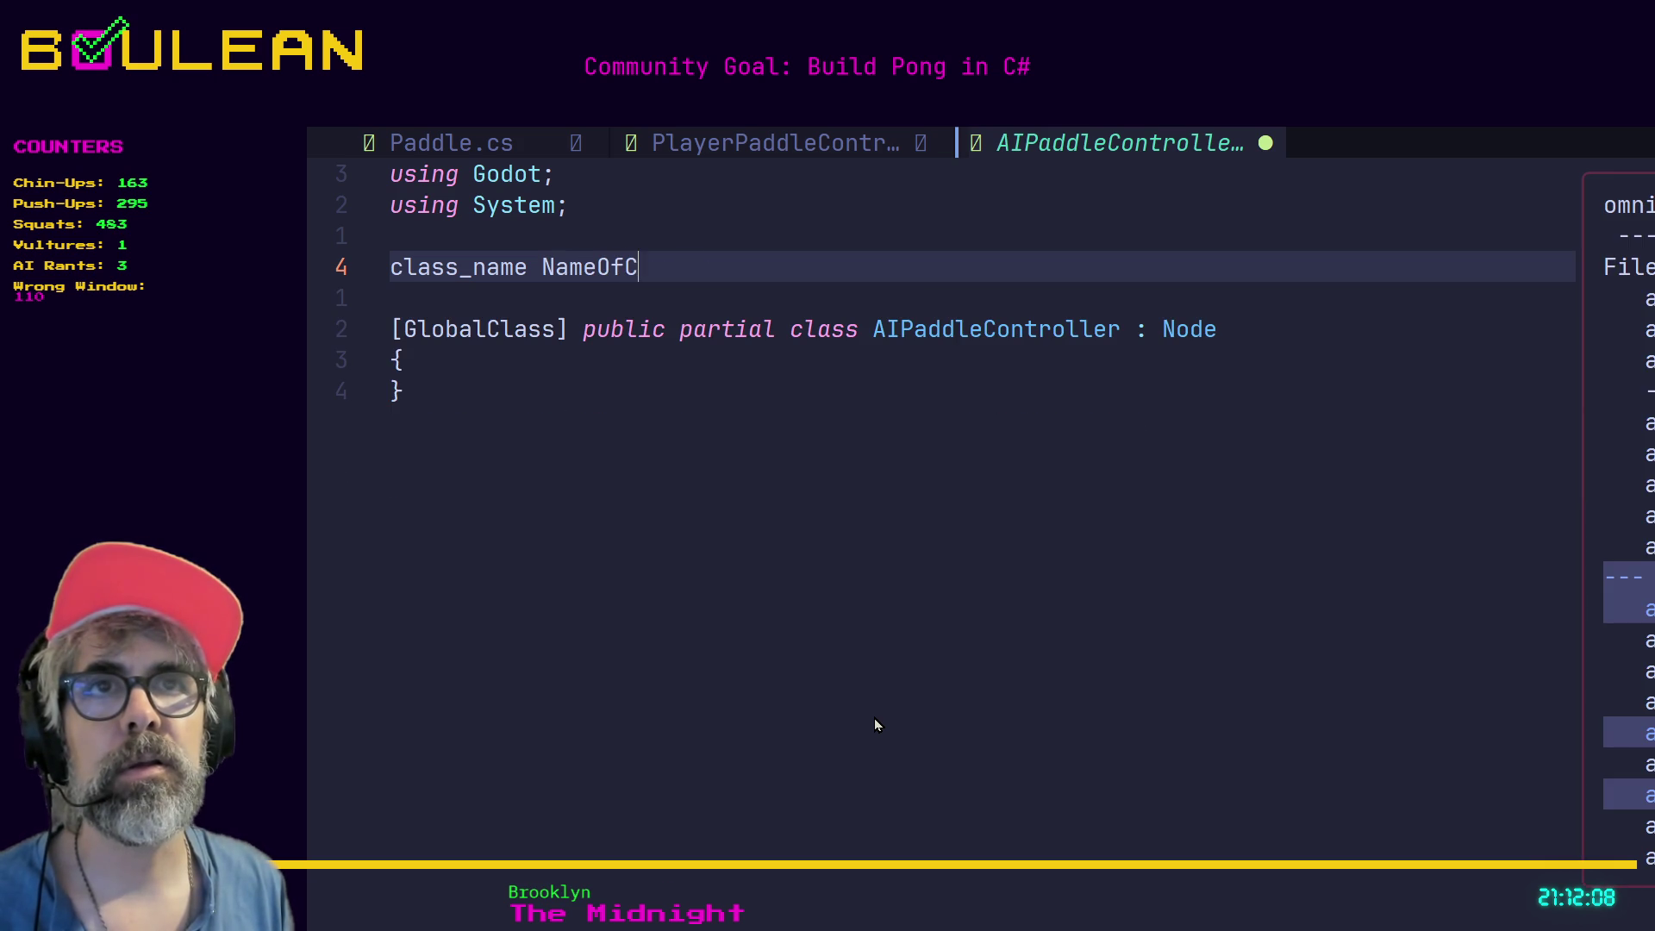
type("lass")
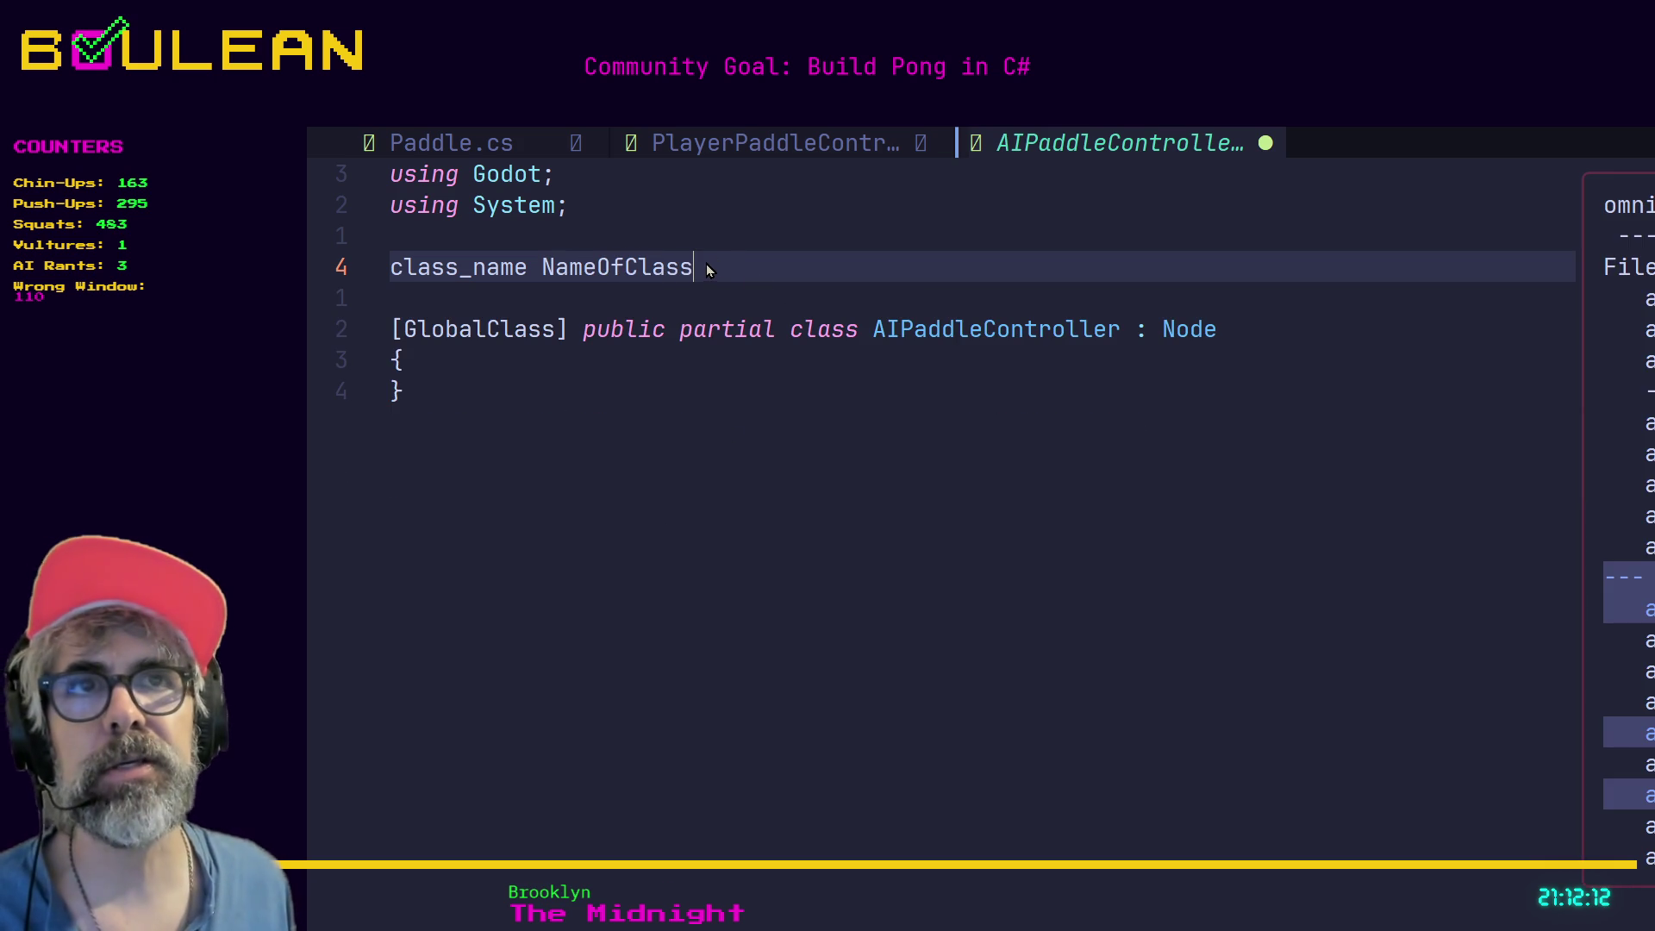
left_click(554, 331)
left_click(778, 388)
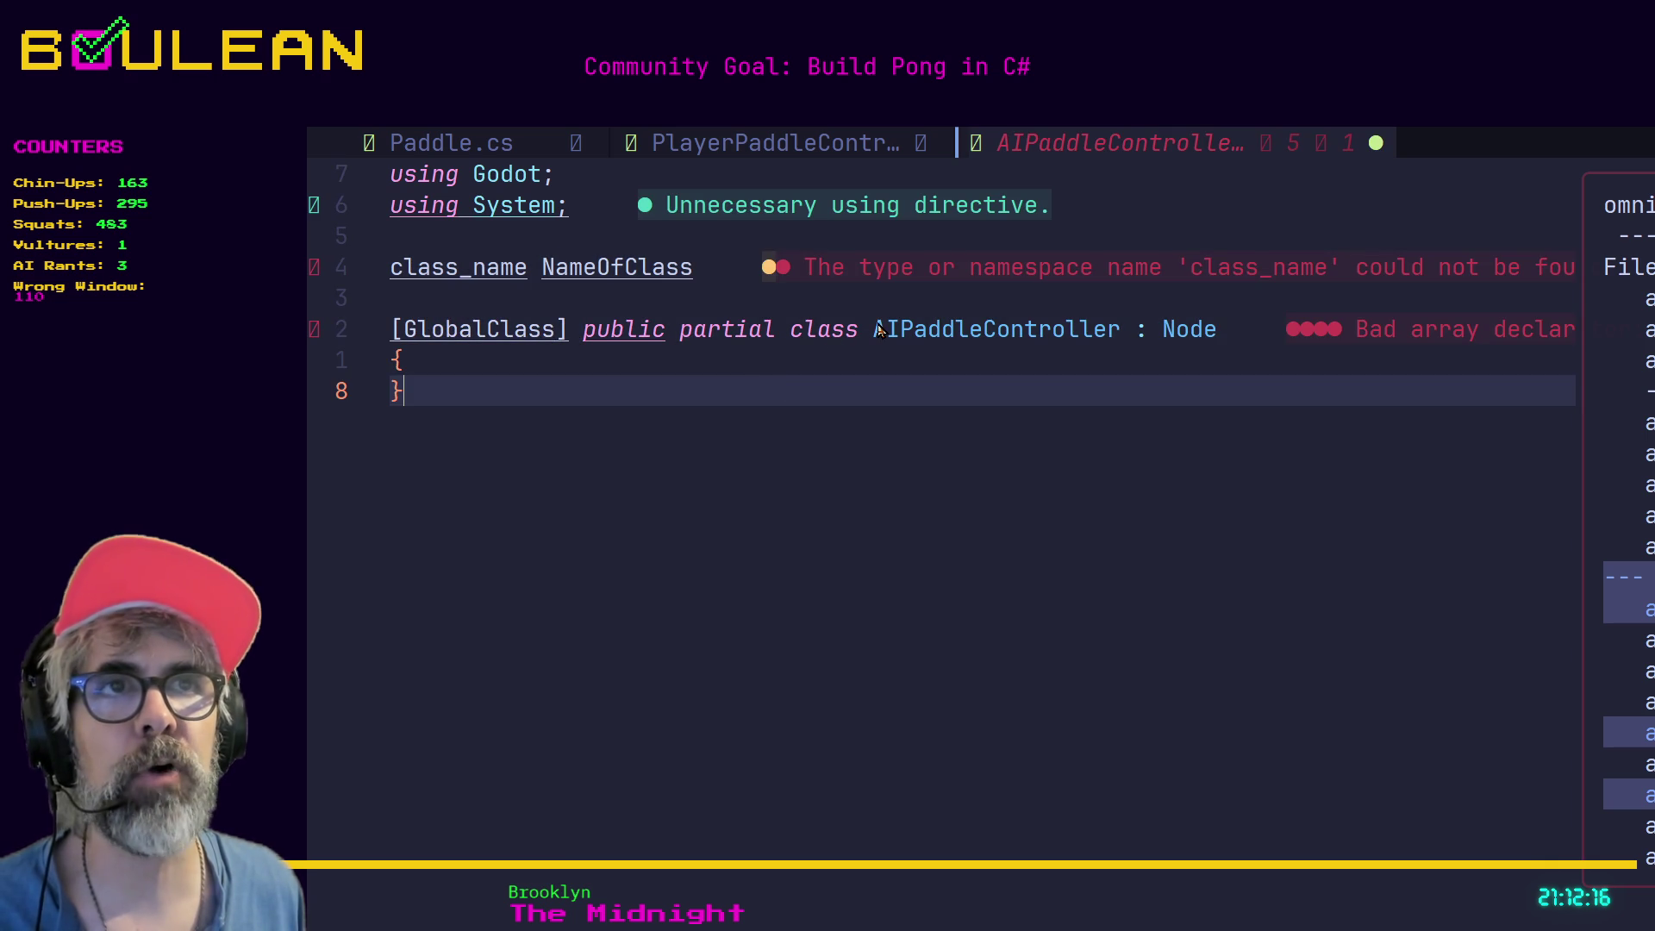
left_click(710, 267)
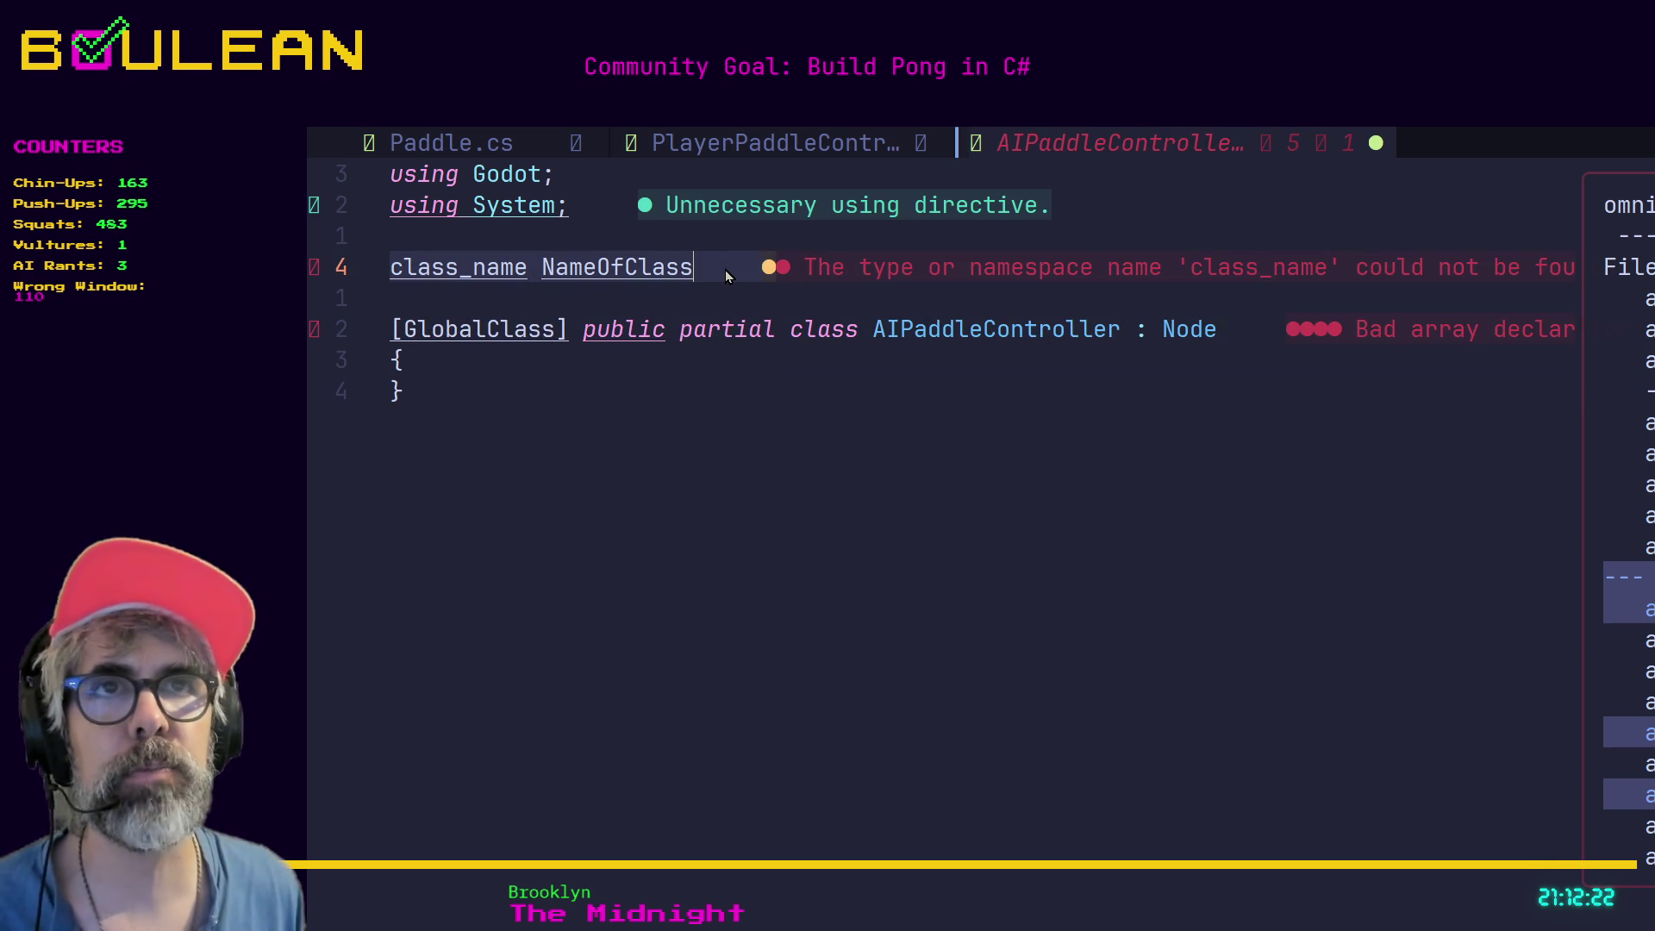
key("Home")
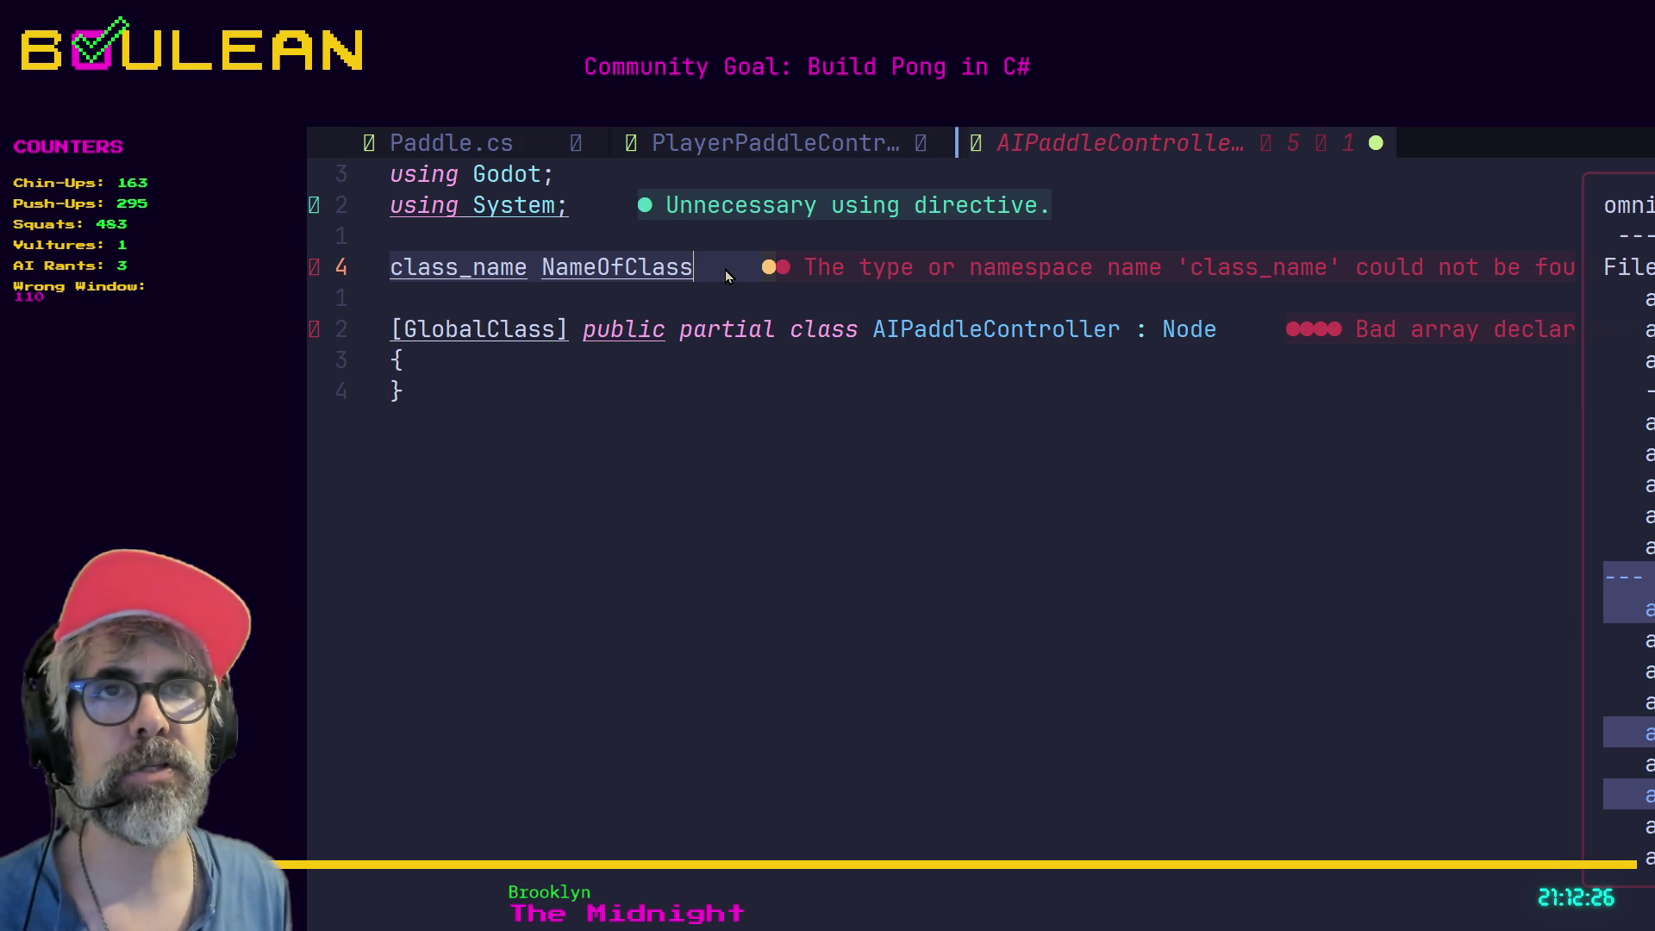
key("Home")
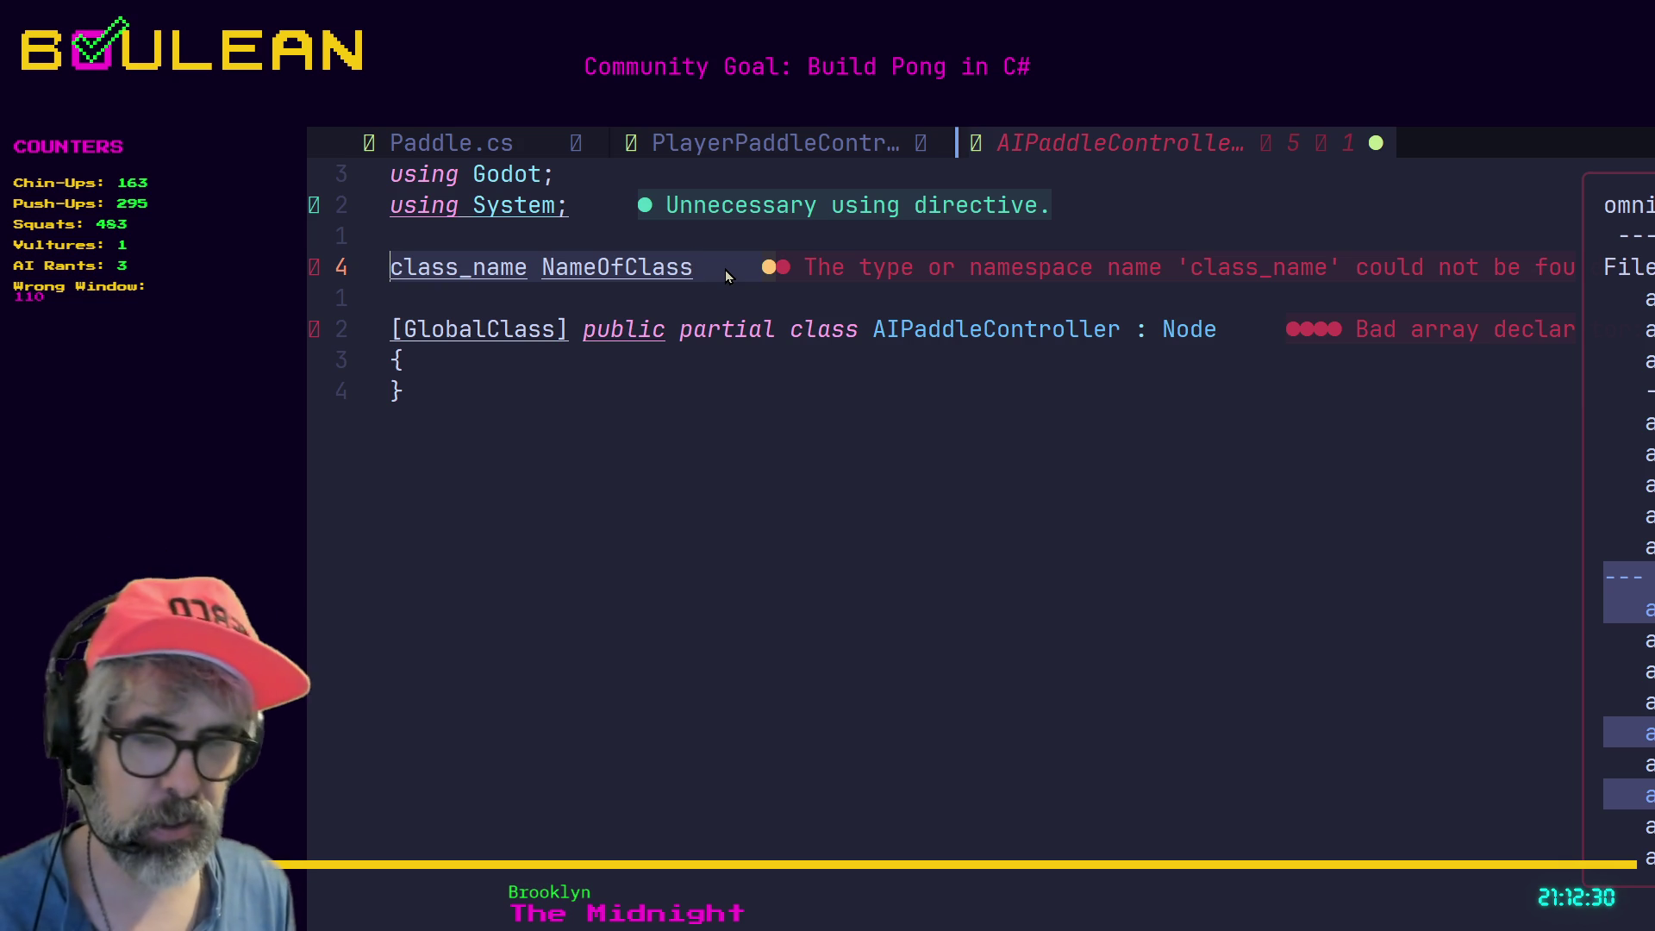
key("Escape")
key("d")
key("d")
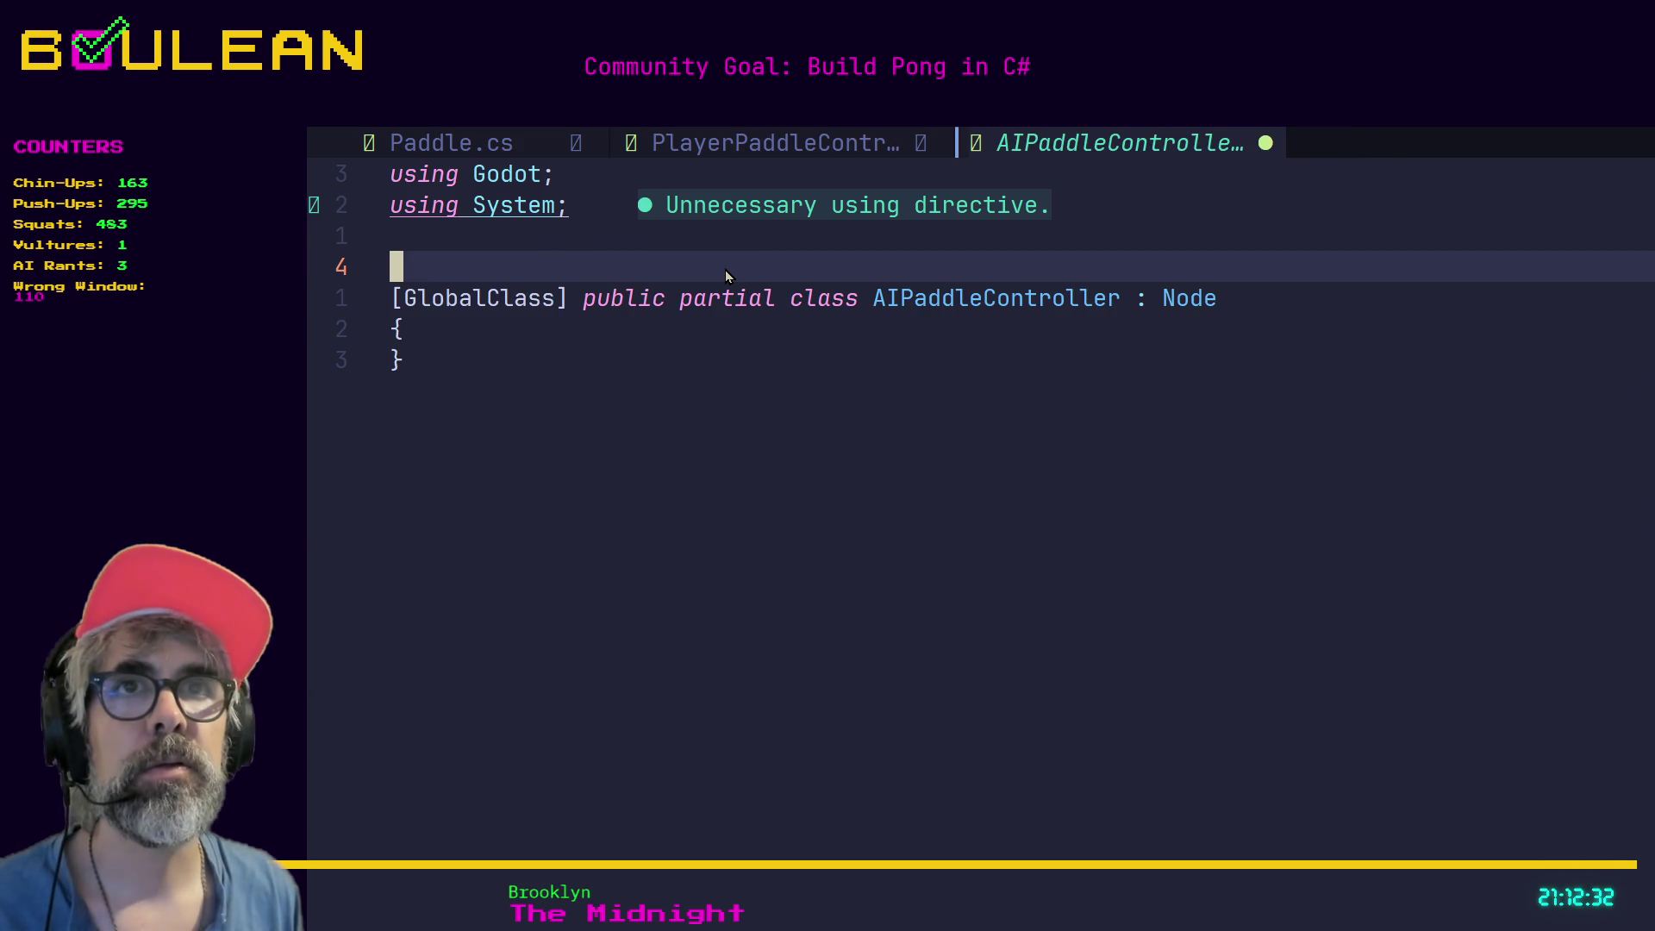
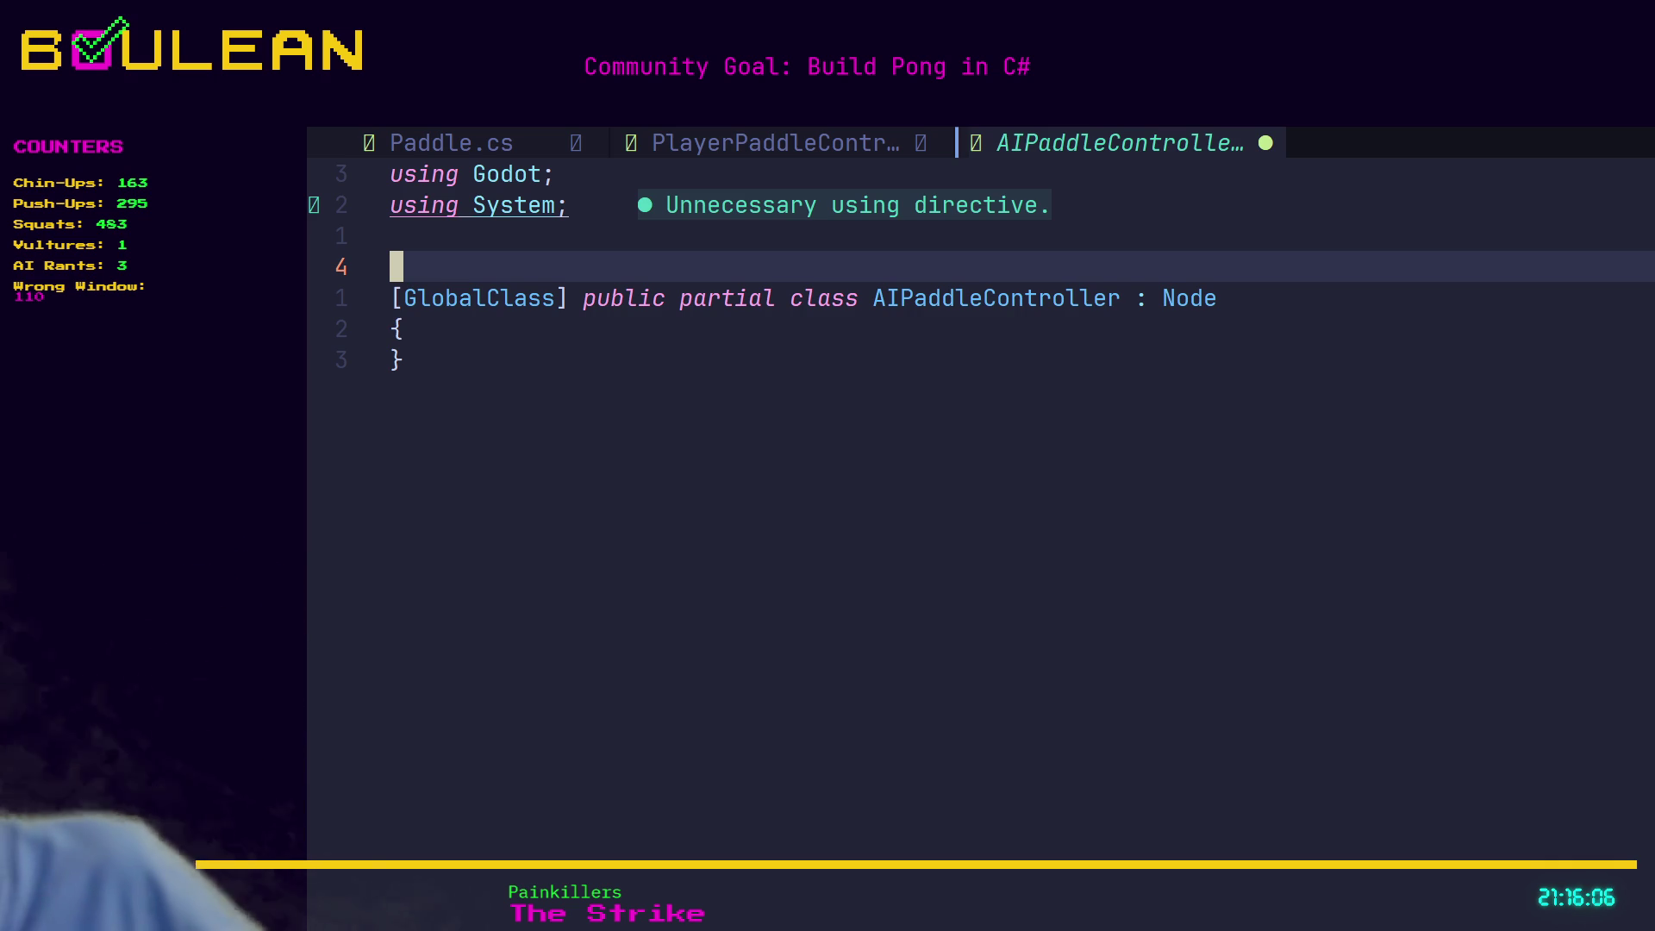
Put the caret at the end of the AIPaddleController class declaration line.
left_click(865, 298)
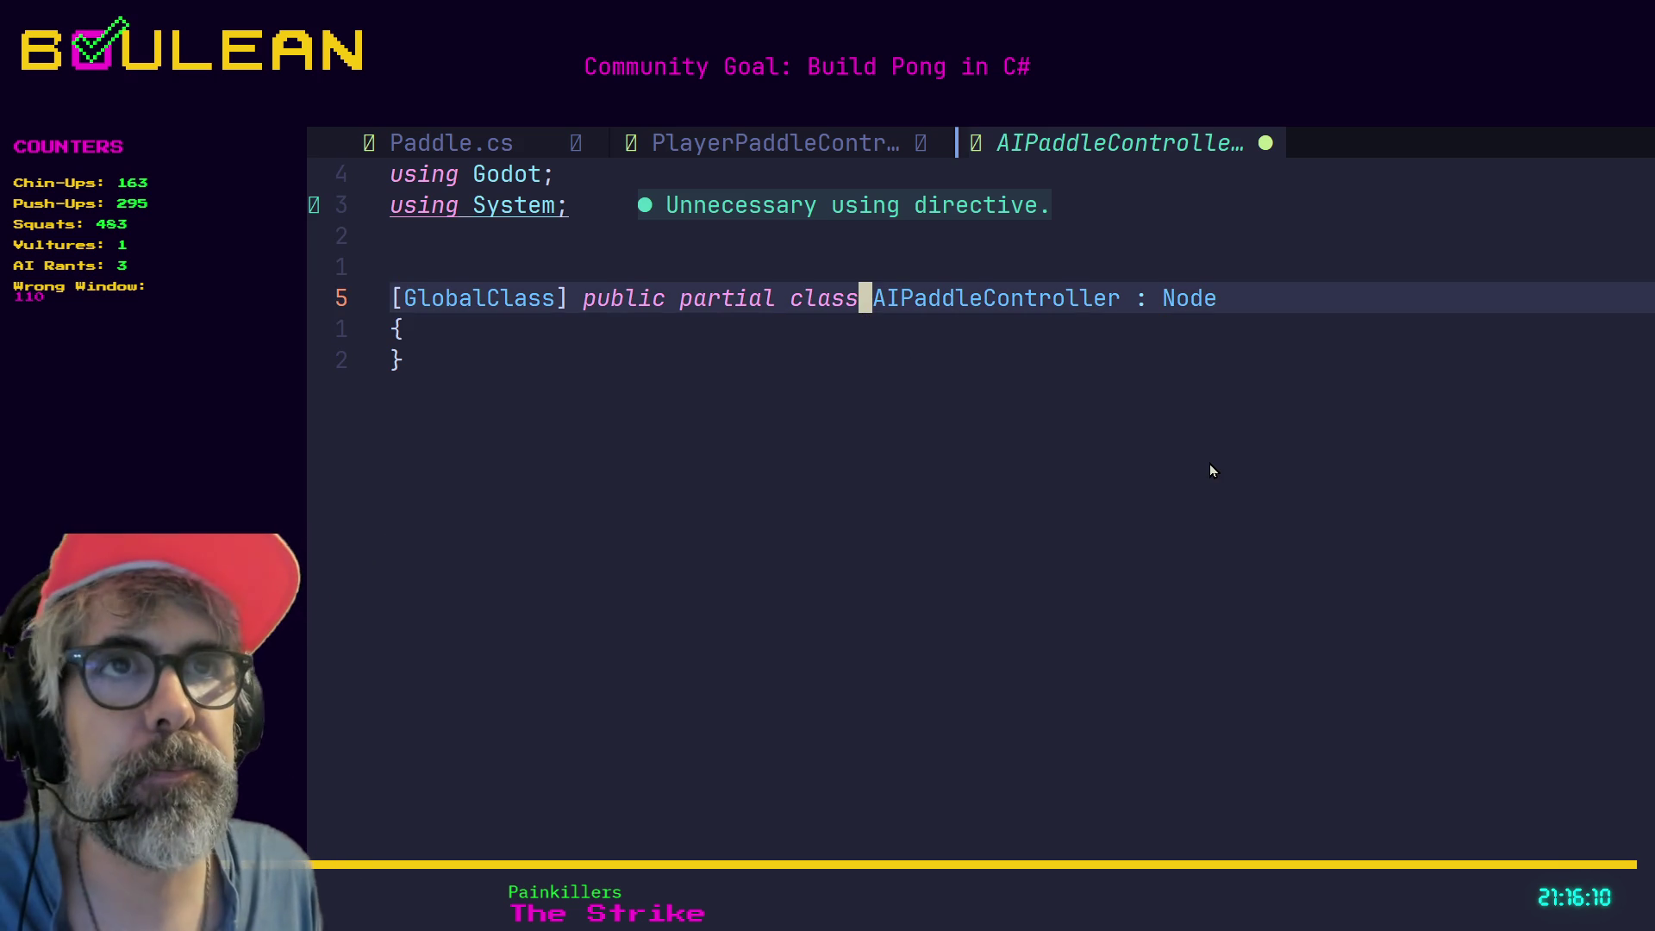
key("k")
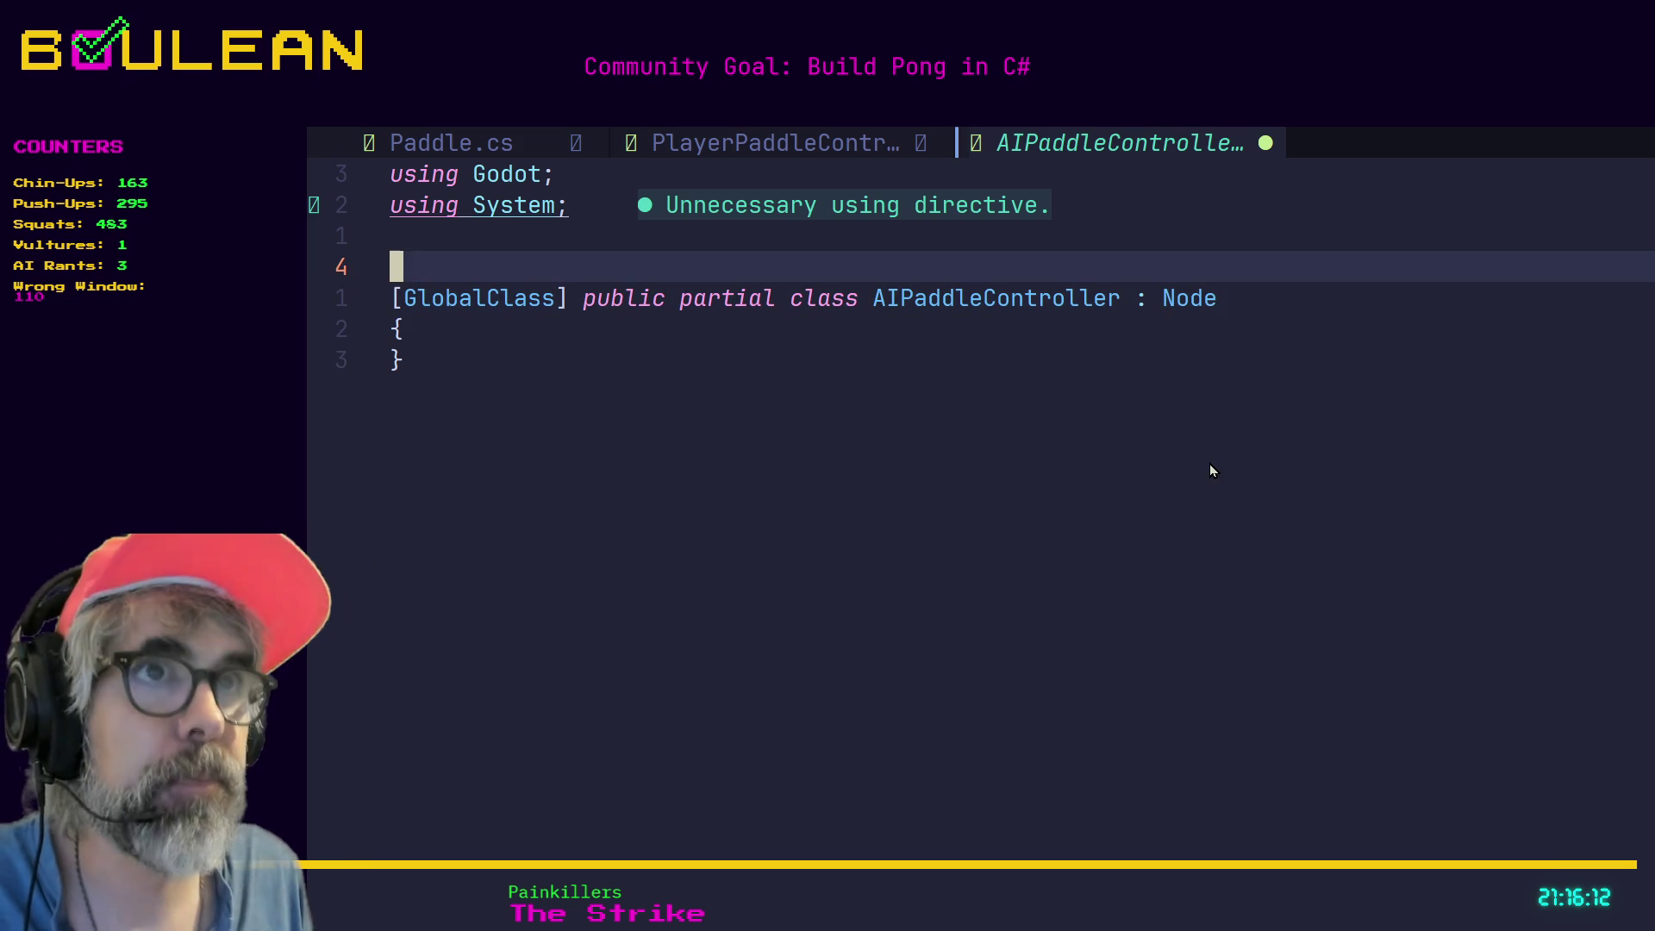
key("Return")
key("$")
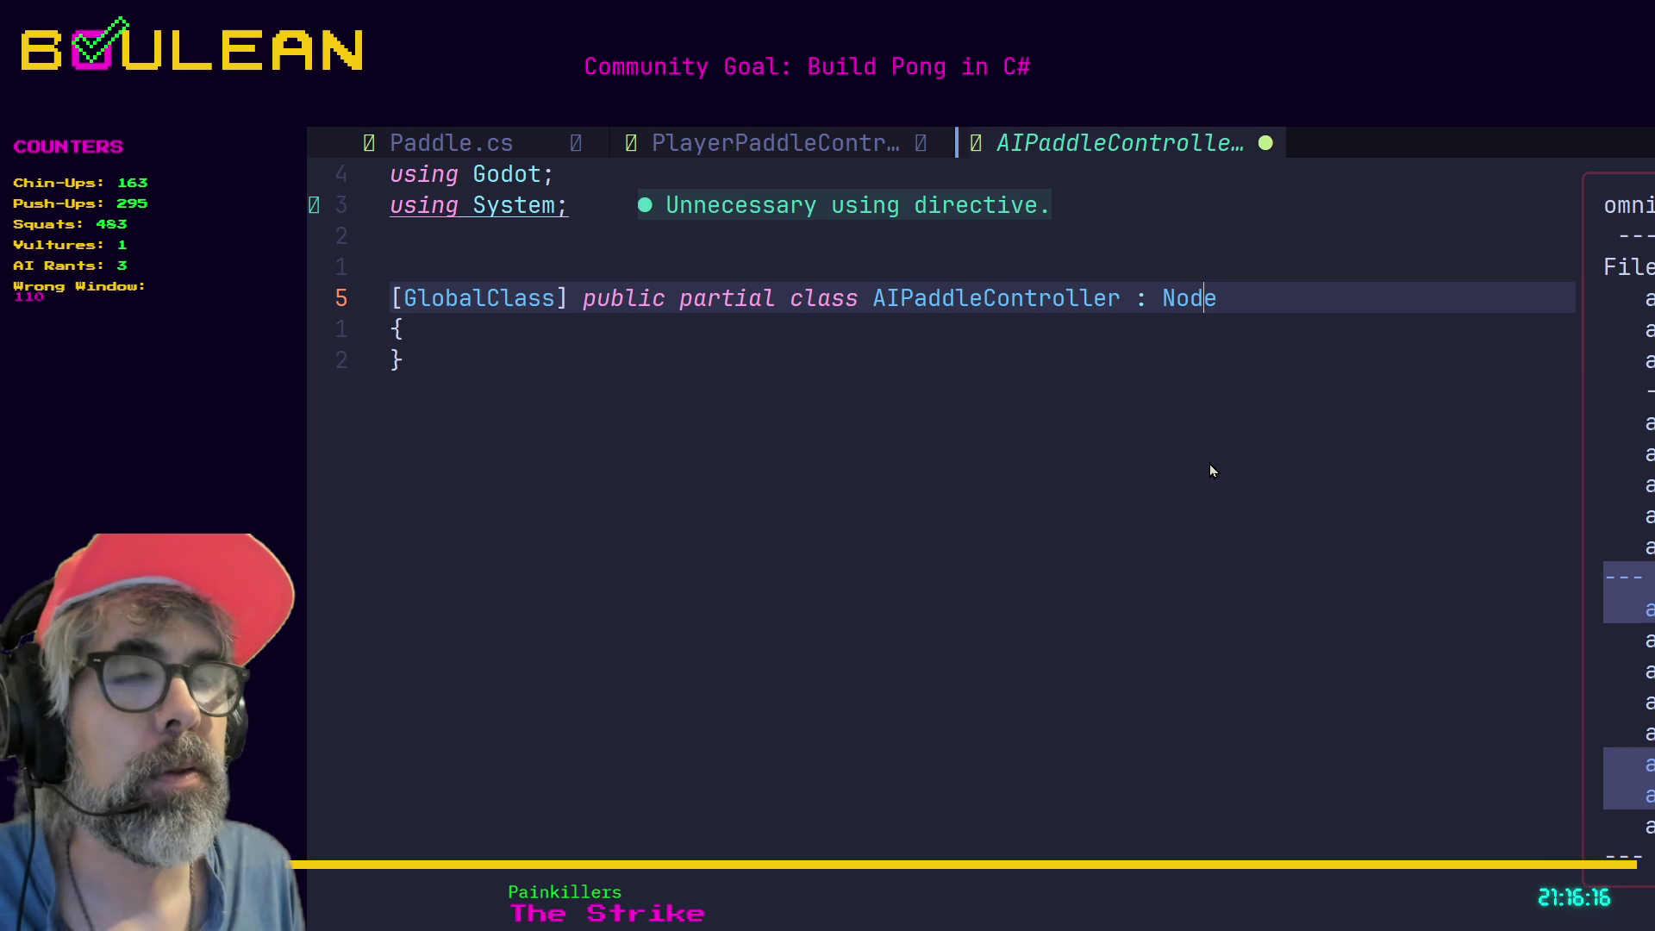
key("Escape")
key("A")
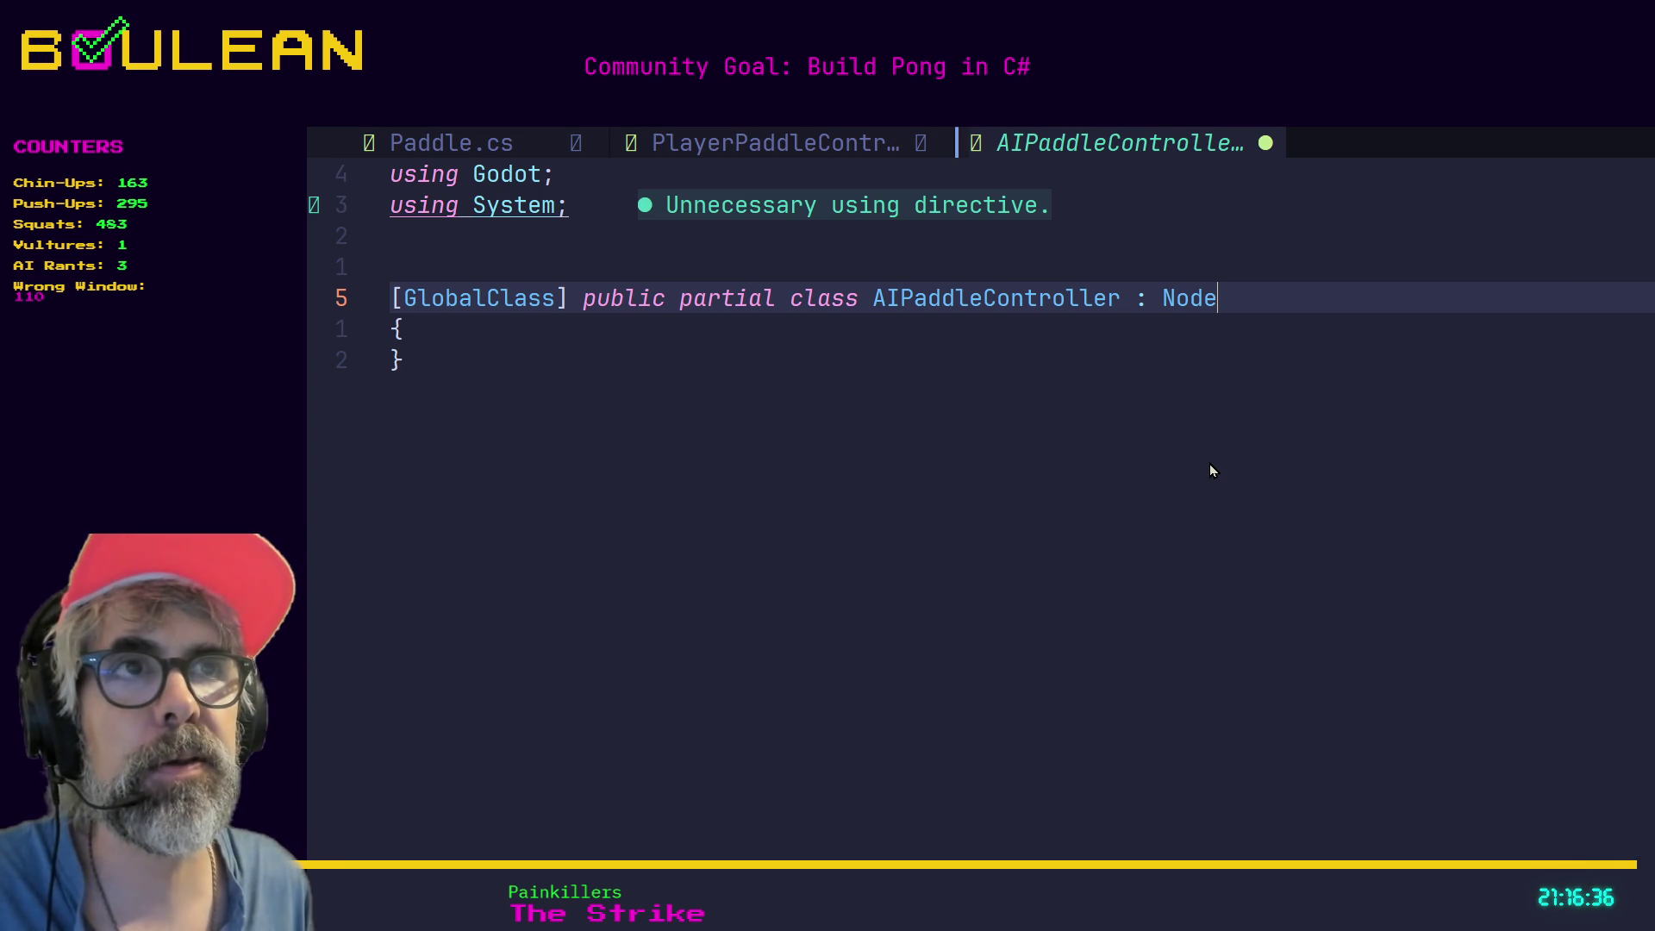
Open several blank indented lines inside the class braces, then switch to Paddle.cs.
key("Escape")
key("j")
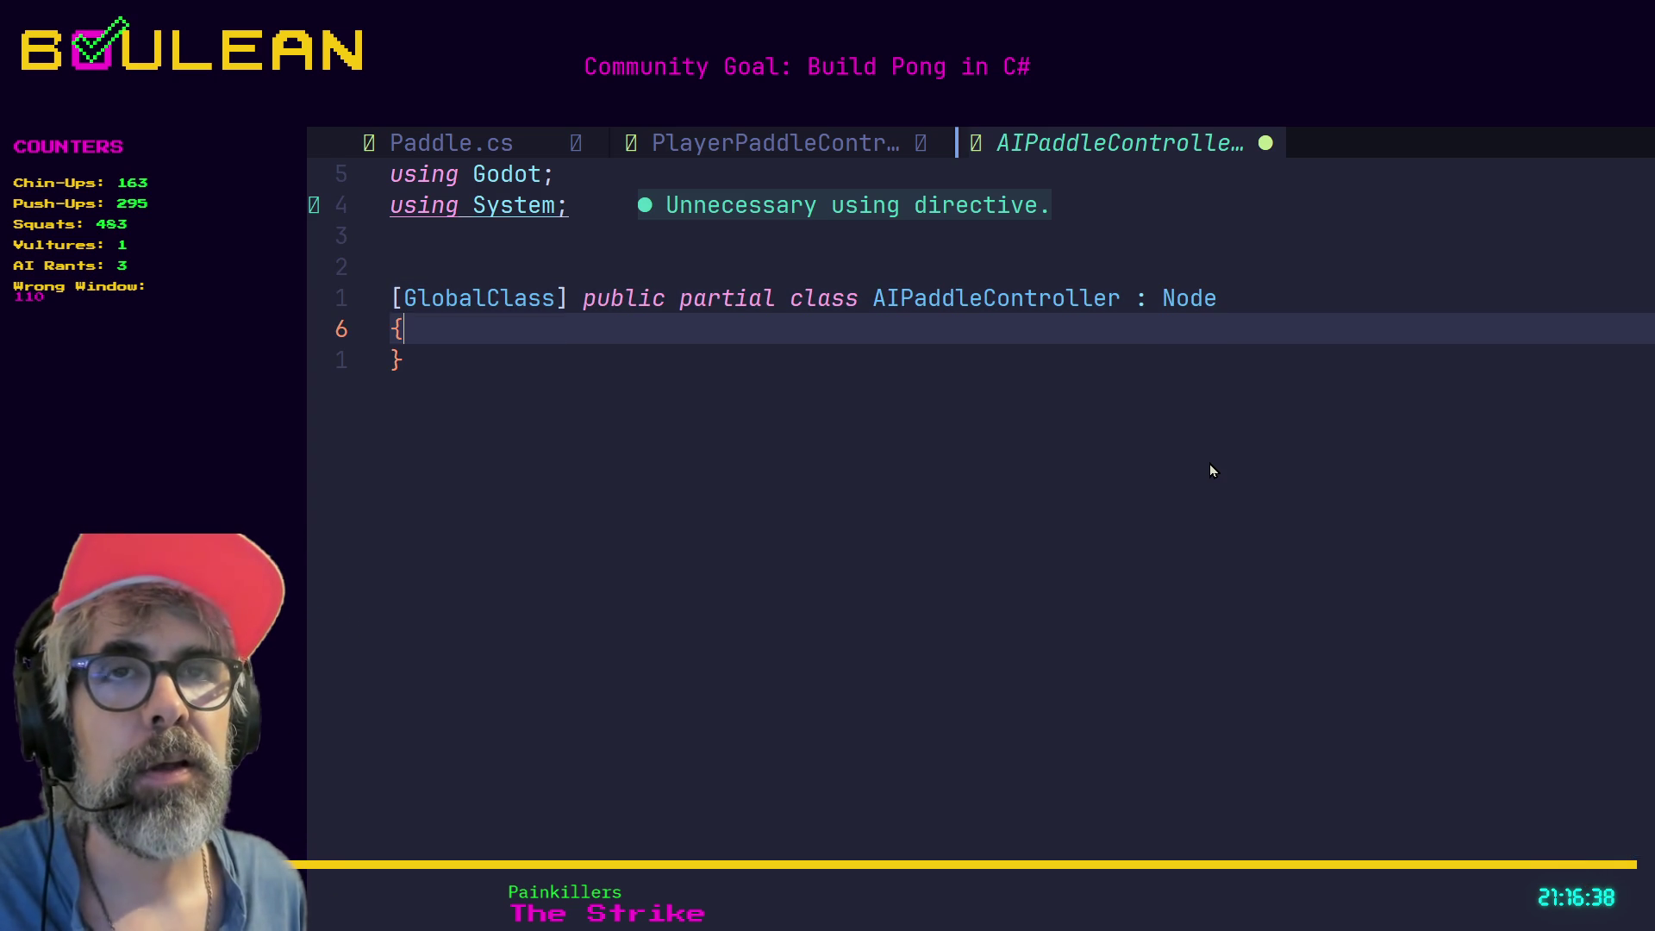
key("o")
key("Return")
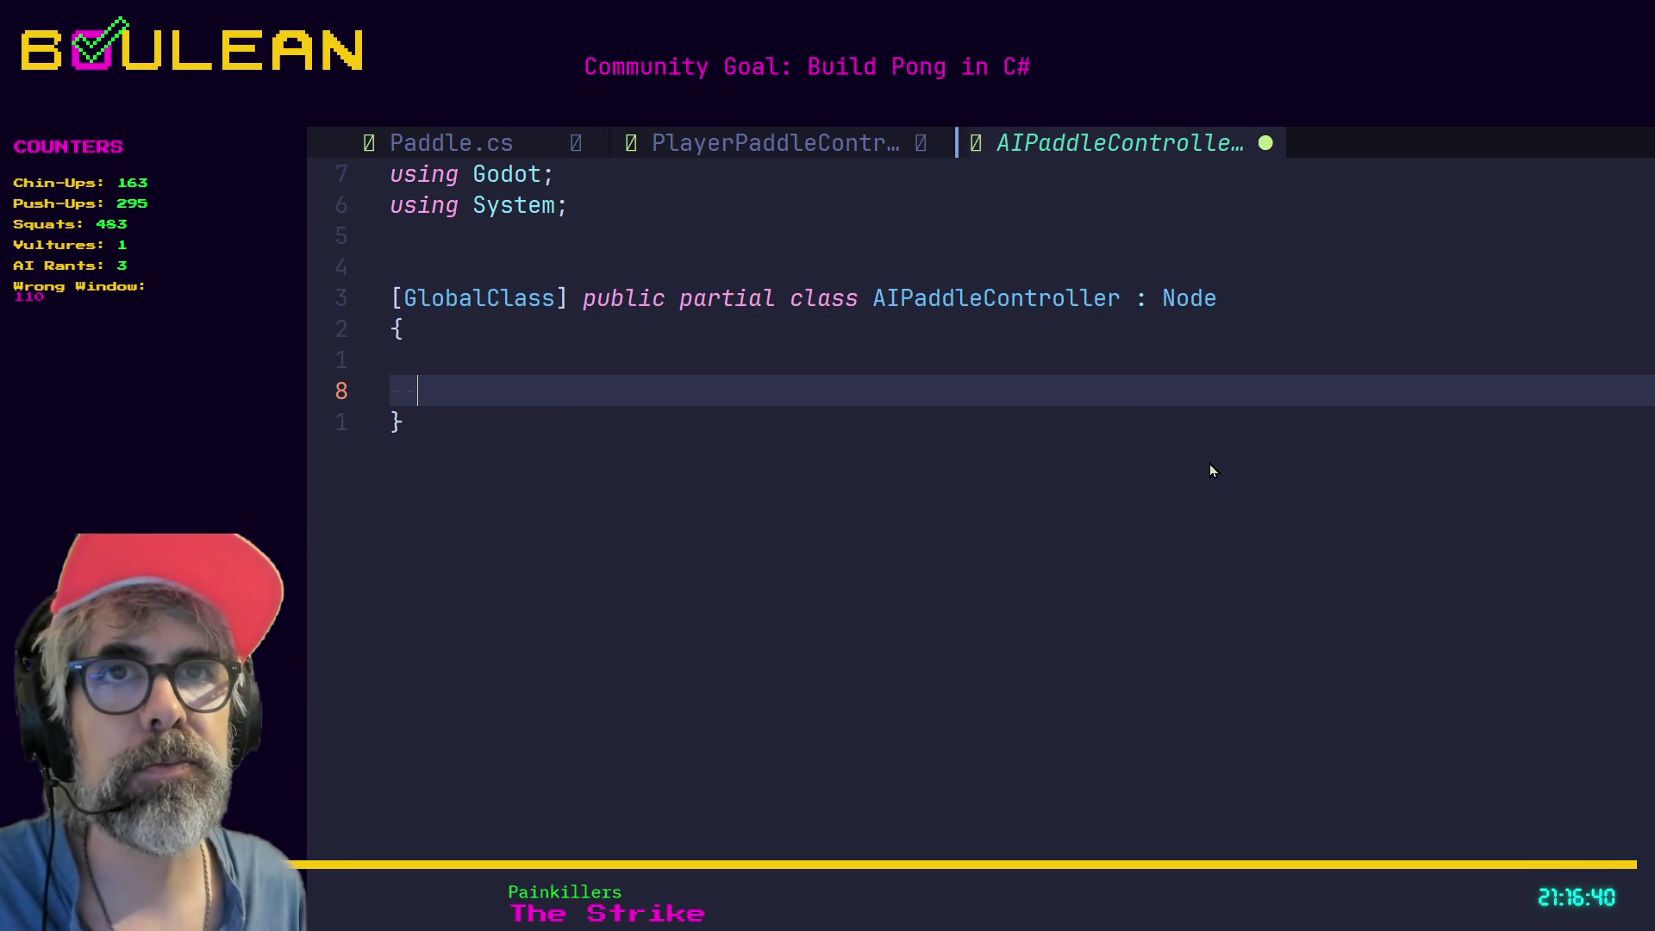
key("Escape")
key("k")
key("o")
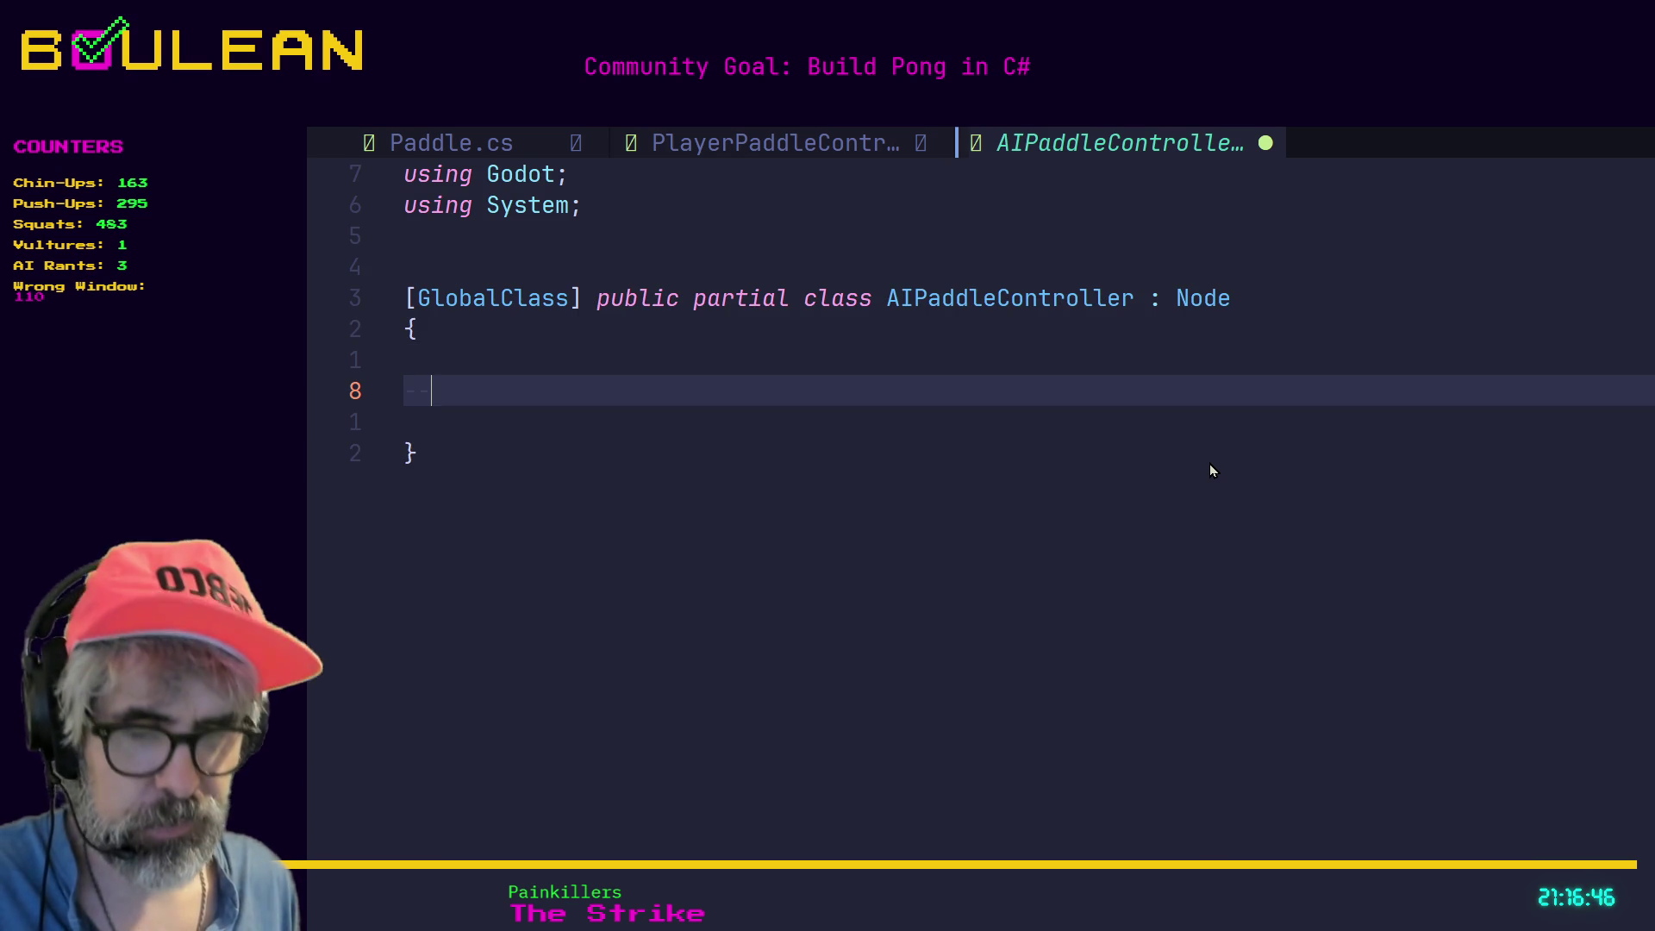
key("Escape")
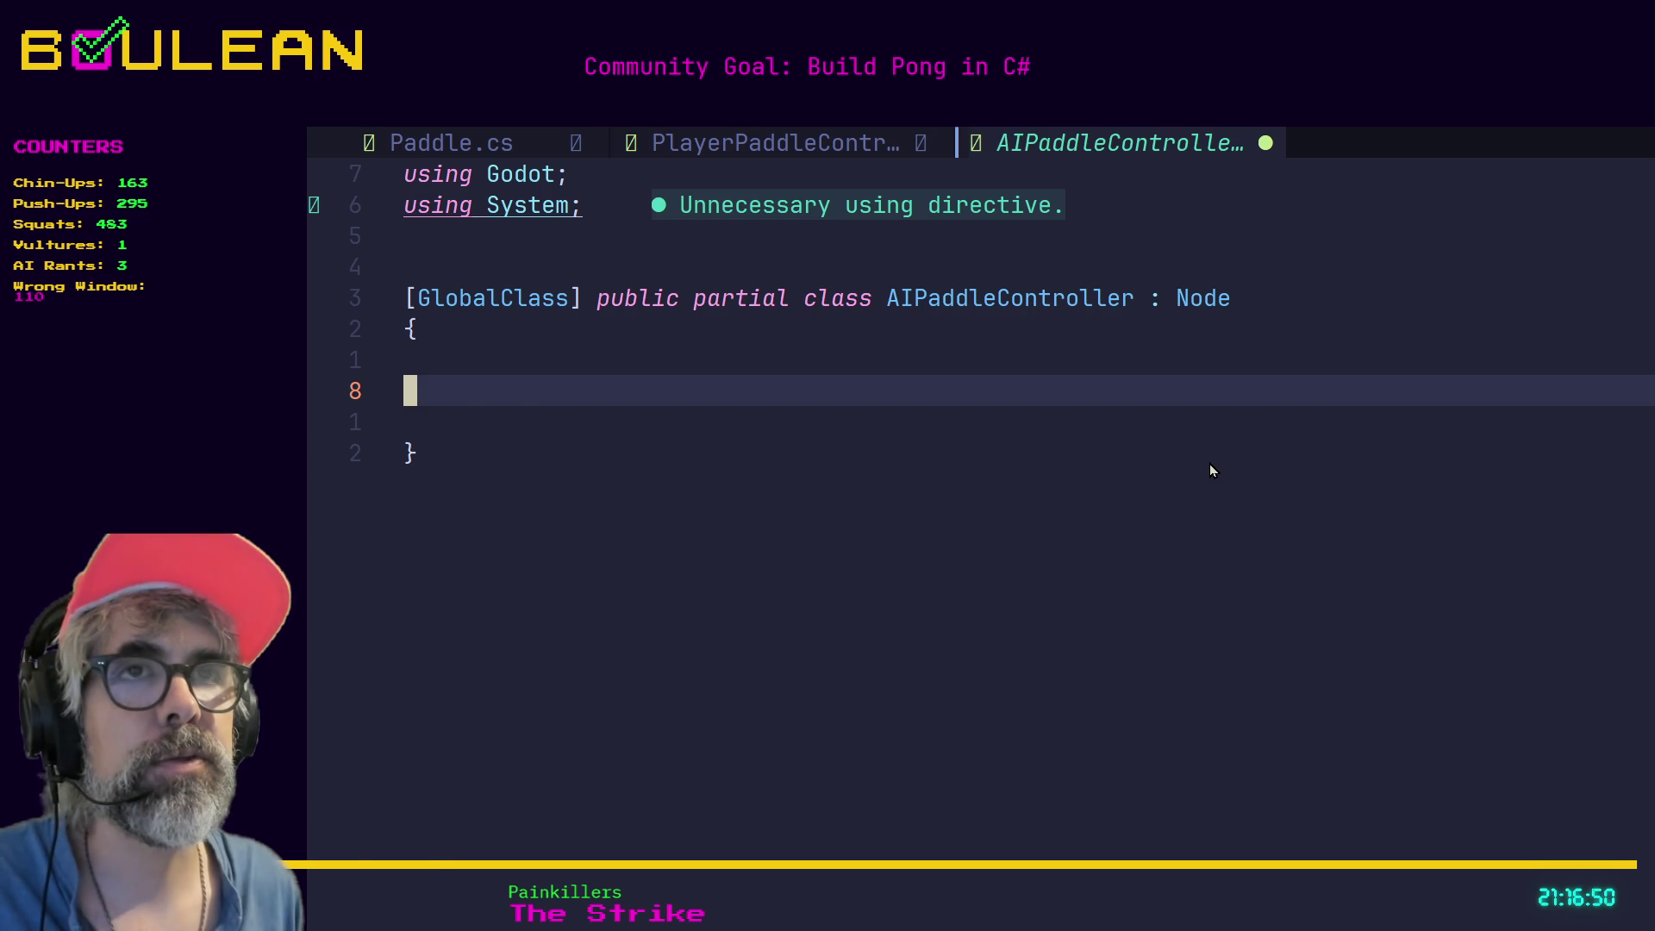
key("ctrl+6")
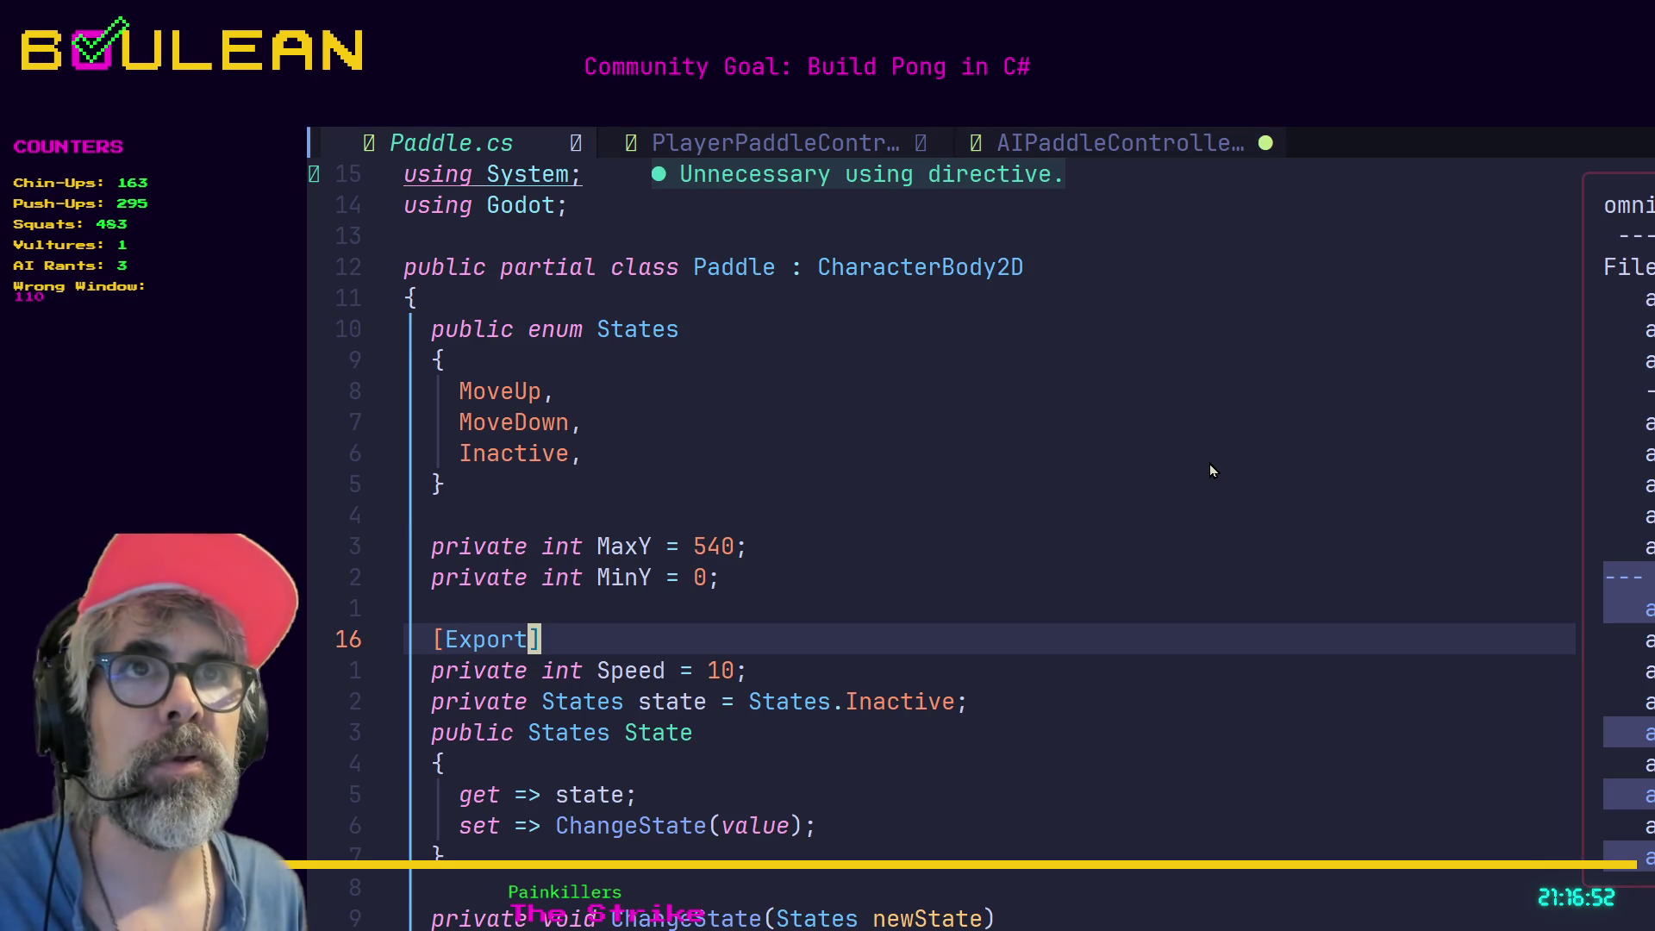
Review PlayerPaddleController, undo the stray edit with uu, and return to AIPaddleController.
key("shift+l")
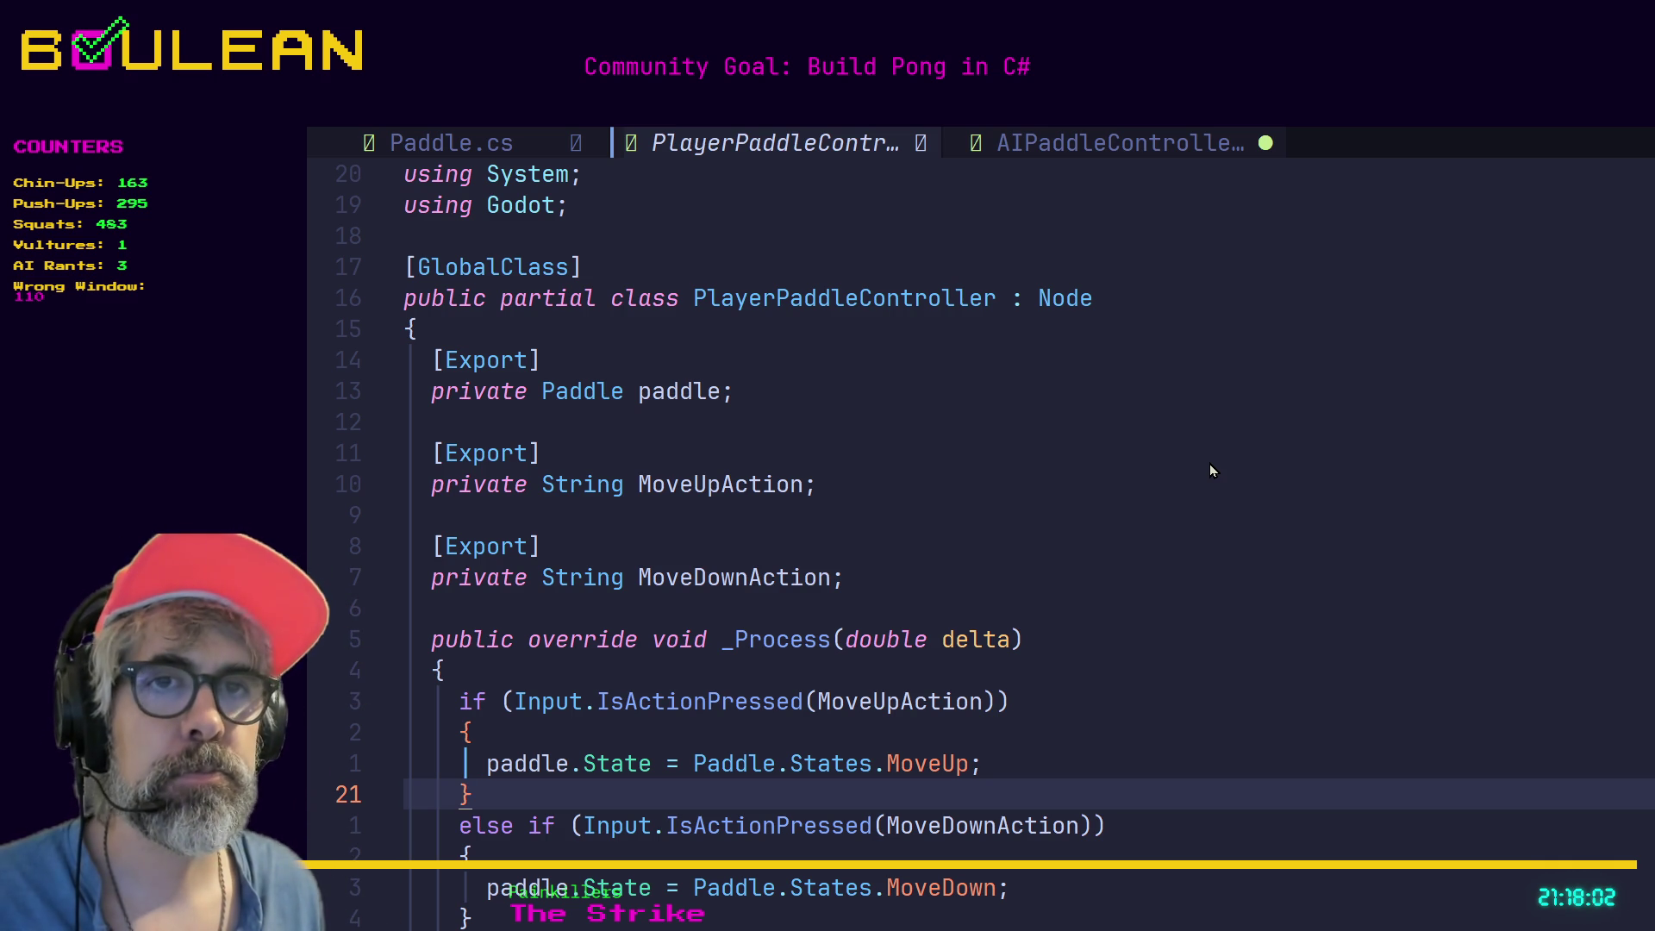
type("u")
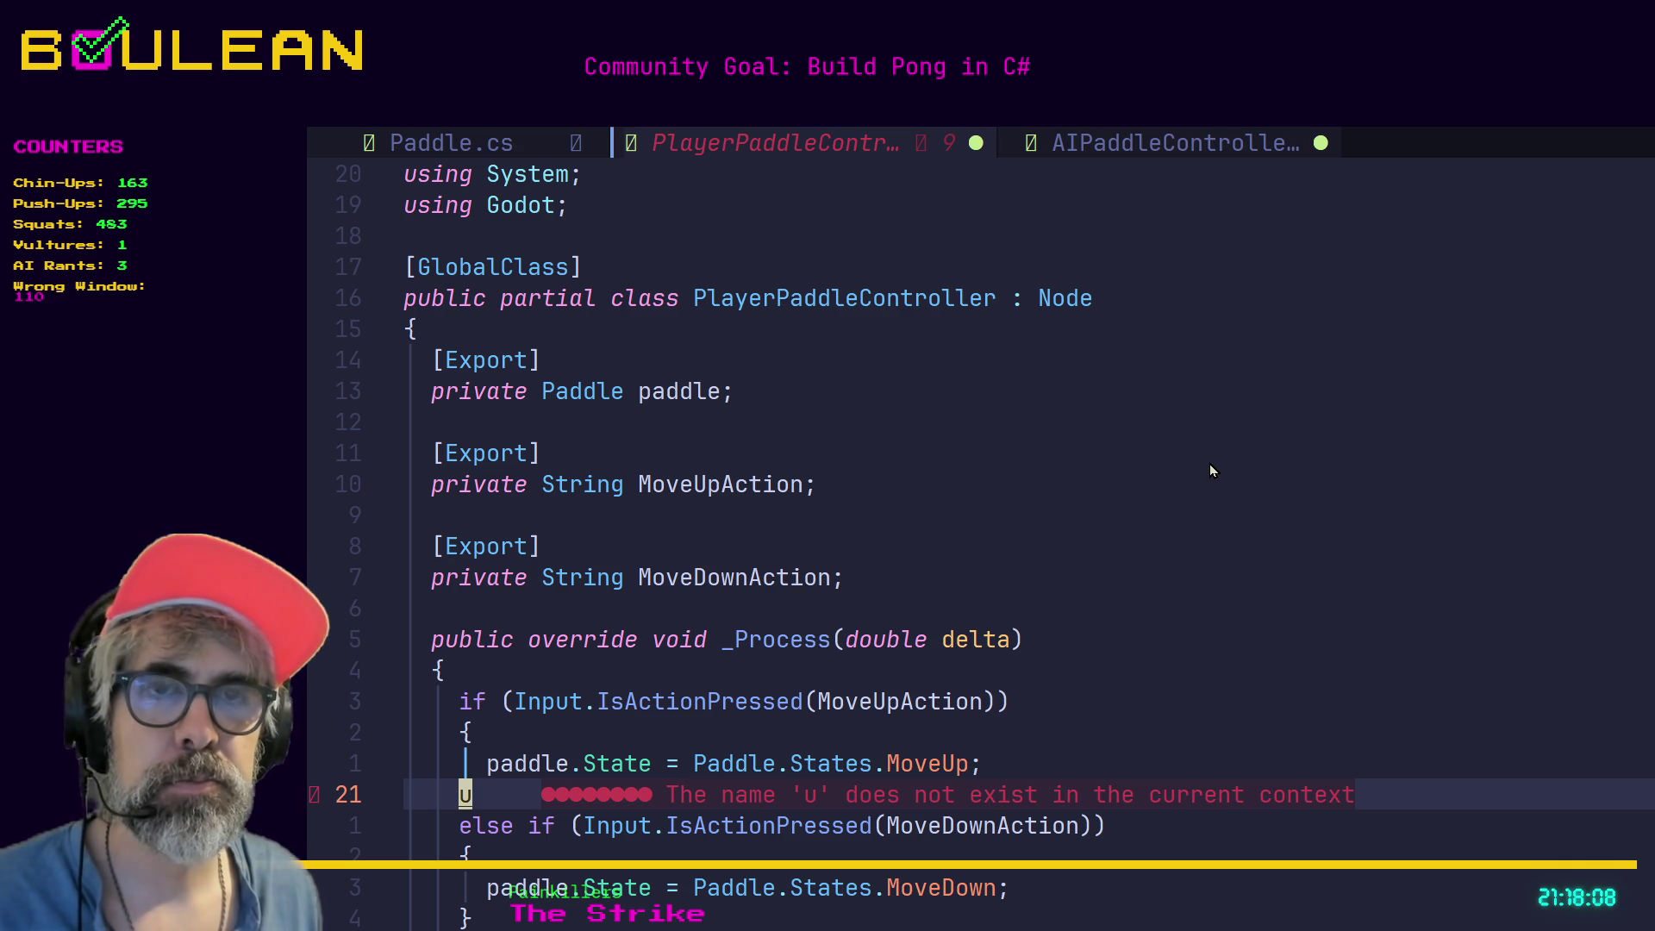
type("u")
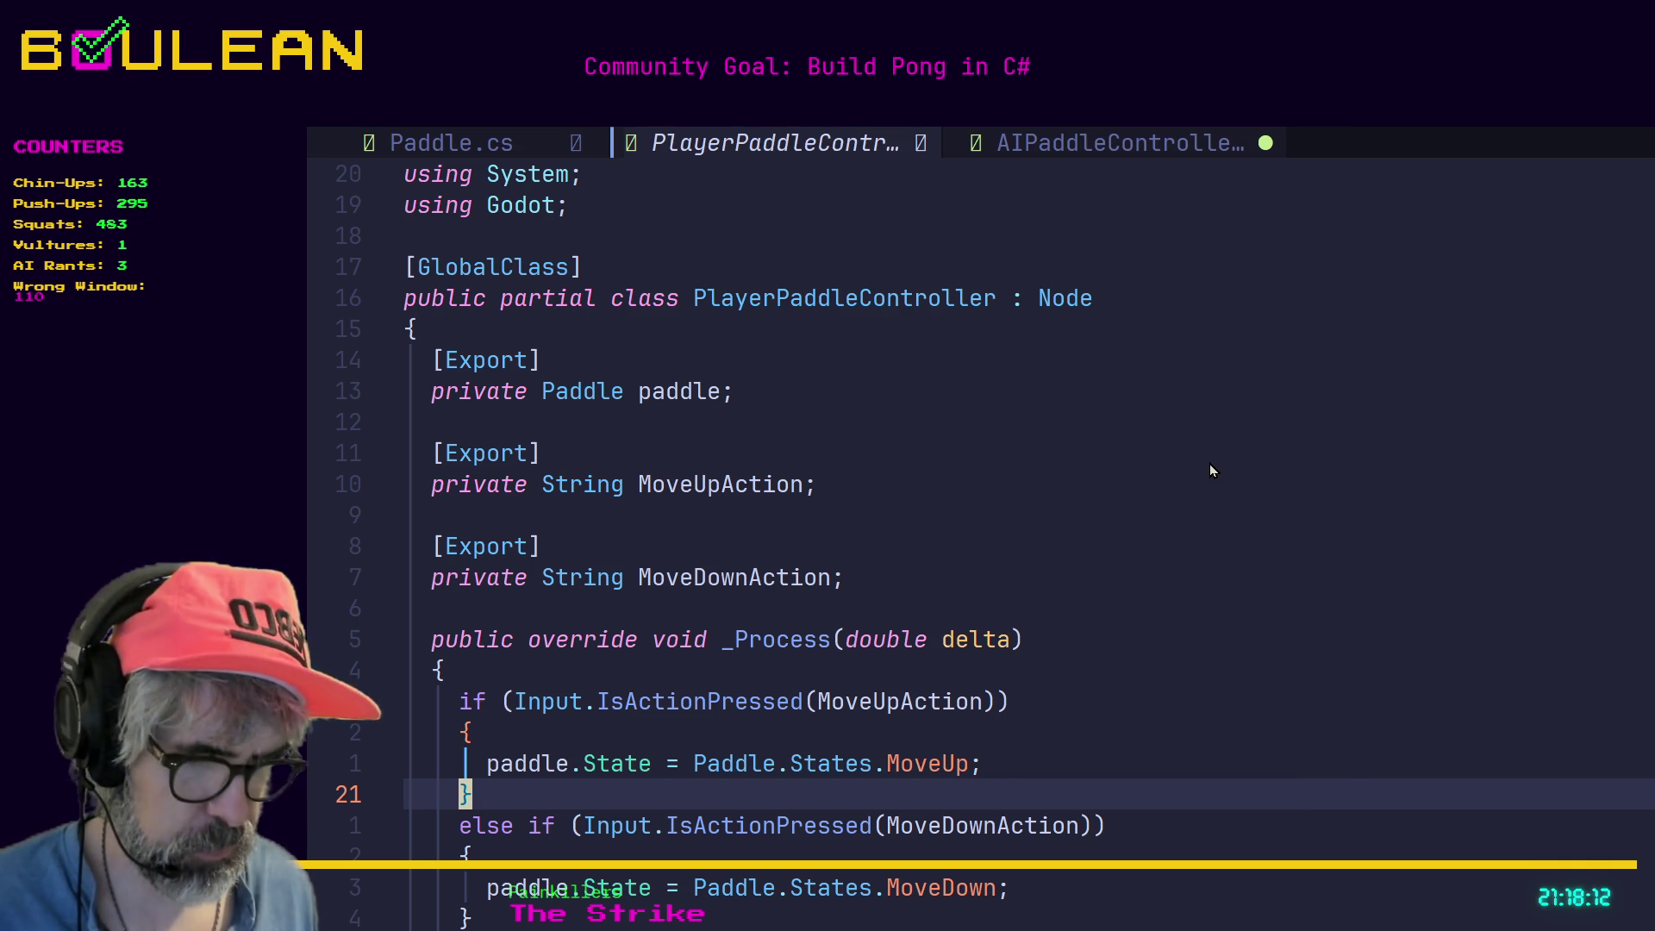
key("shift+l")
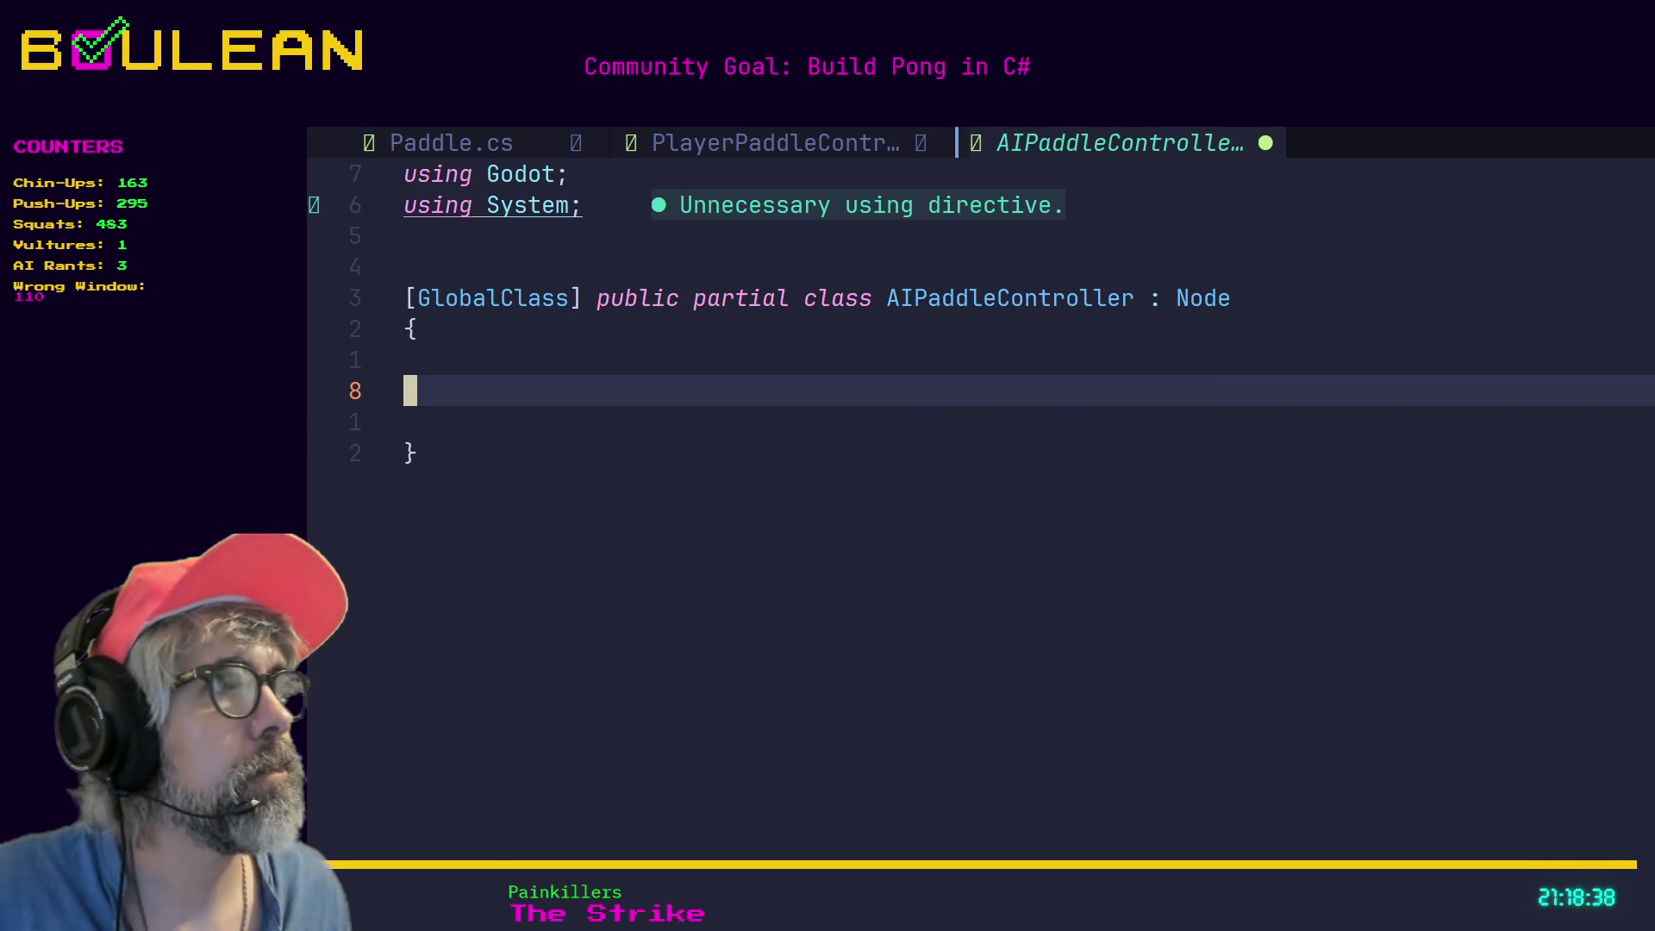
key("alt+Tab")
Browse the paddle and PlayerTwo scenes, inspecting the PlayerPaddleController node's exported settings.
left_click(1090, 431)
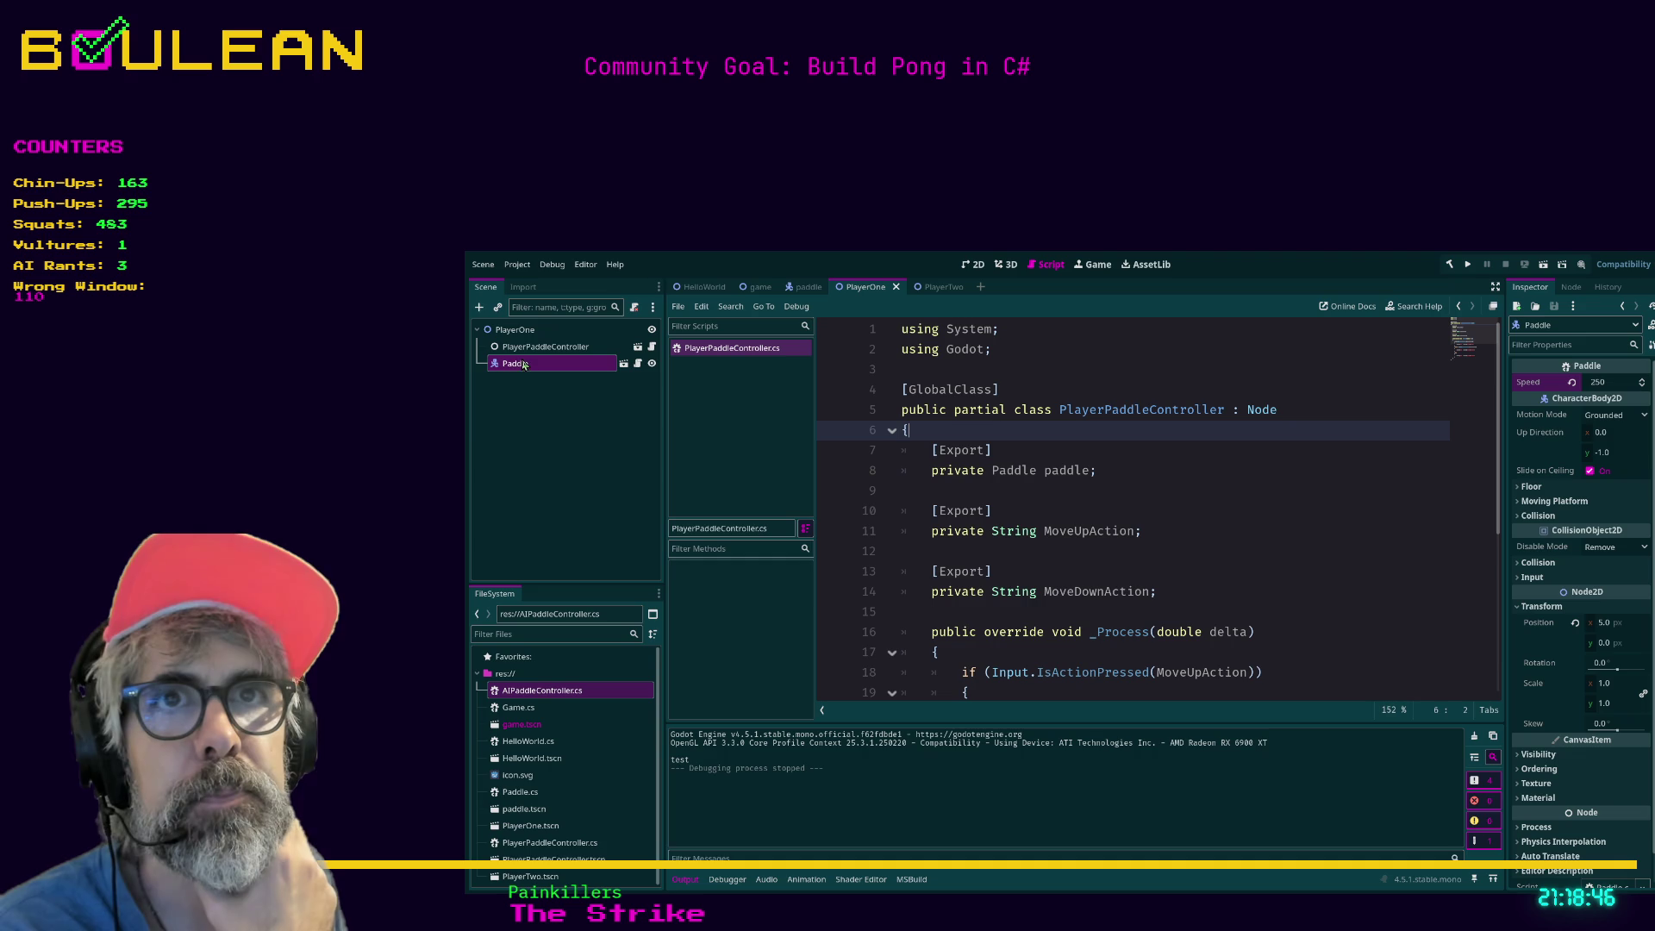
left_click(807, 287)
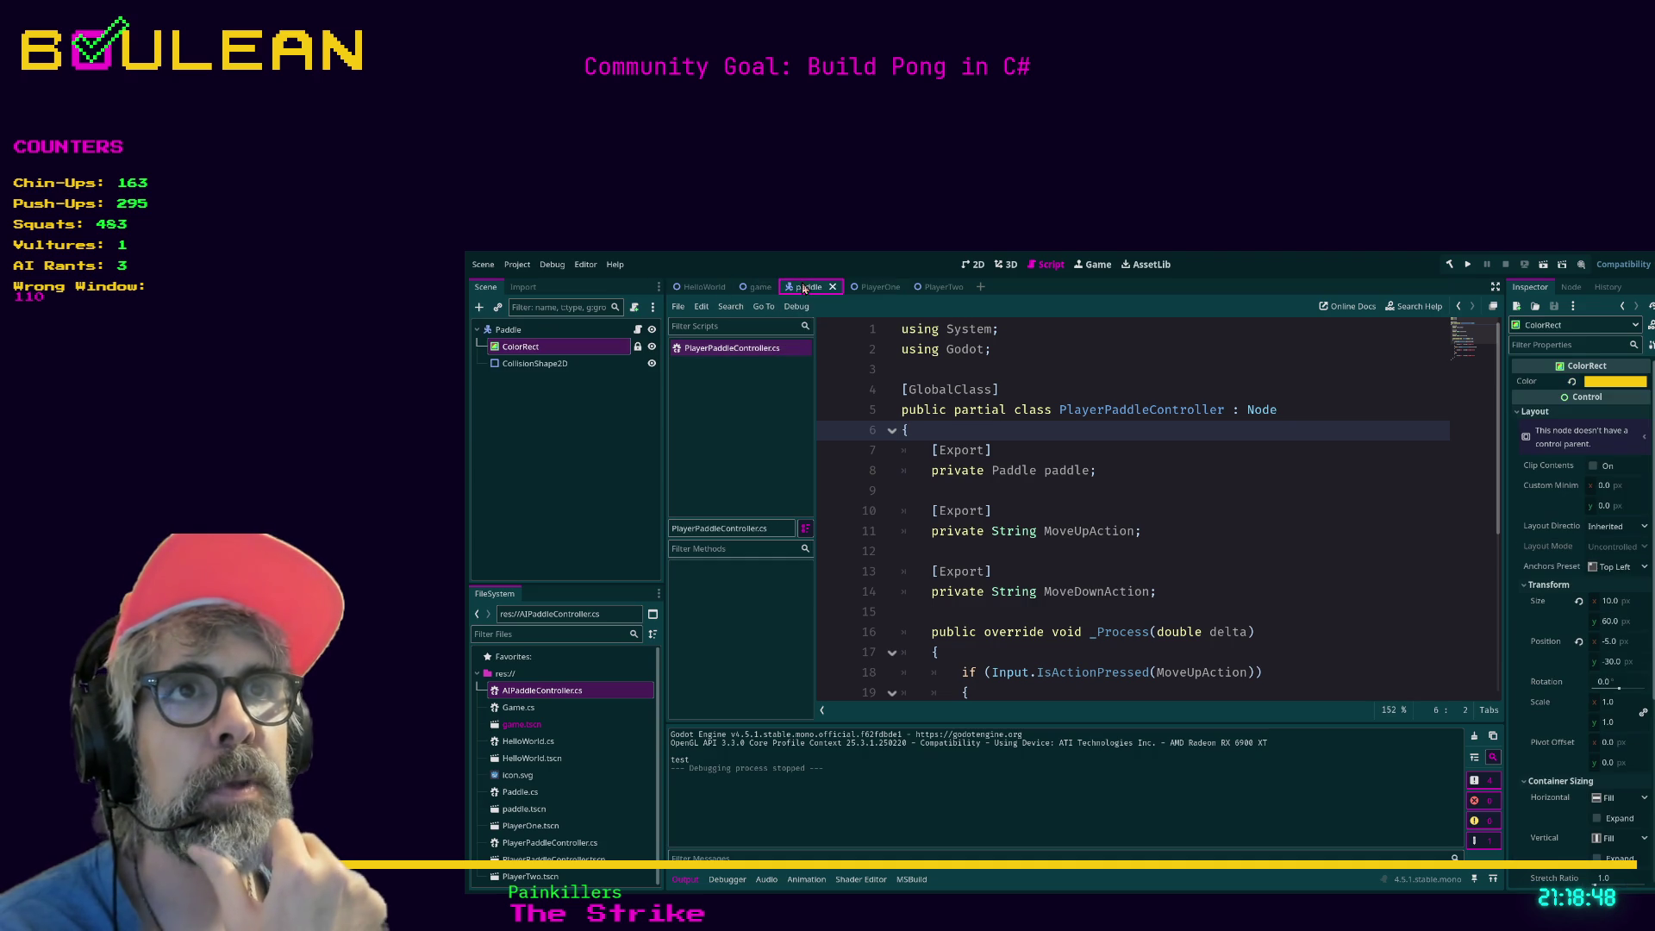
left_click(933, 289)
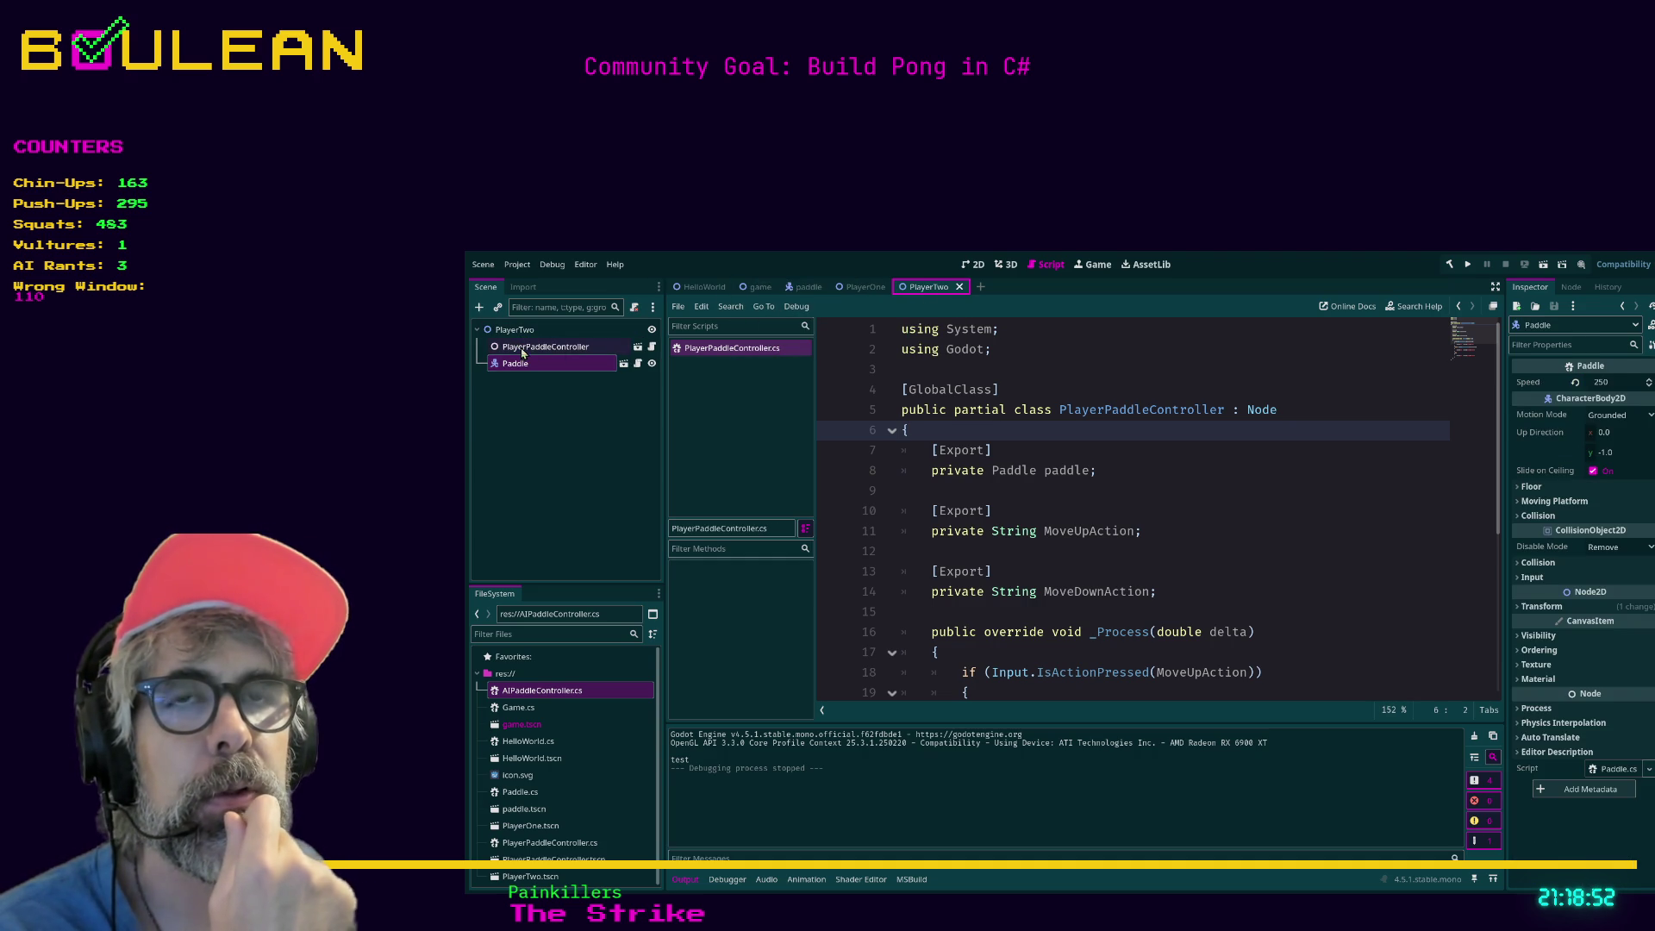
left_click(523, 350)
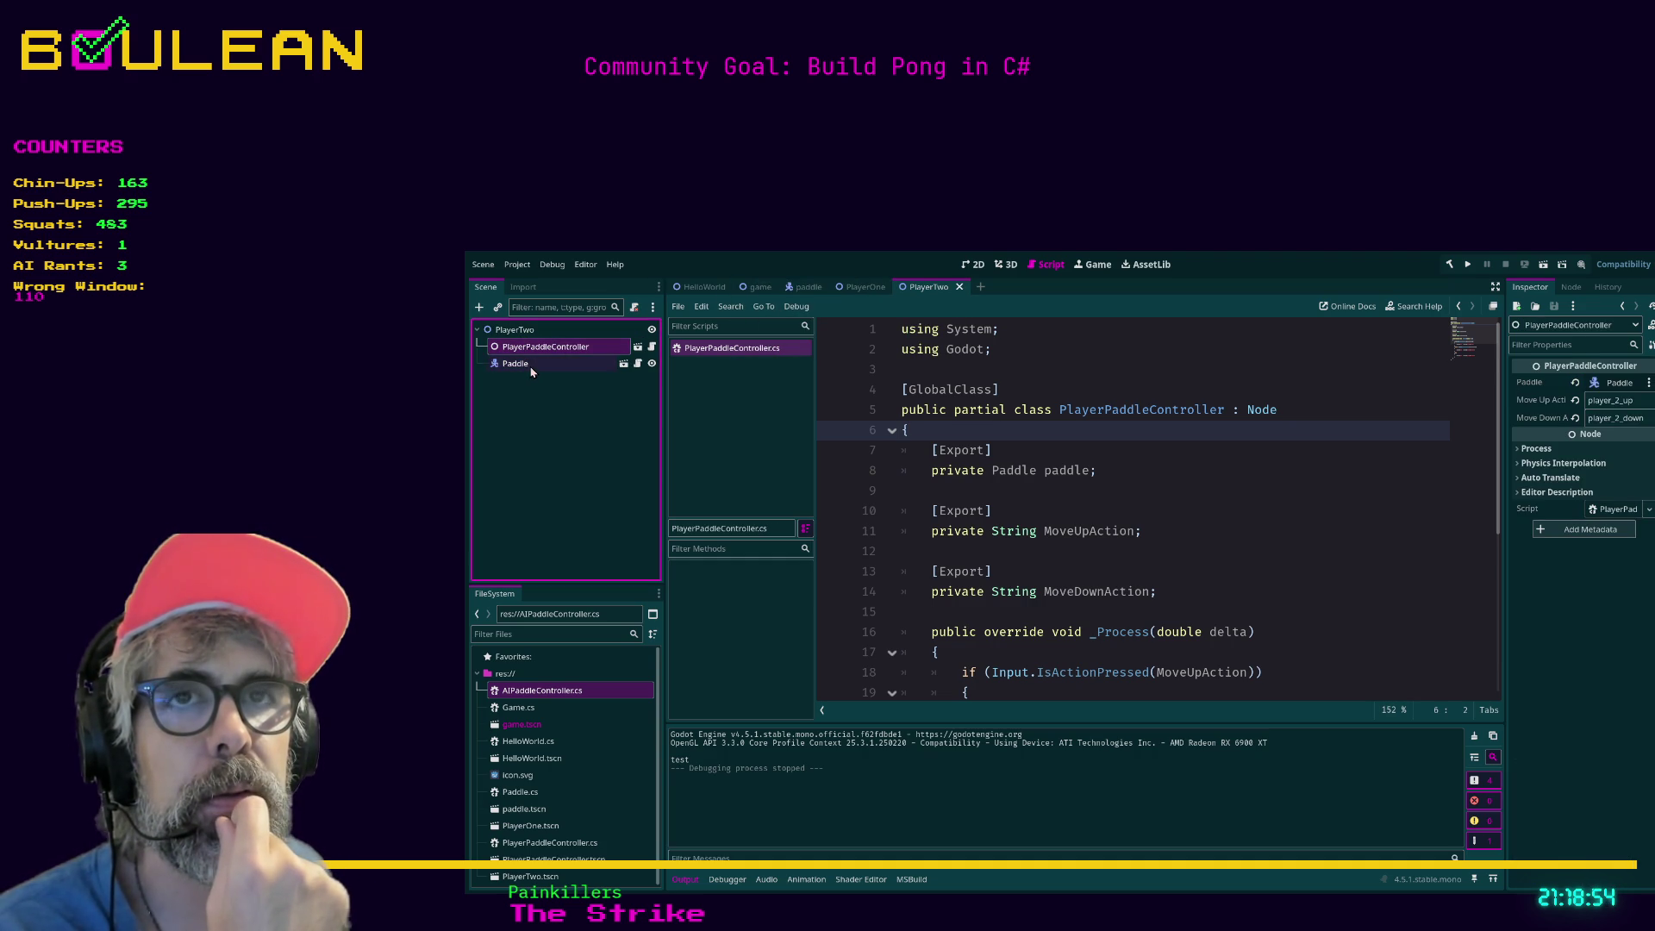
left_click(518, 332)
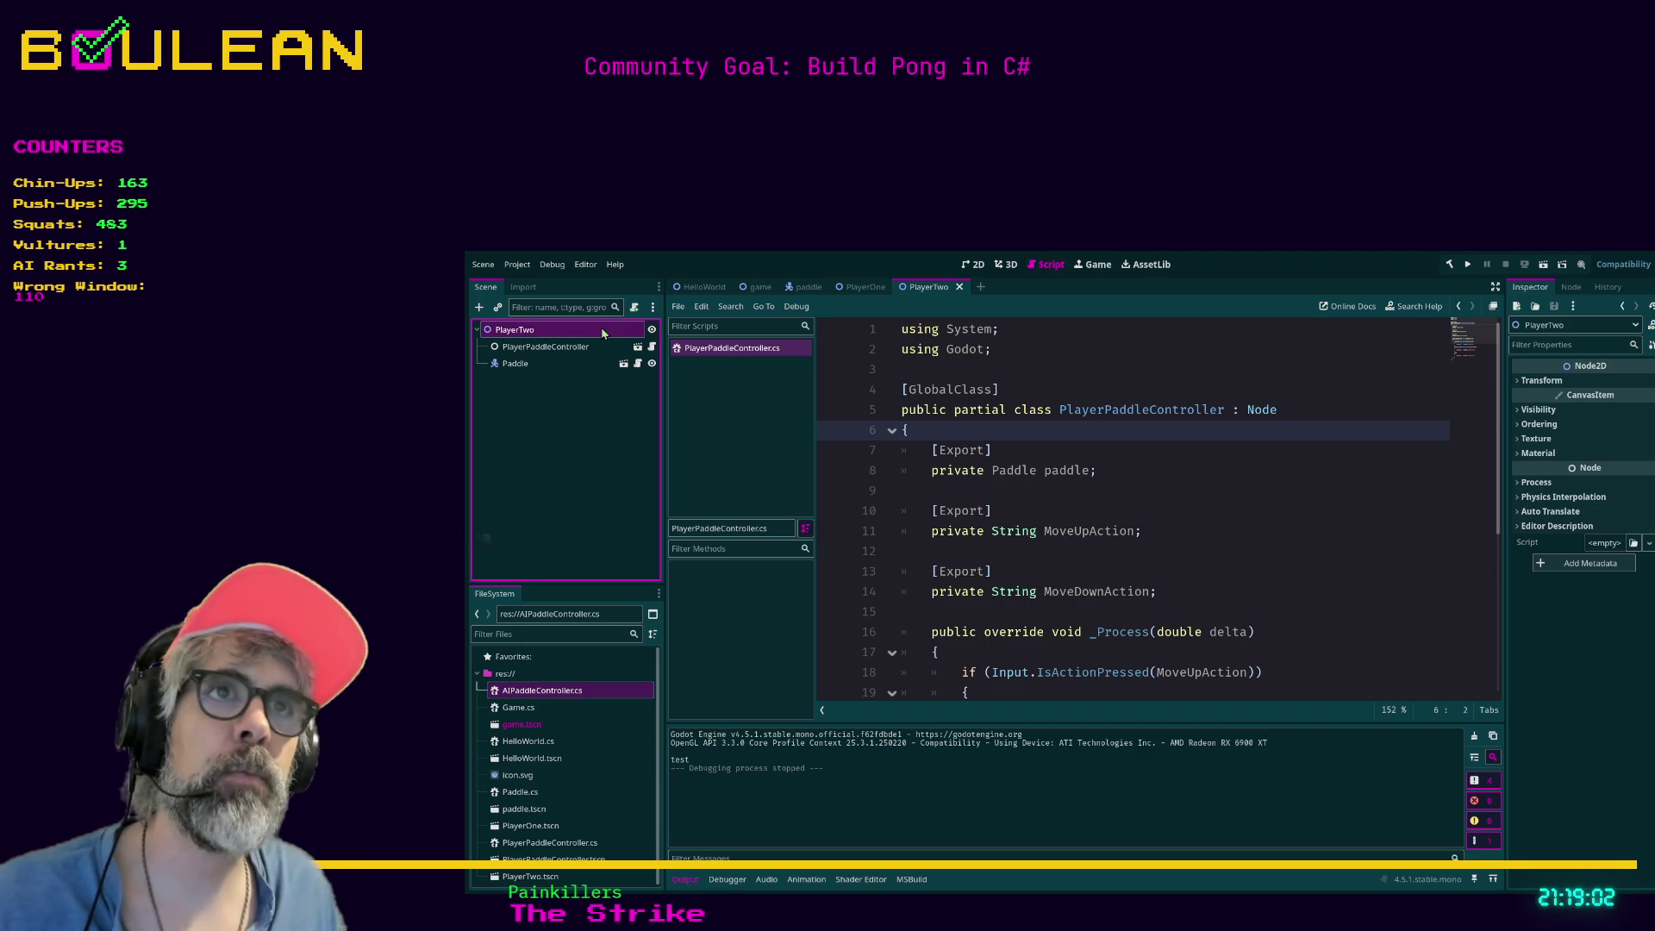
Rename the game scene's Player node to PlayerTwo, close PlayerPaddleController.cs, and save.
left_click(756, 287)
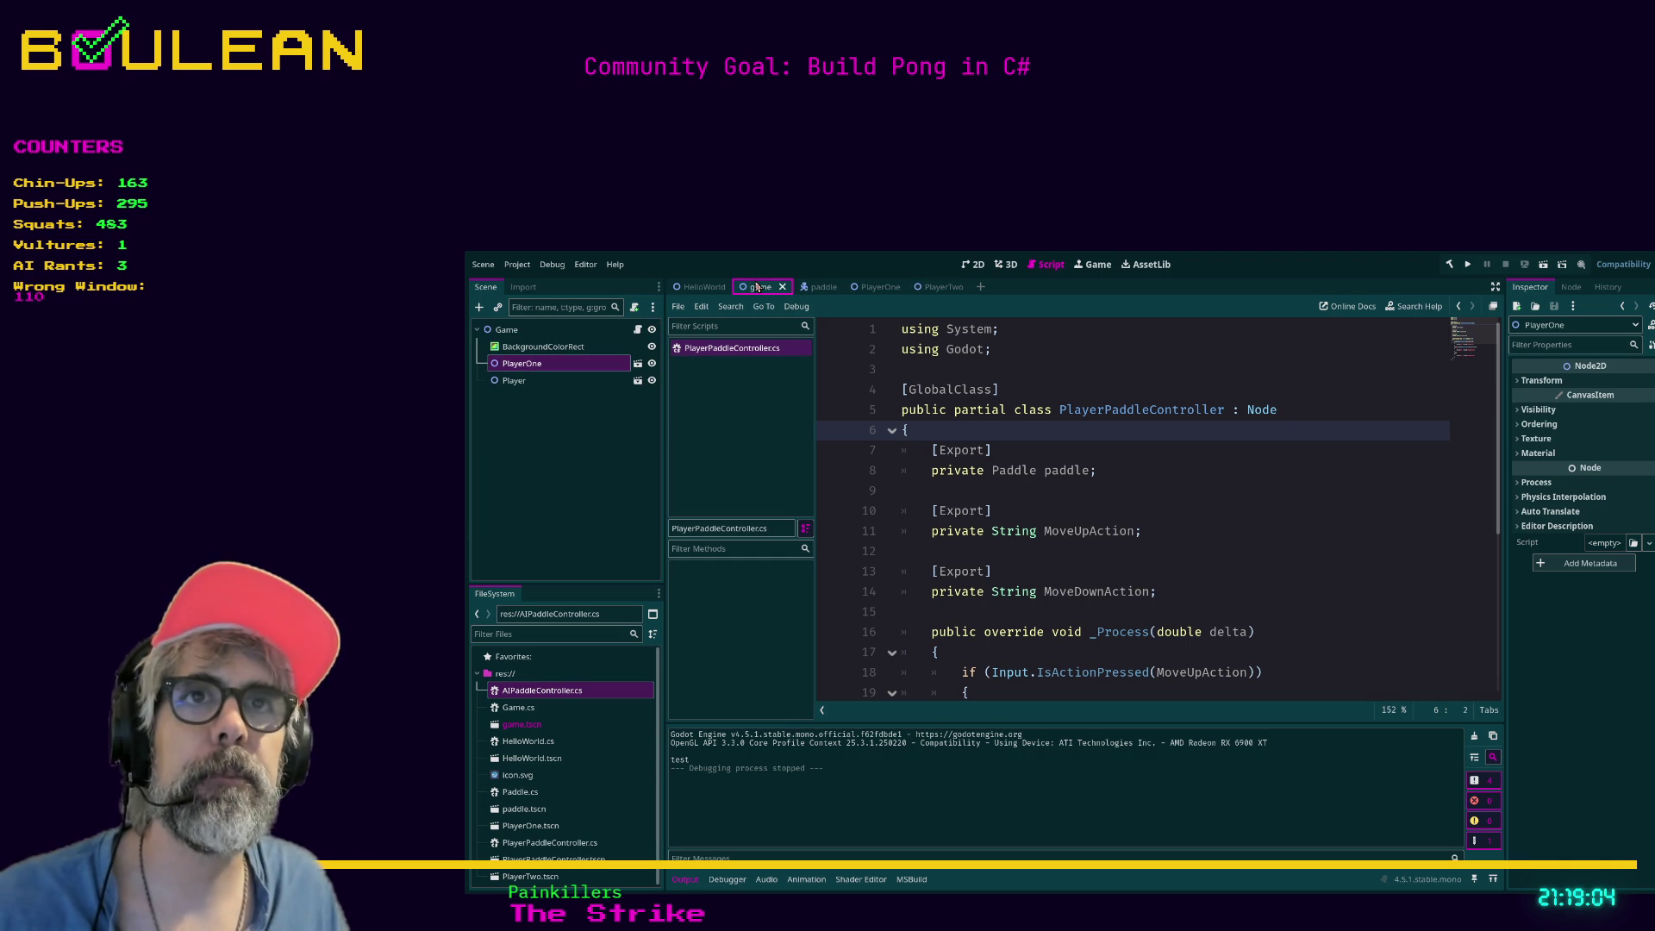
left_click(559, 380)
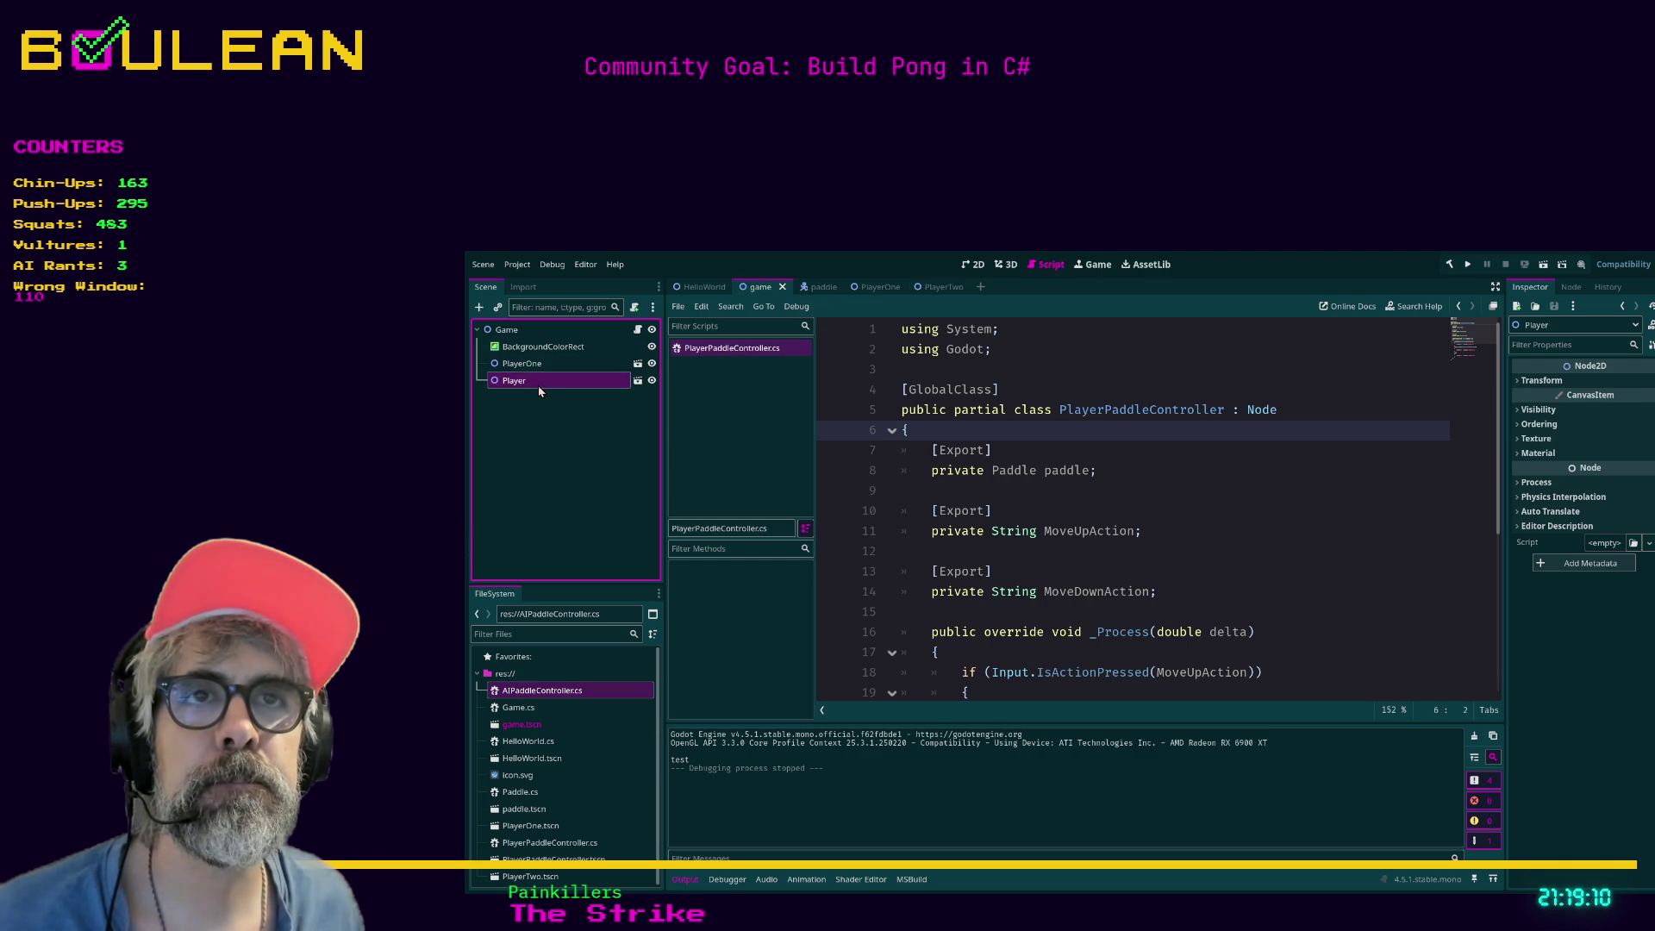
type("Two")
key("Return")
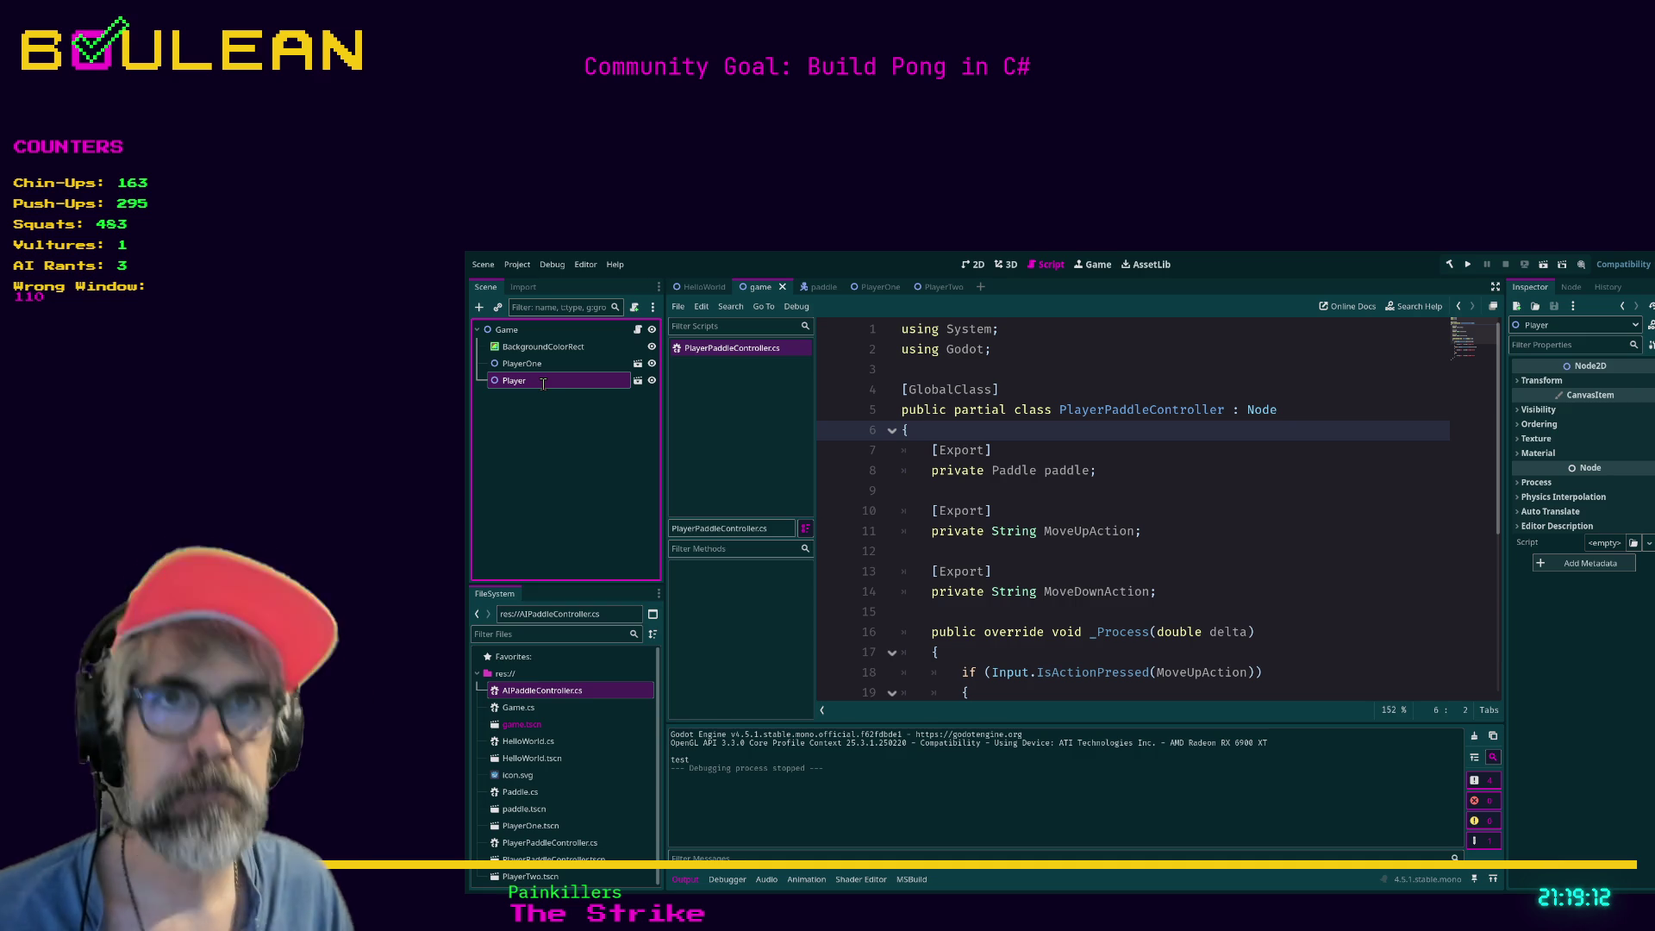
left_click(638, 381)
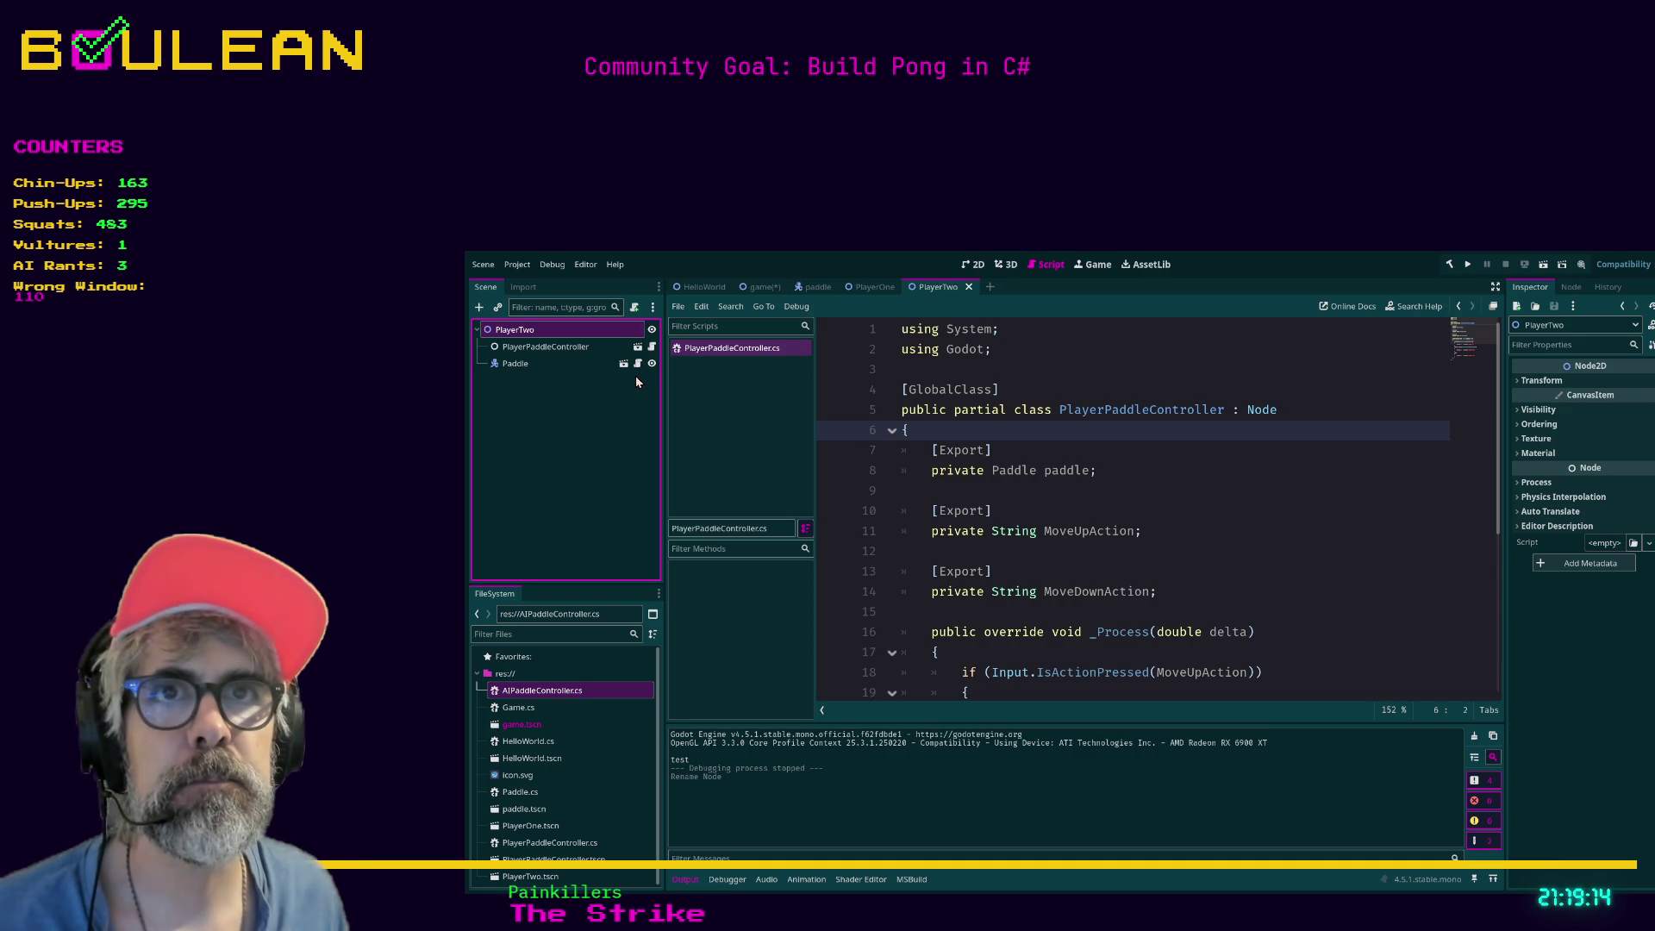
left_click(762, 287)
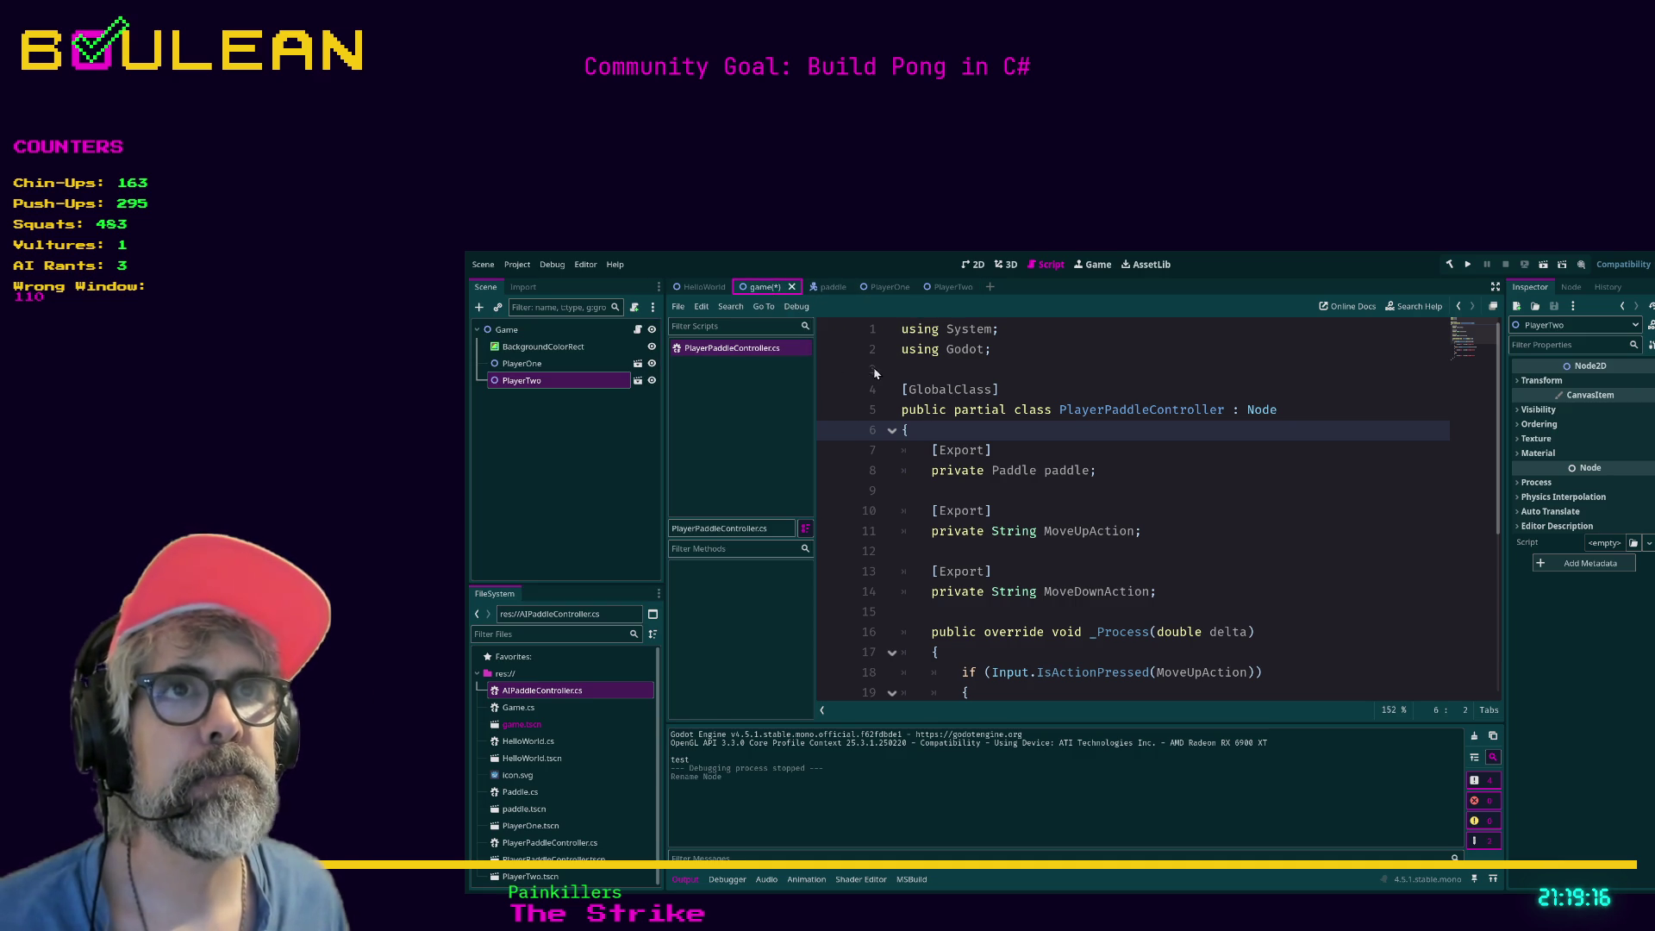
middle_click(754, 350)
key("ctrl+s")
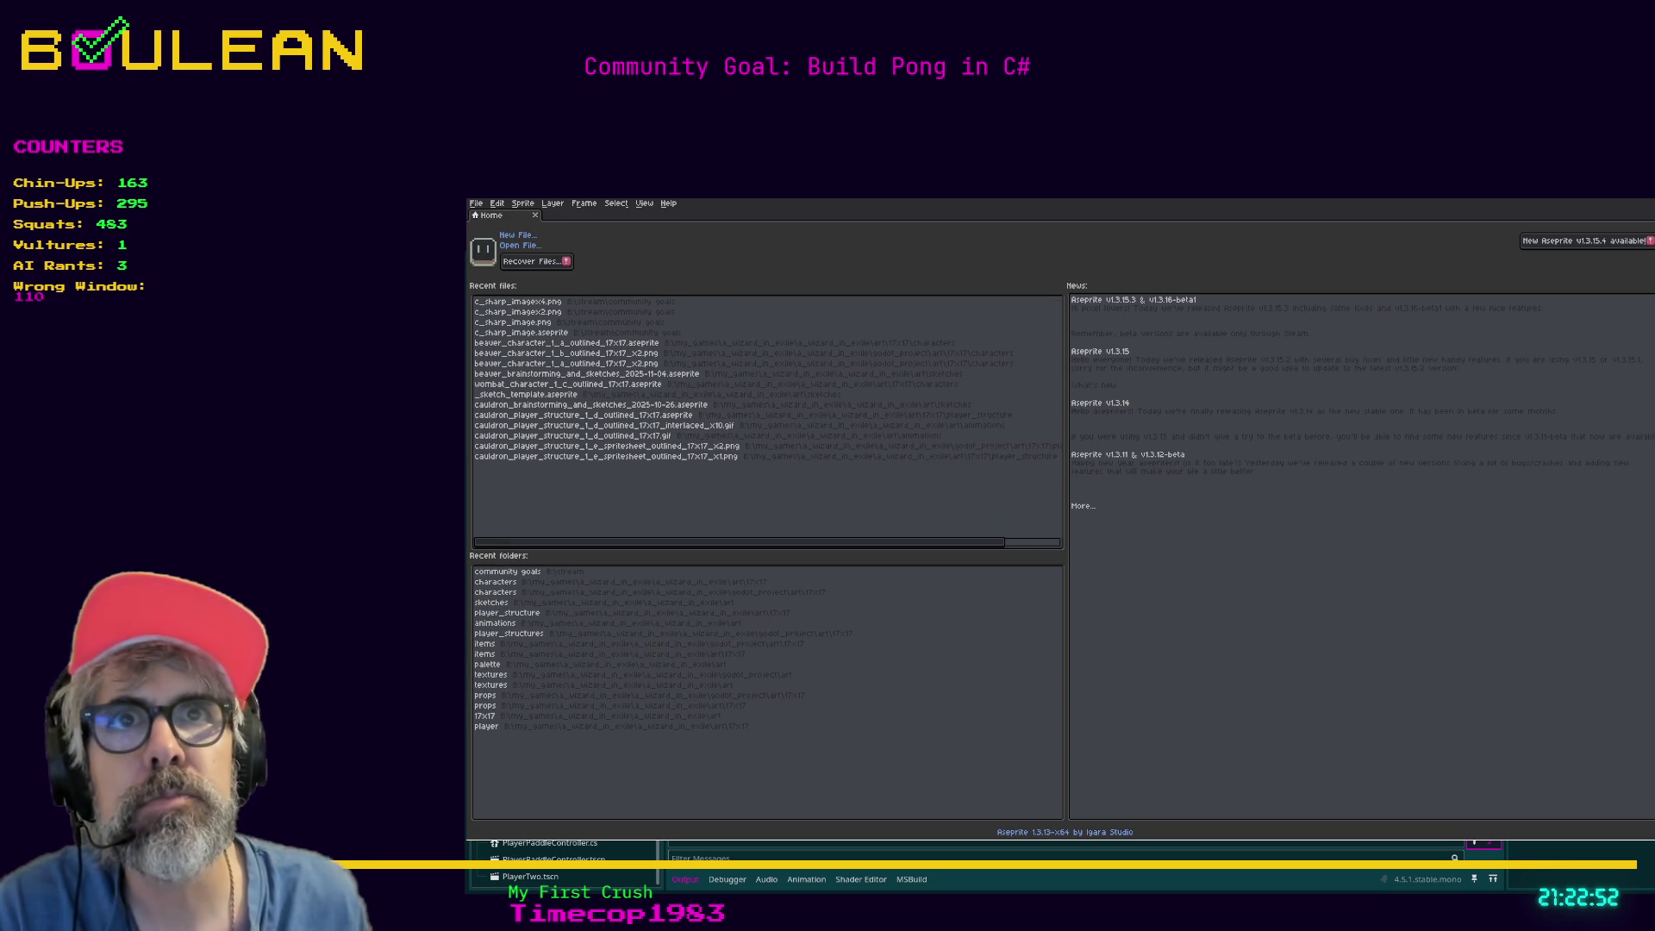
Create a new blank 340x340 sprite in Aseprite, then return to Godot.
left_click(476, 203)
left_click(484, 217)
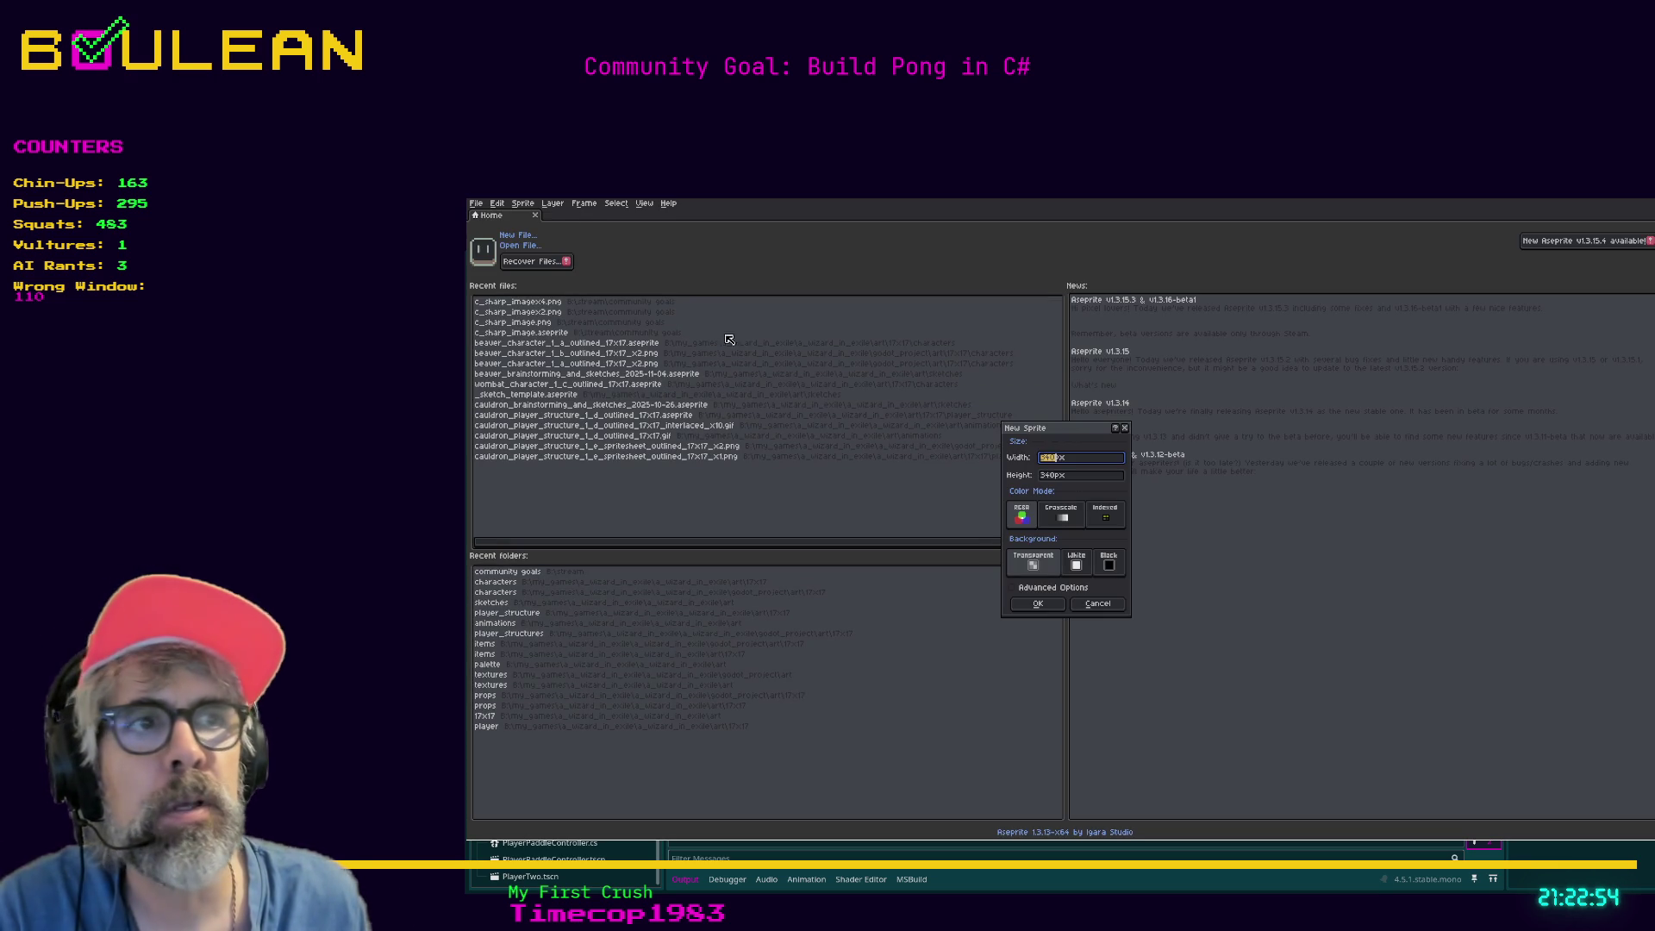
left_click(1060, 608)
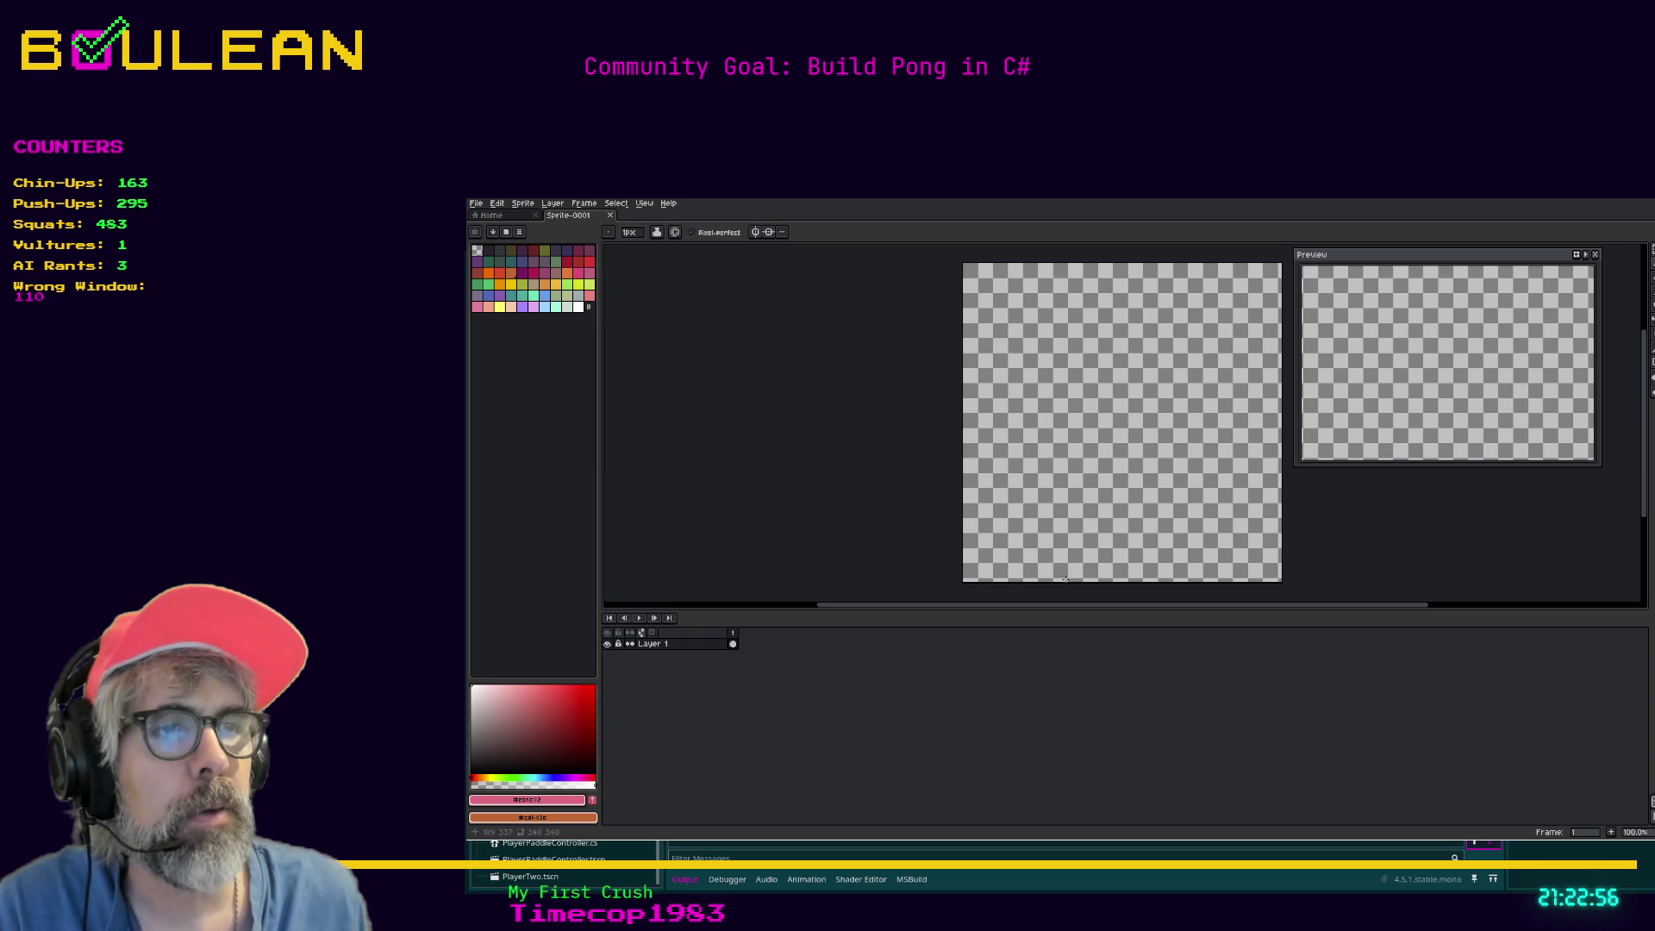
key("alt+Tab")
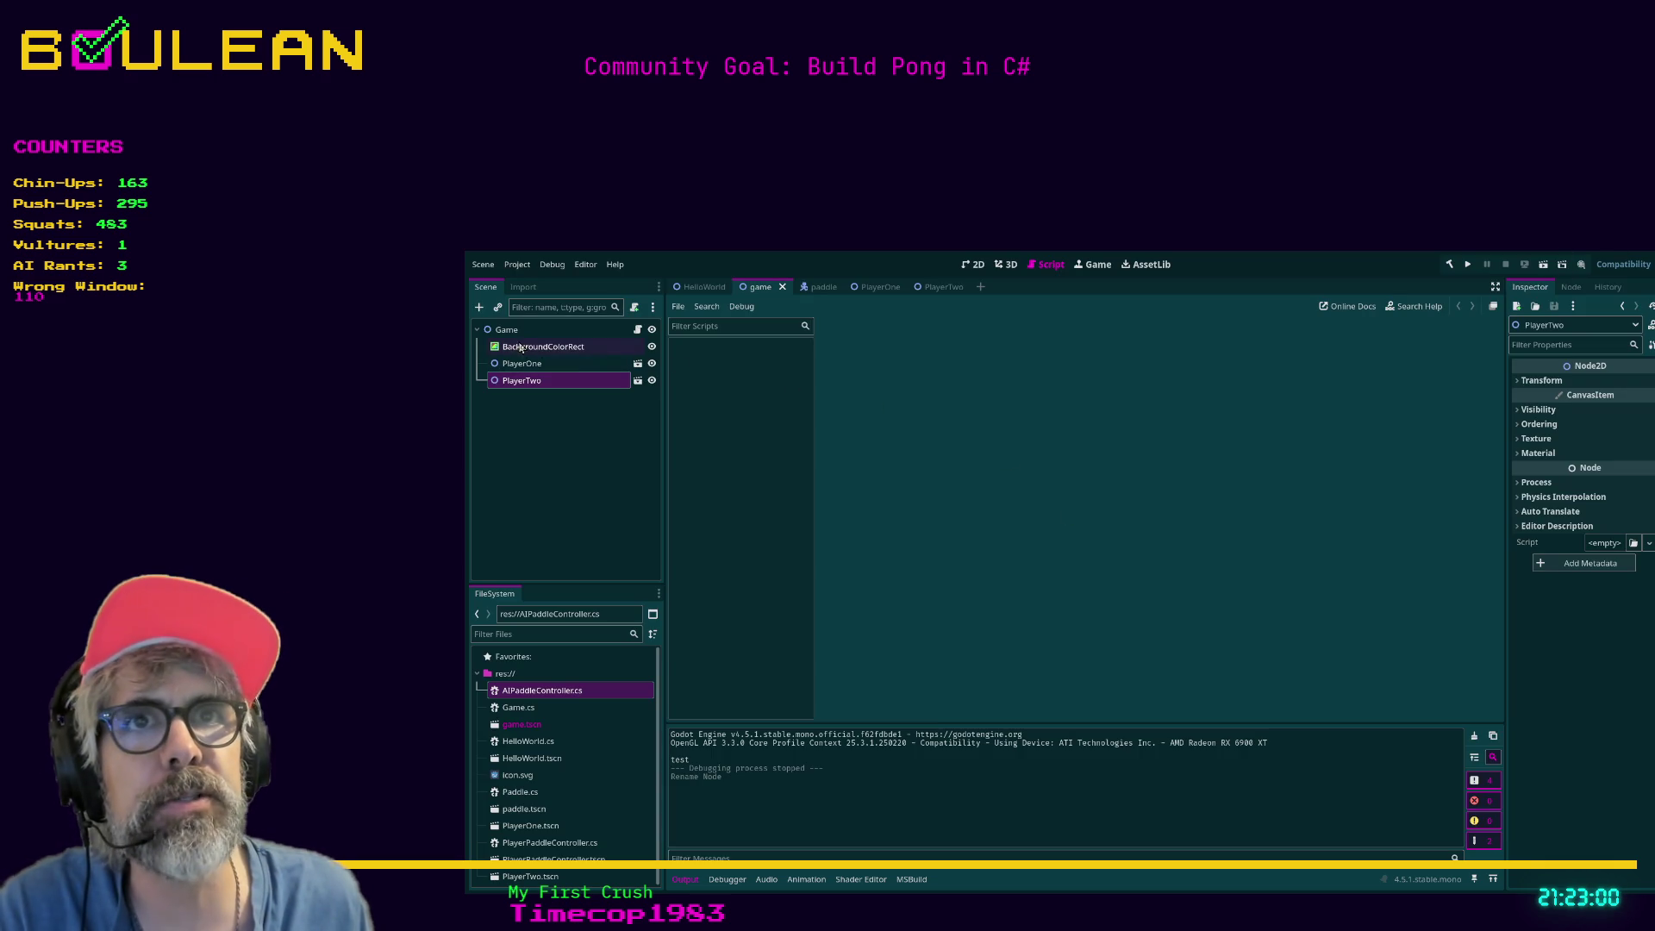
Open the paddle scene, run the Pong game with F5, and stop it with F8.
left_click(819, 290)
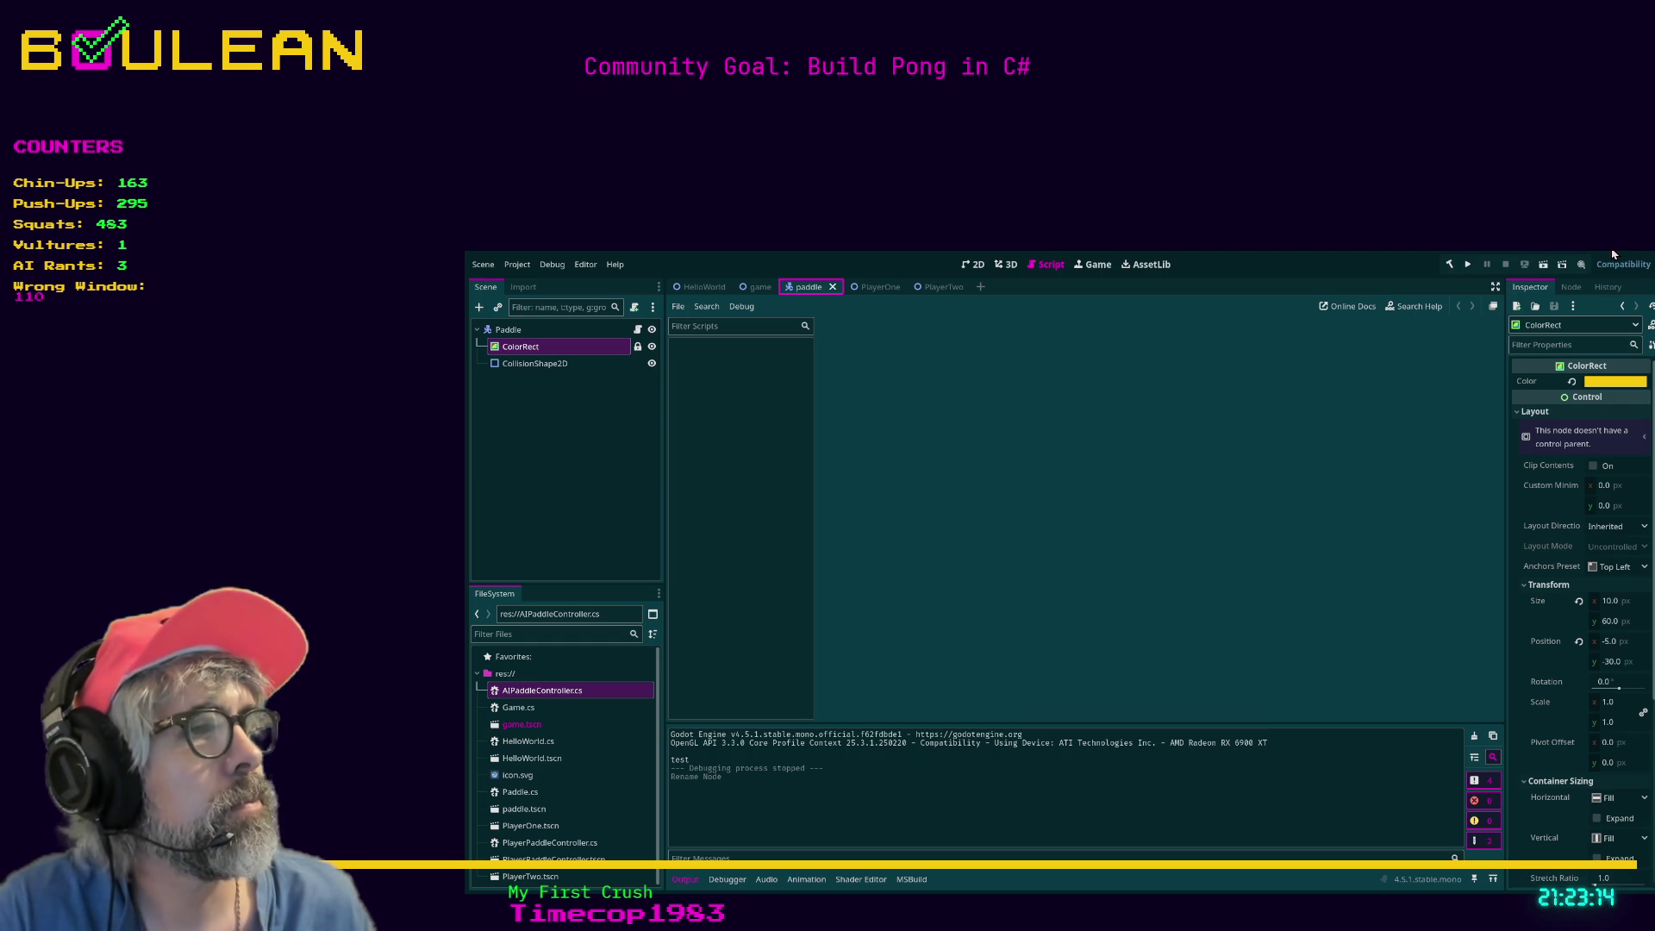
key("F5")
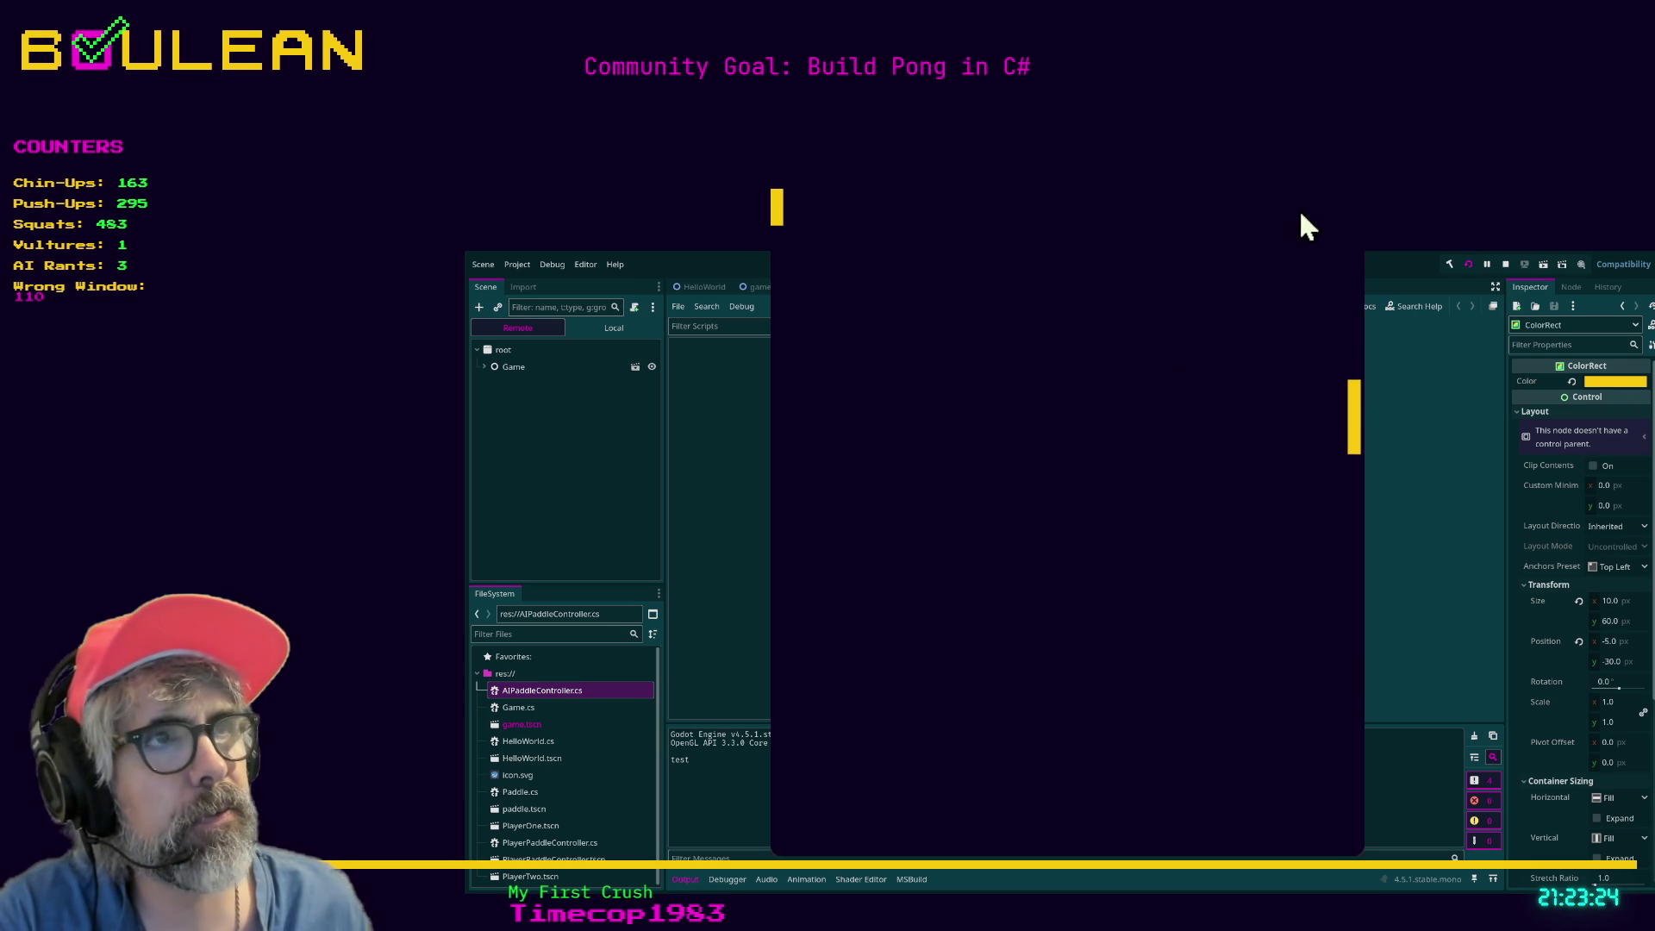
key("F8")
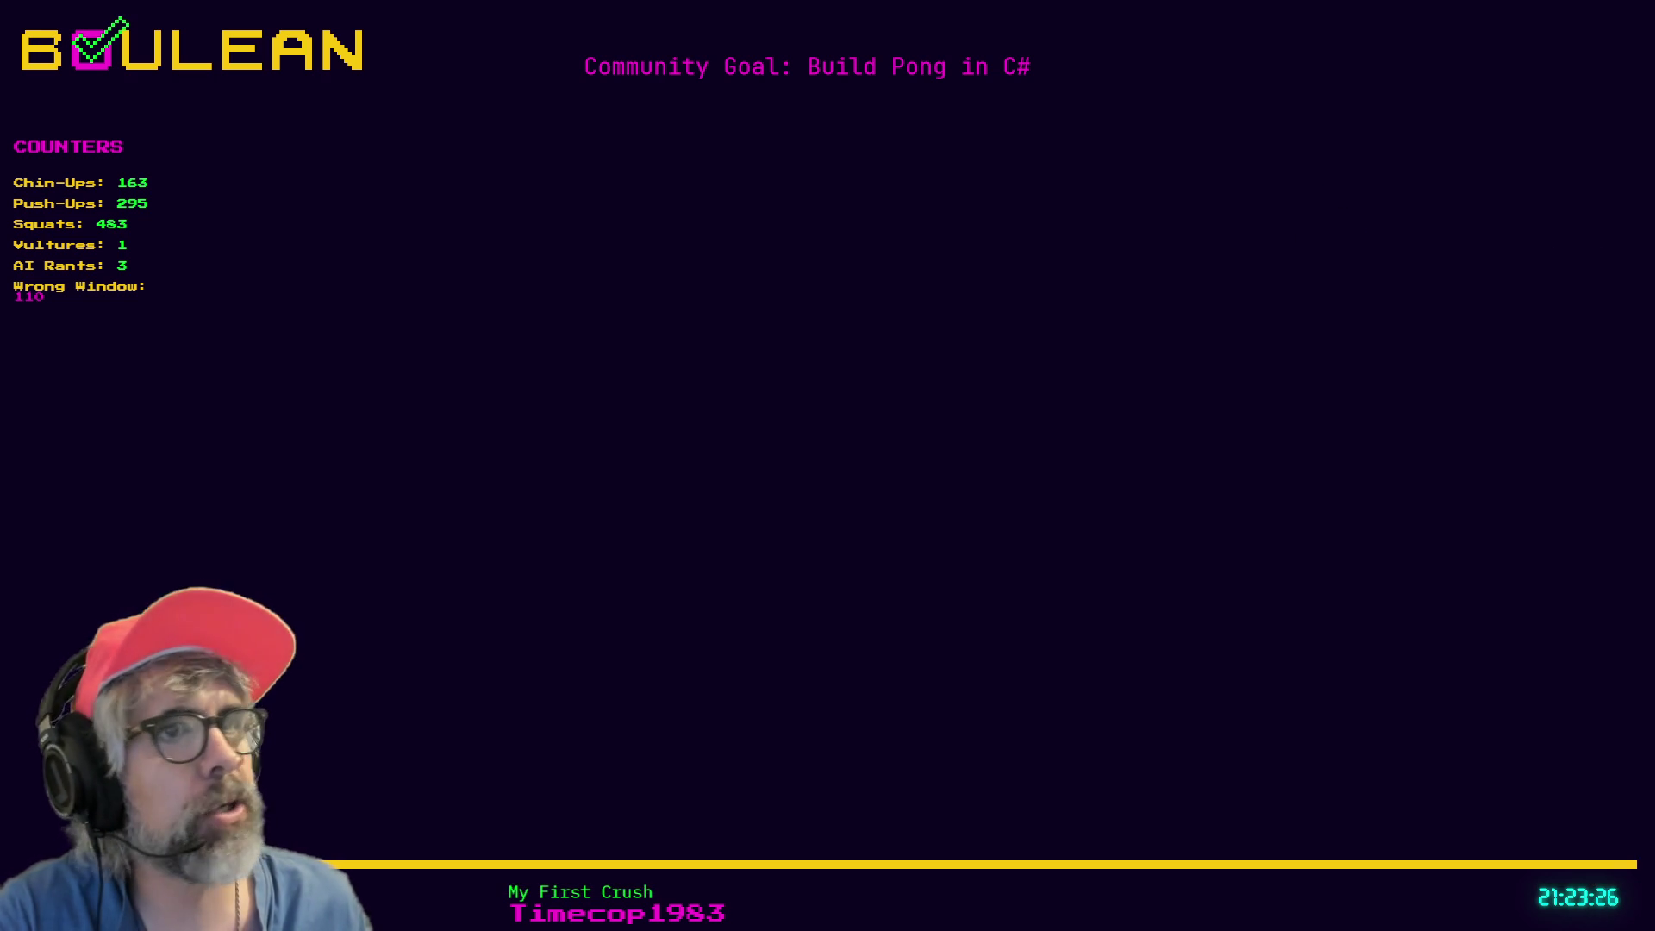
key("alt+Tab")
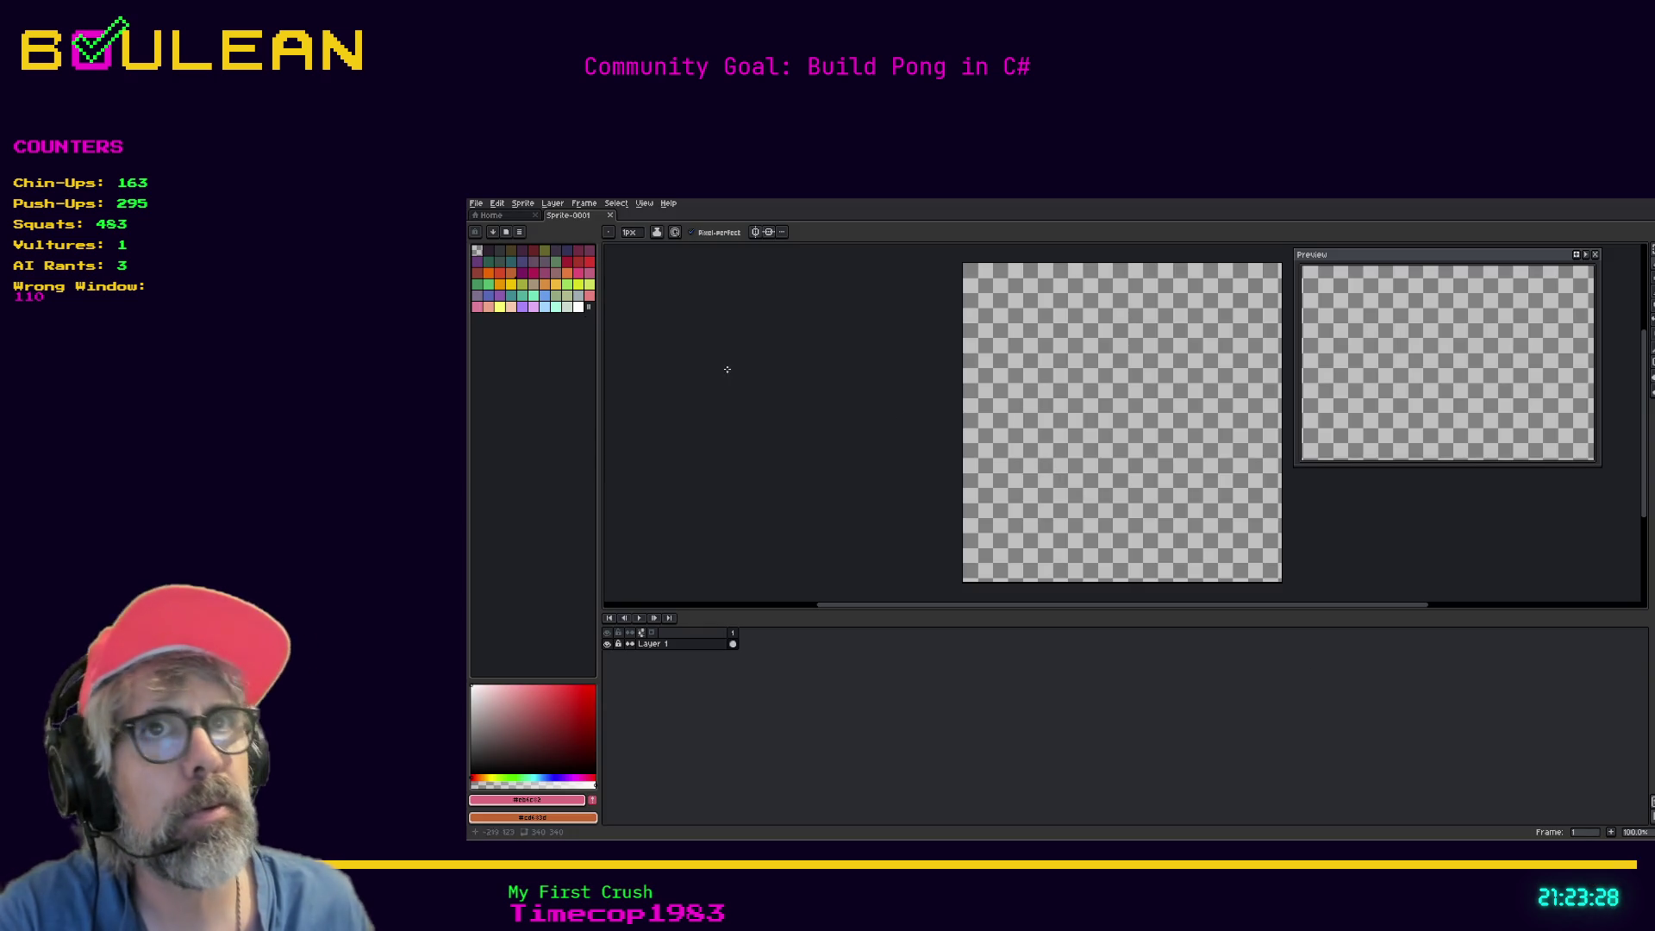
Set the canvas size to 10×10 px through Sprite > Canvas Size, then zoom in.
left_click(524, 203)
mouse_move(547, 227)
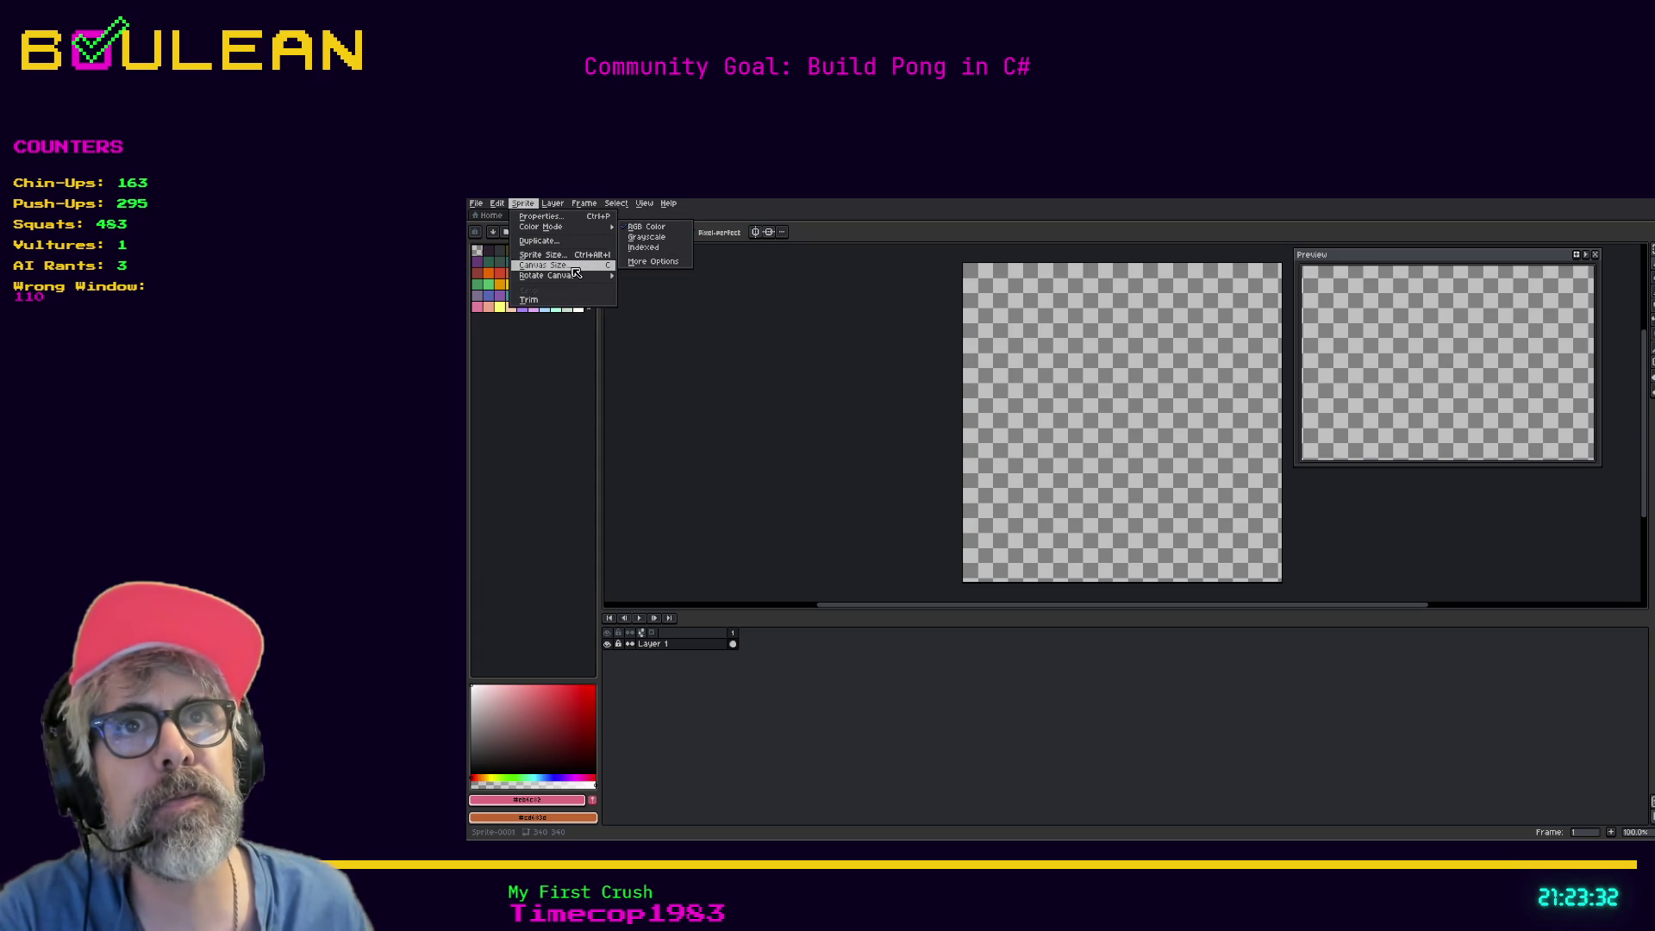
left_click(574, 273)
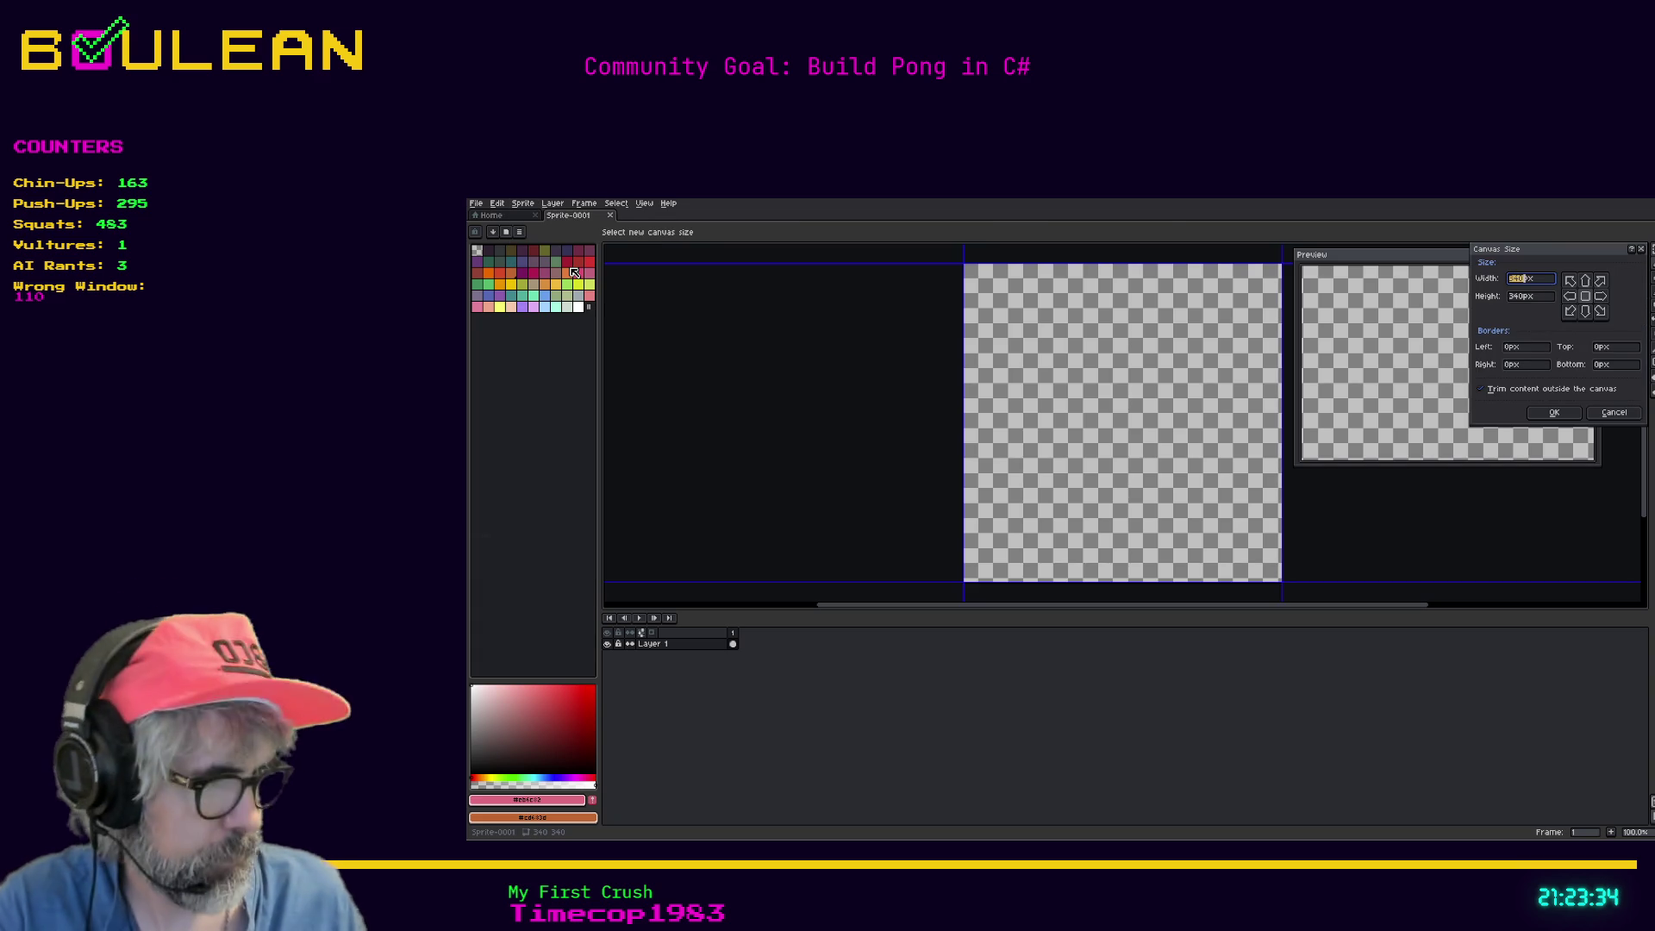
type("10")
key("Tab")
type("10")
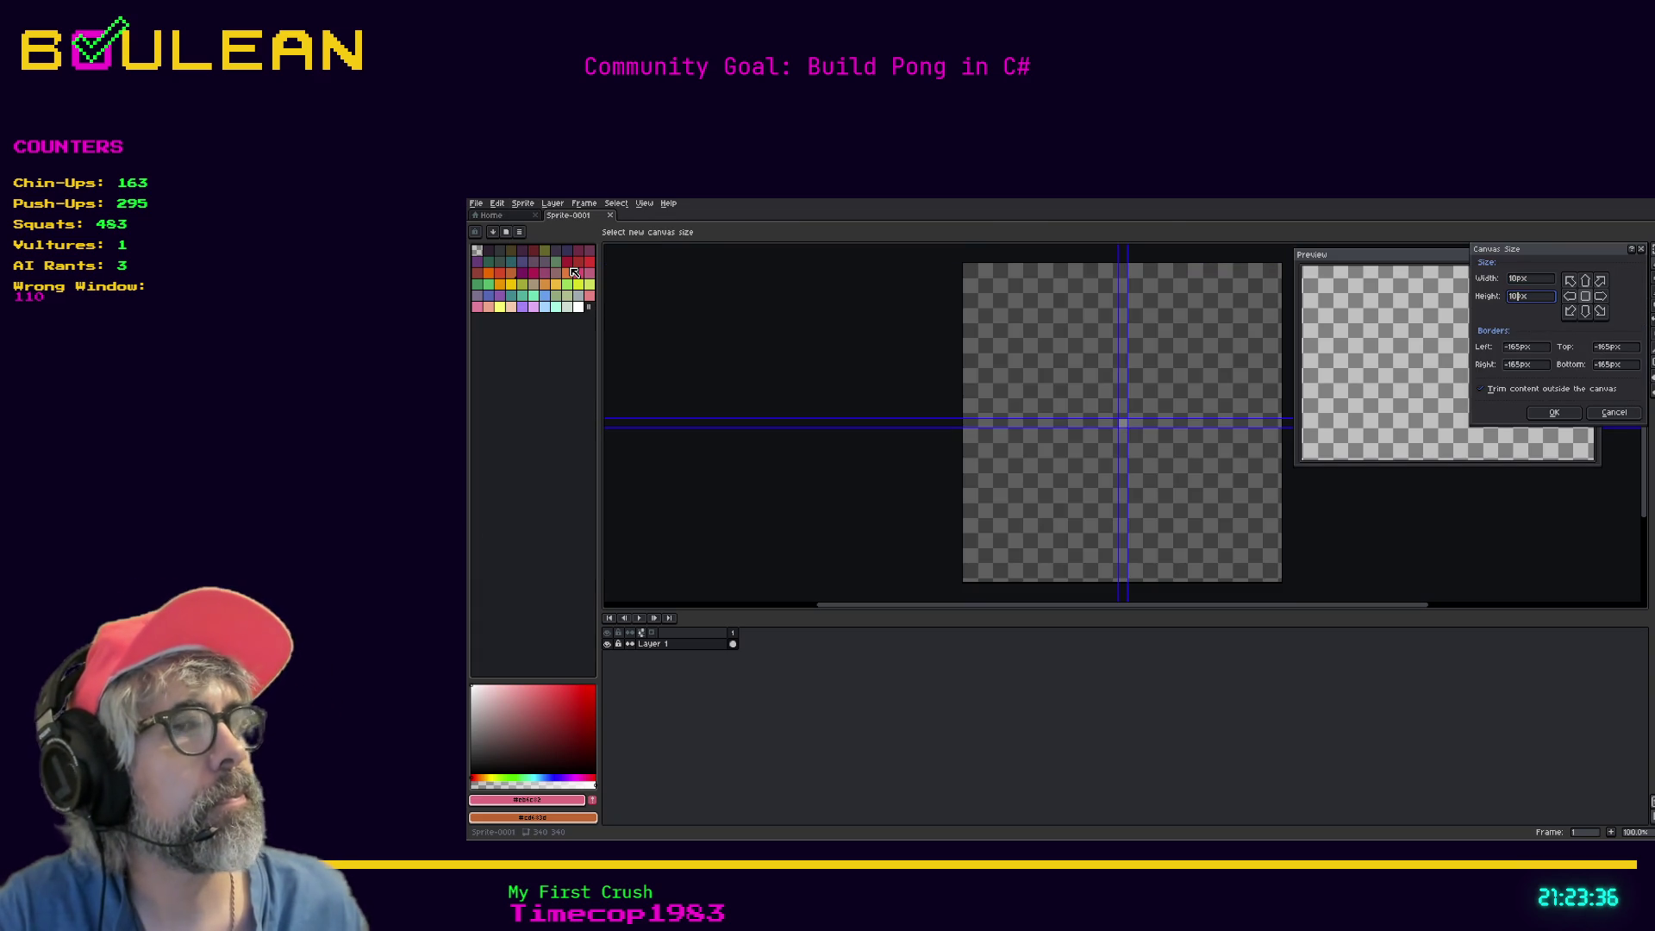
left_click(1562, 415)
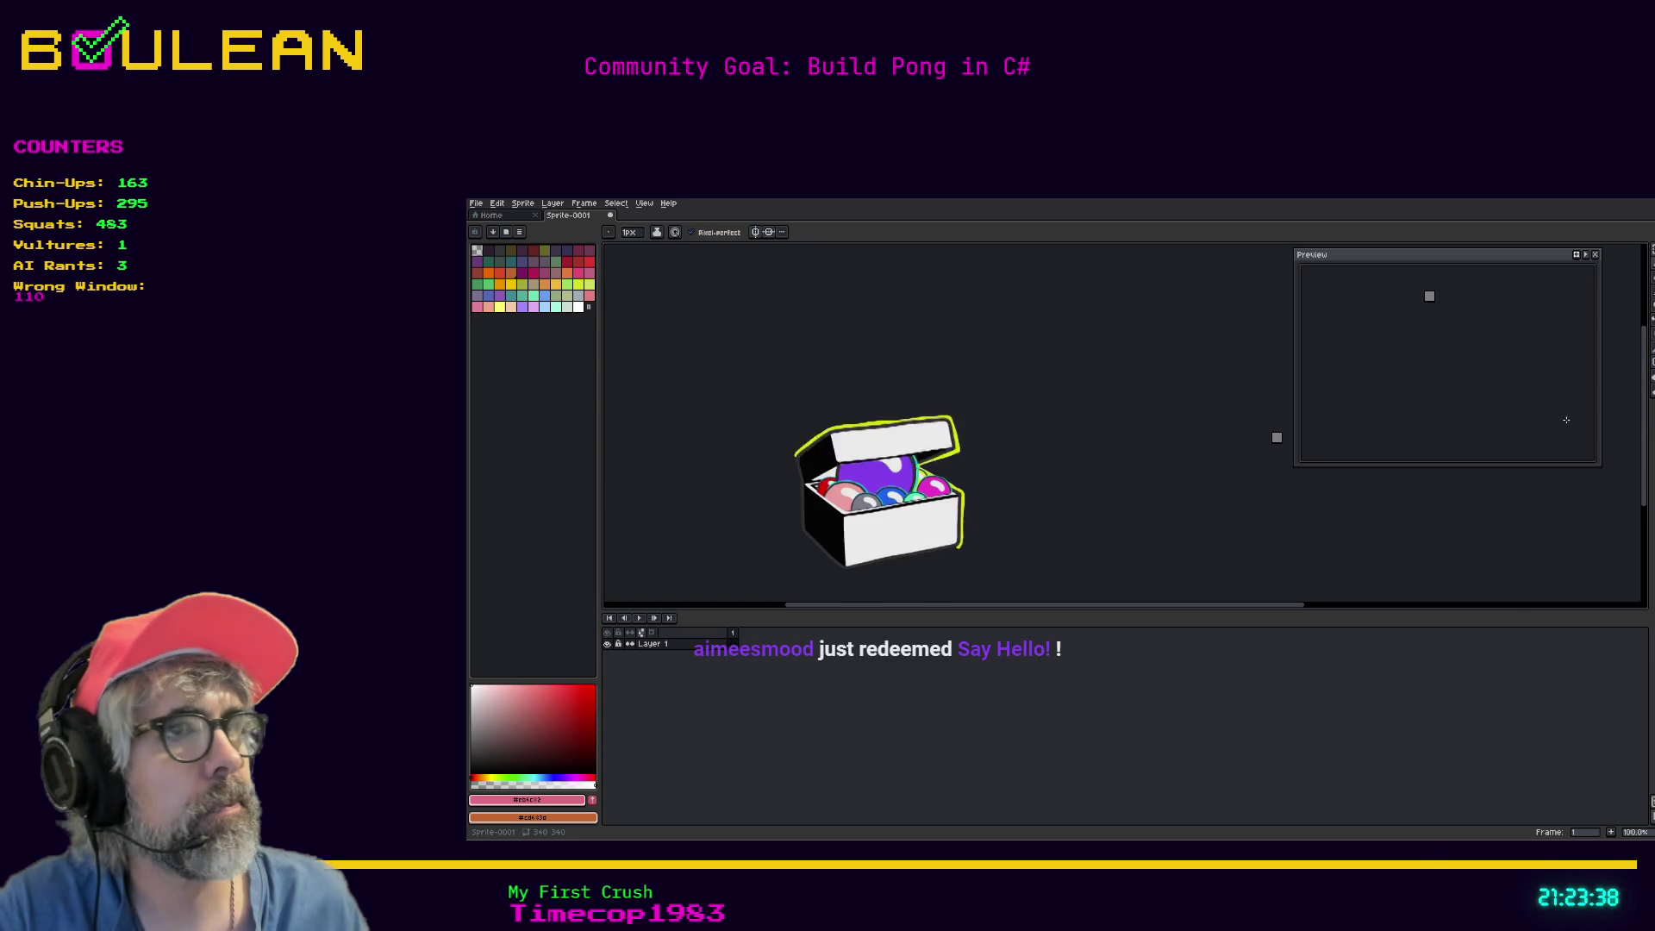
scroll(1073, 457, "up", 4)
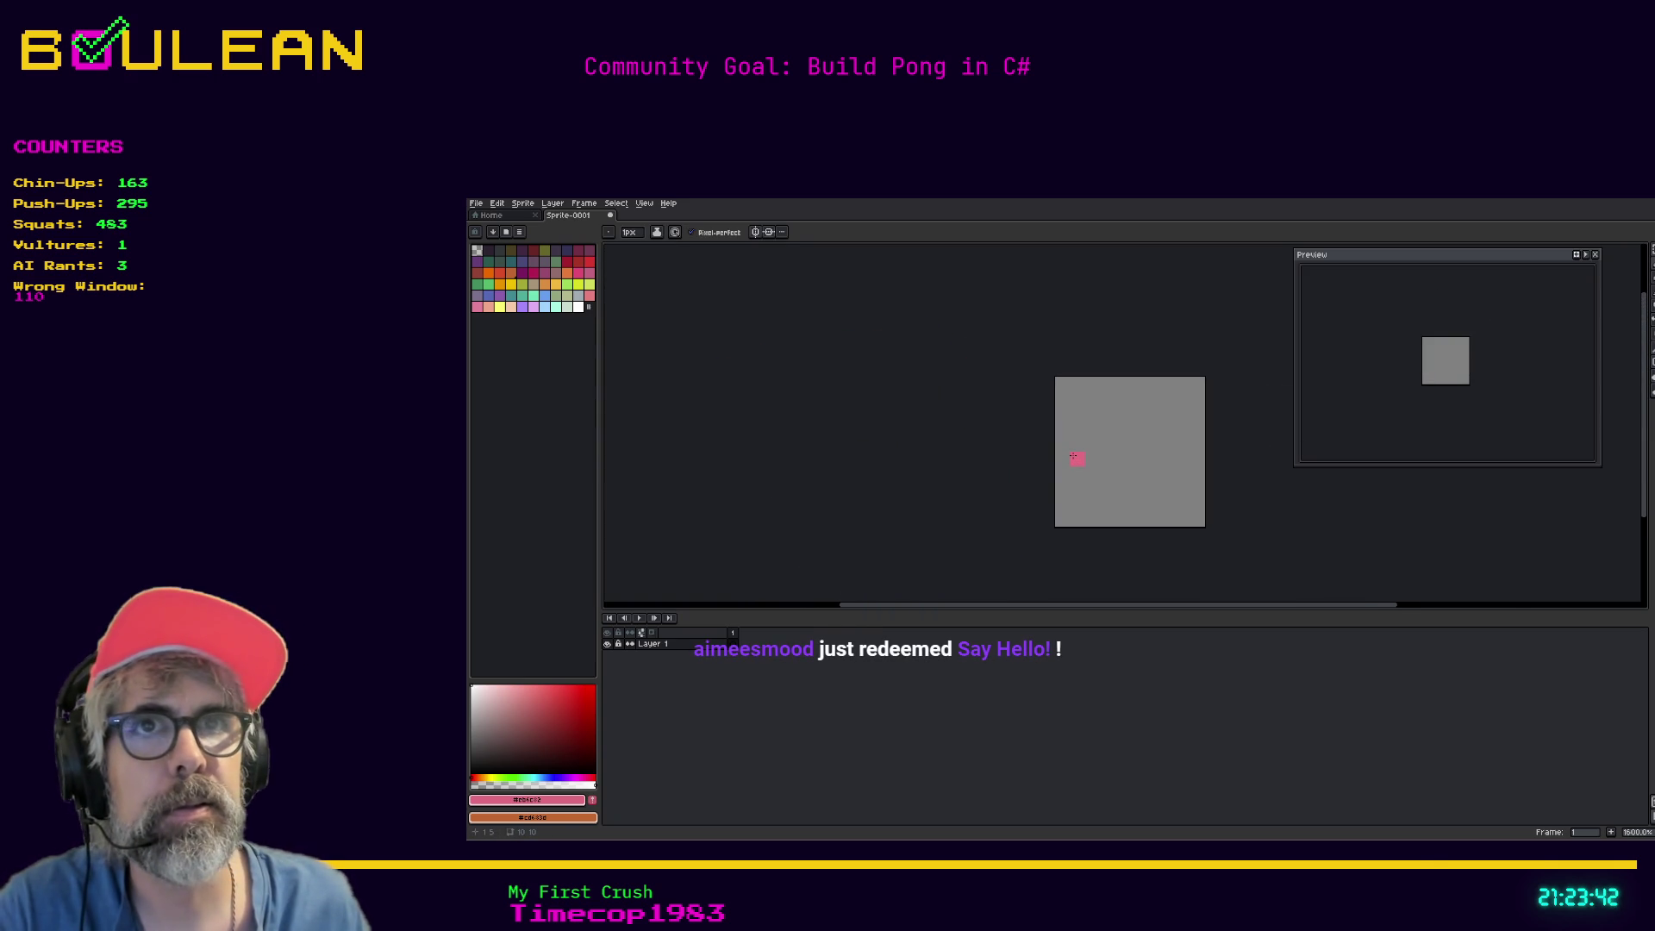
scroll(1076, 456, "up", 1)
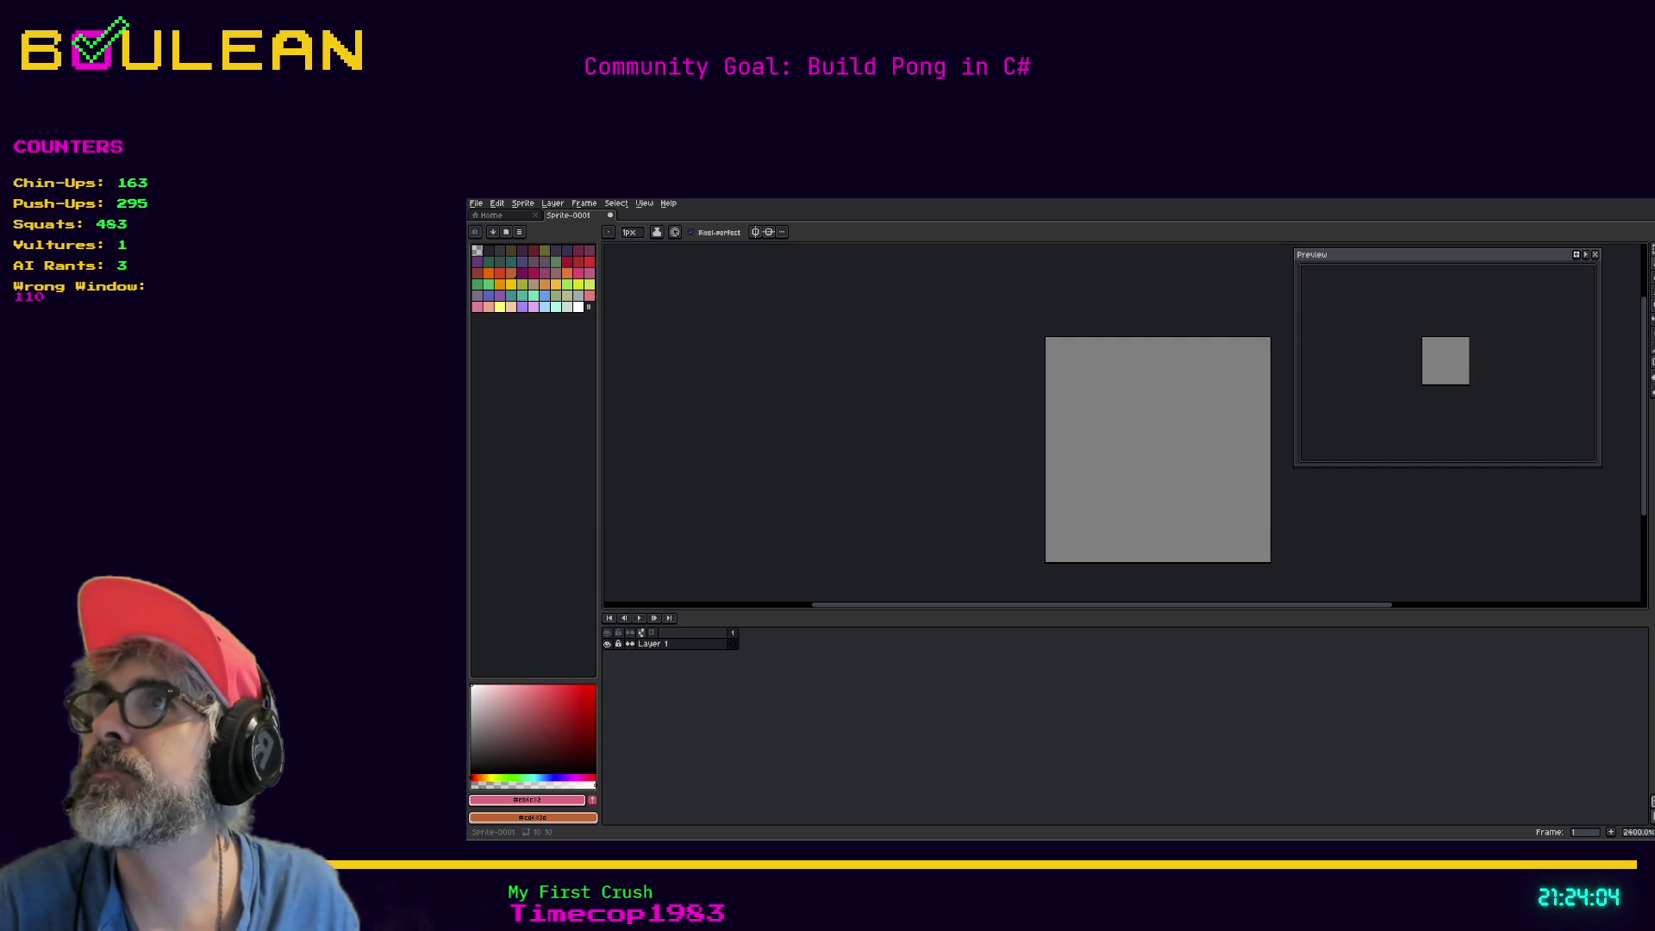
Change the foreground drawing colour to magenta hex f605cf.
left_click(528, 800)
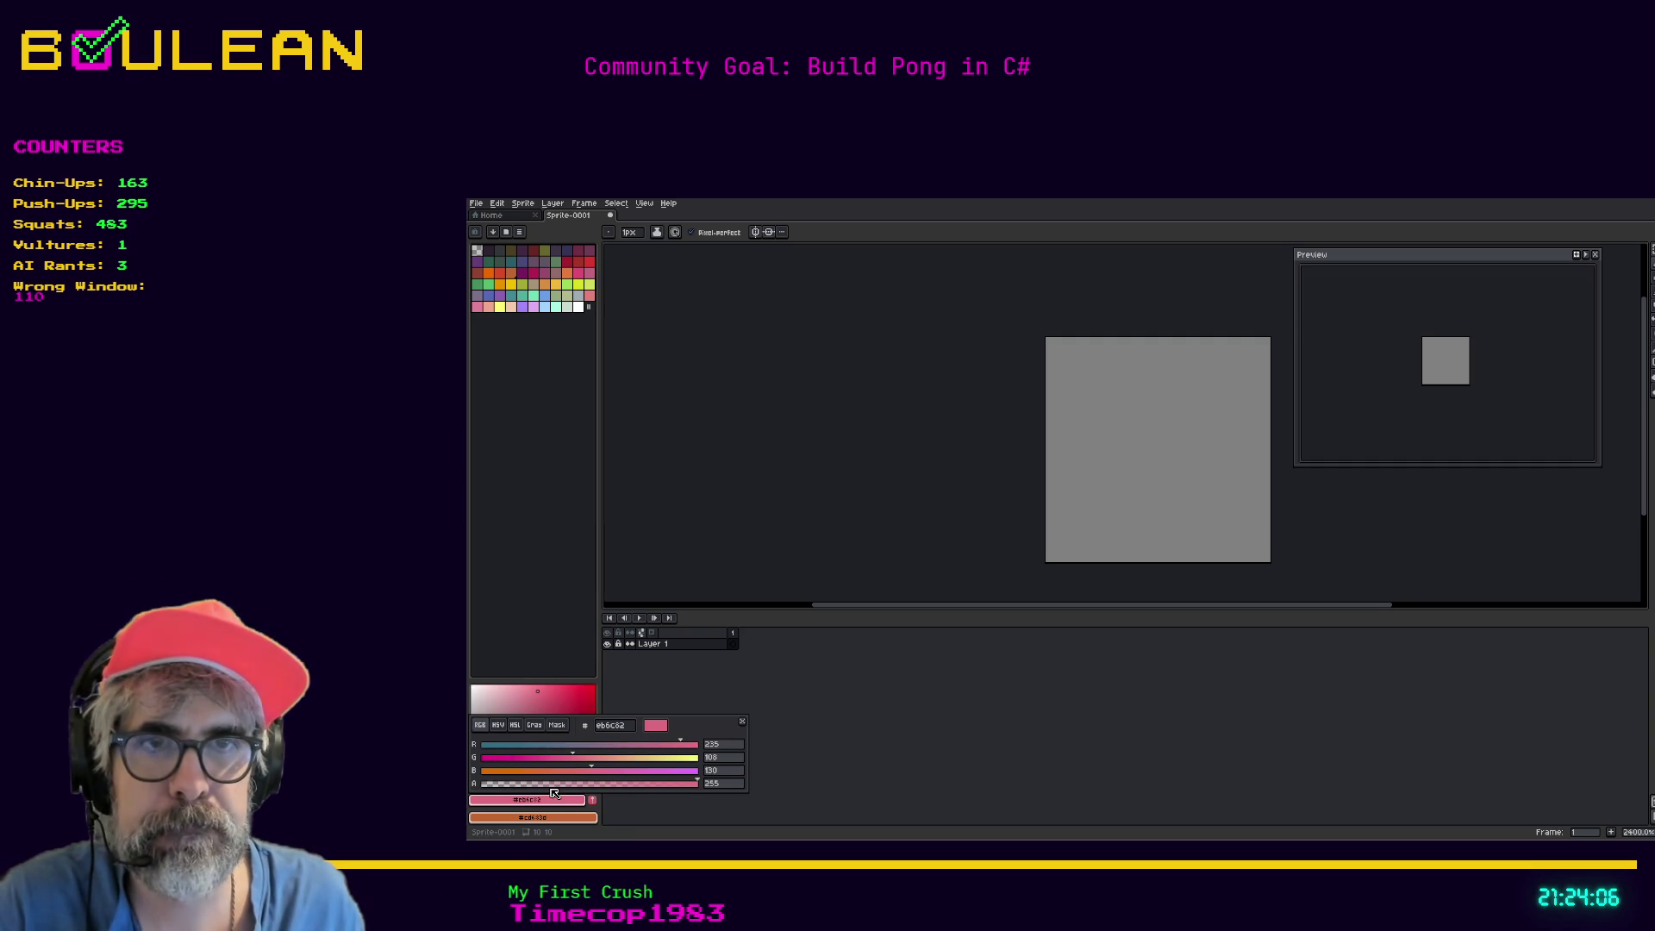
left_click(614, 726)
type("f605cf")
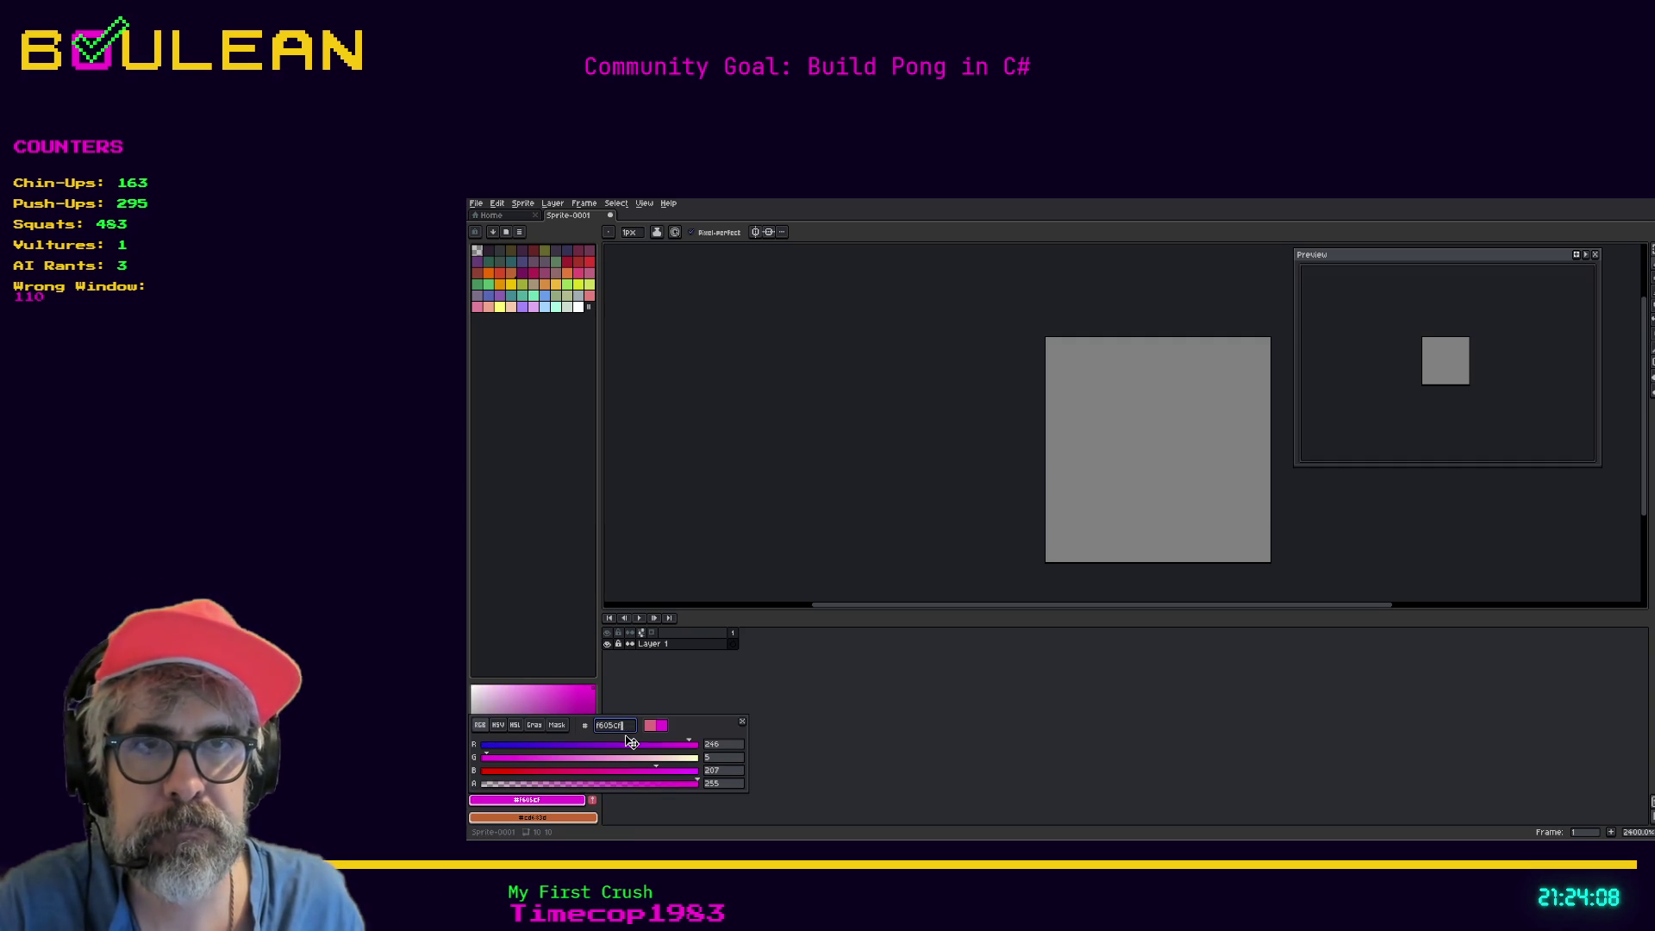
key("Return")
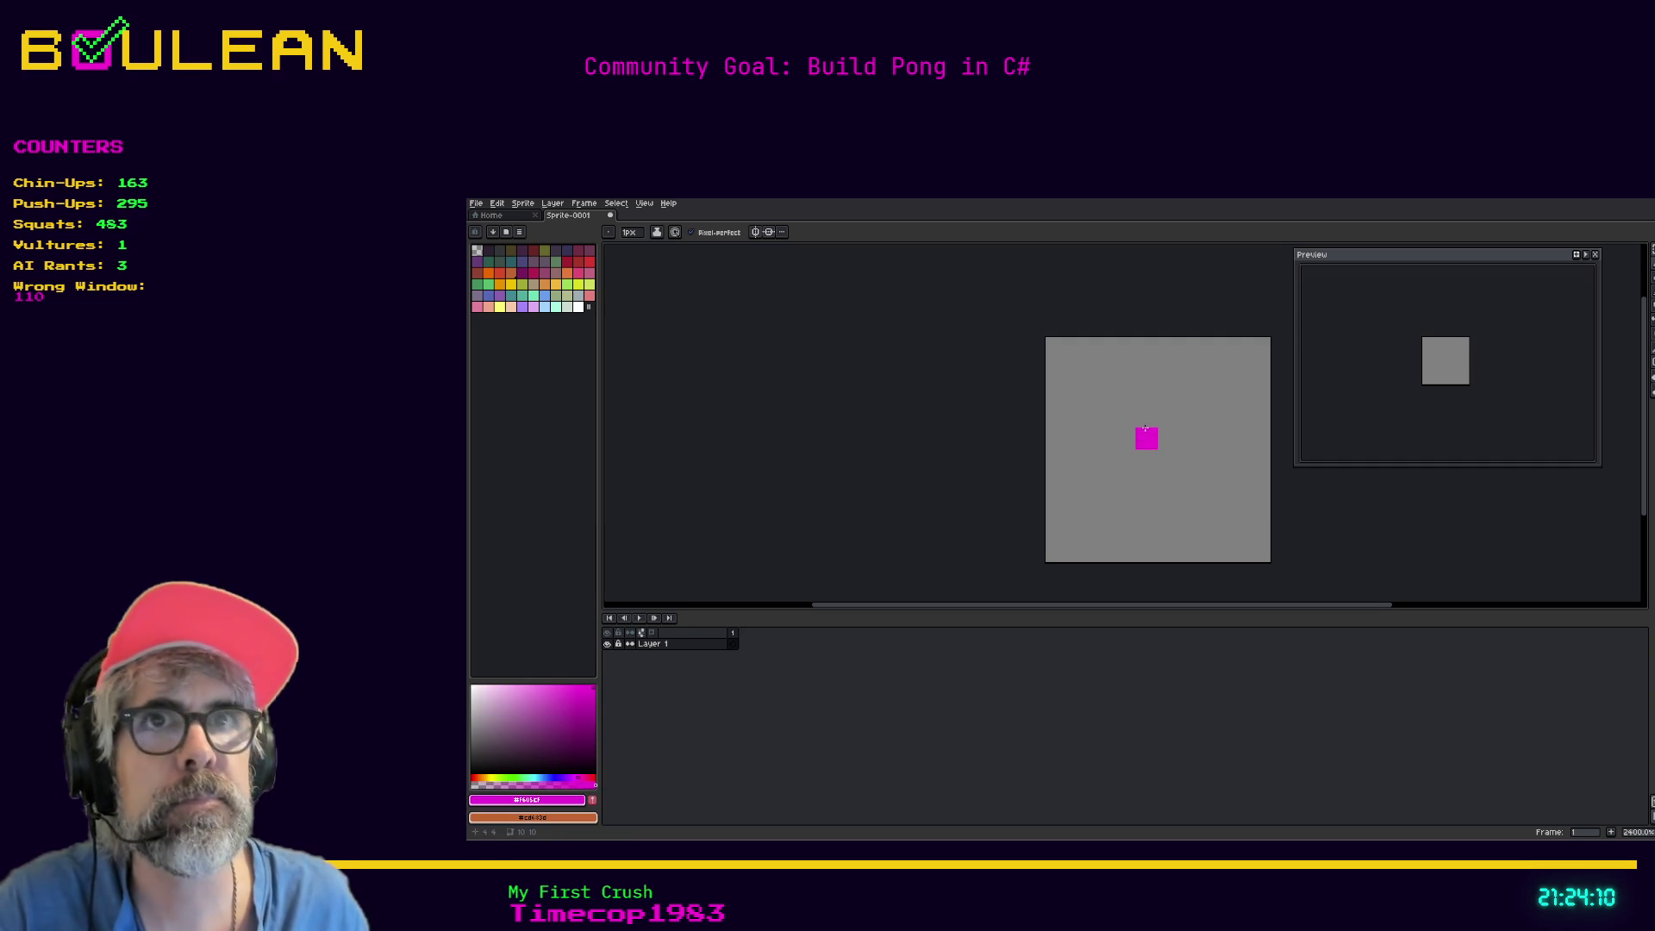
left_click(1629, 361)
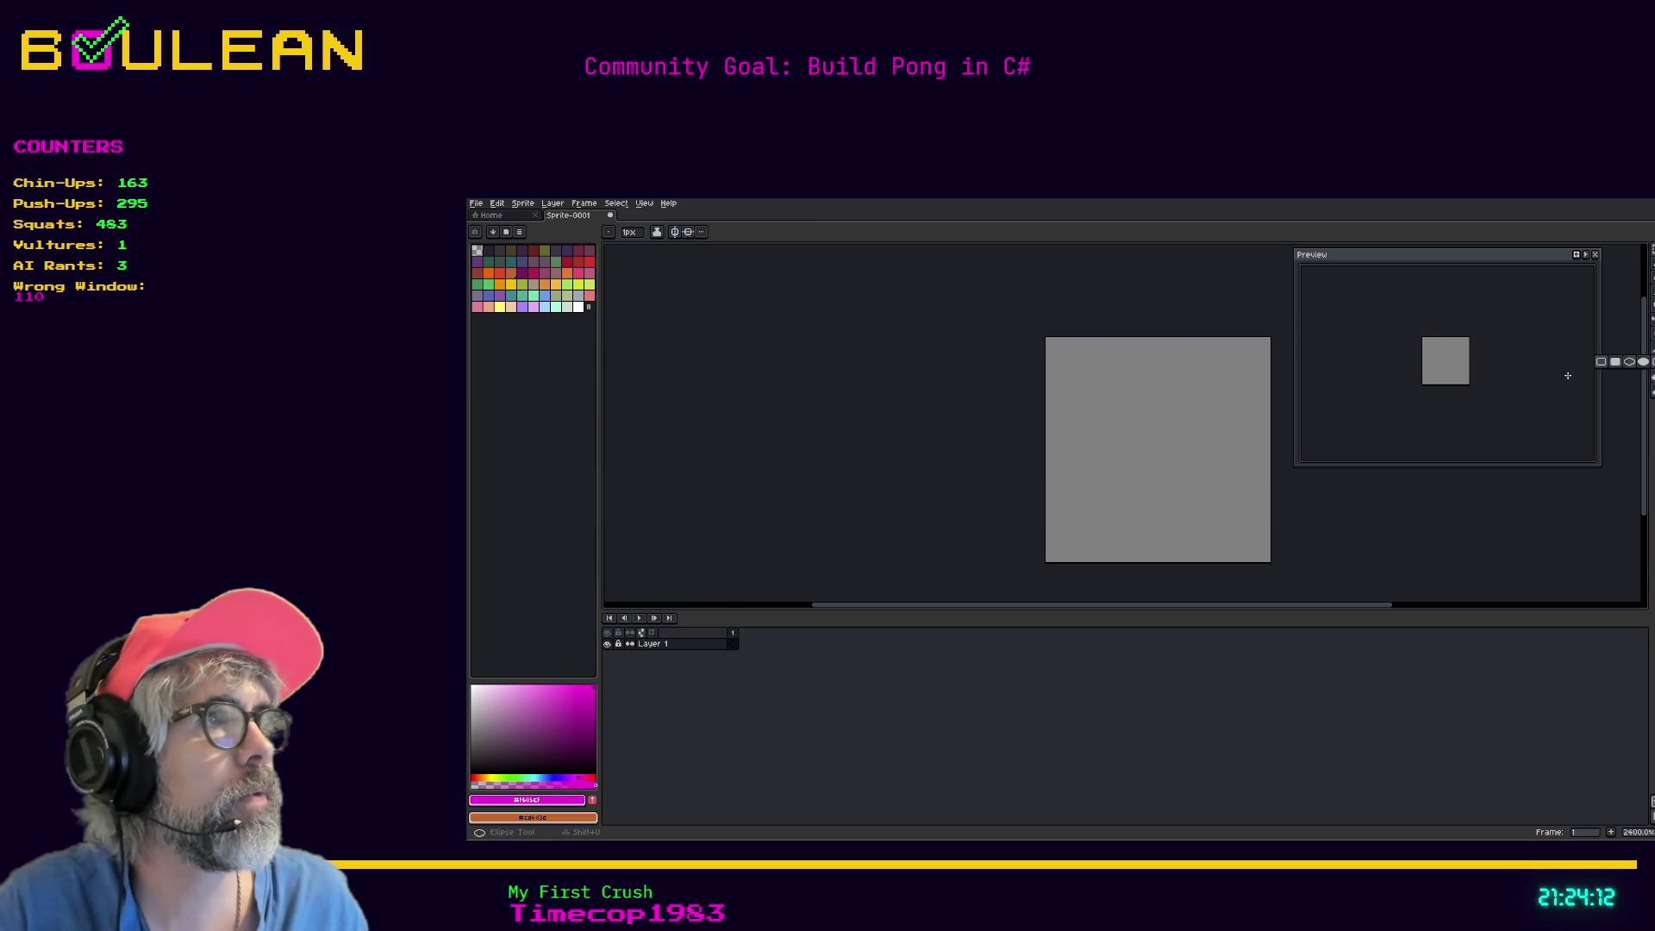
Drag a filled magenta ellipse corner to corner to cover the 10×10 canvas.
left_click(1644, 363)
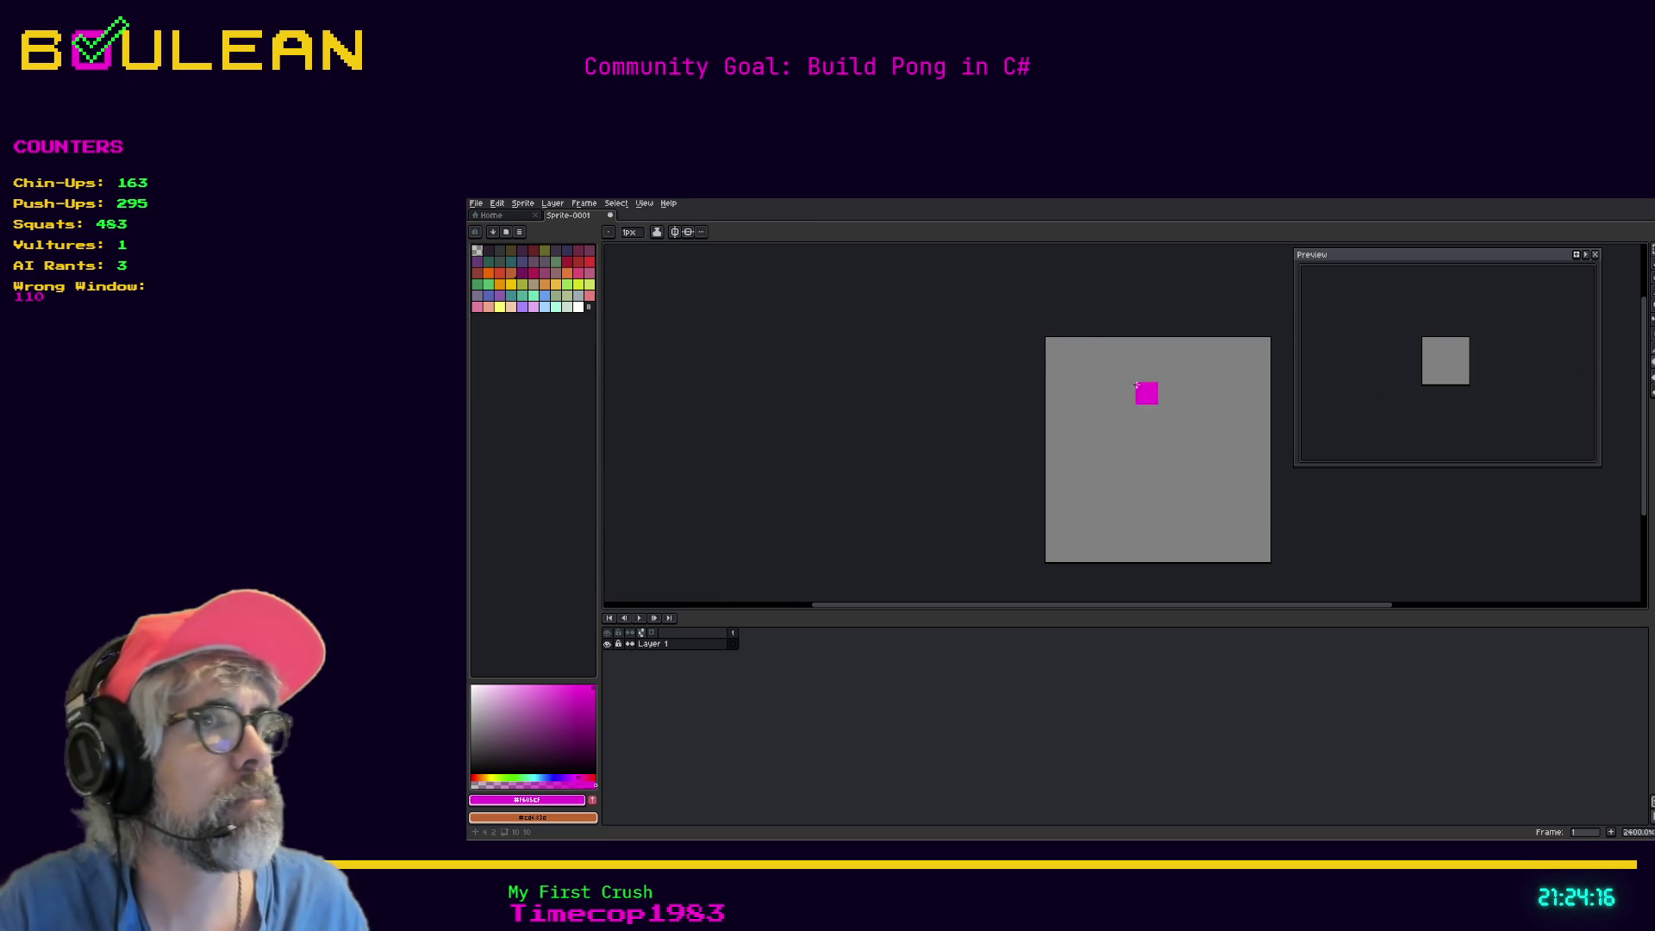
left_click_drag(1064, 354, 1256, 550)
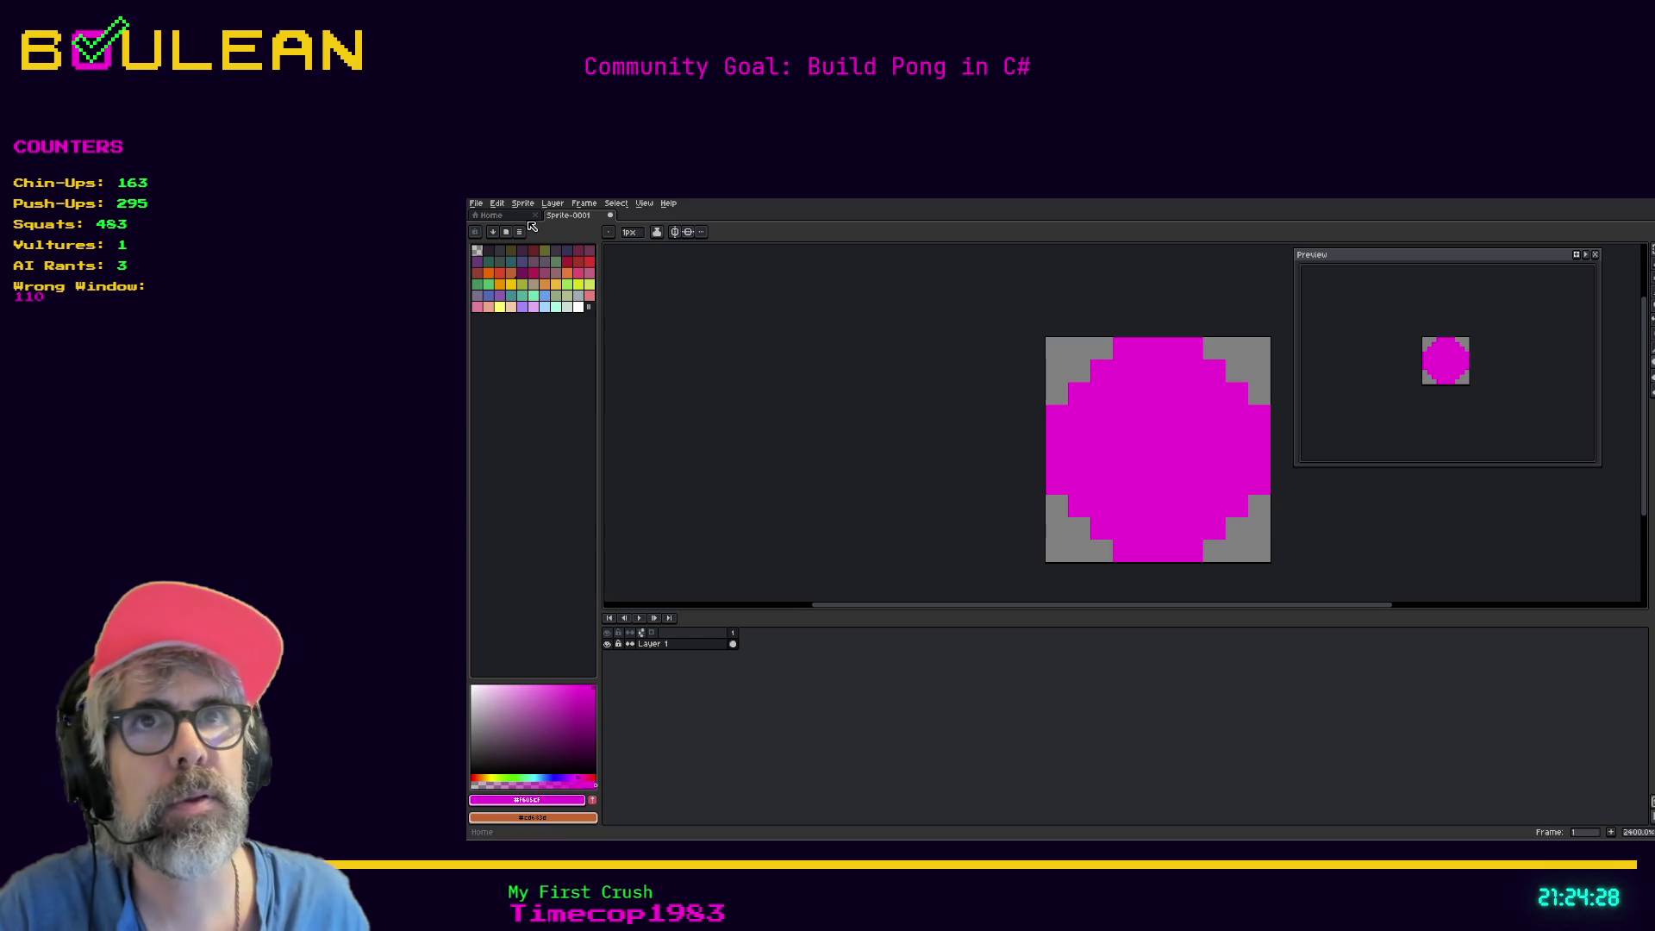
left_click(476, 207)
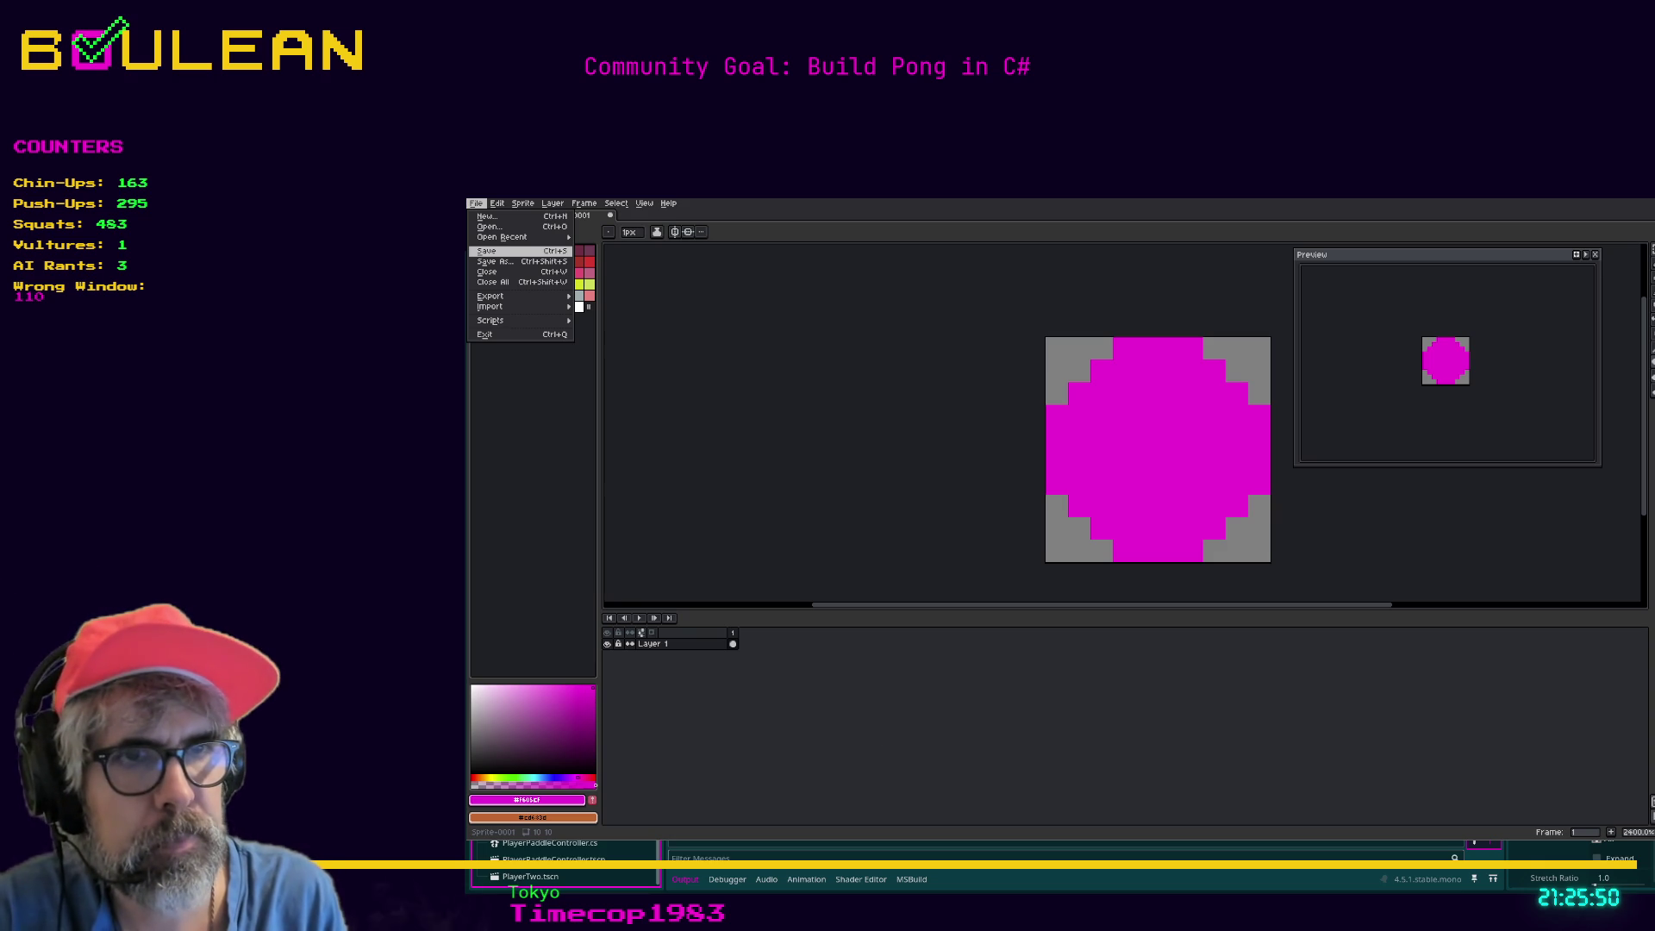
Save the sprite as ball_10x10.aseprite and export it as ball_10x10.png.
key("Return")
left_click(476, 203)
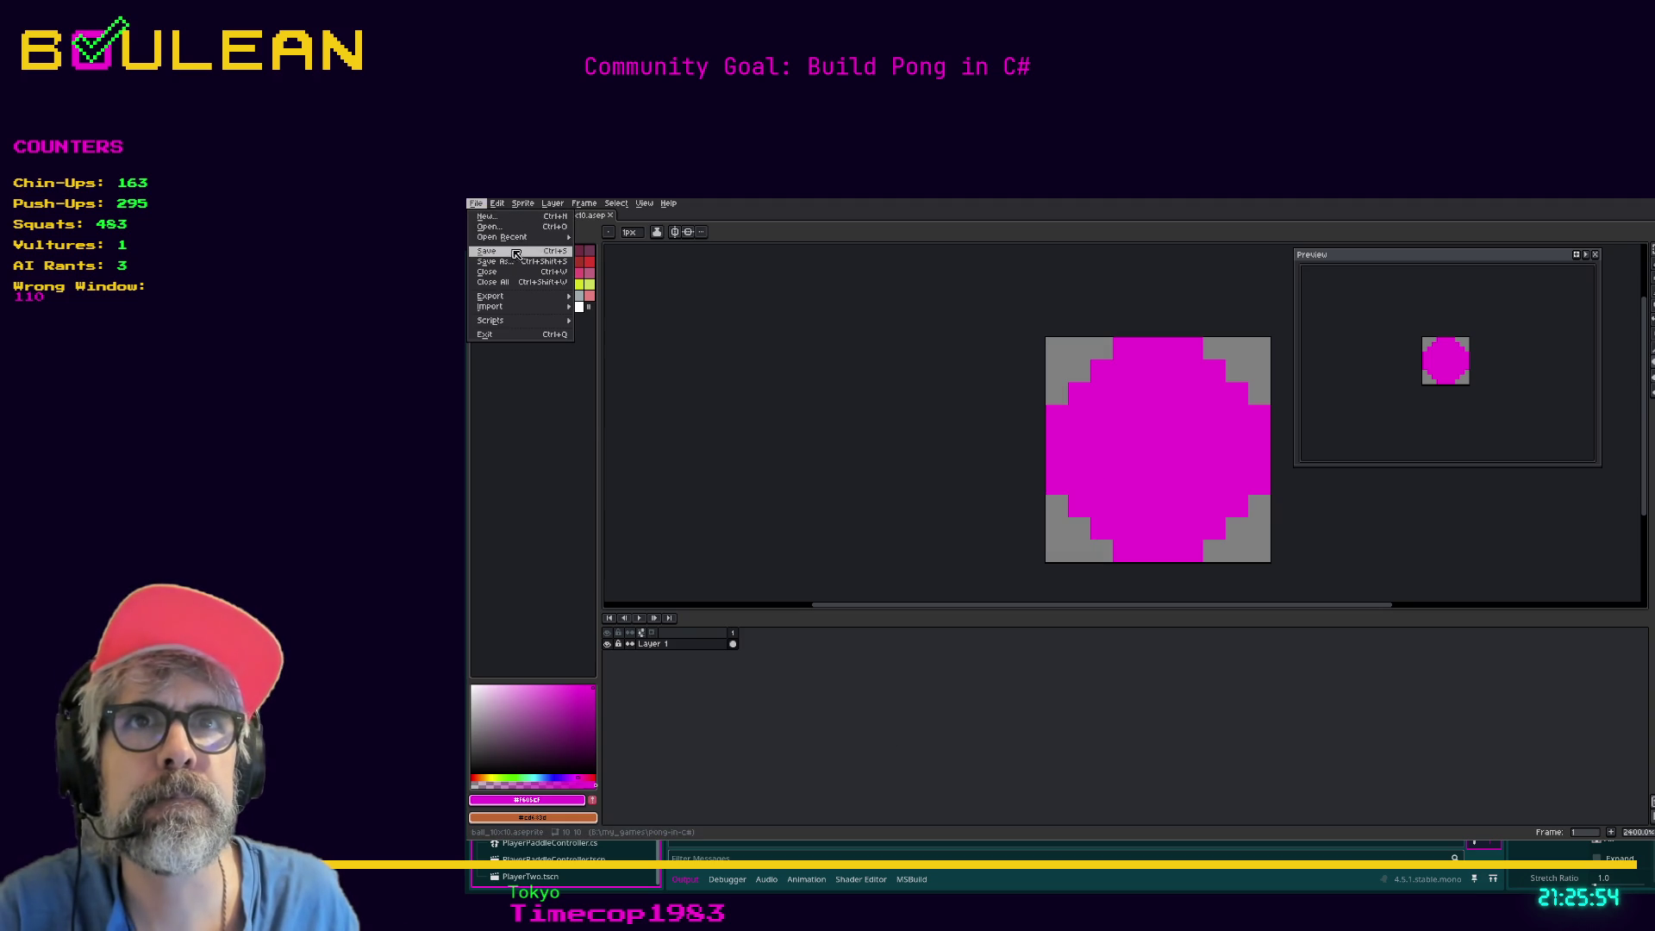
mouse_move(527, 241)
mouse_move(536, 297)
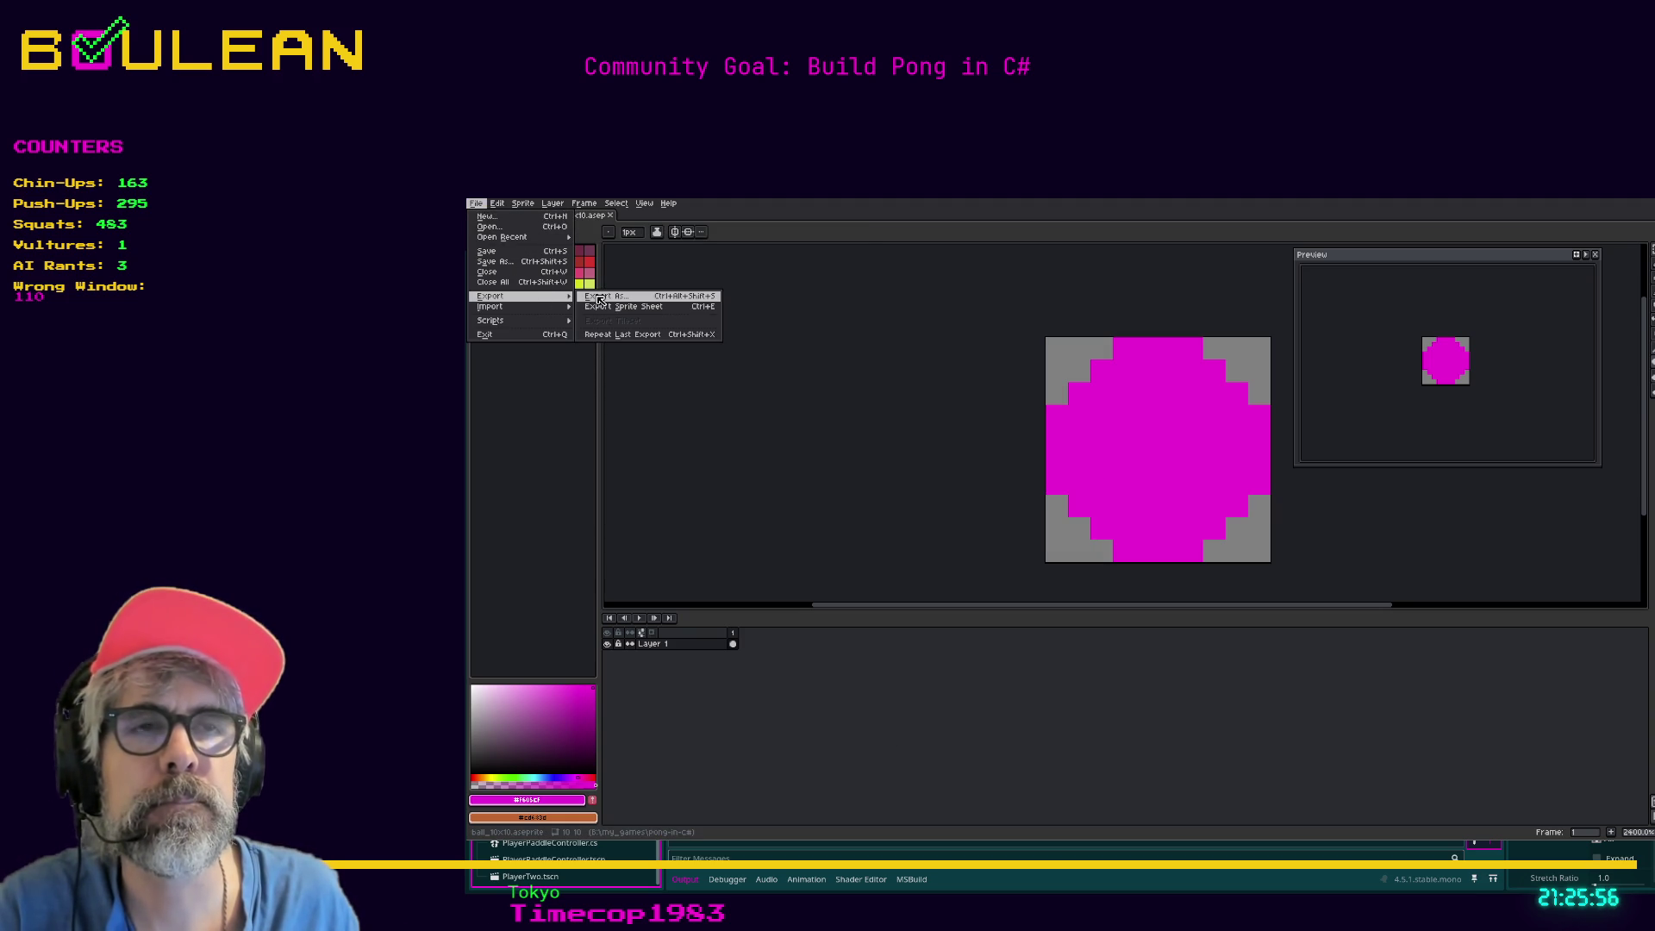
left_click(599, 297)
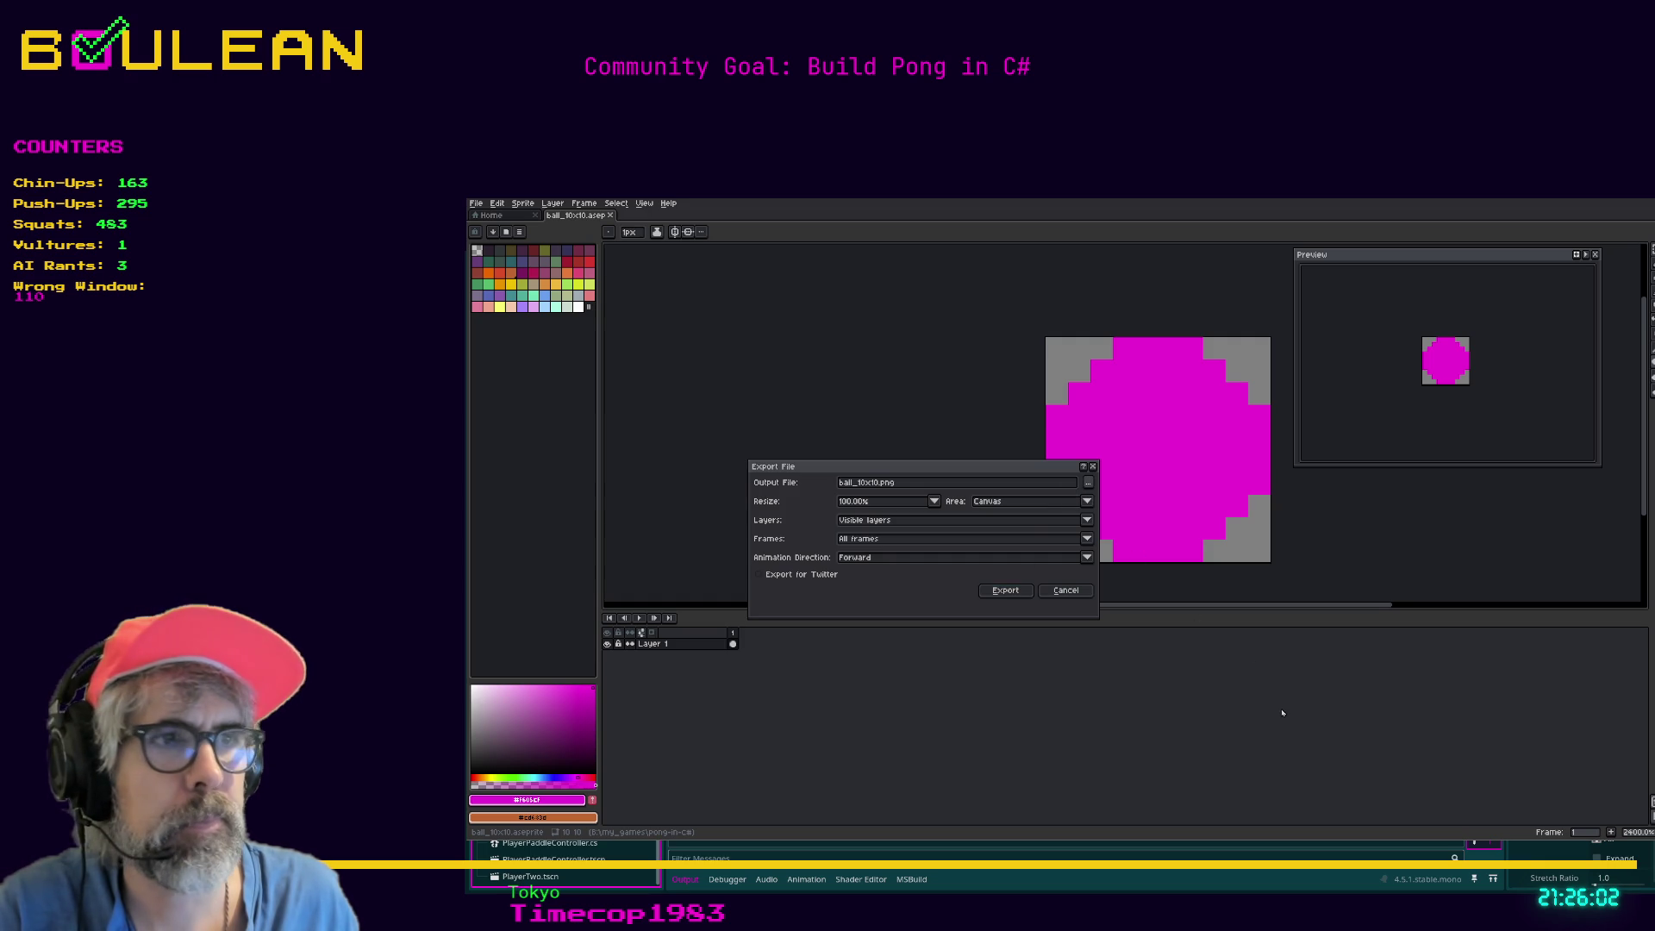
left_click(1000, 594)
key("alt+Tab")
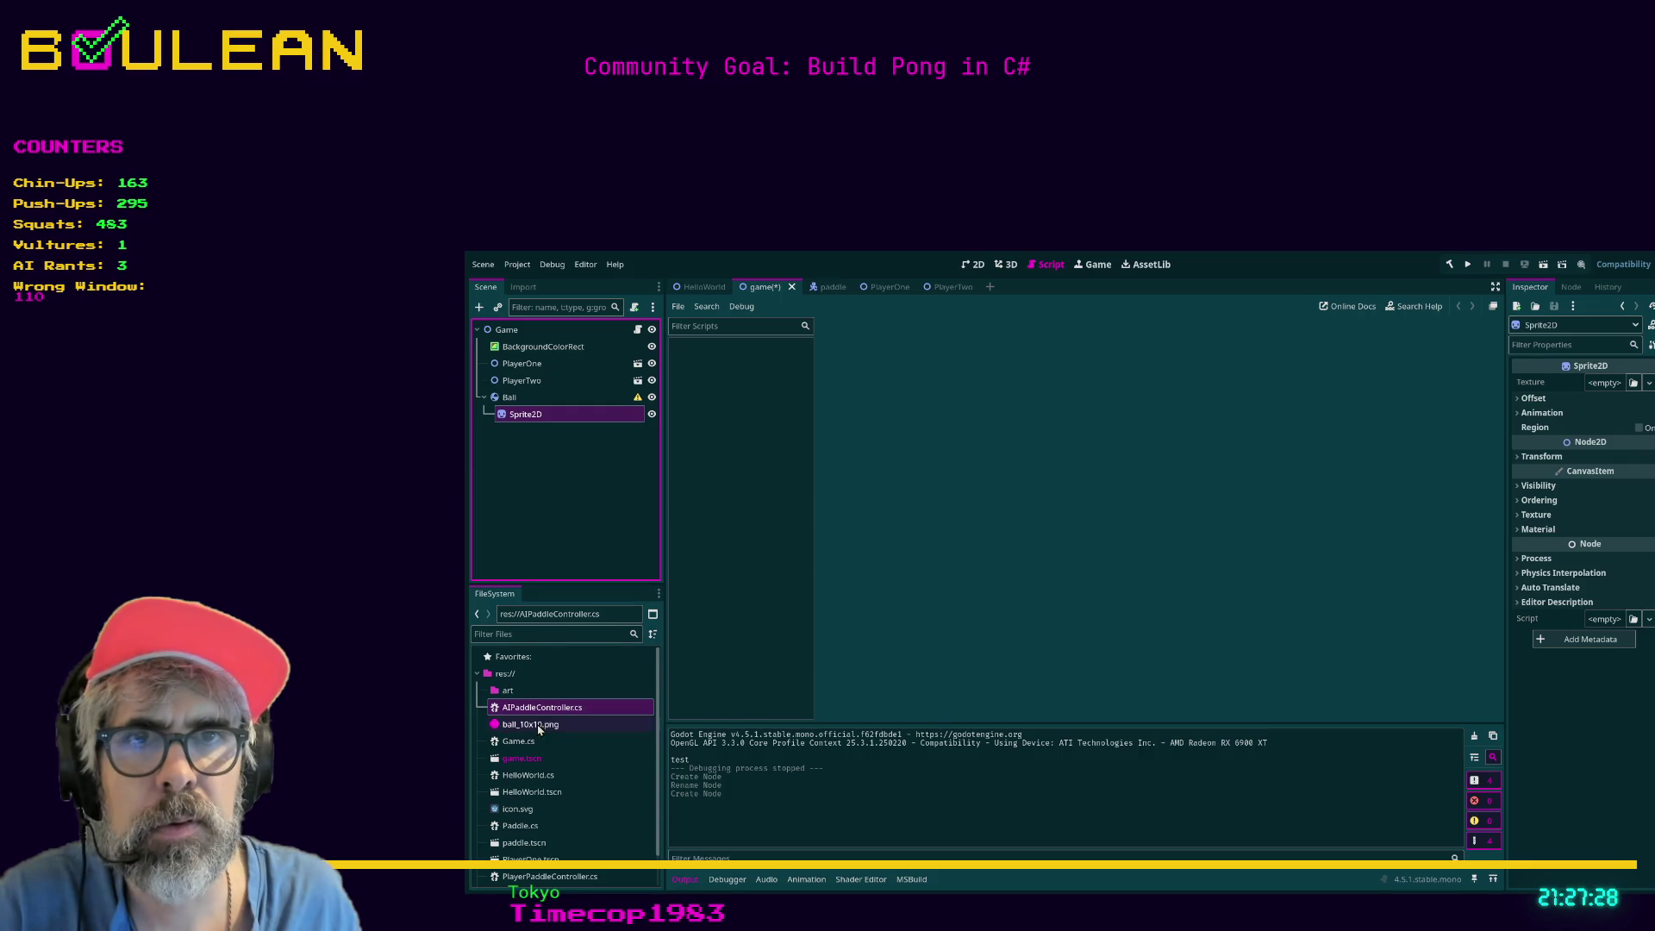
Assign ball_10x10.png as the Sprite2D texture and undo an accidental resize in 2D view.
left_click(523, 730)
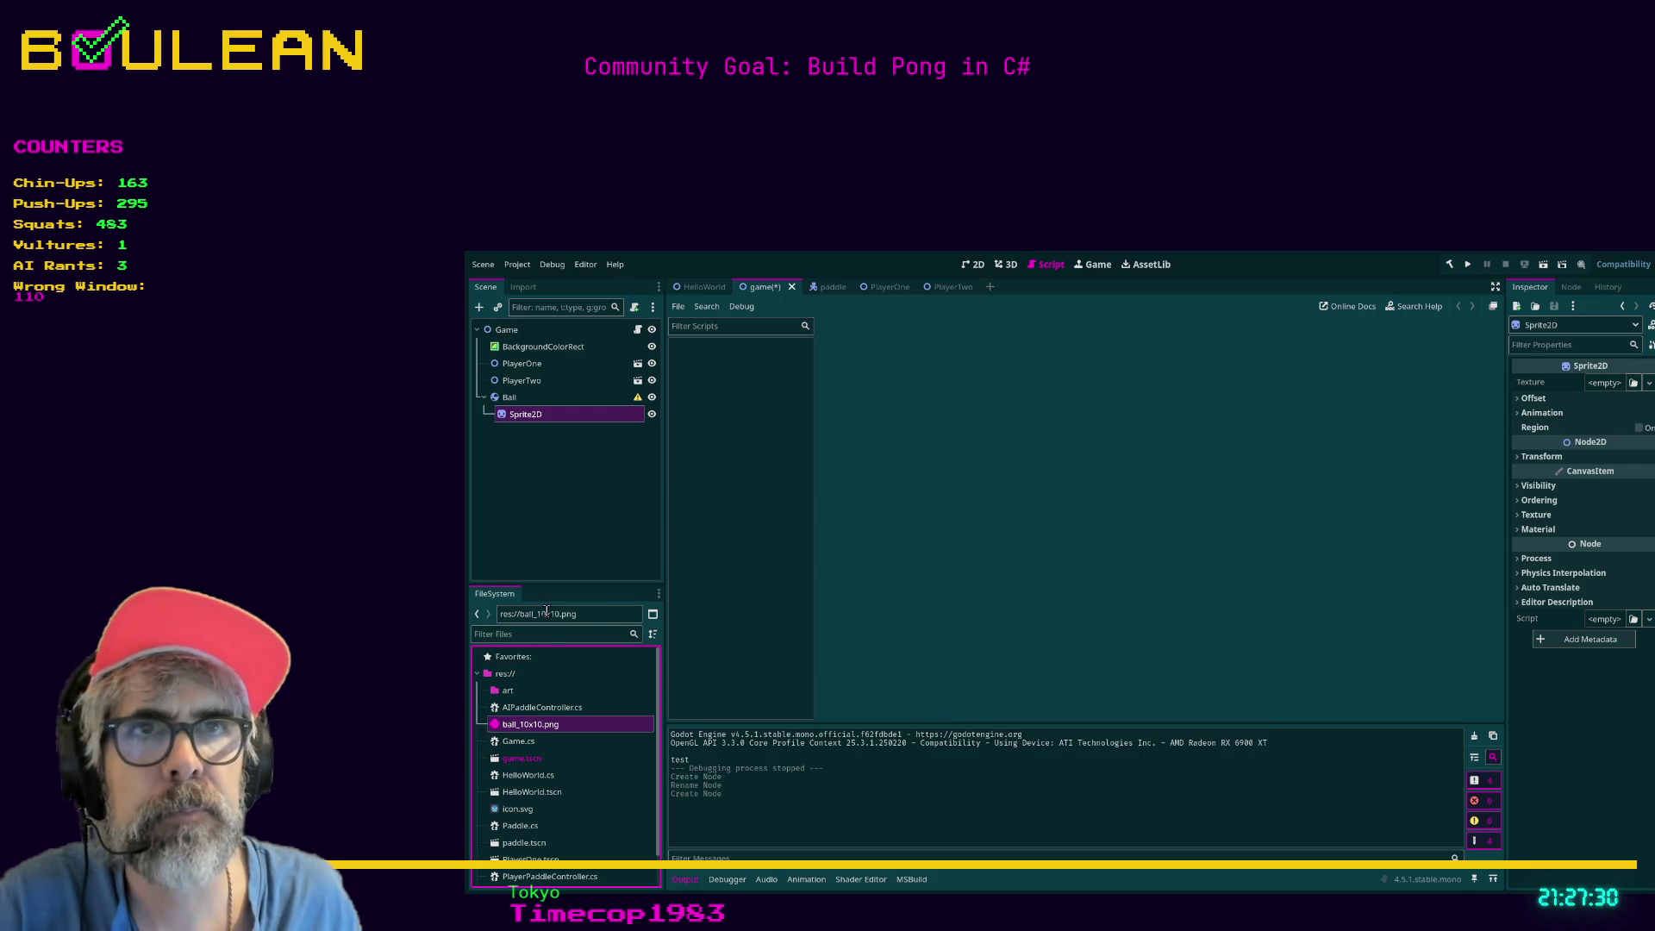
left_click_drag(517, 727, 1606, 387)
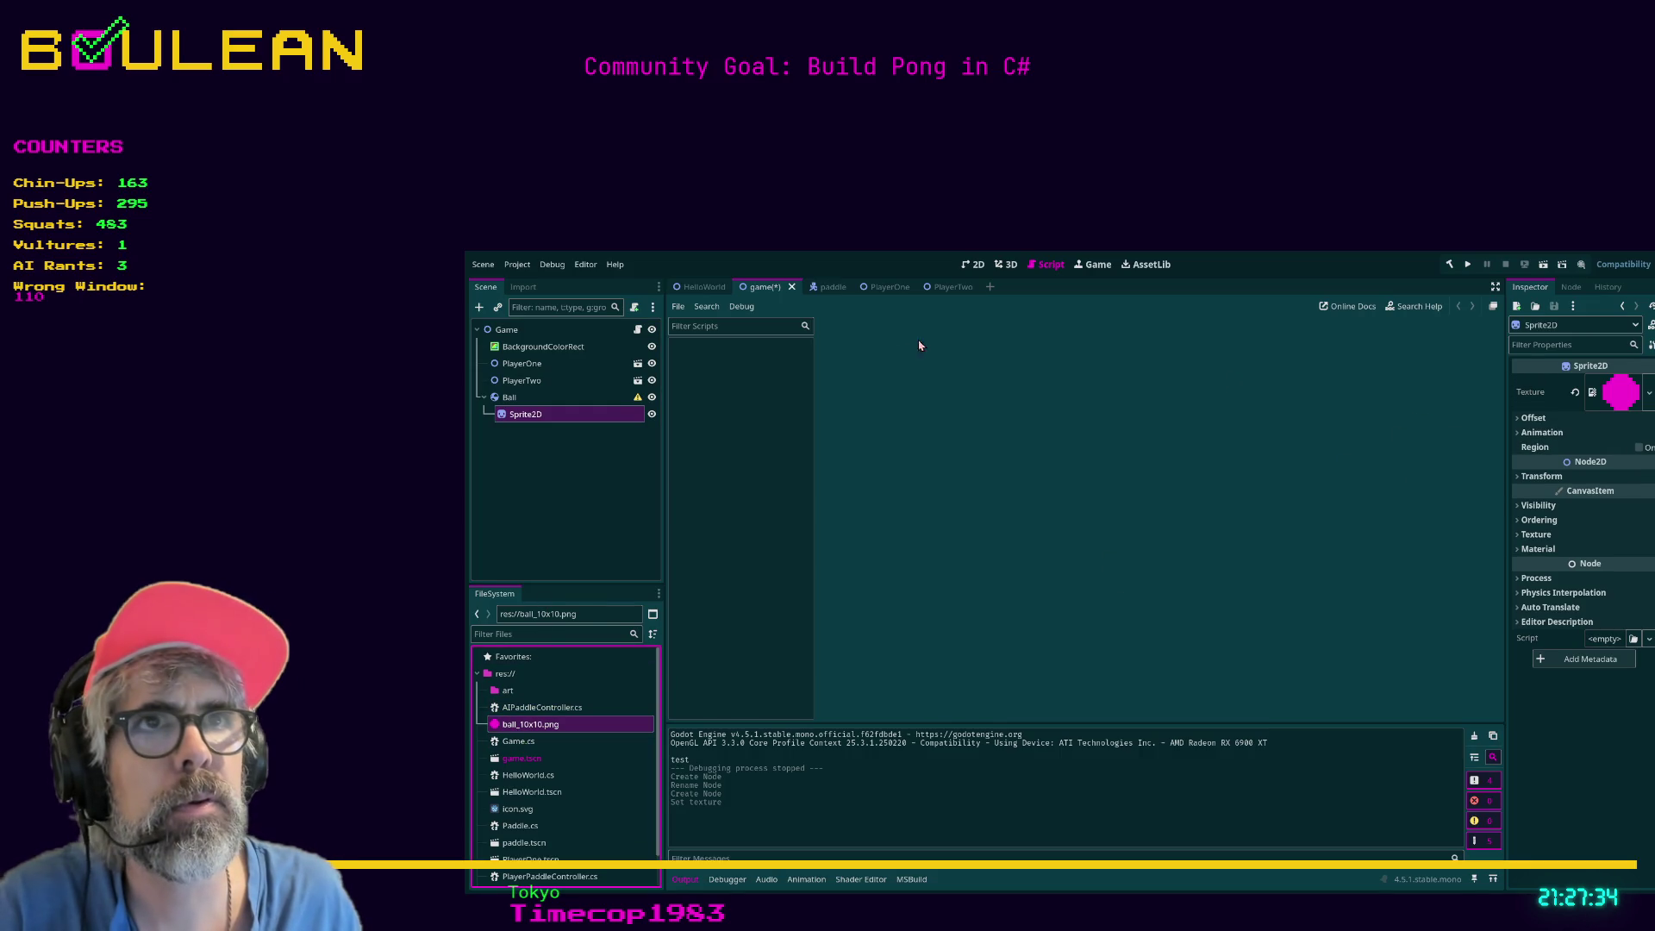
left_click(973, 264)
mouse_move(954, 382)
left_mouse_down()
mouse_move(991, 384)
mouse_move(969, 410)
left_mouse_up()
key("ctrl+z")
key("ctrl+z")
Move the magenta ball right of the paddle to (76, 50) and select the Ball node.
scroll(953, 383, "up", 5)
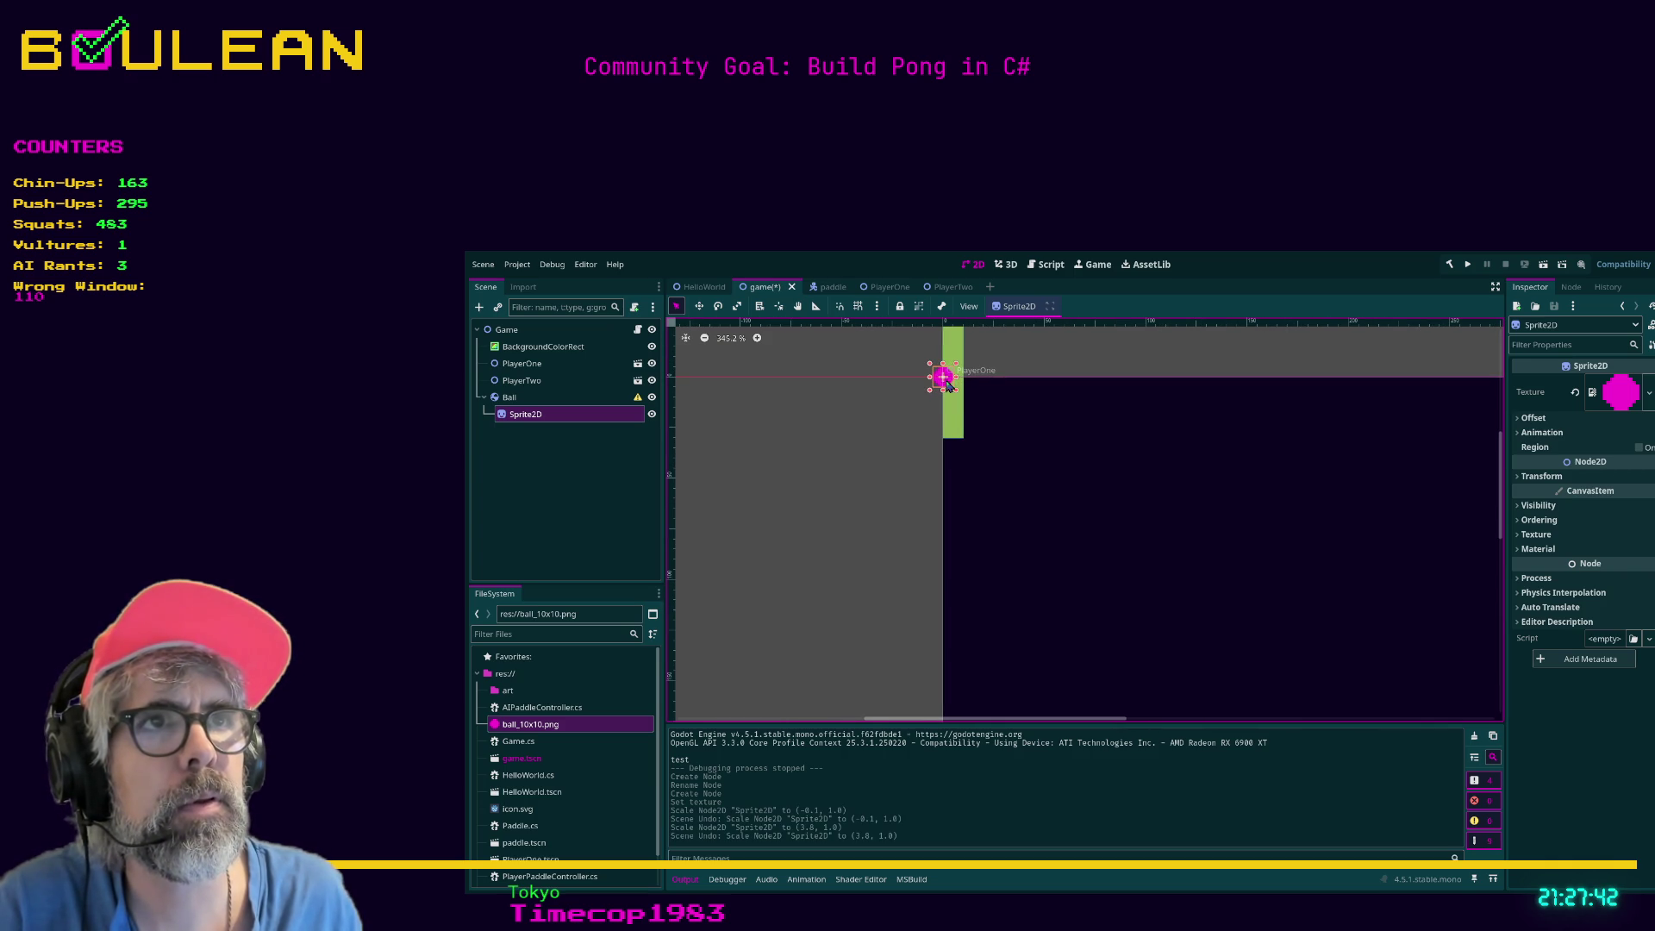
left_click_drag(947, 382, 1104, 482)
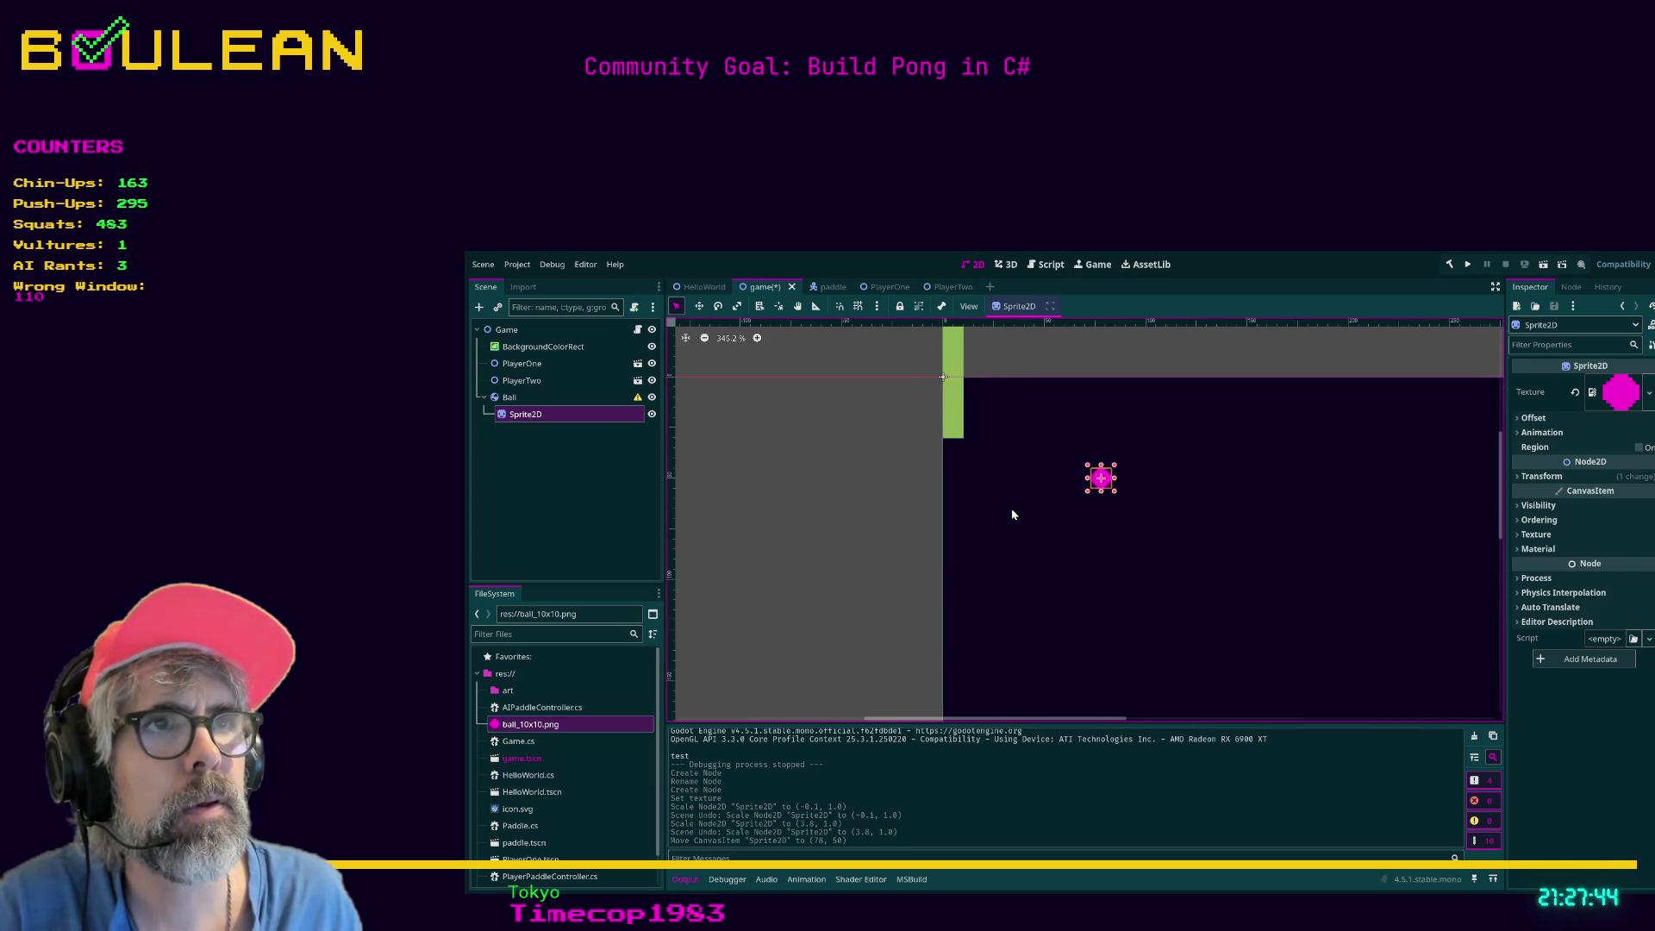
scroll(1013, 515, "down", 3)
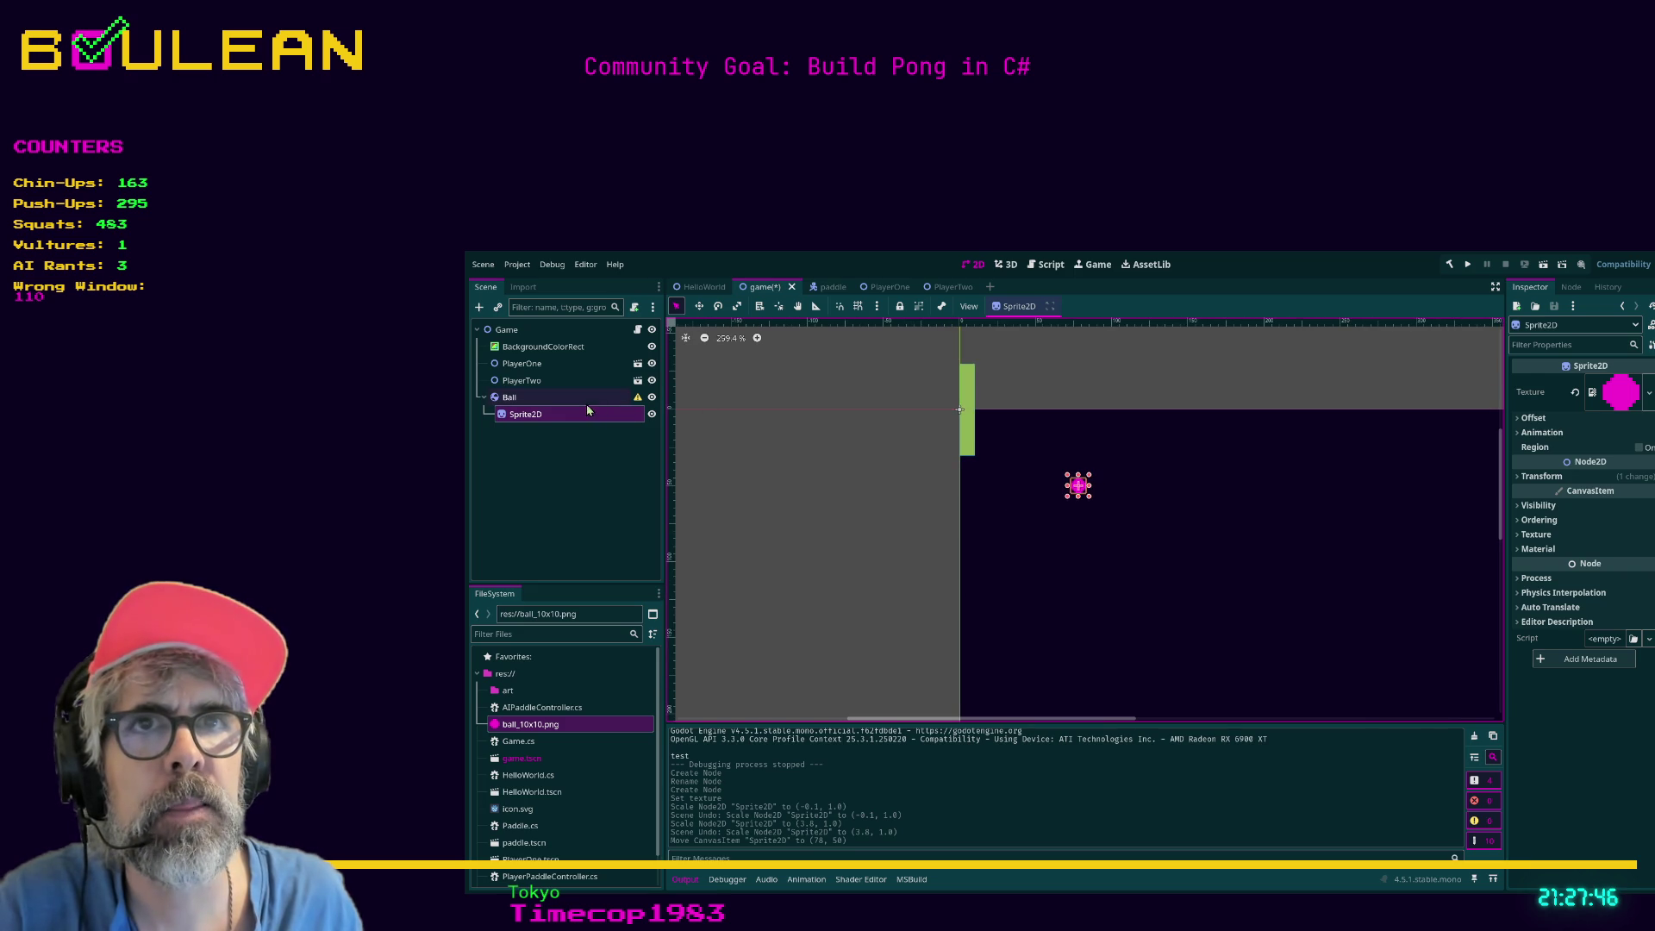
left_click(580, 398)
left_click(1648, 401)
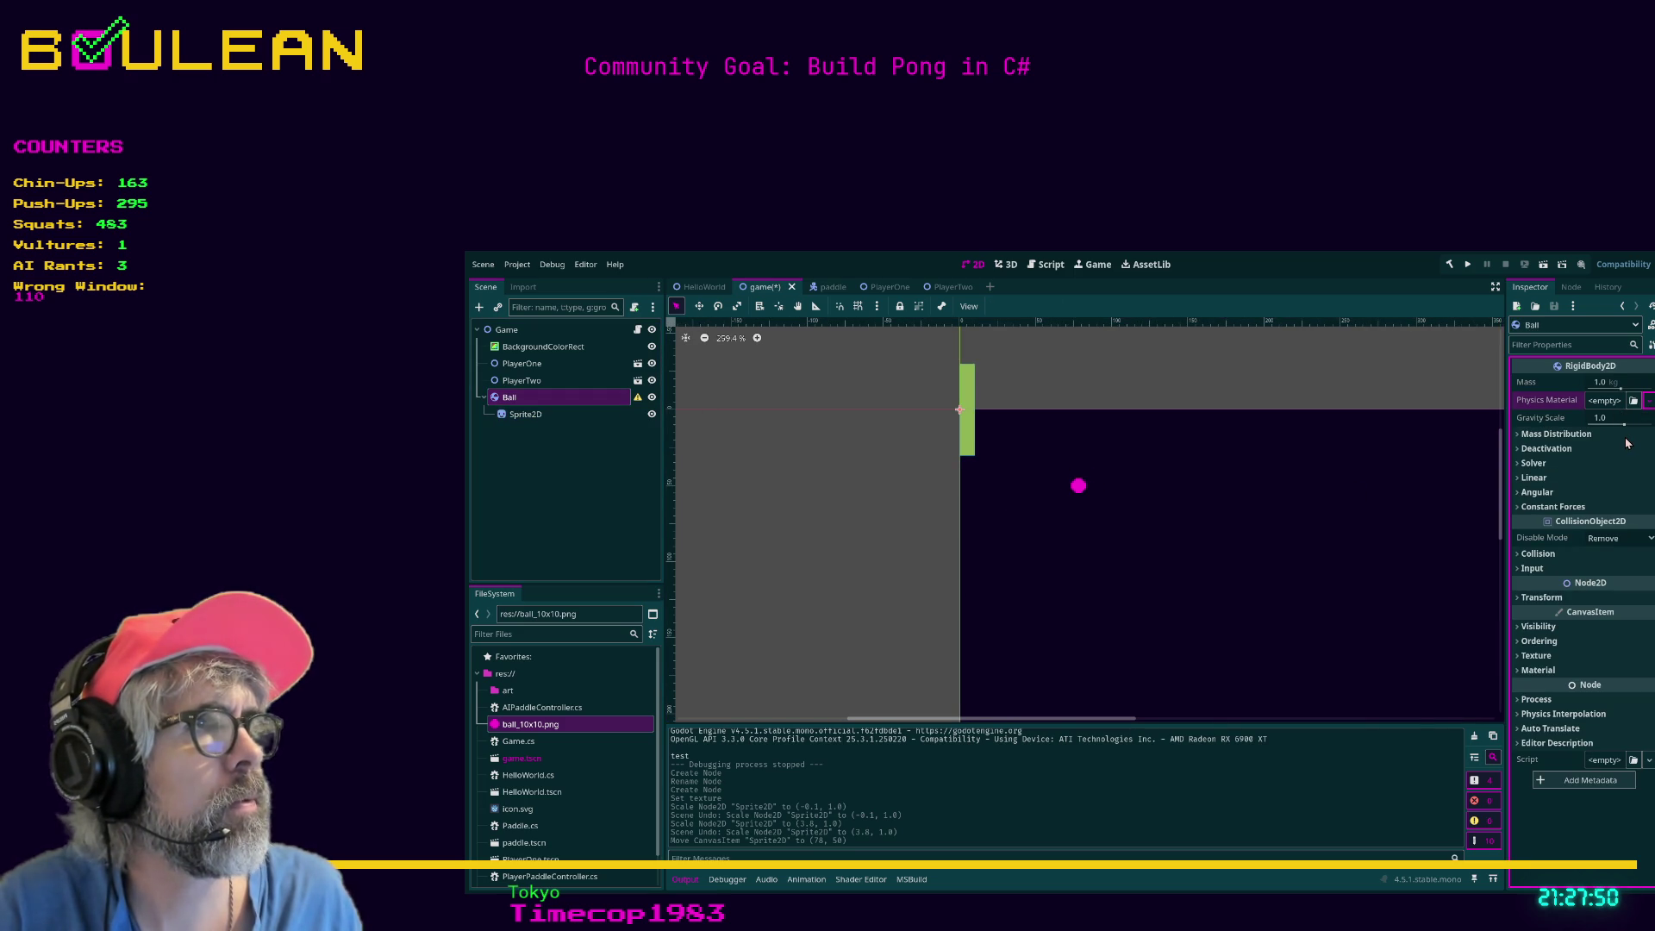
left_click(1627, 443)
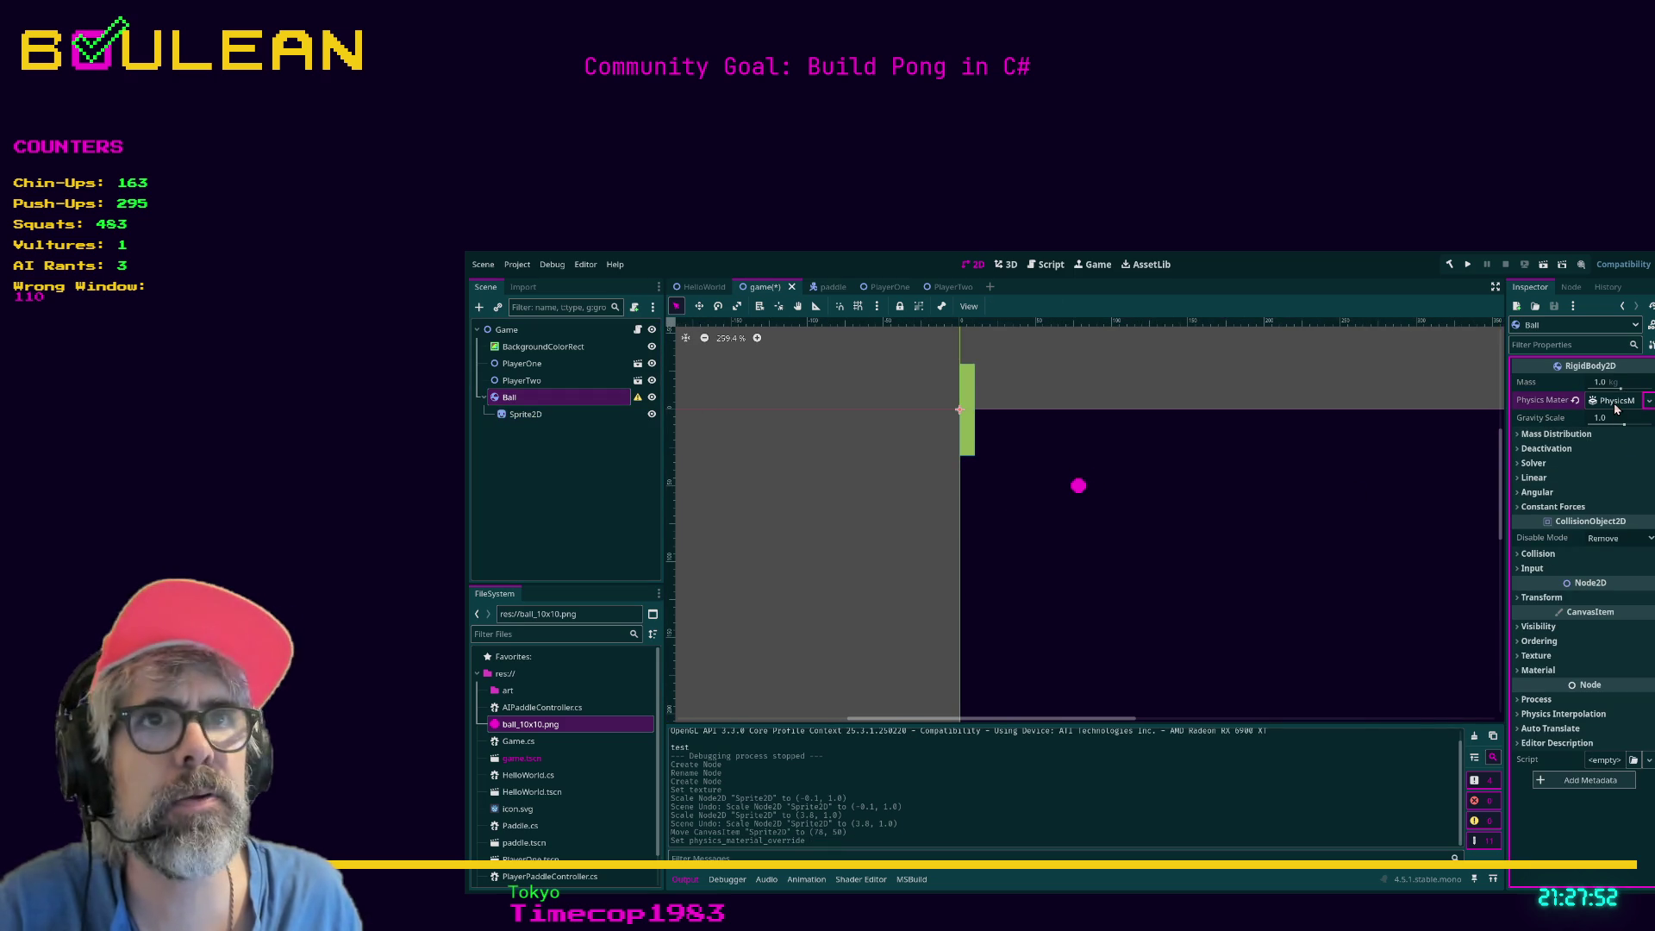
left_click(1616, 402)
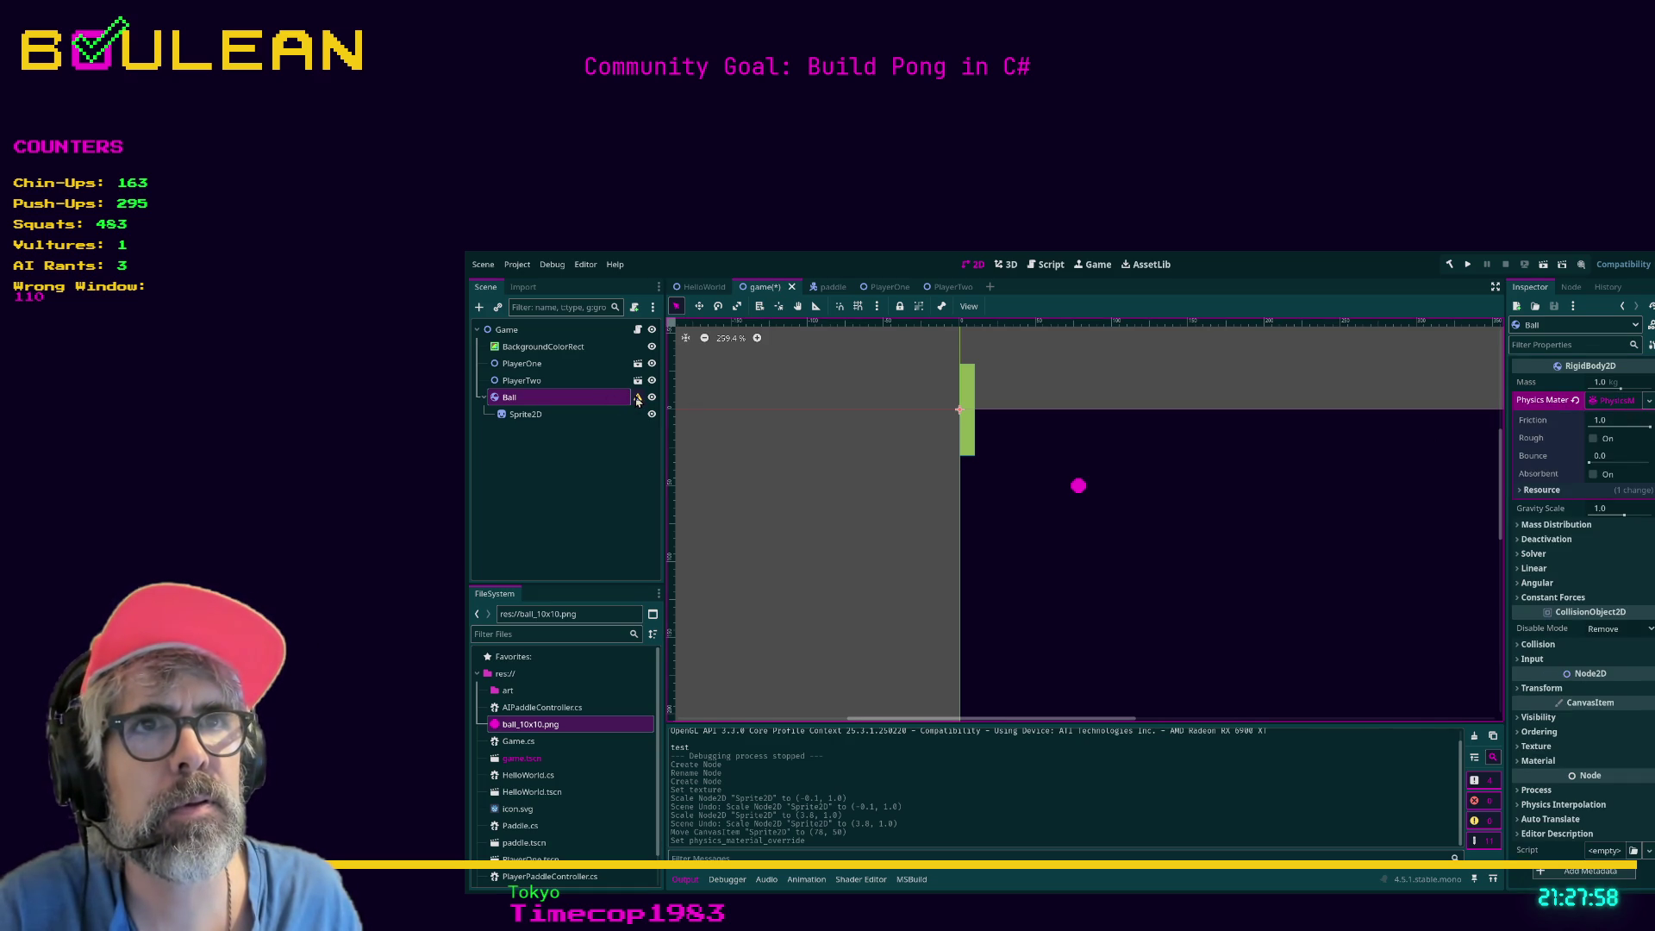
left_click(1575, 400)
left_click(565, 399)
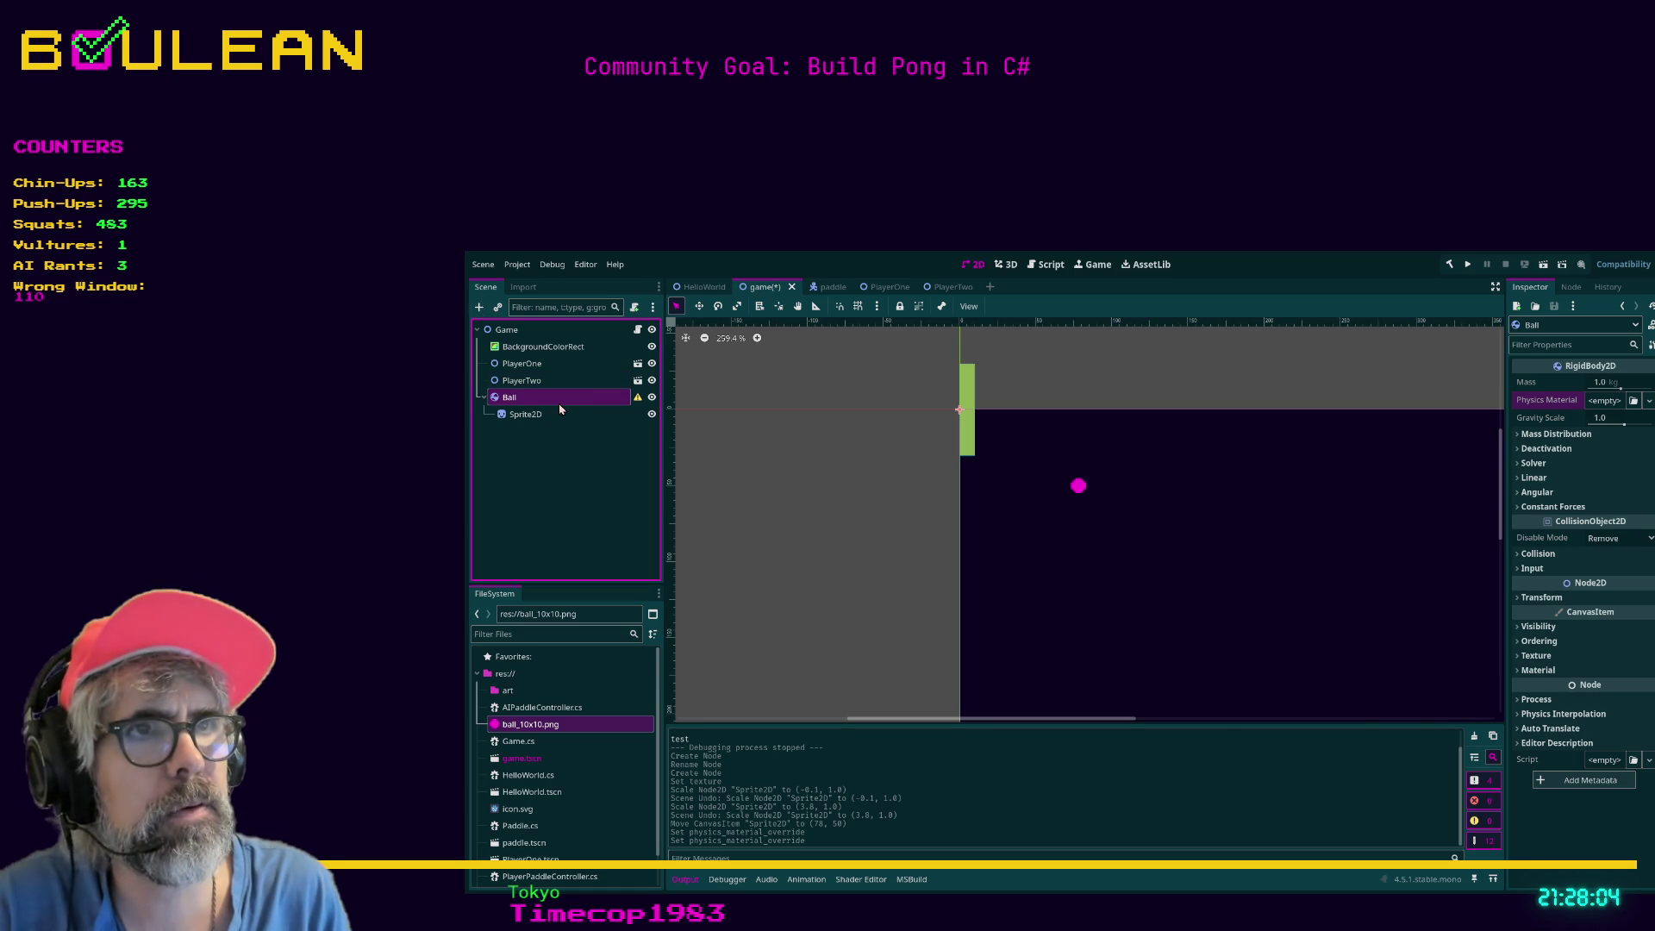
key("ctrl+a")
key("Return")
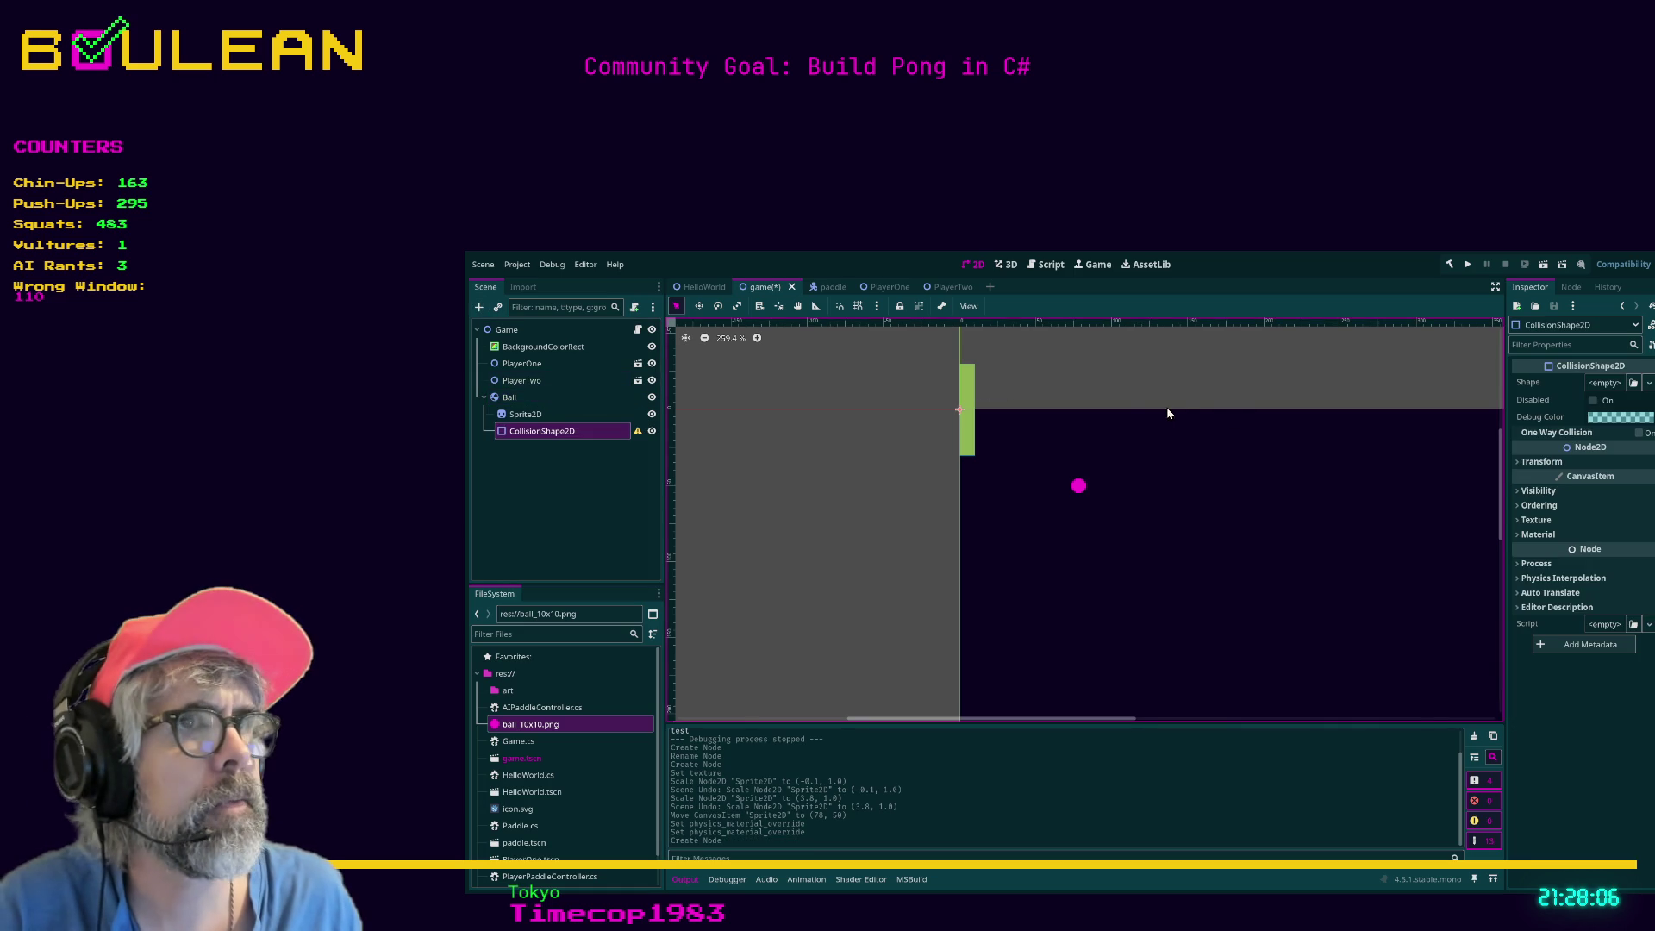
Hide both paddles and reset the ball sprite's position to 0.
scroll(1088, 442, "up", 3)
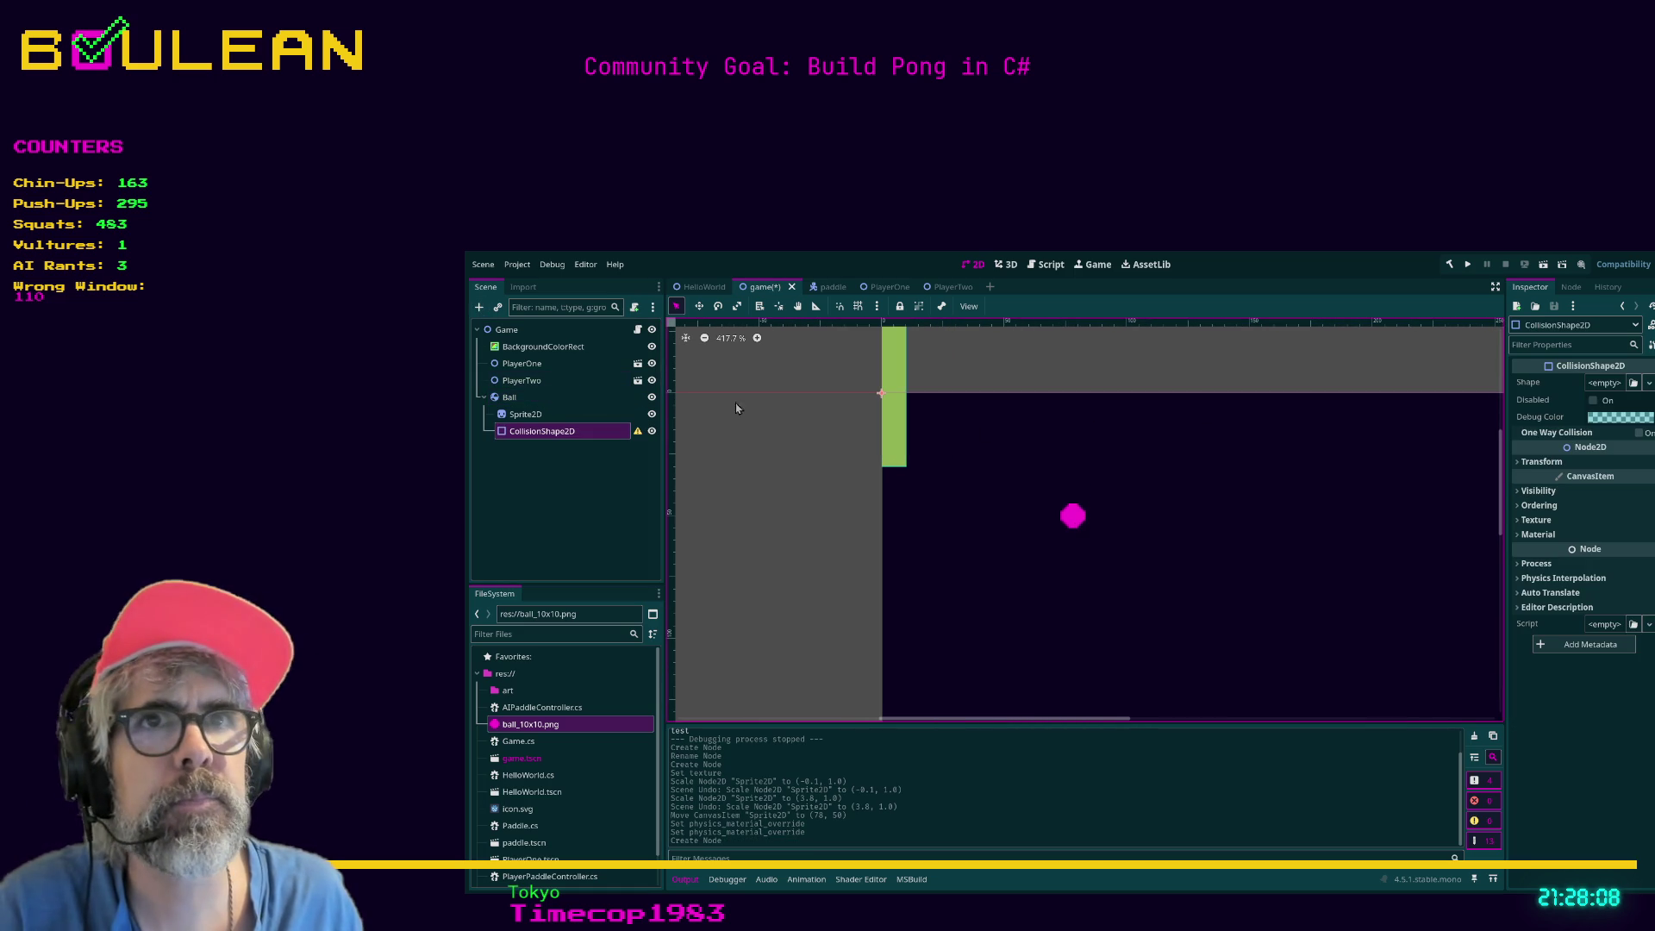
left_click(652, 380)
left_click(653, 364)
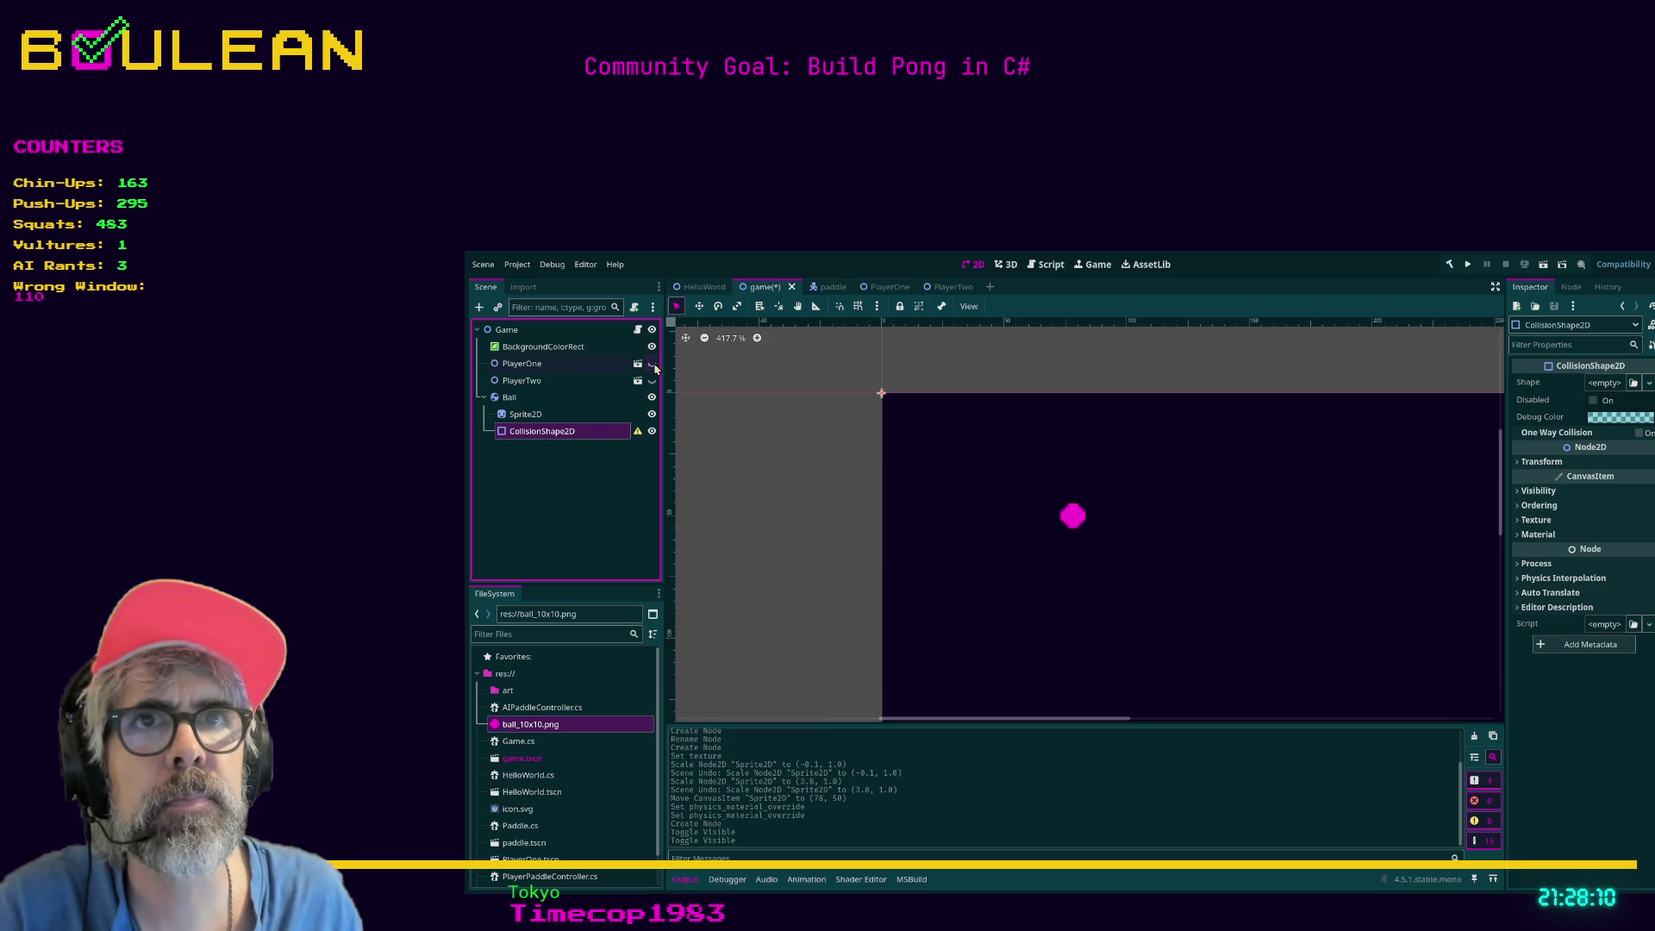
scroll(857, 371, "up", 1)
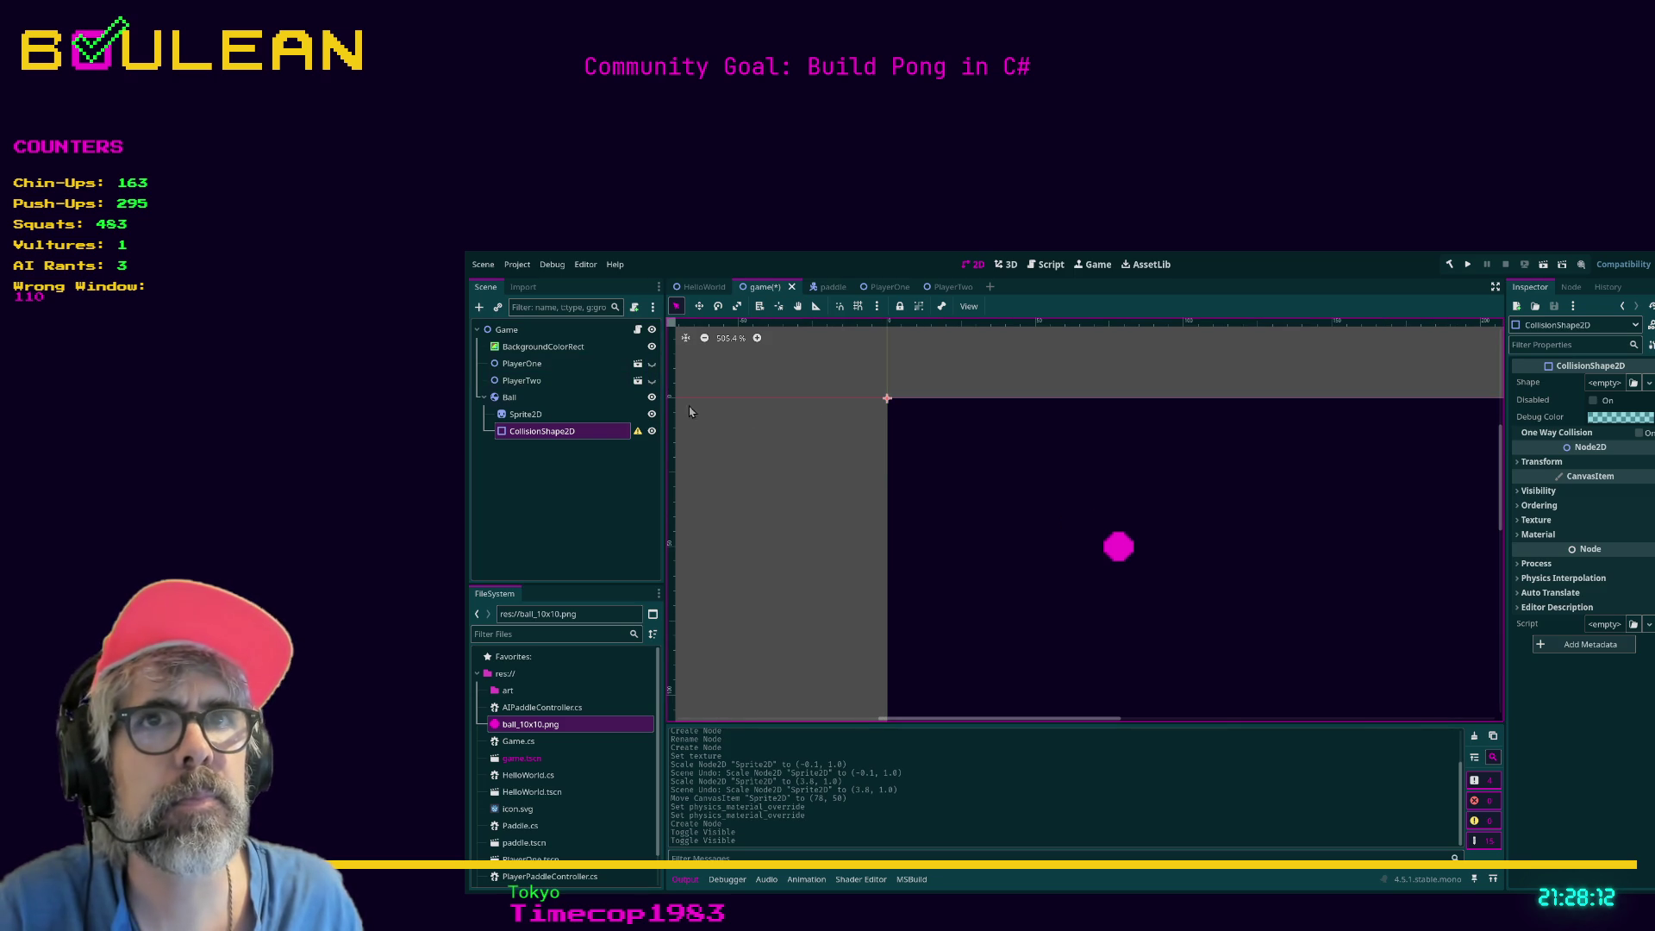
left_click(551, 415)
left_click(534, 397)
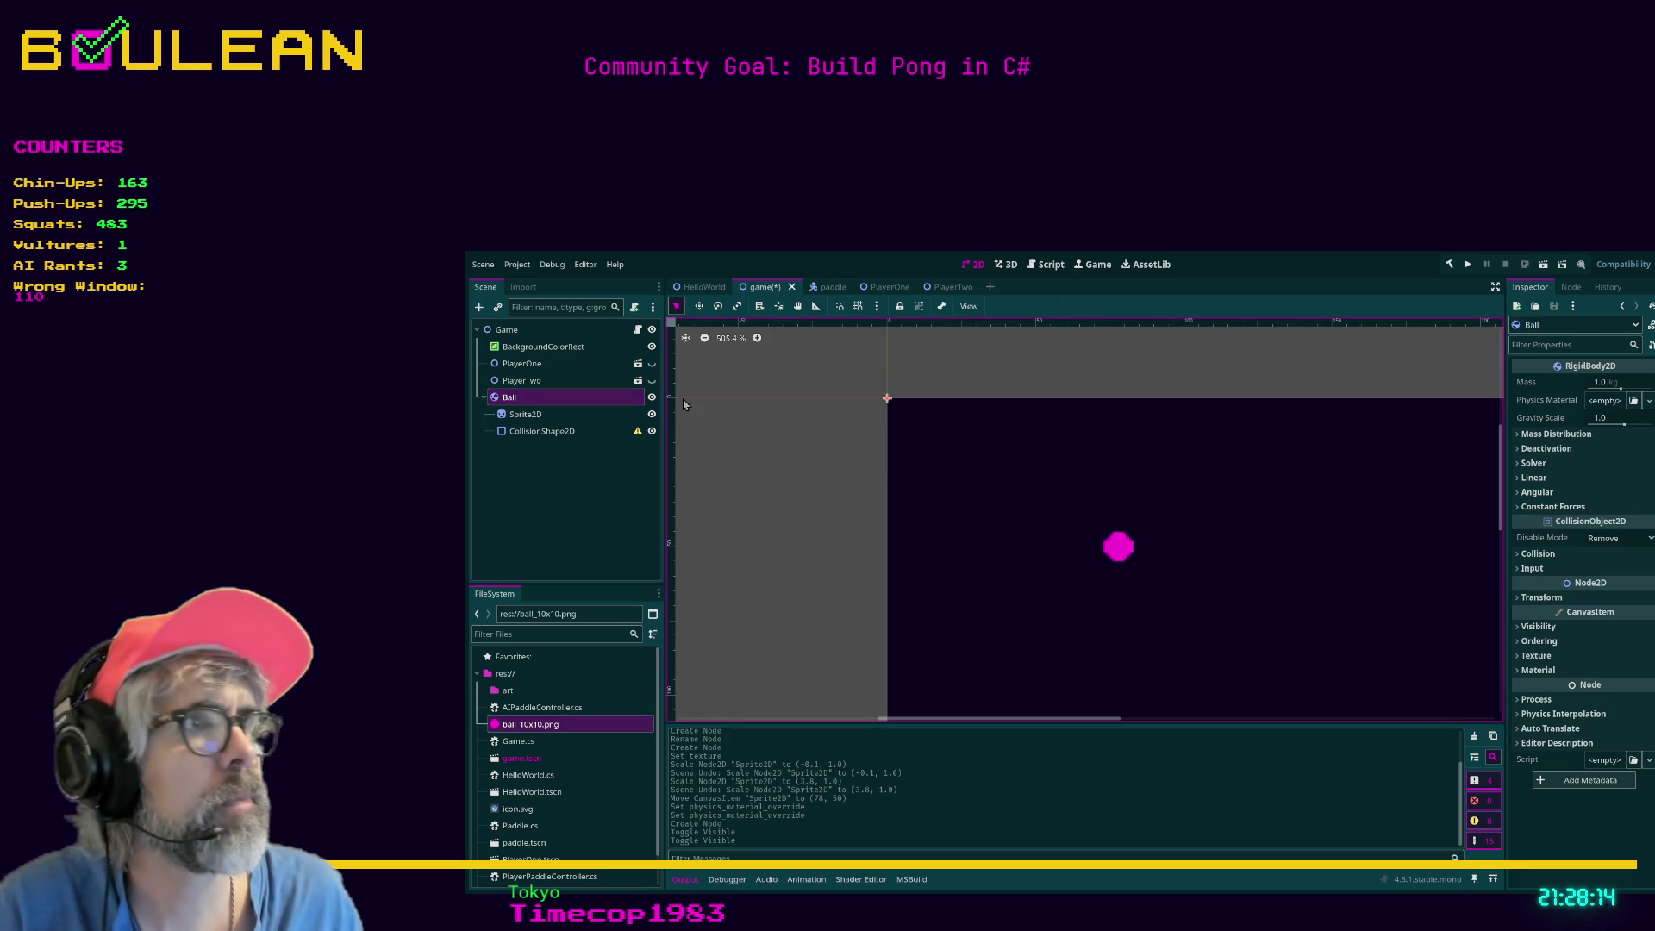
left_click(1541, 596)
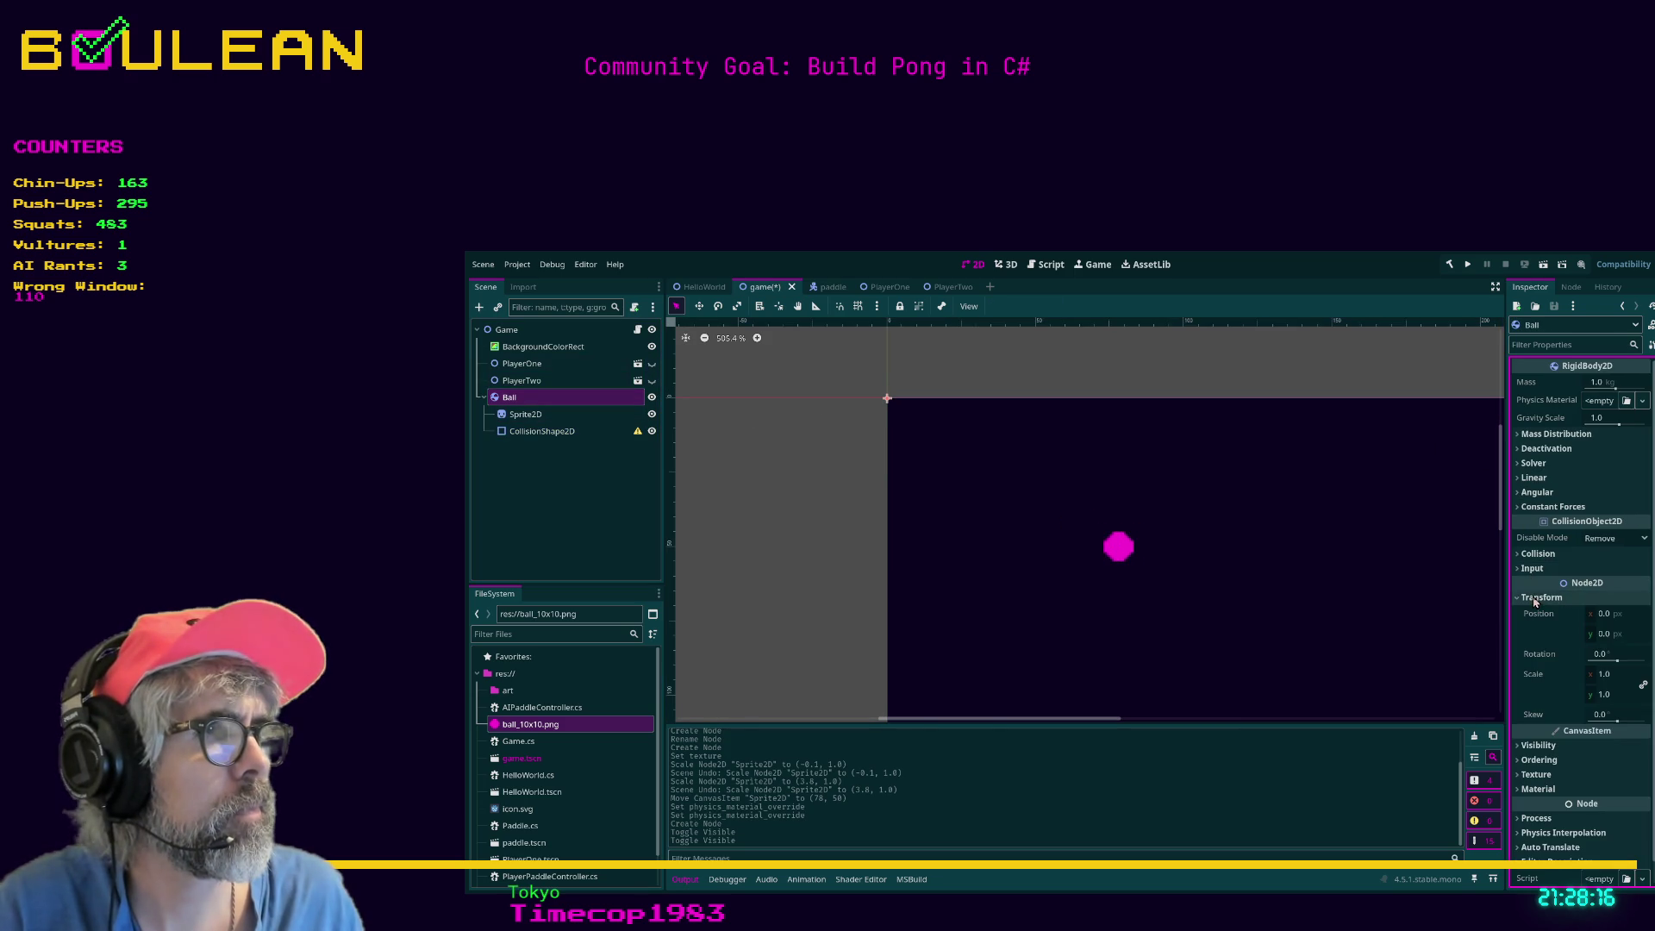
left_click(542, 415)
left_click(1534, 479)
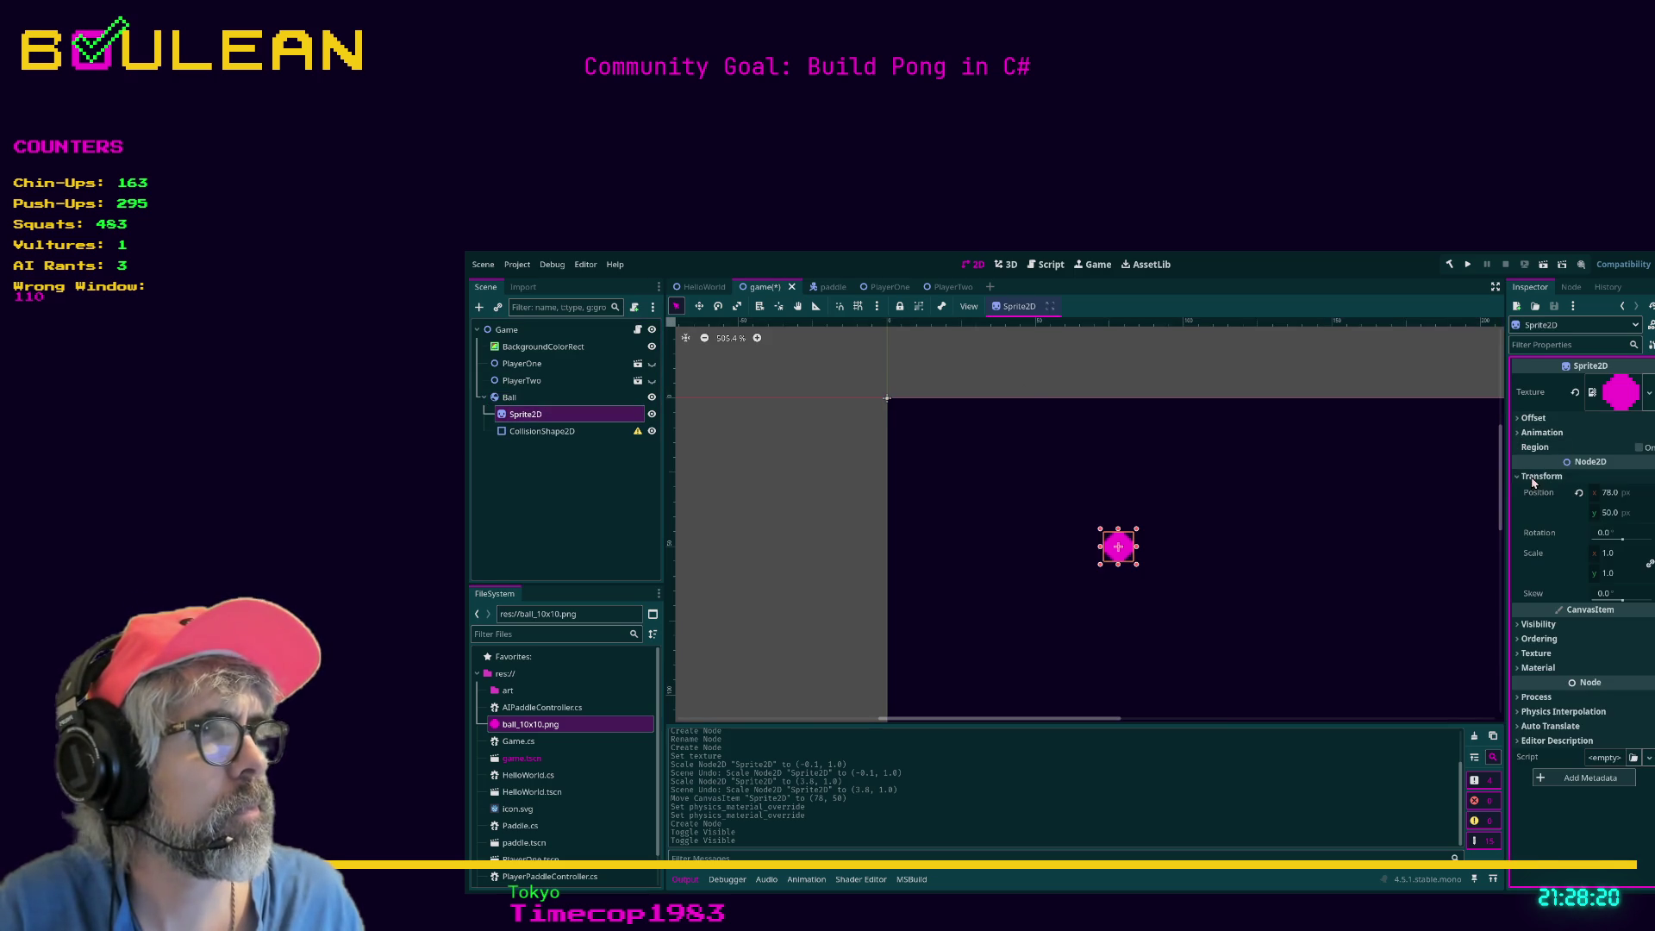
left_click(1579, 493)
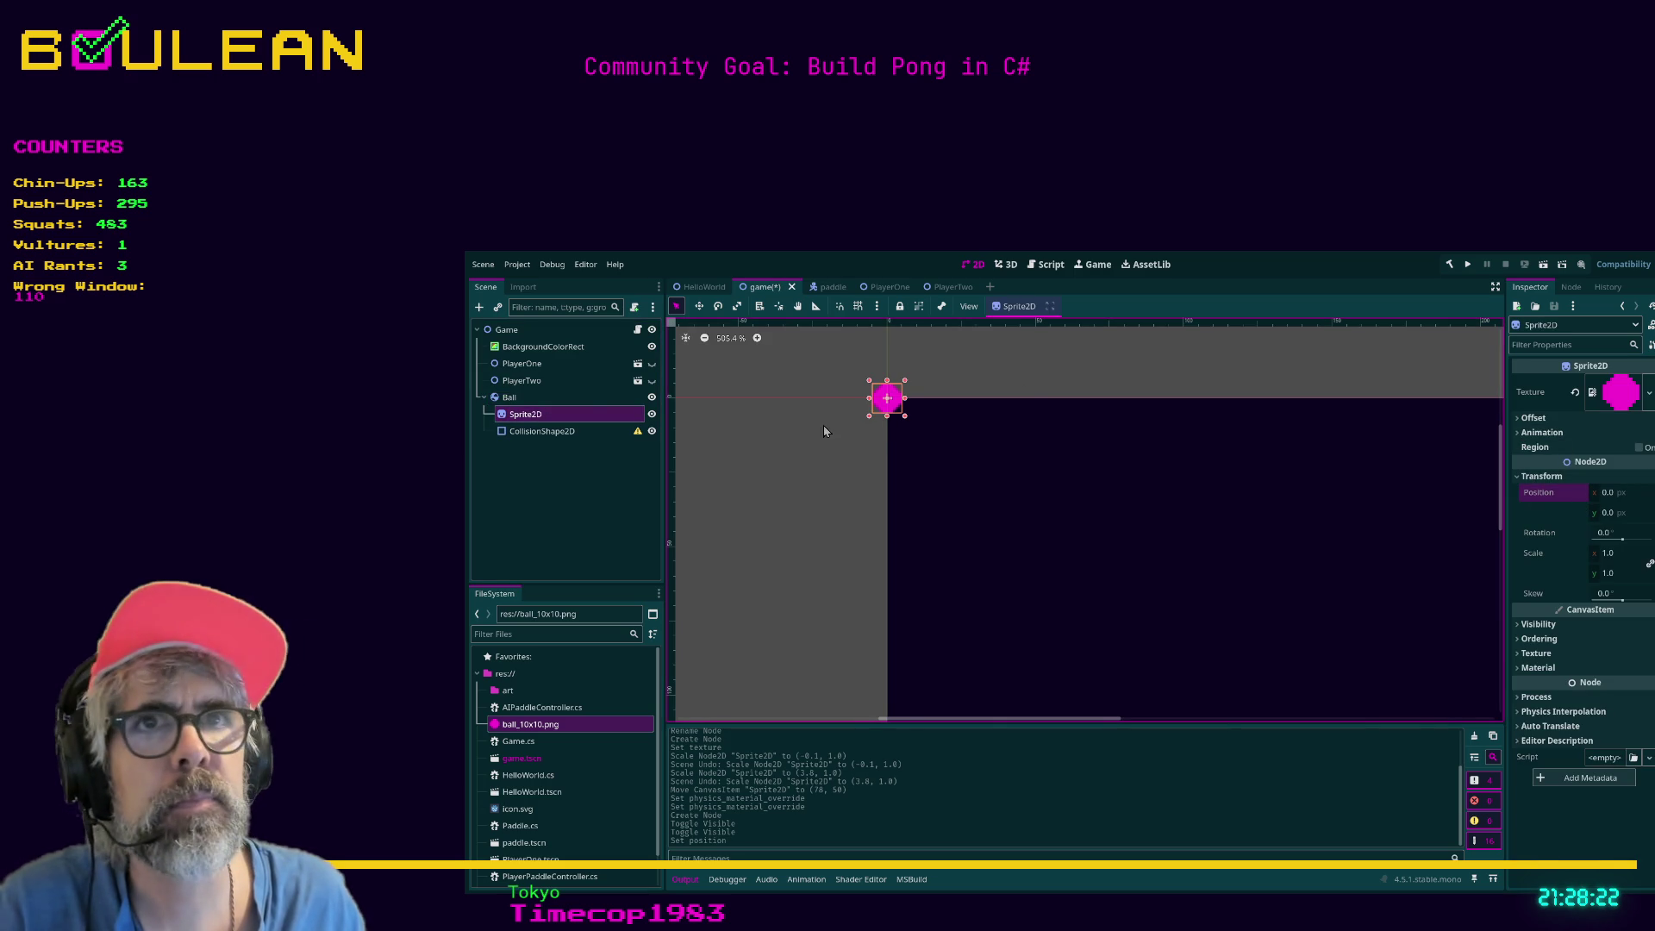
Give the ball's CollisionShape2D a new CircleShape2D, shrink its radius to fit, and save.
left_click(558, 433)
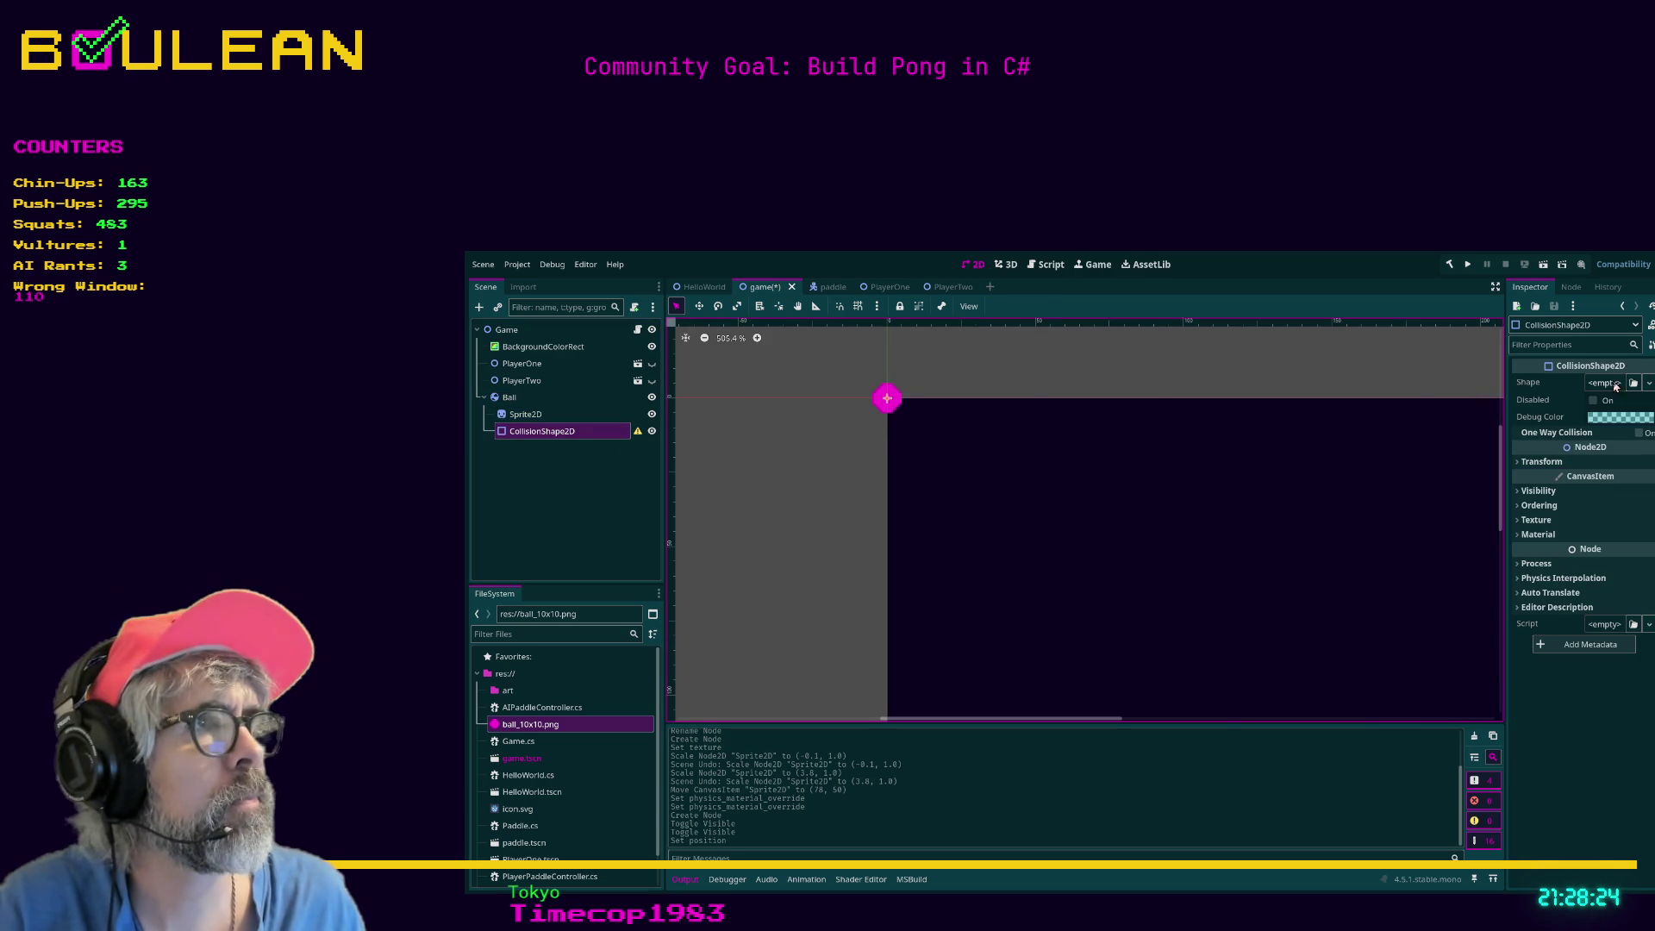
left_click(1648, 385)
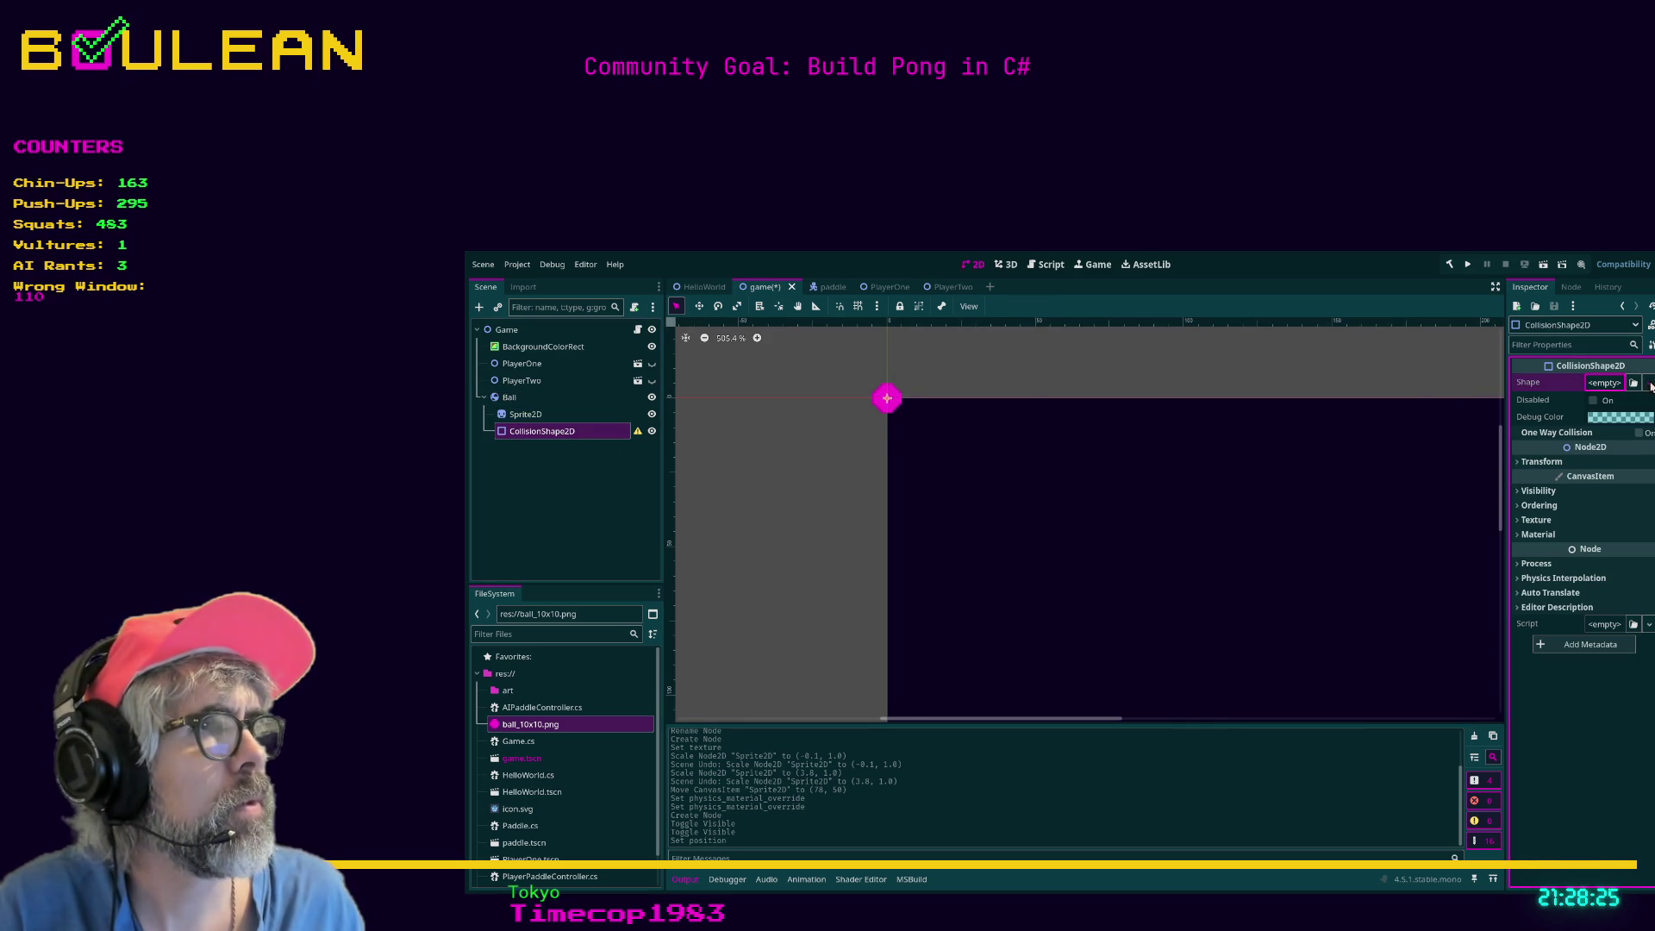
left_click(1598, 466)
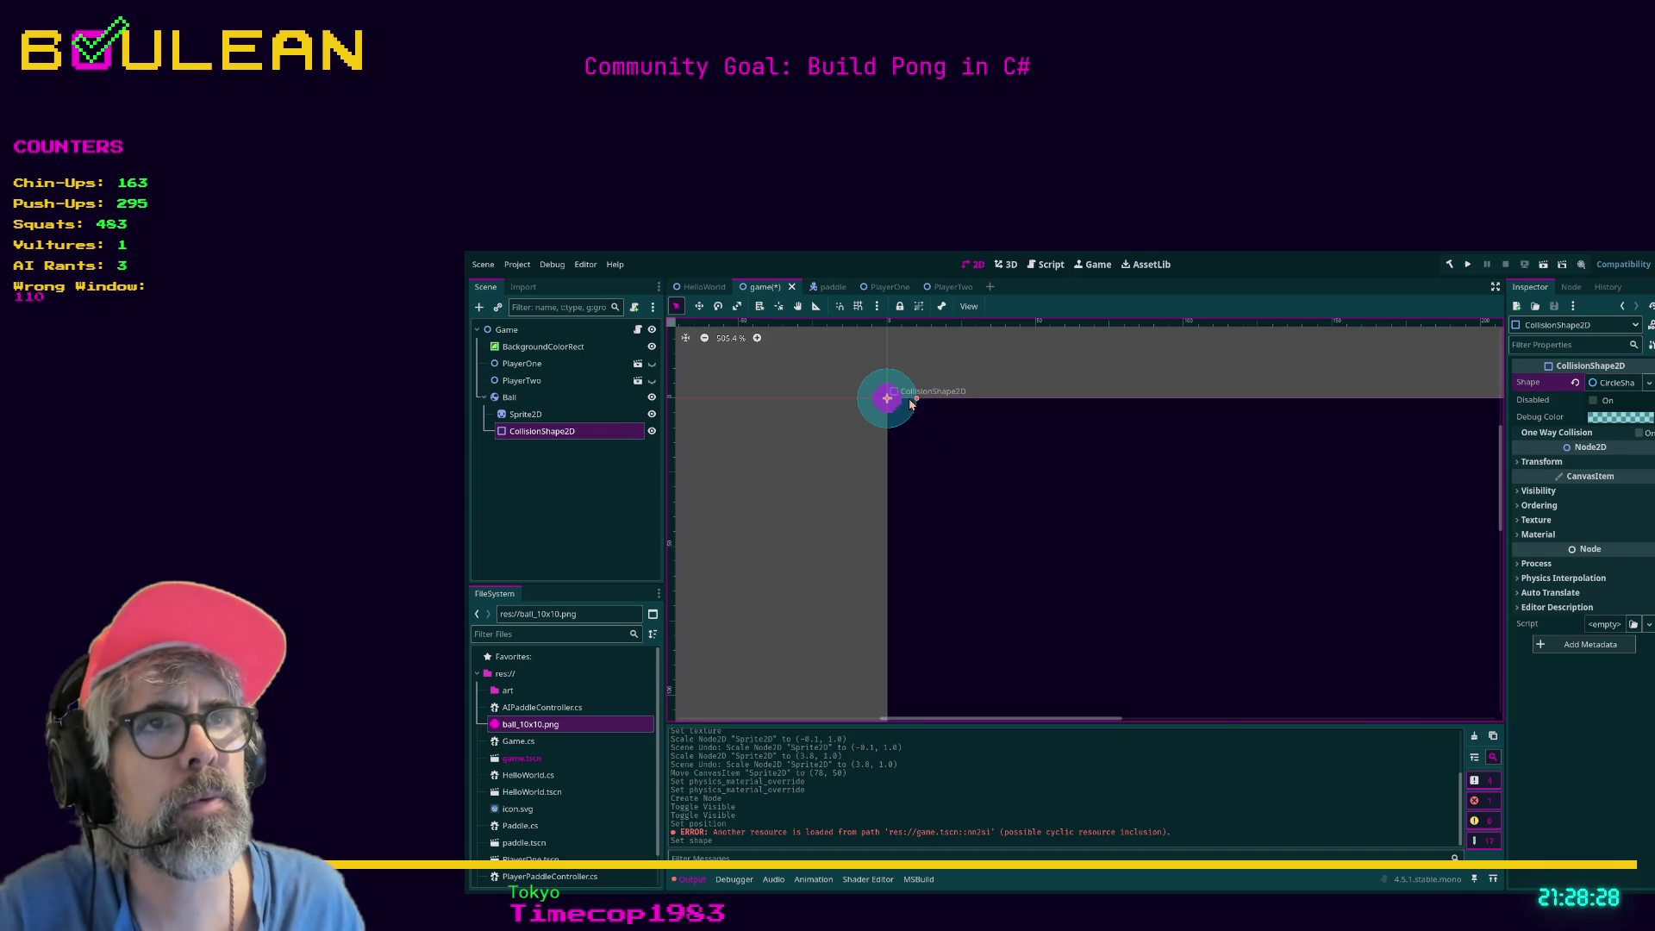
left_click_drag(916, 400, 905, 403)
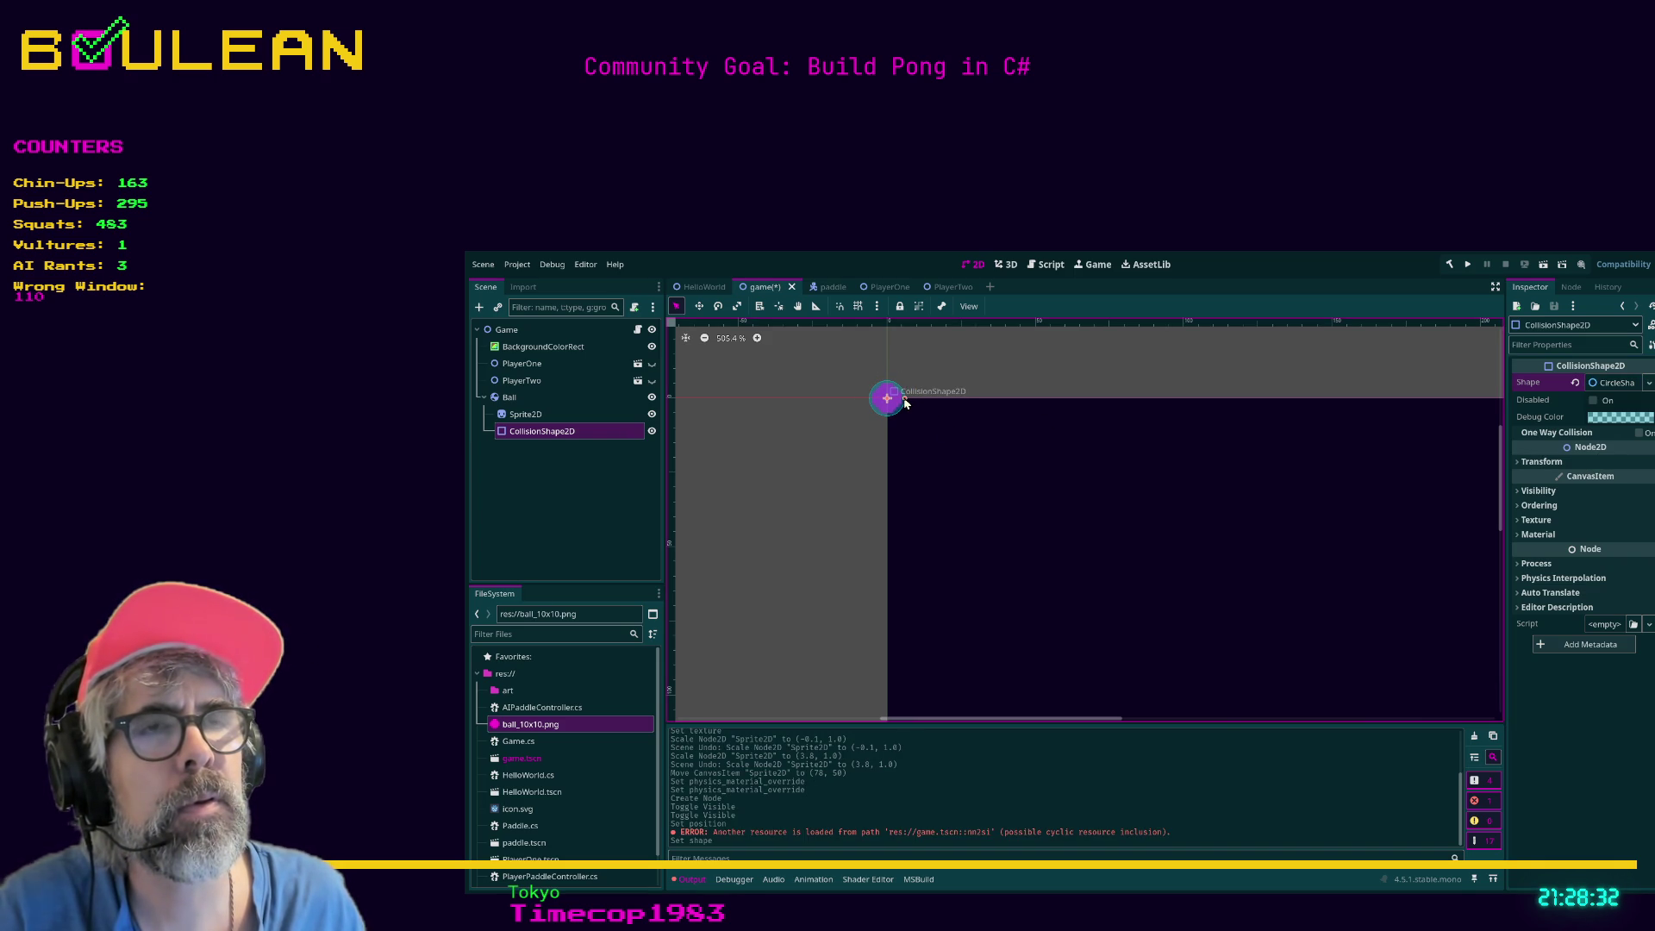
left_click(845, 452)
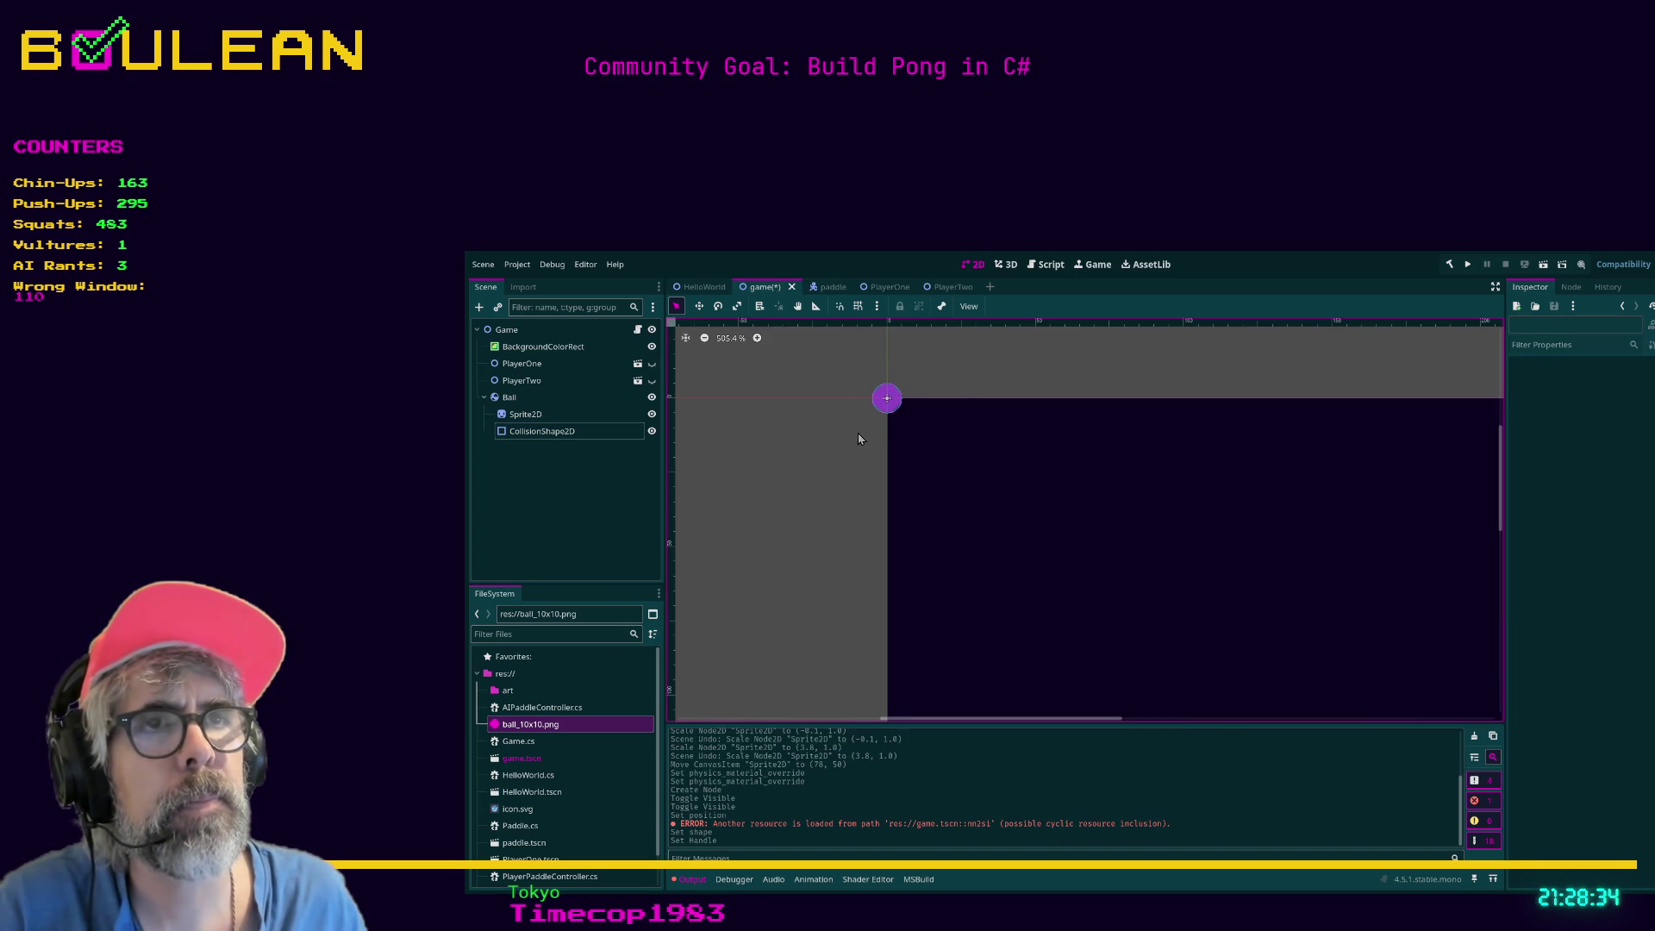
key("ctrl+s")
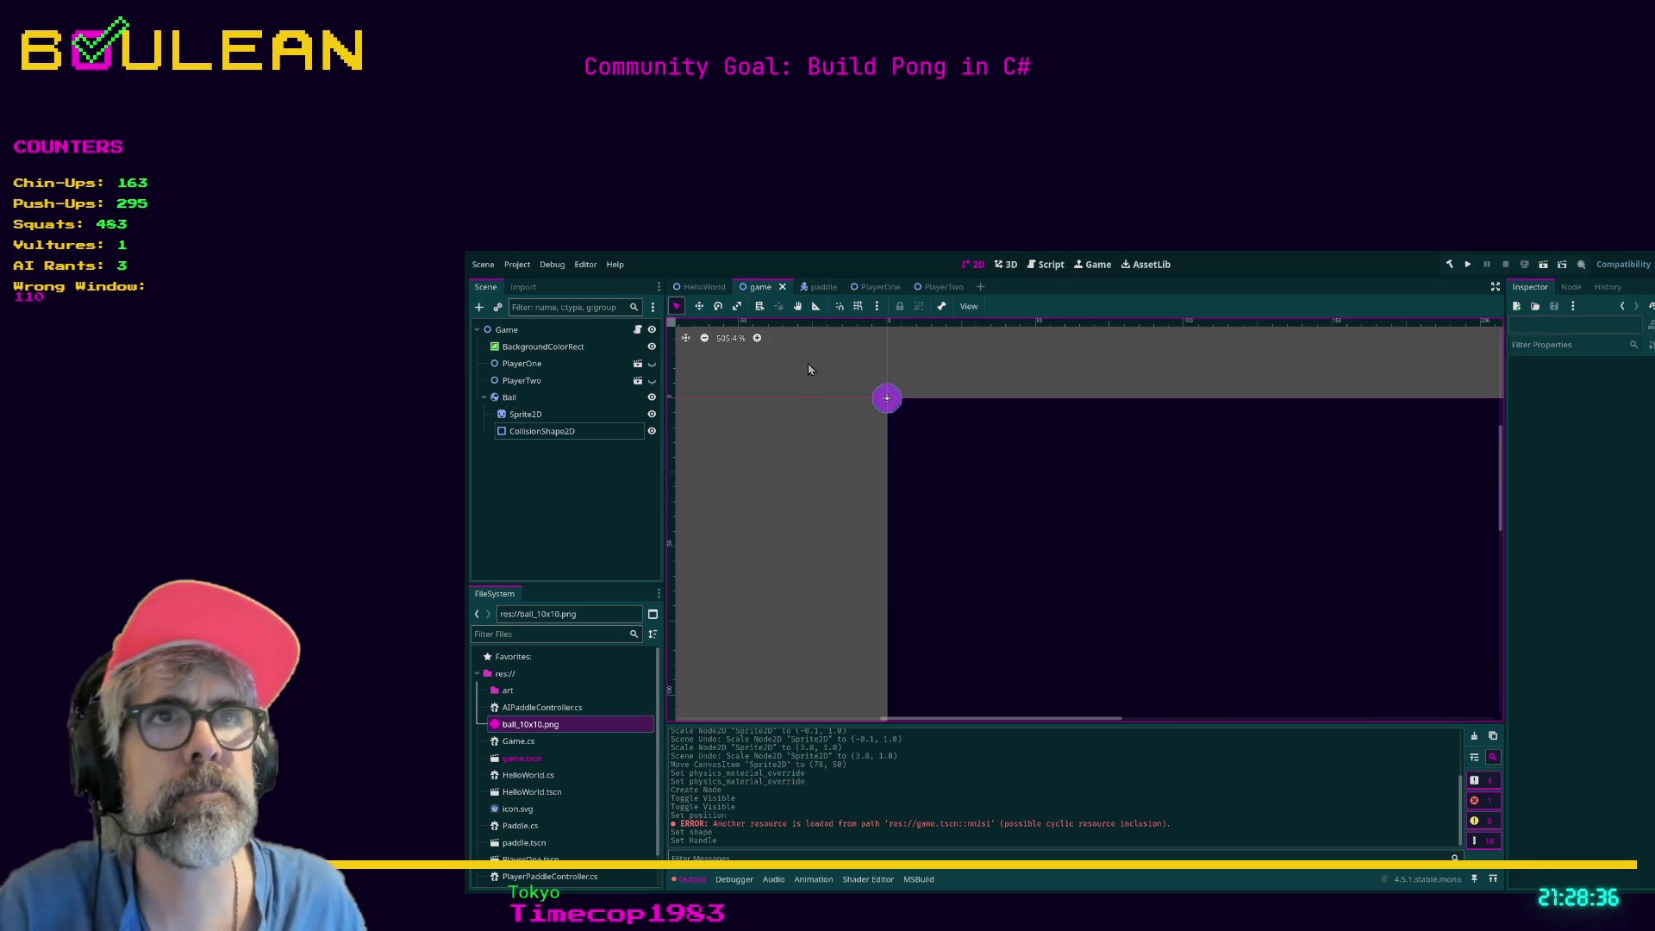
Undo a stray collision-shape move and save the Ball node as Ball.tscn.
left_click(652, 364)
left_click(652, 364)
mouse_move(889, 398)
left_mouse_down()
mouse_move(921, 421)
mouse_move(907, 415)
left_mouse_up()
key("ctrl+z")
left_click(555, 405)
key("ctrl+z")
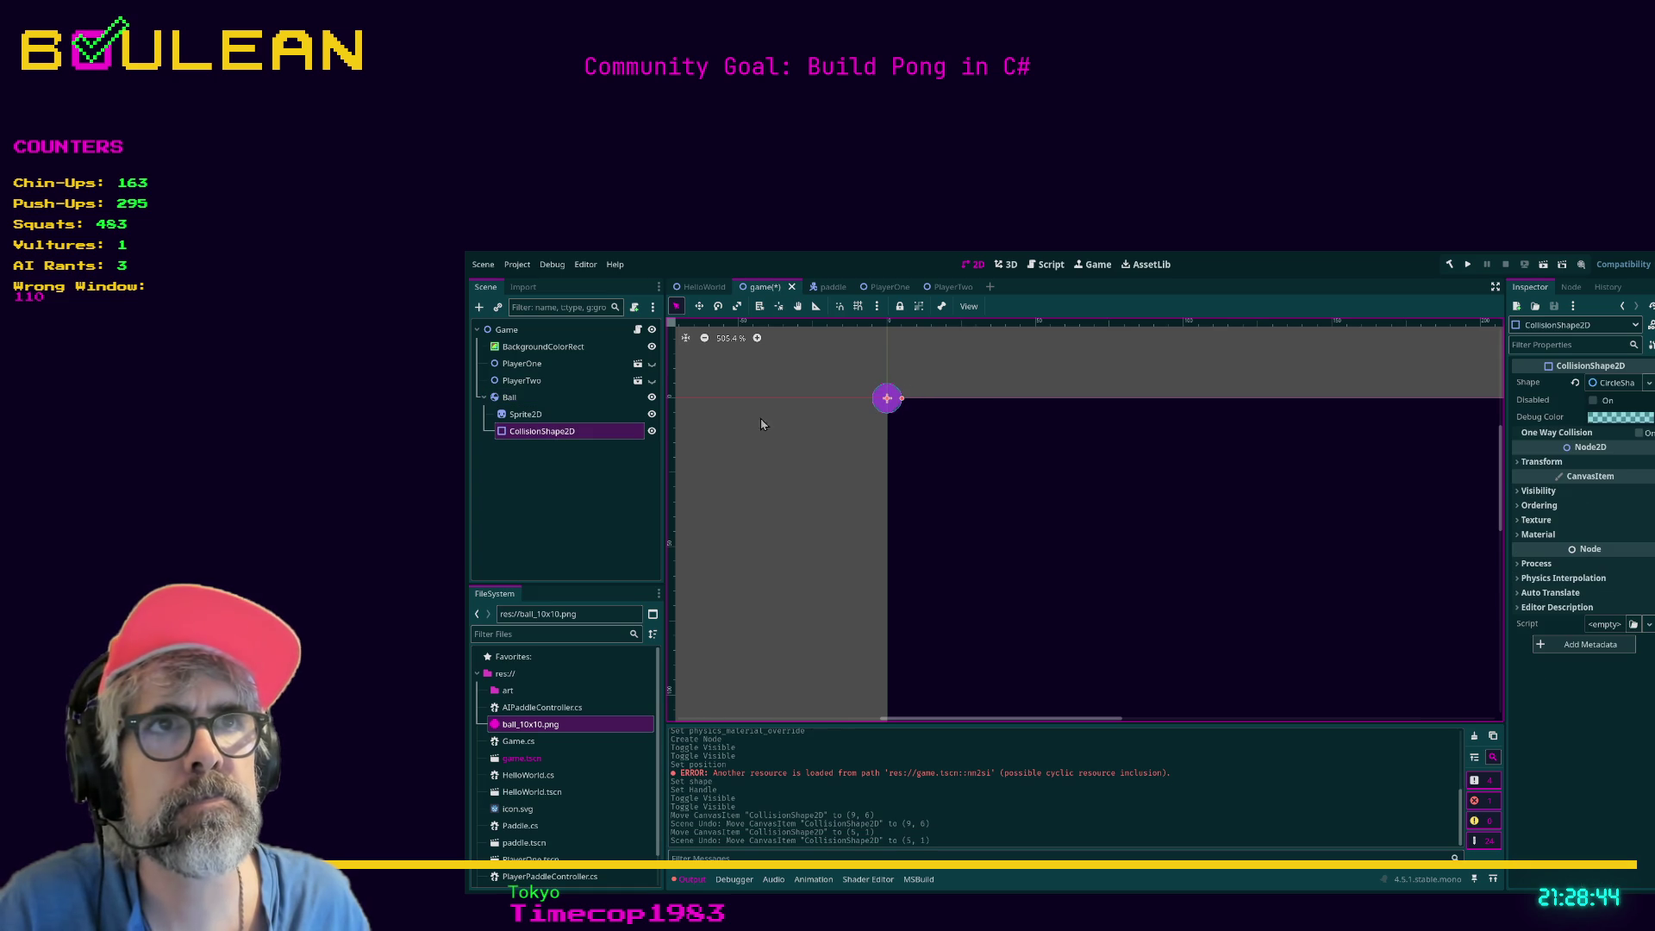
left_click(528, 406)
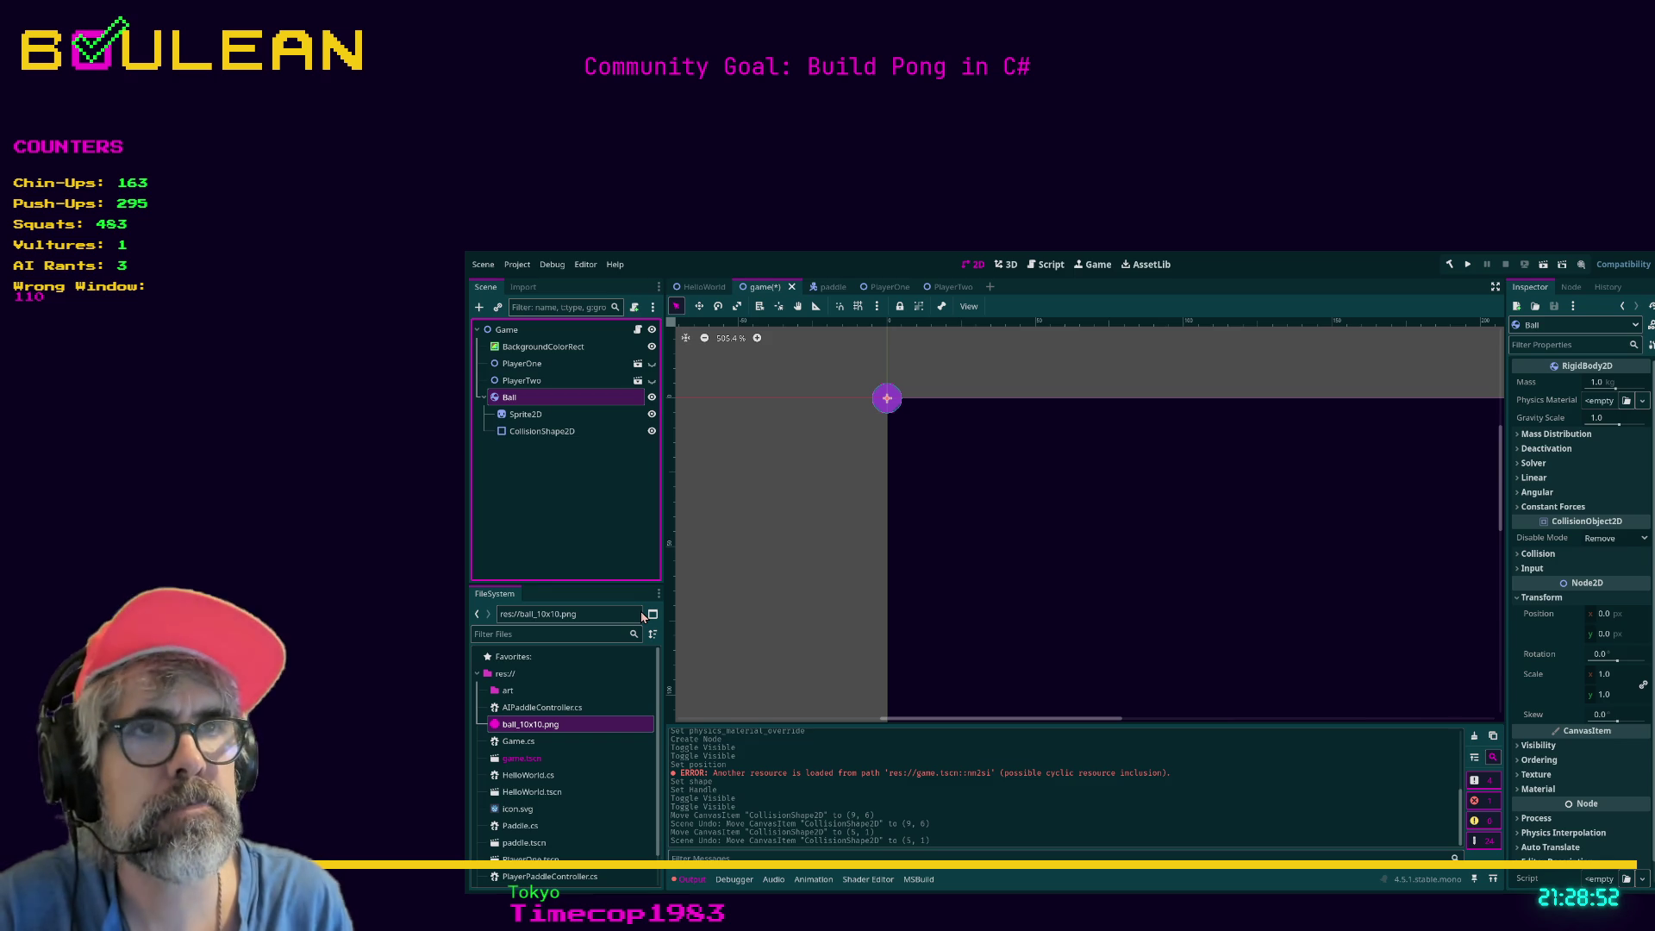
left_click_drag(642, 615, 640, 612)
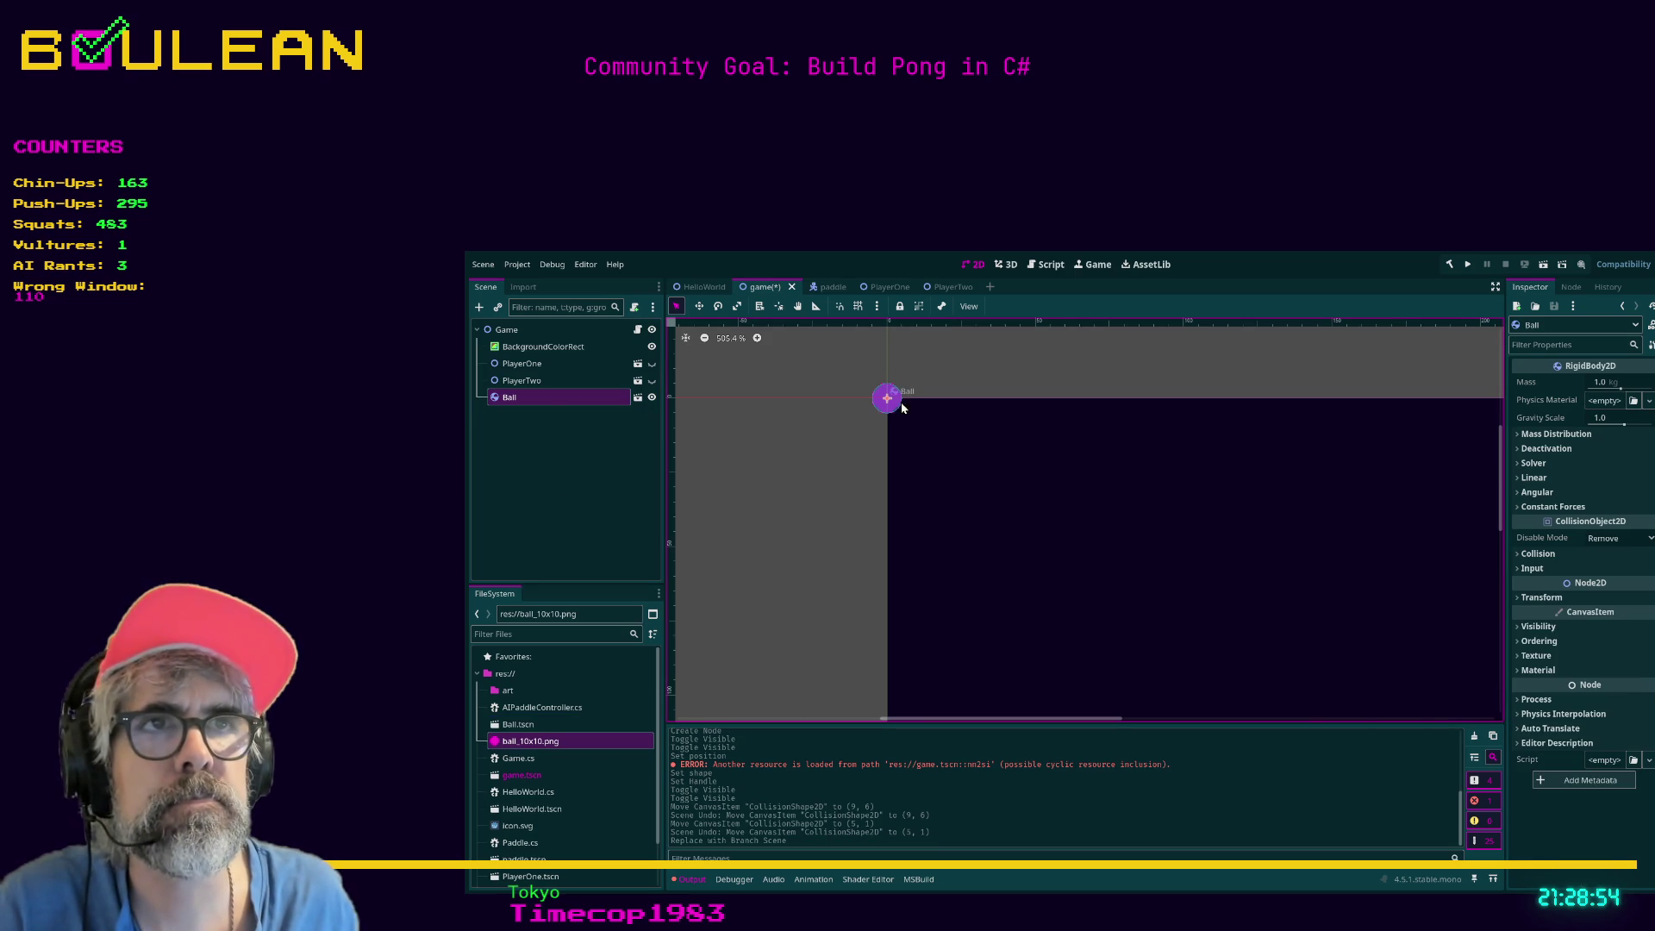
Move the ball toward the lower right, show both paddles again, and save.
mouse_move(905, 418)
left_mouse_down()
mouse_move(1282, 612)
mouse_move(1278, 665)
left_mouse_up()
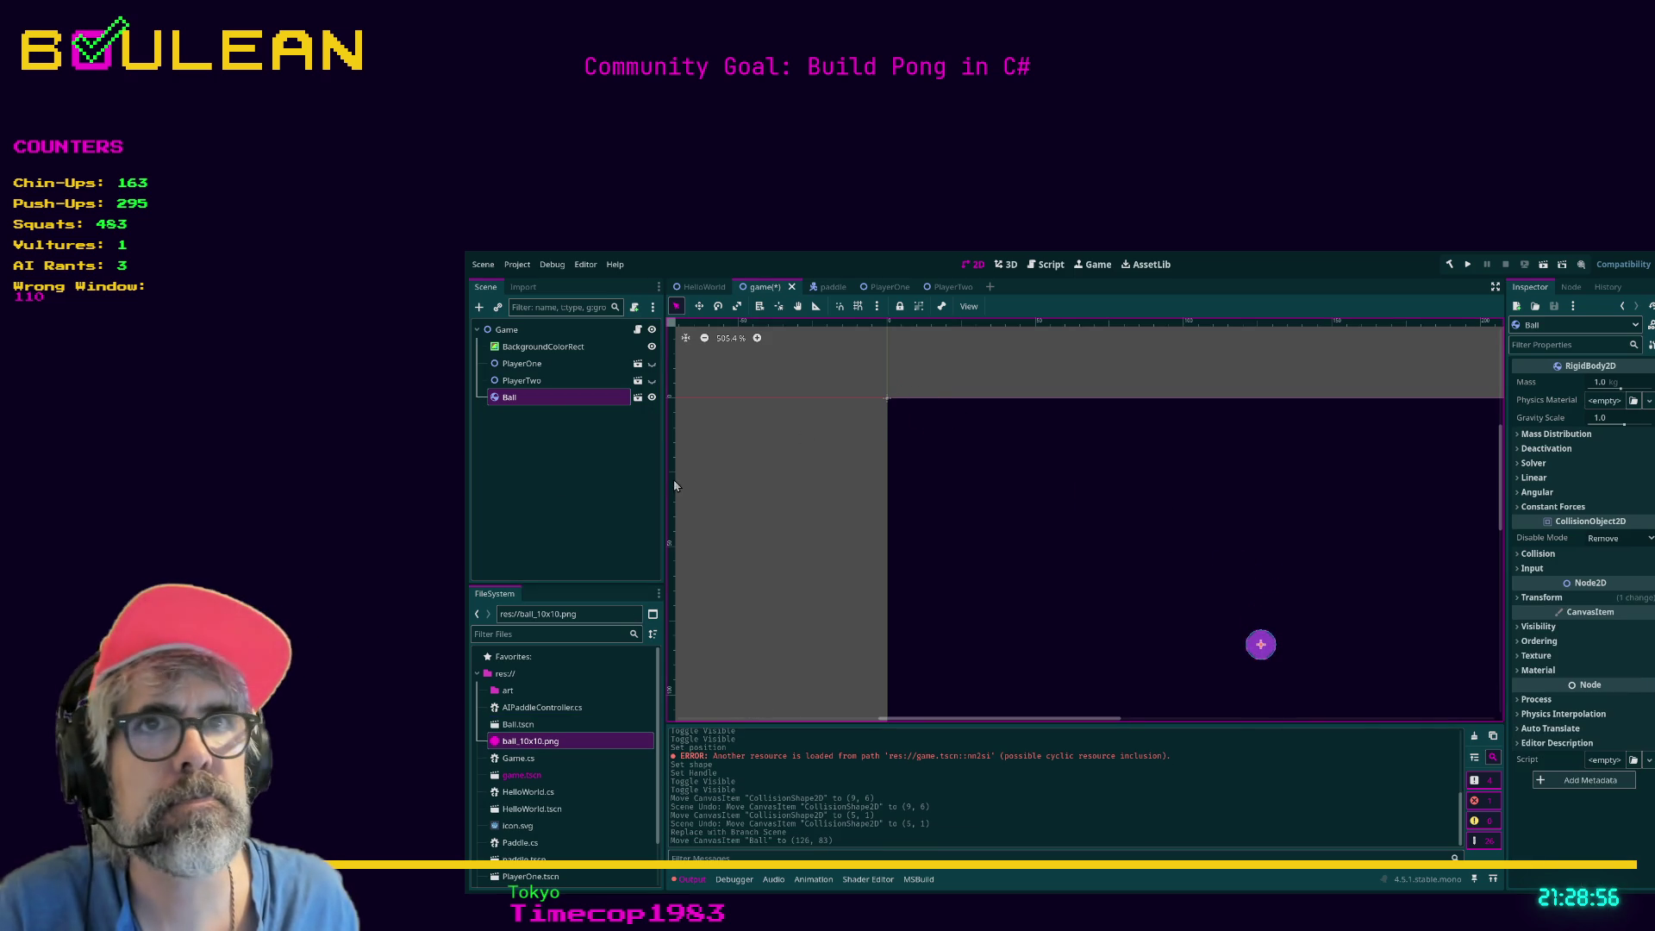
left_click(651, 363)
left_click(652, 380)
key("ctrl+s")
Test-run the game twice, then delete the Ball from the game scene.
key("F5")
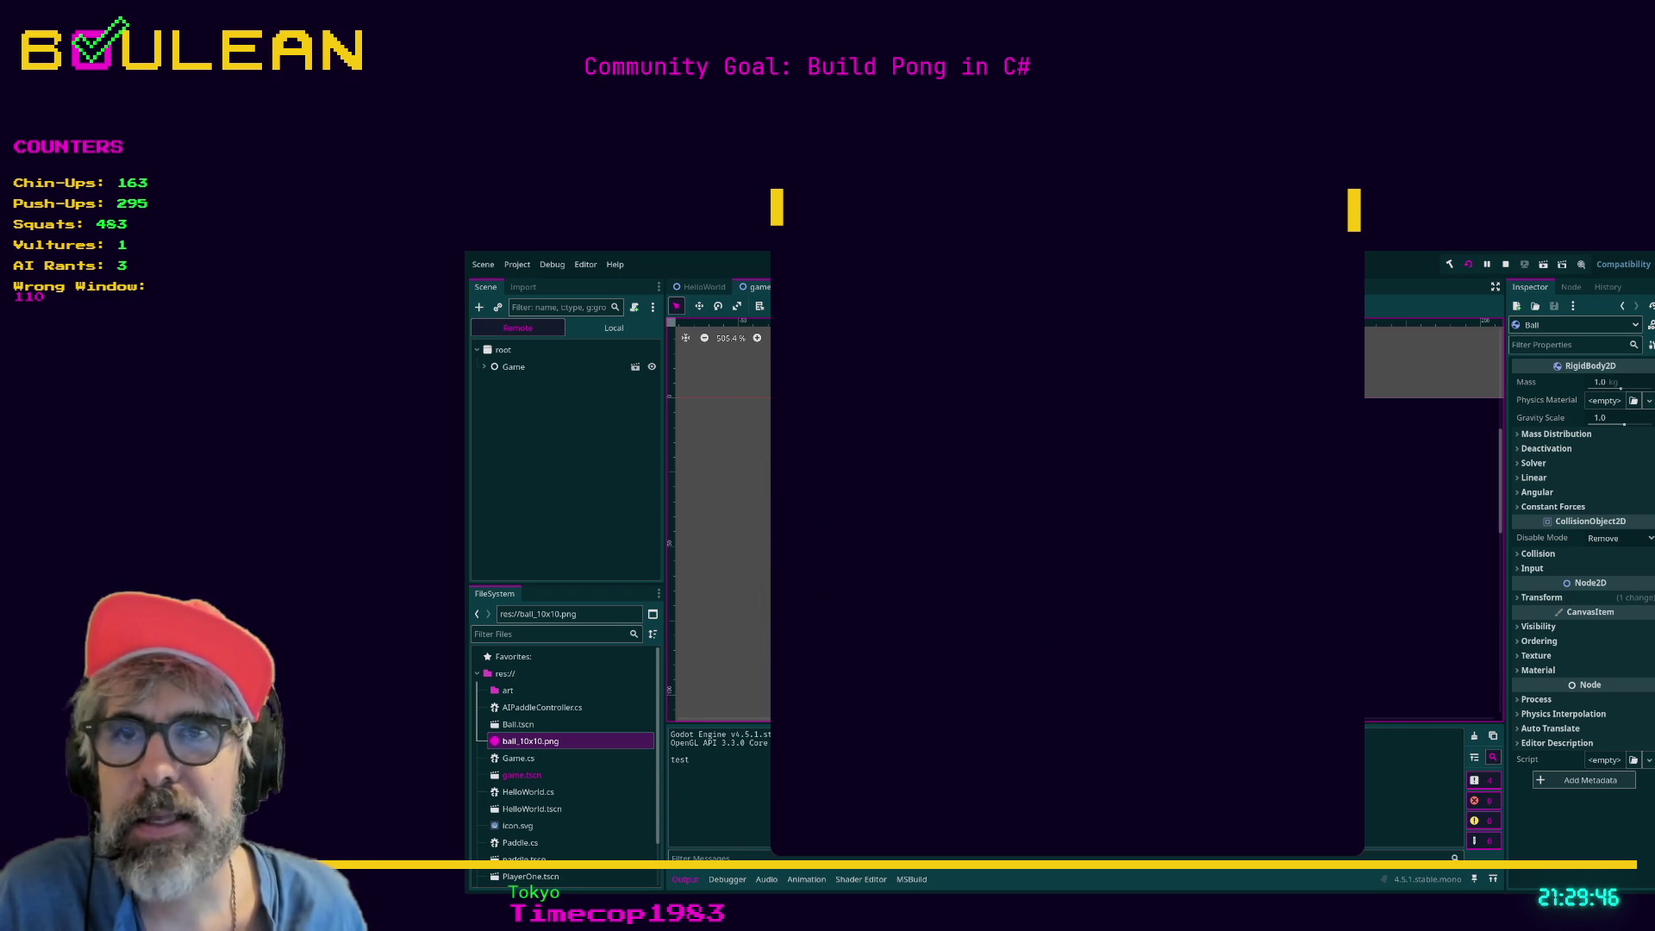
left_click(1333, 183)
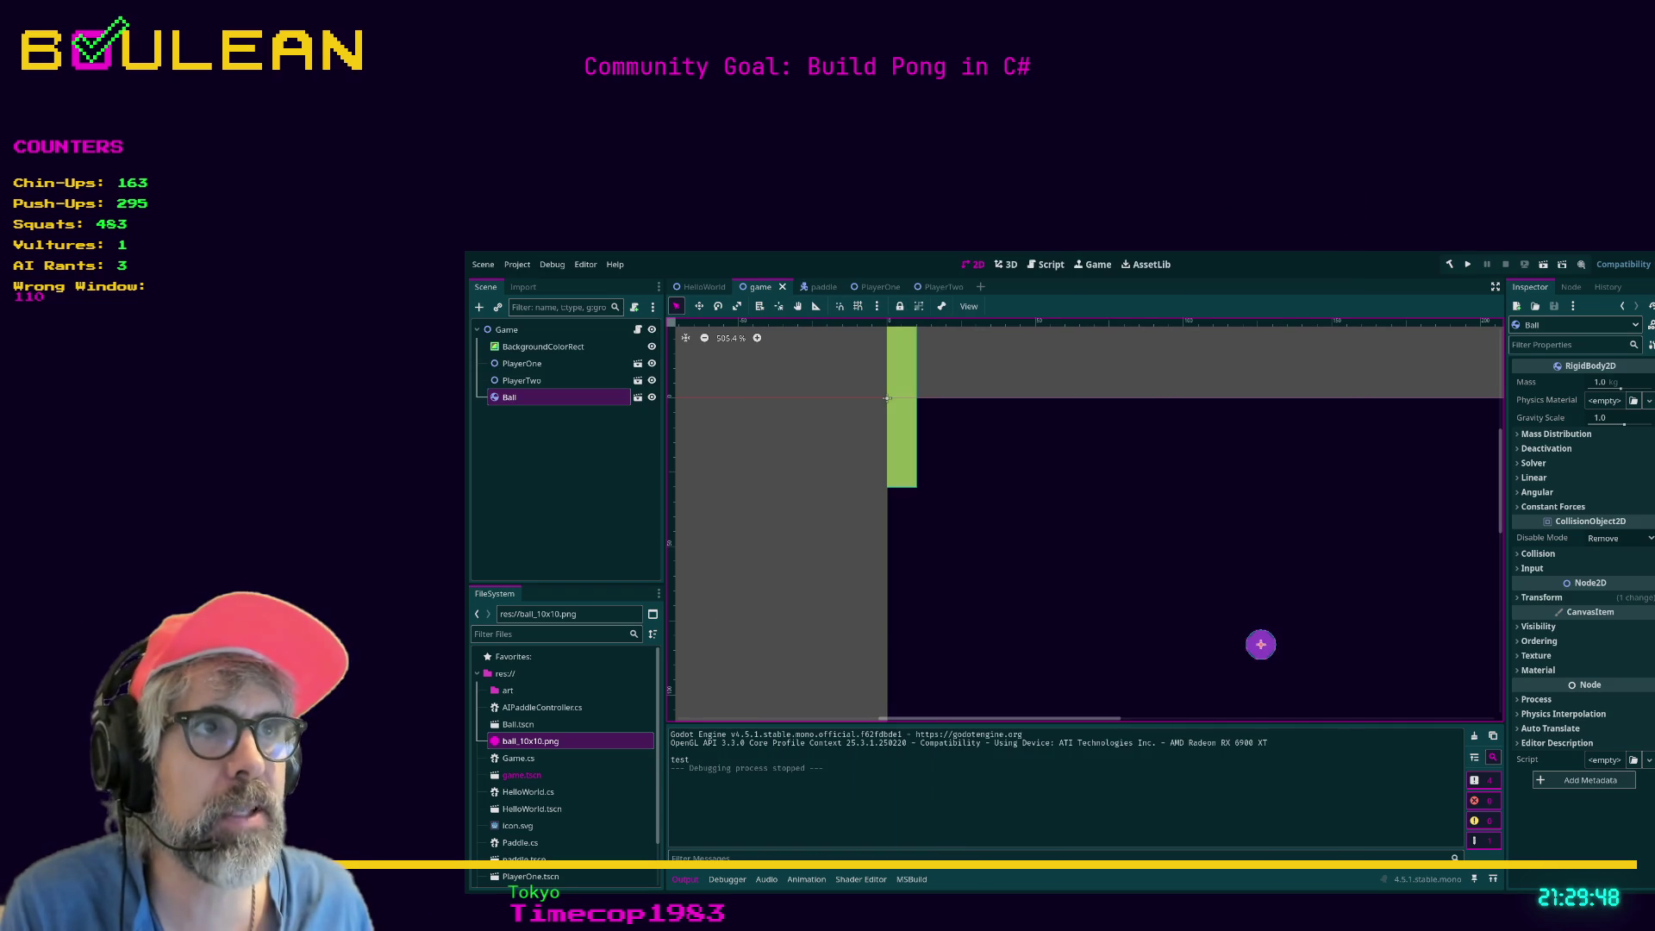
key("F5")
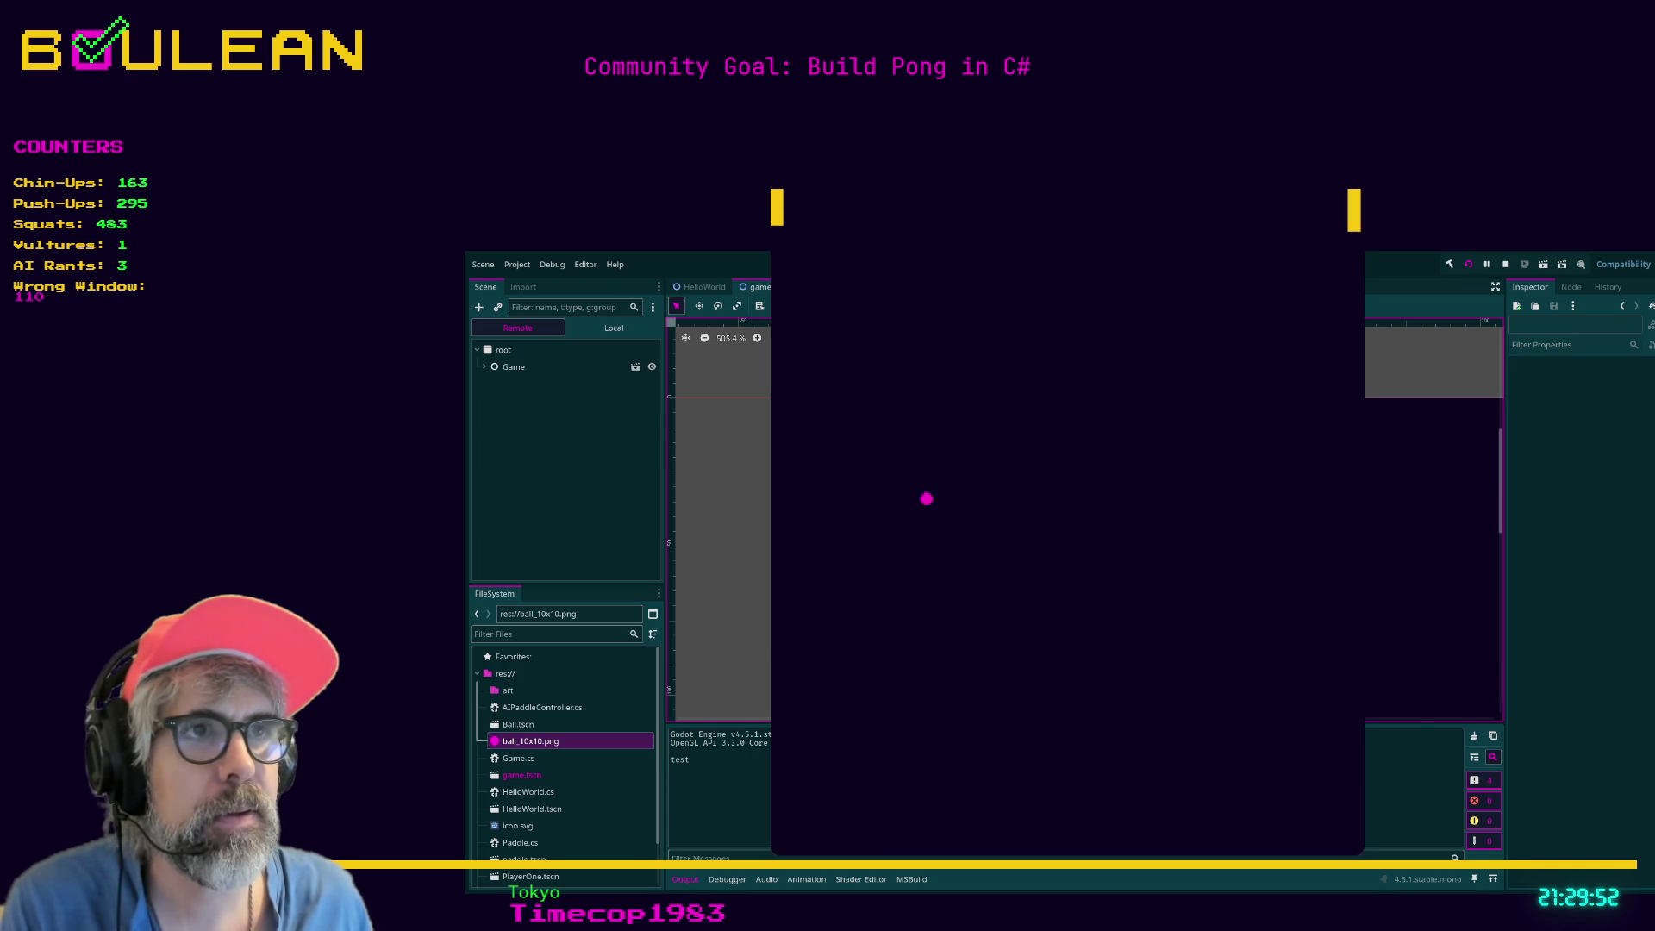
left_click(1352, 193)
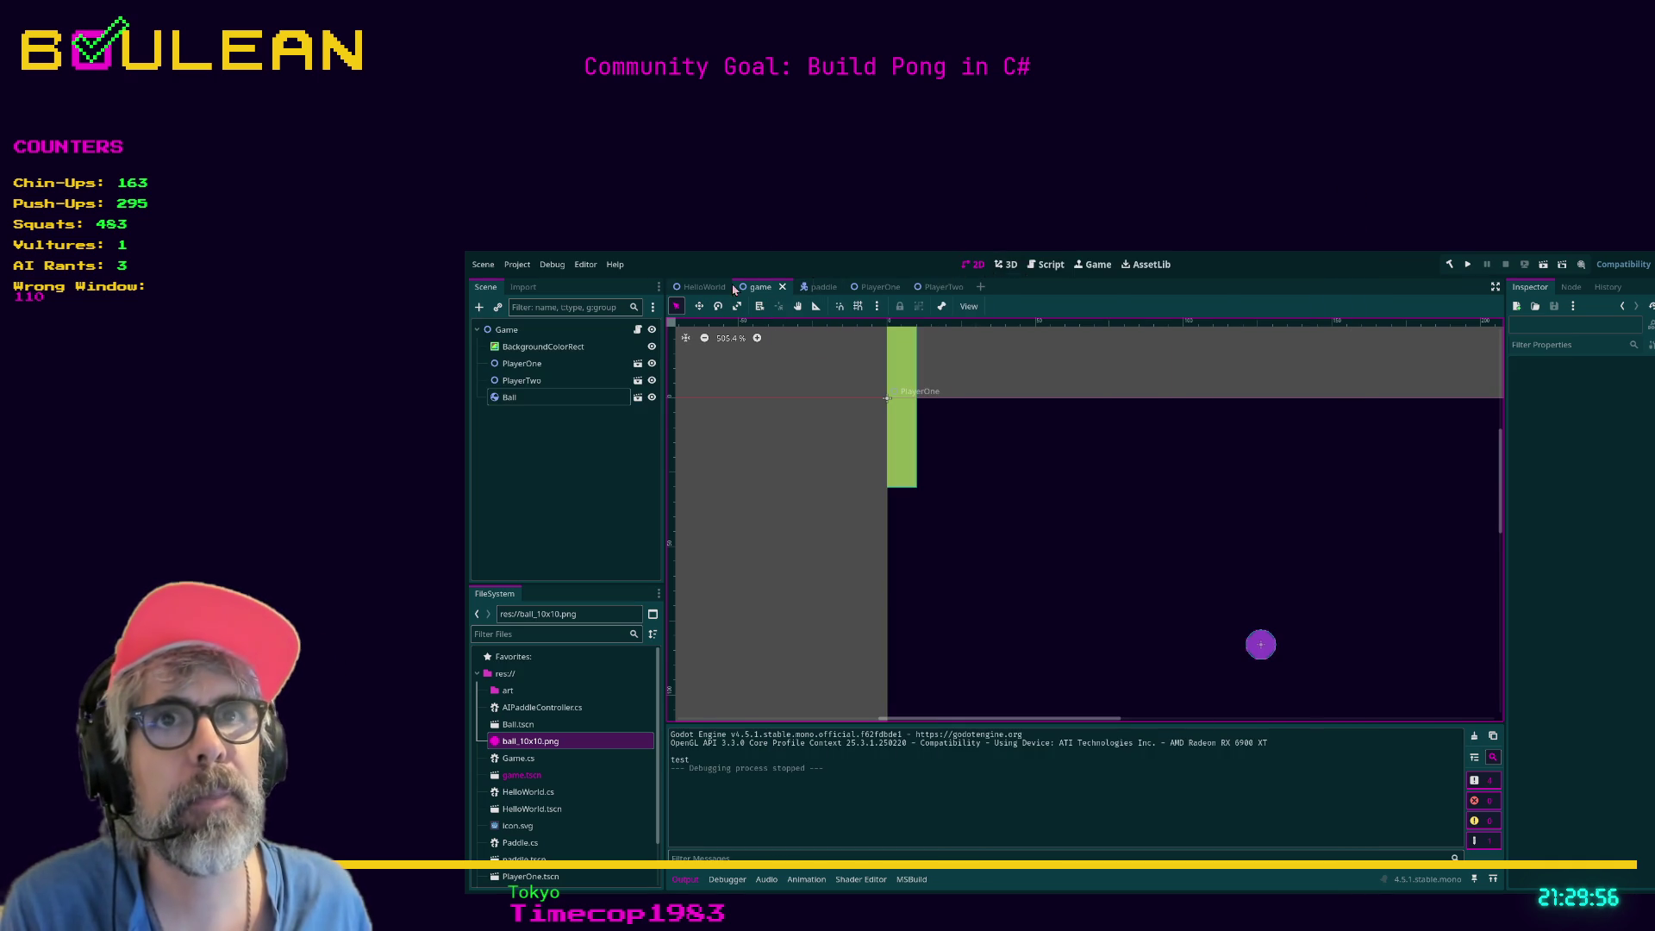
left_click(522, 331)
left_click(513, 398)
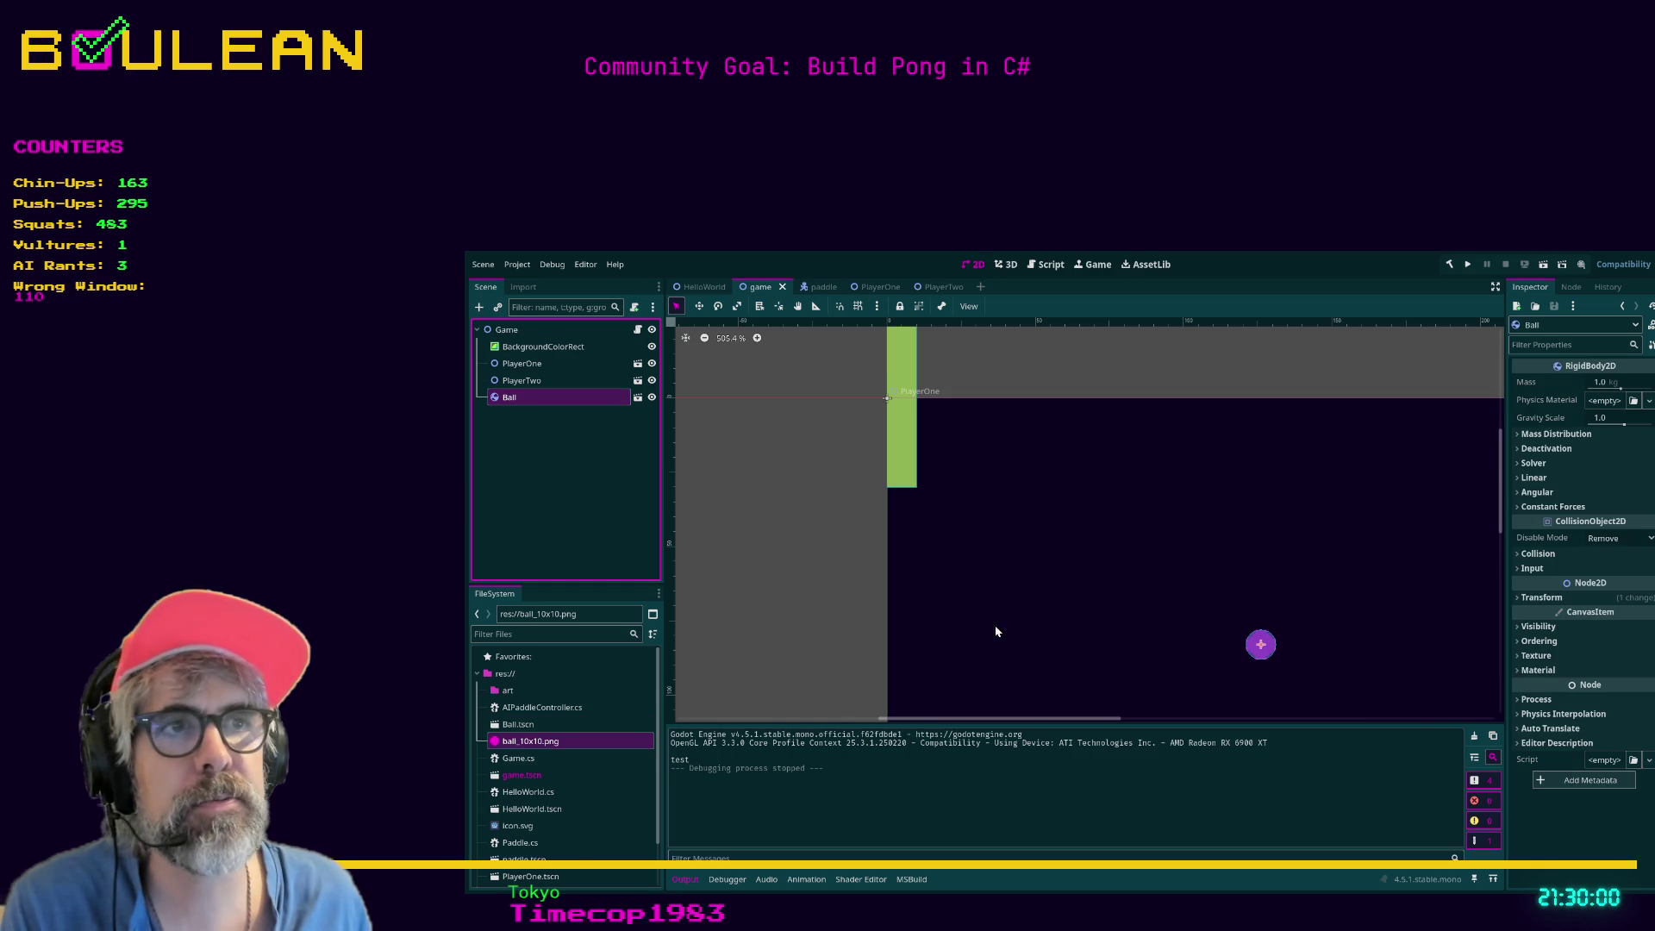
key("Delete")
Instance Ball.tscn under the PlayerOne root and place it beside the paddle.
left_click(885, 289)
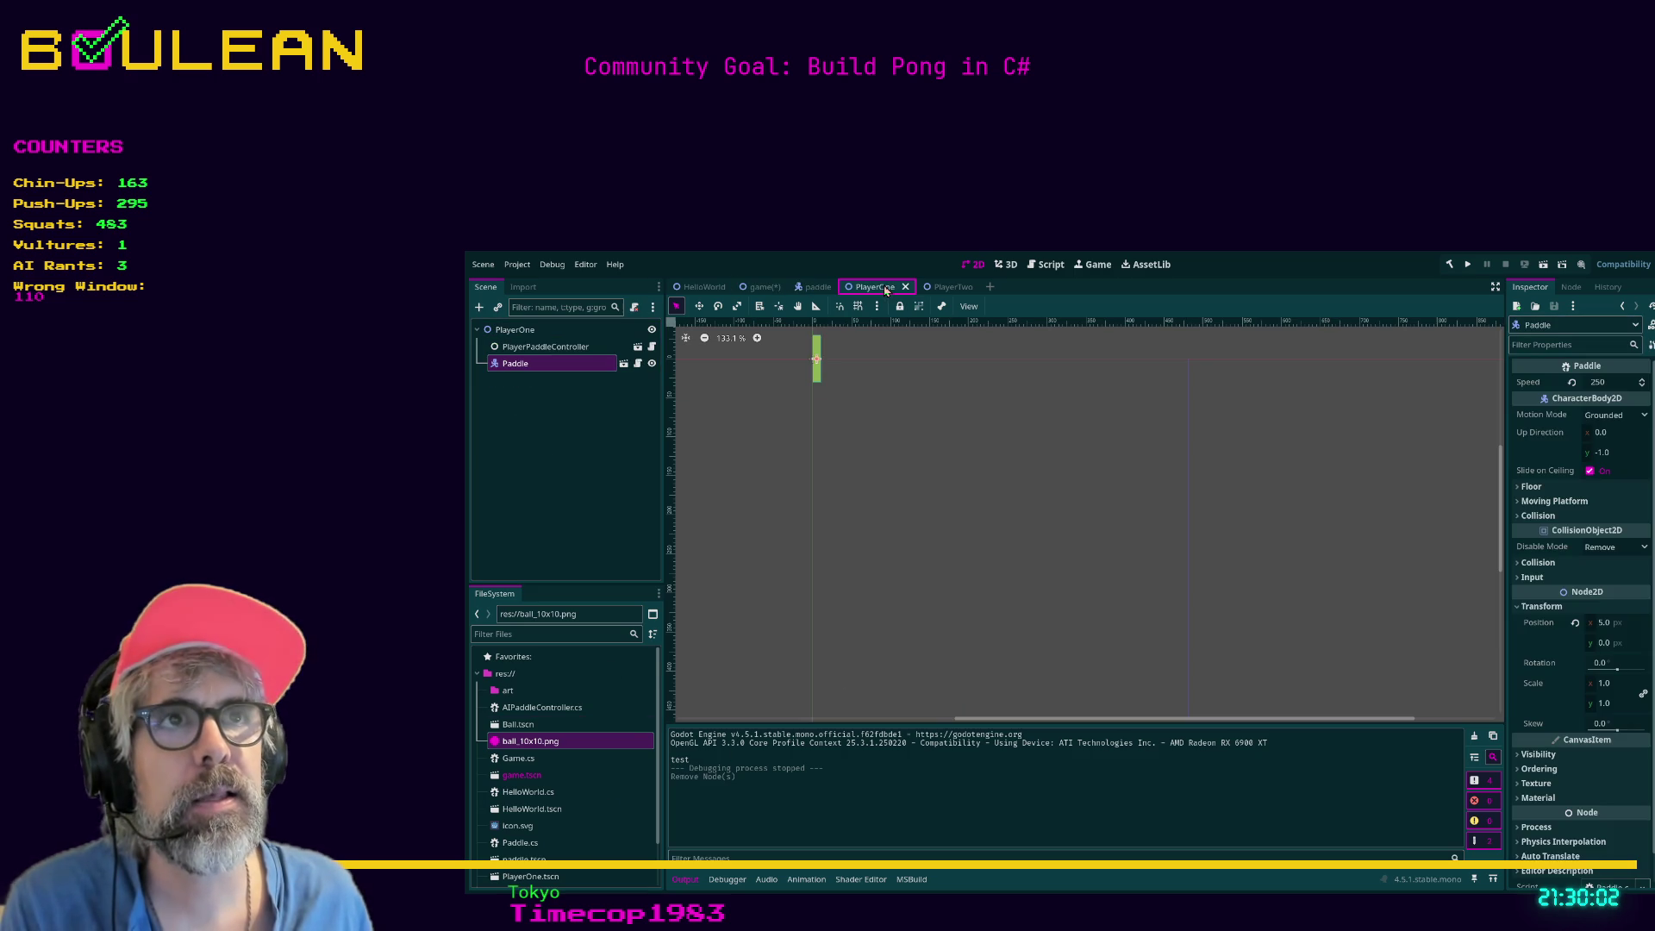
left_click(531, 334)
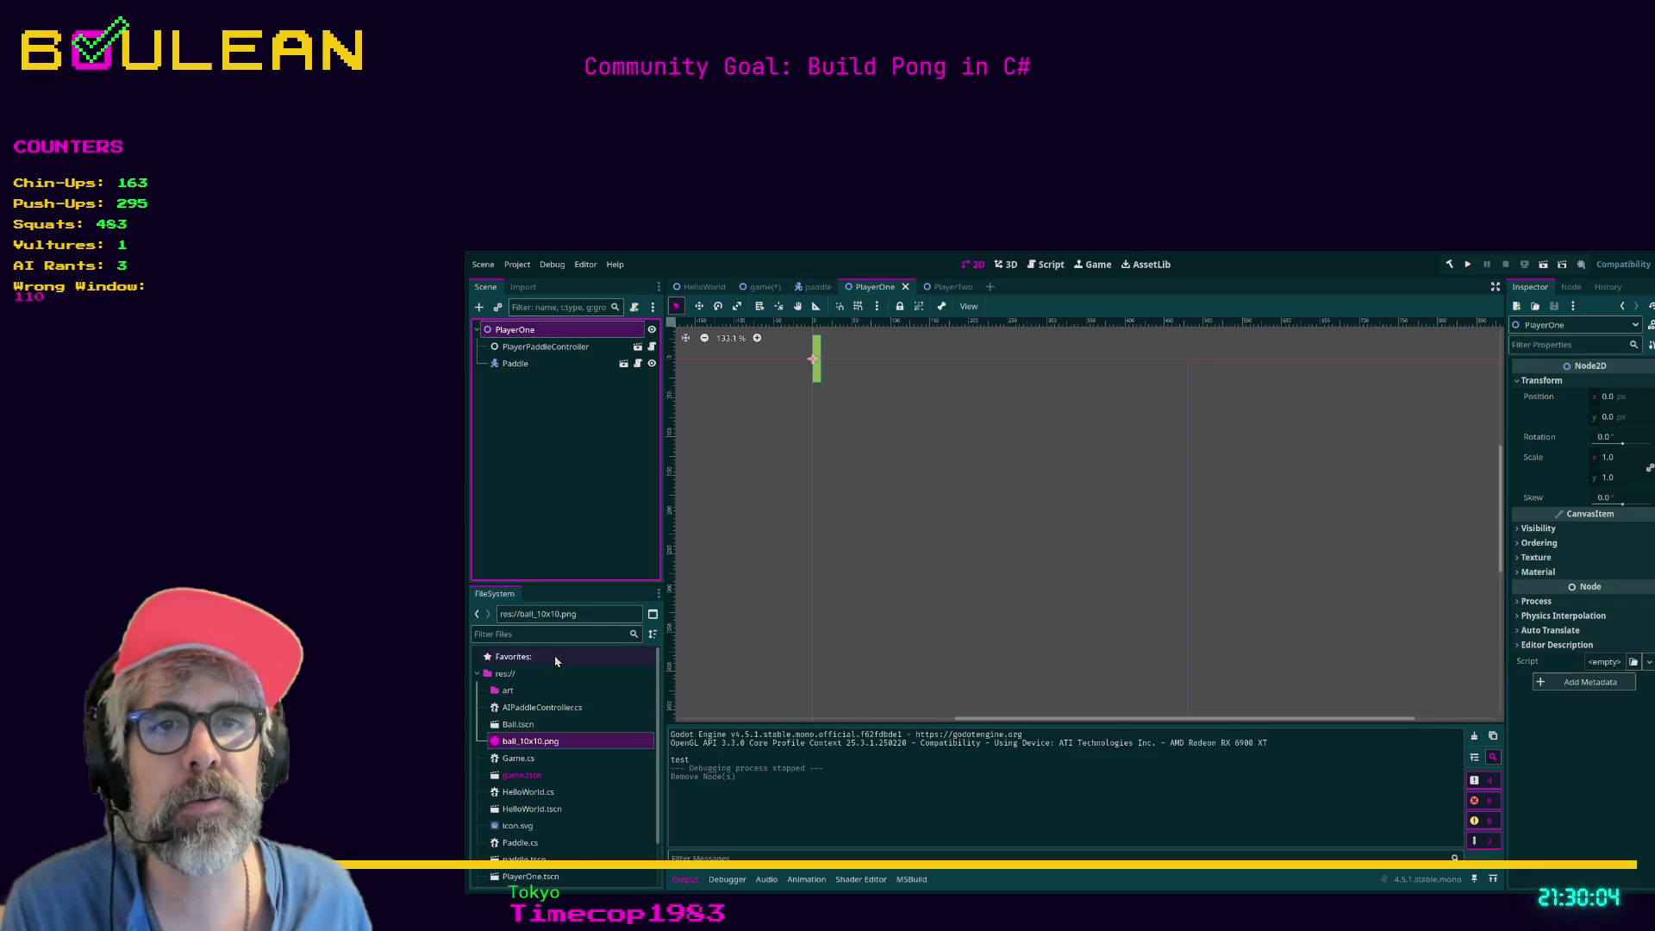
mouse_move(534, 728)
left_mouse_down()
mouse_move(572, 462)
mouse_move(561, 377)
left_mouse_up()
left_click_drag(808, 358, 826, 386)
Select the instanced Ball and browse its physics property groups in the Inspector.
scroll(849, 397, "up", 5)
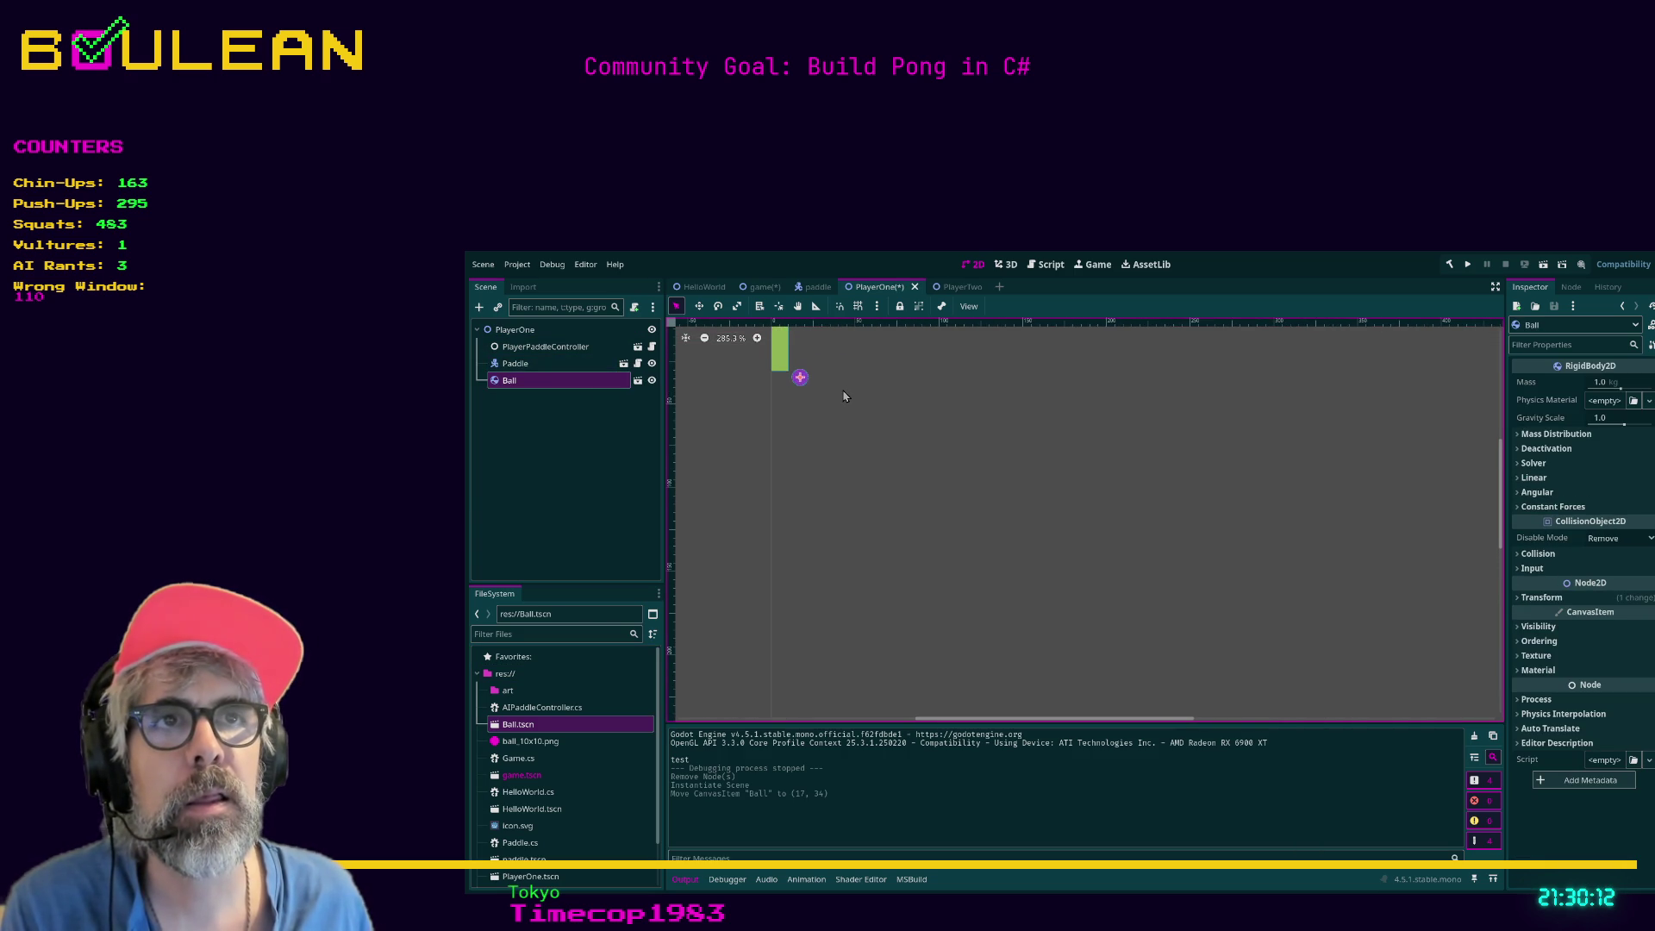
left_click(845, 396)
left_click(518, 380)
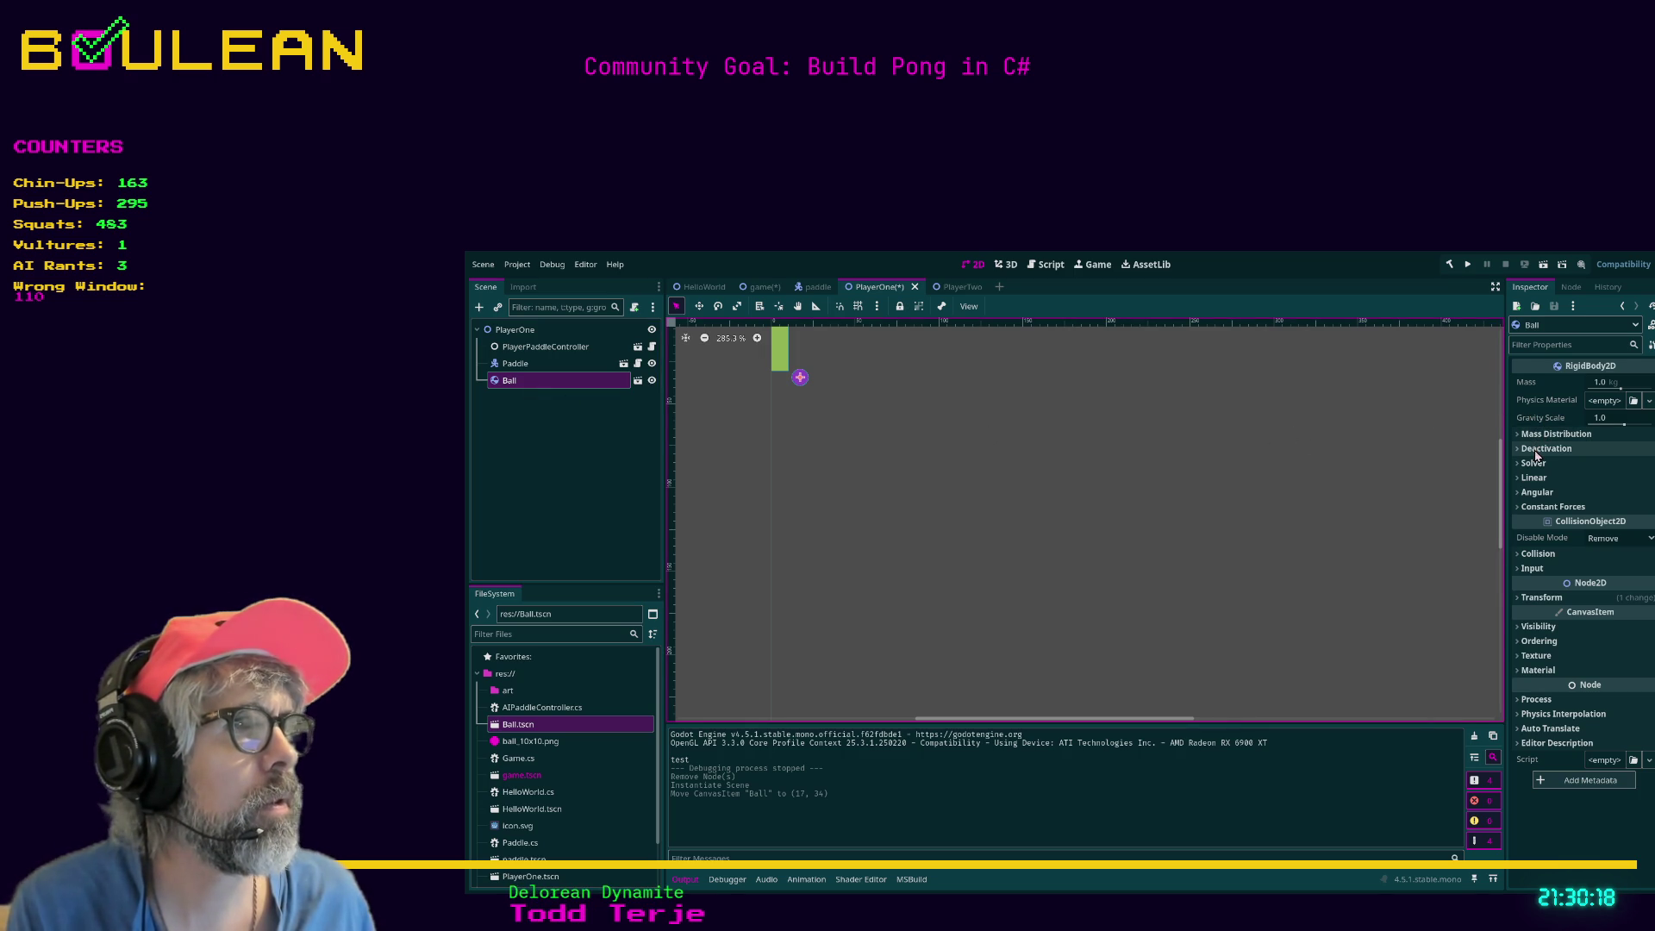
left_click(1541, 440)
left_click(1541, 440)
left_click(1540, 450)
left_click(1540, 452)
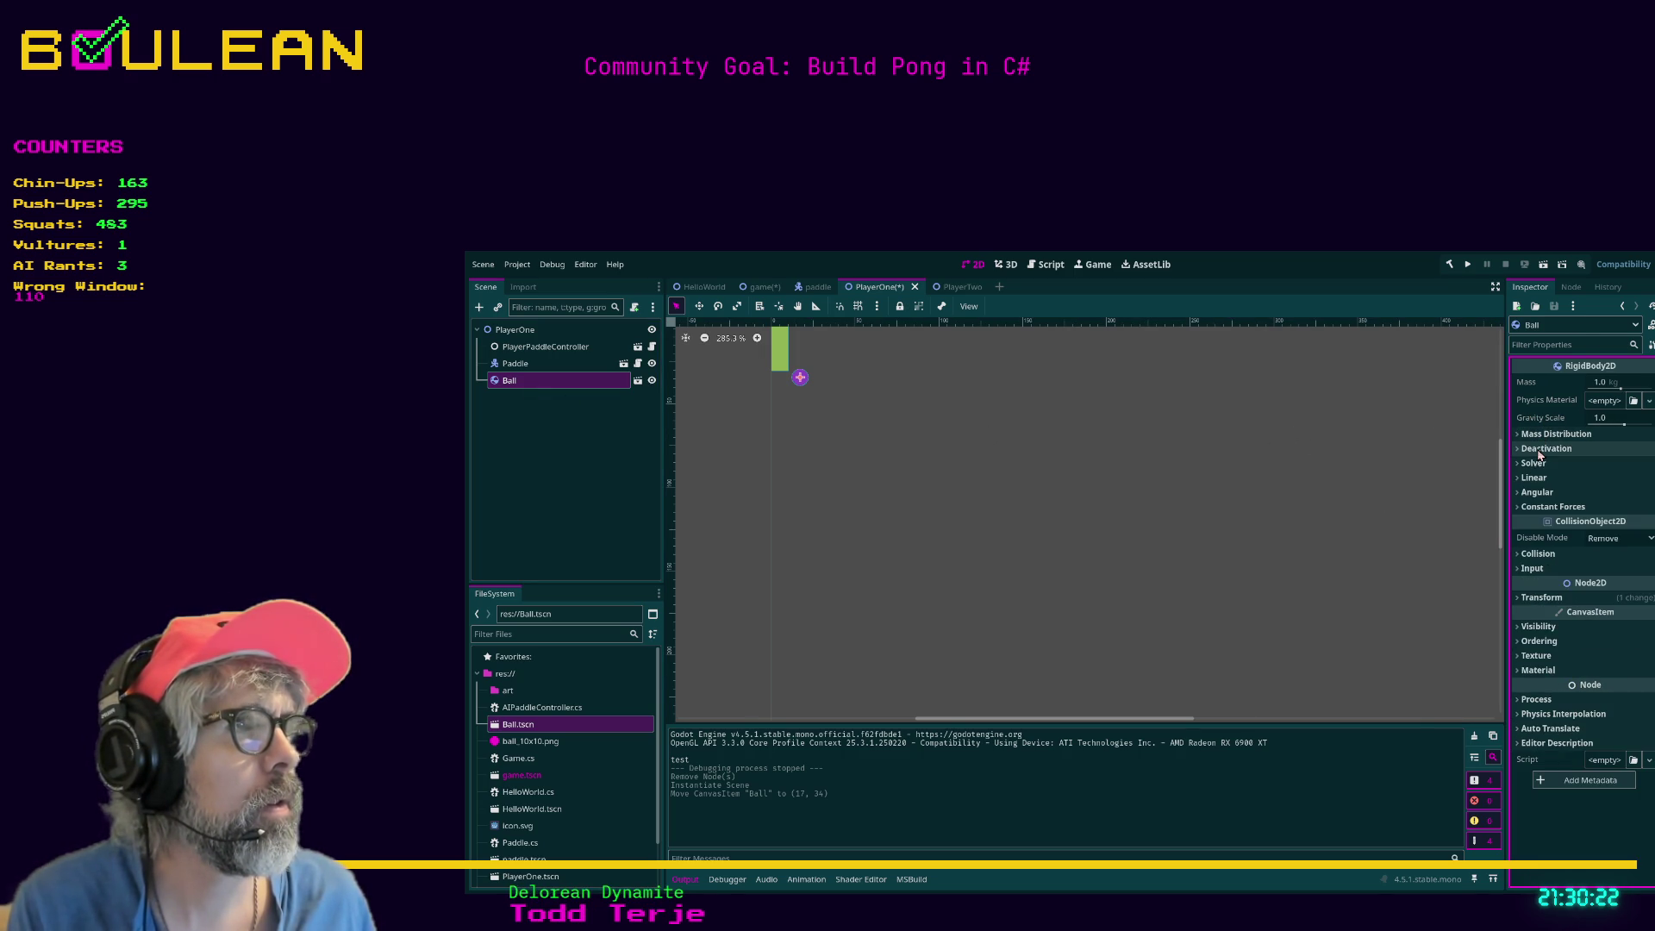
left_click(1569, 345)
Filter the Inspector for 'fro' and 'grav', then turn on Freeze for the ball.
type("fro")
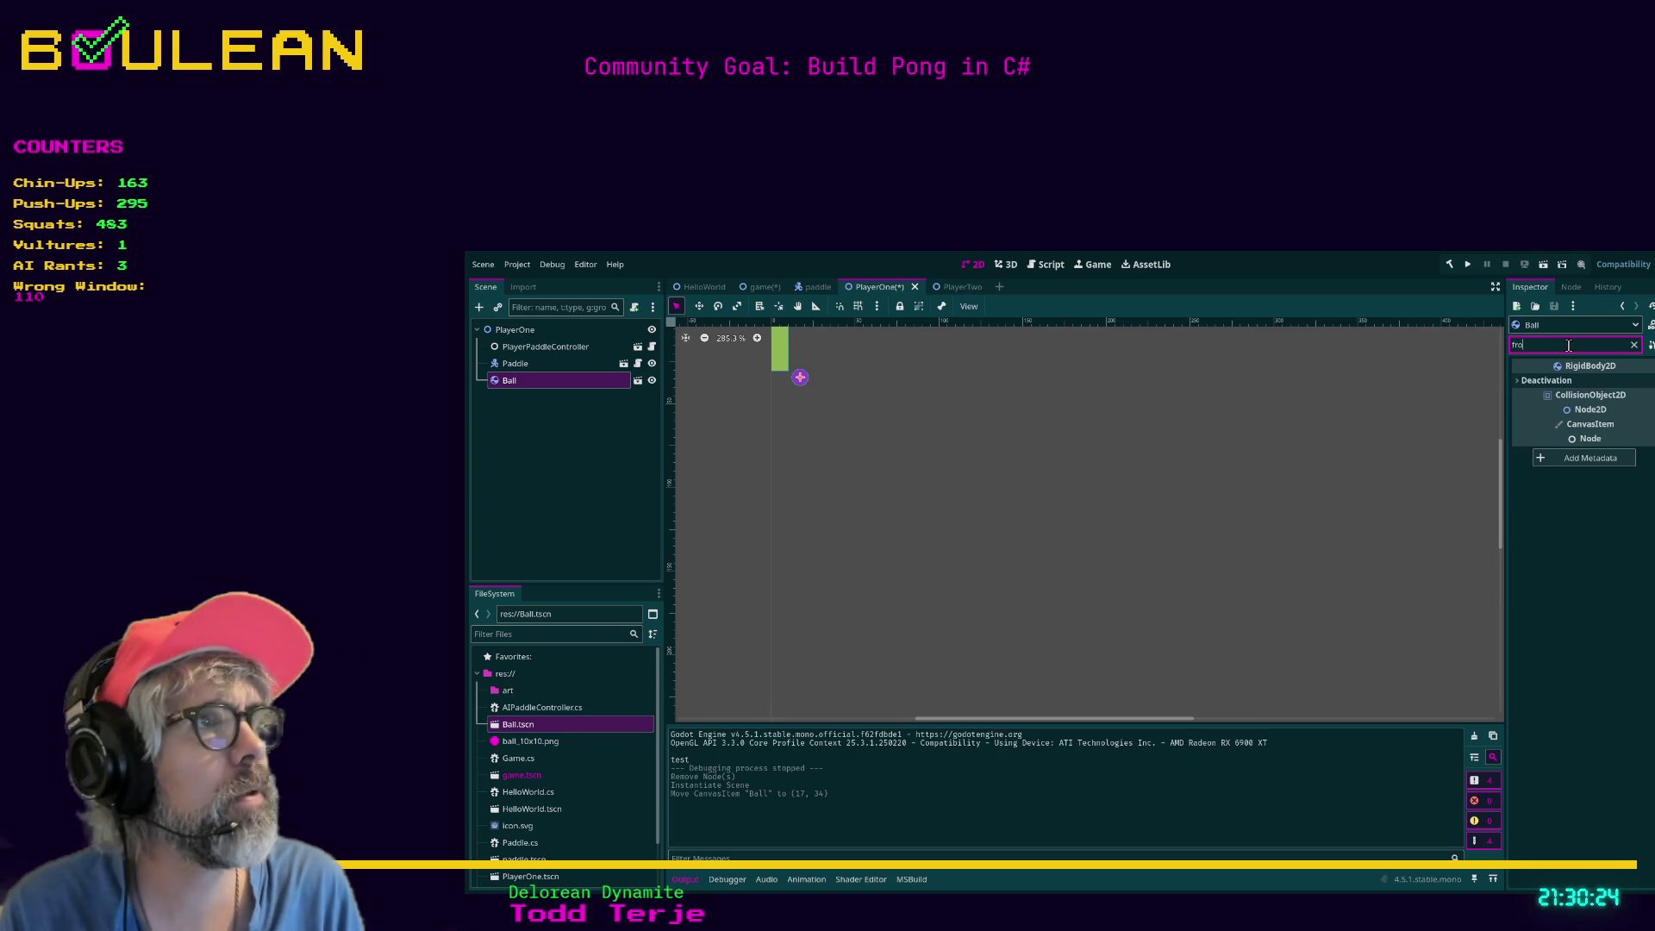
left_click(1577, 381)
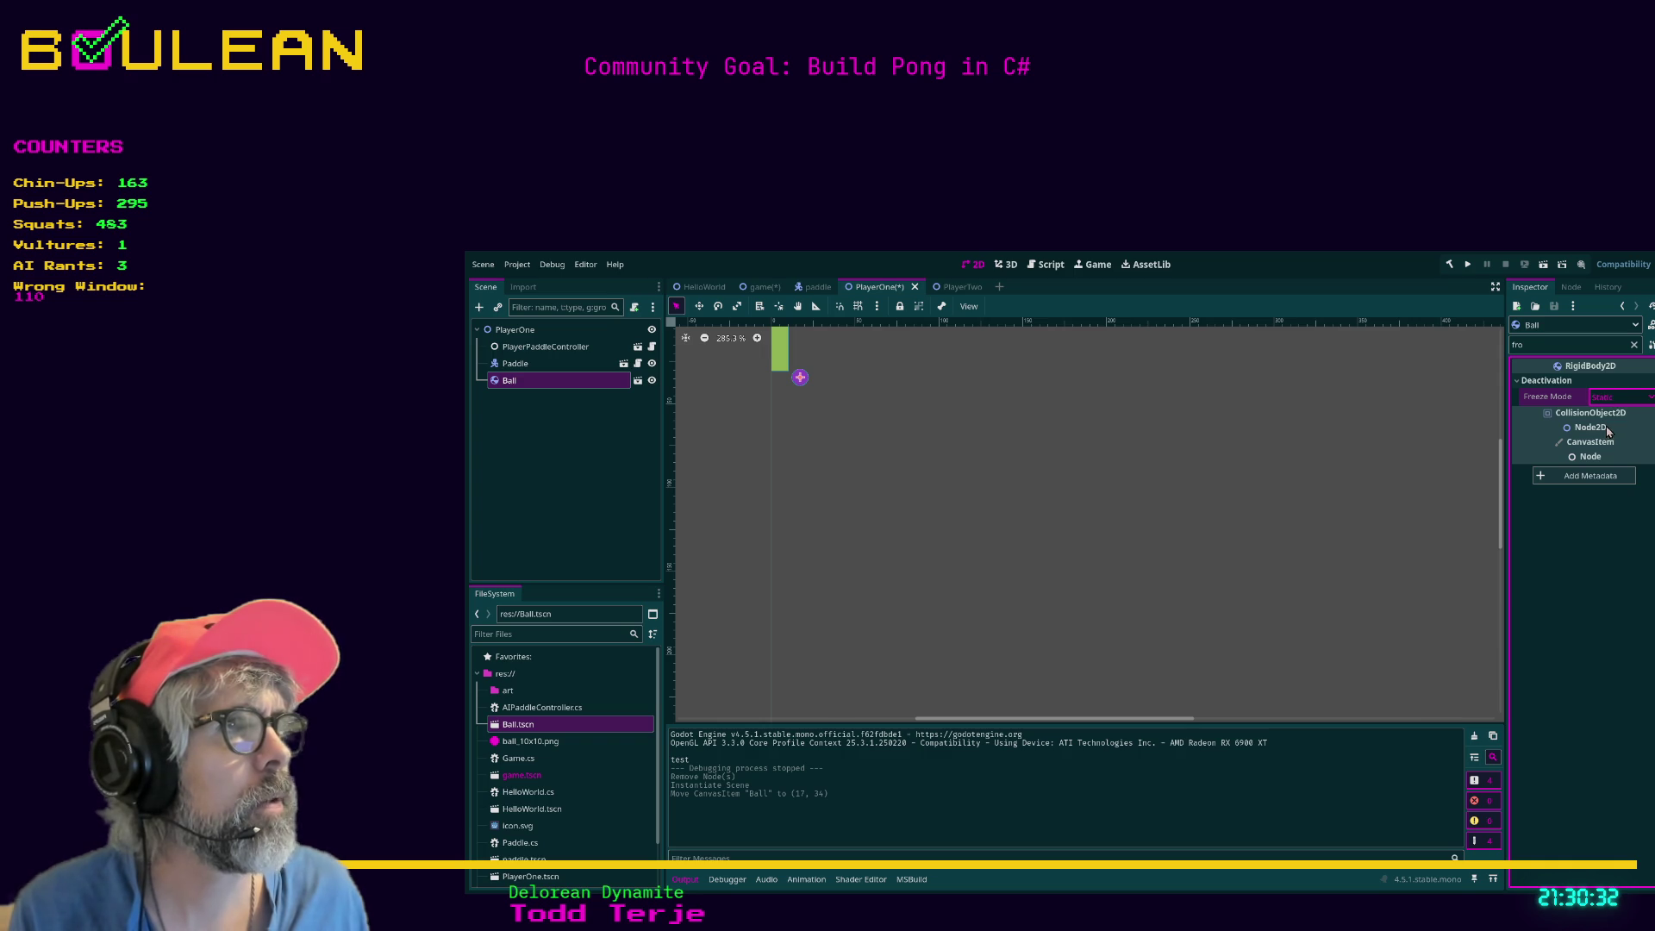
left_click(1603, 345)
key("BackSpace")
key("BackSpace")
key("BackSpace")
type("grav")
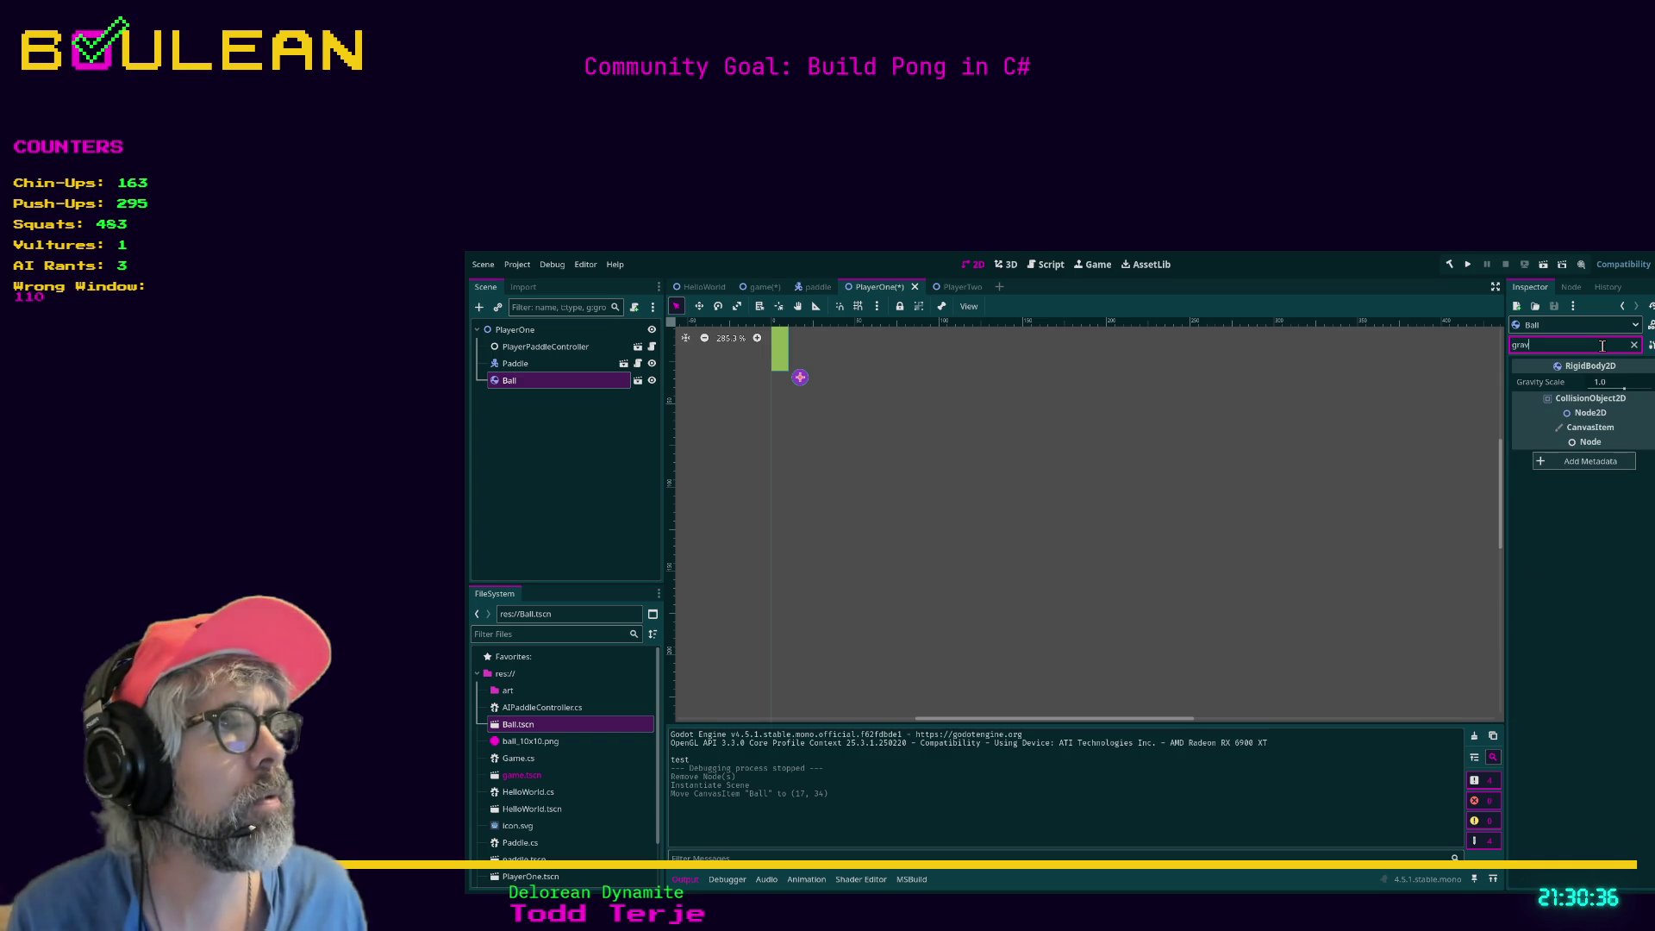
left_click(1634, 346)
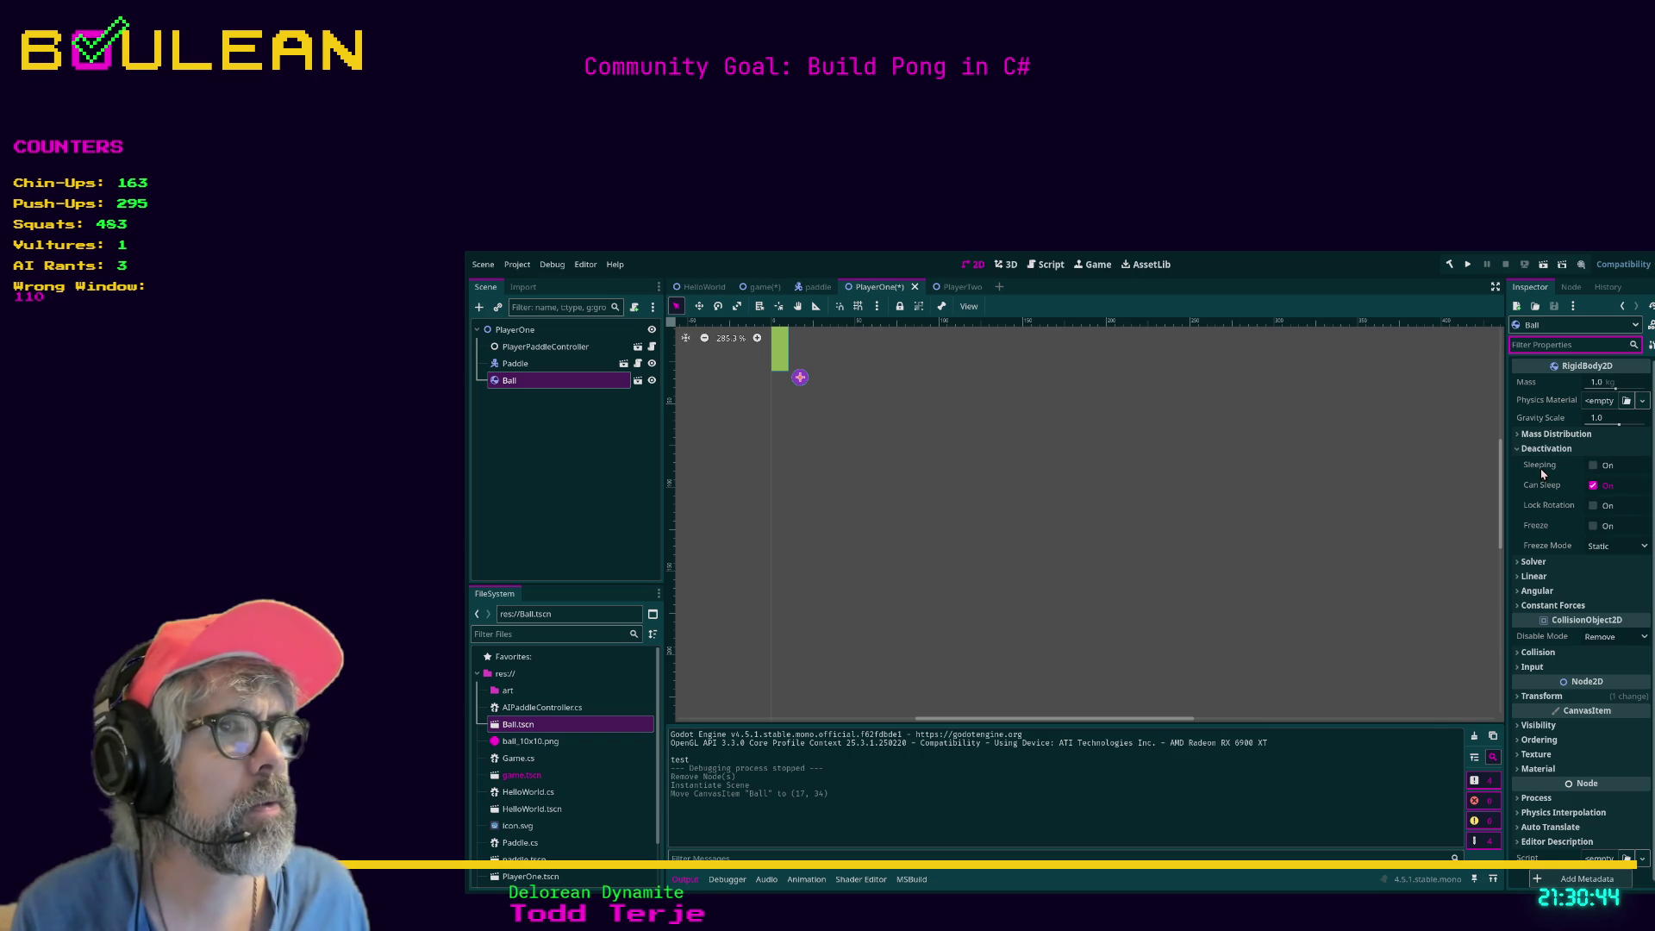
left_click(1593, 465)
left_click(1593, 466)
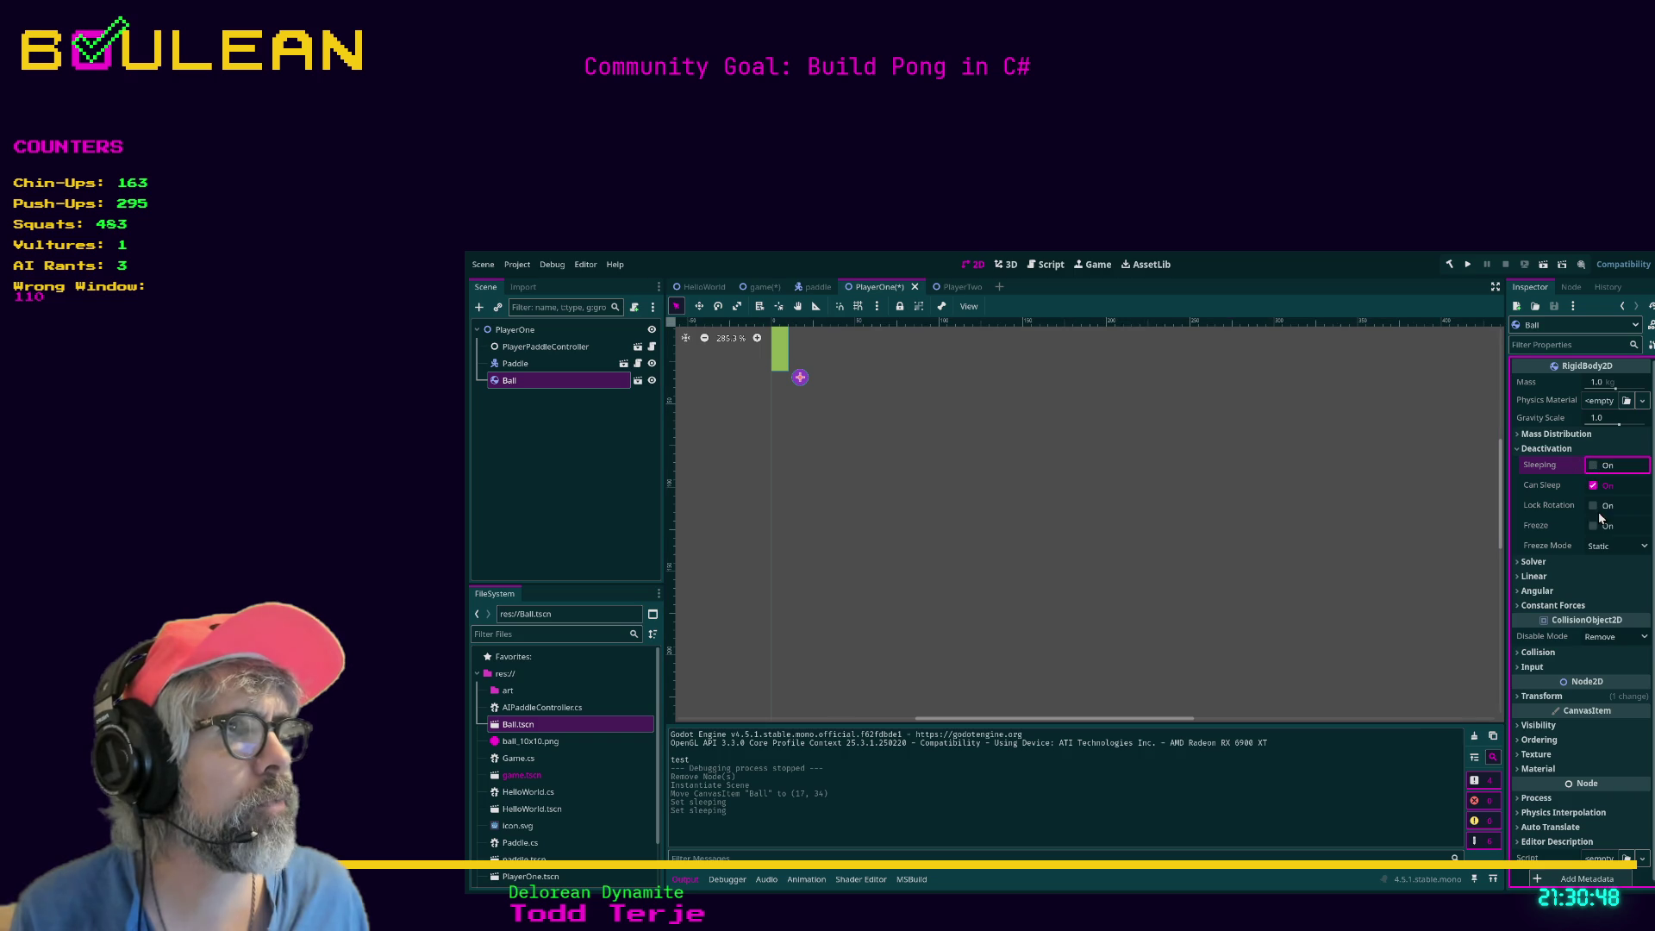
left_click(1593, 525)
Test-run the game moving the left paddle up and down, then stop and reselect Ball.
key("F5")
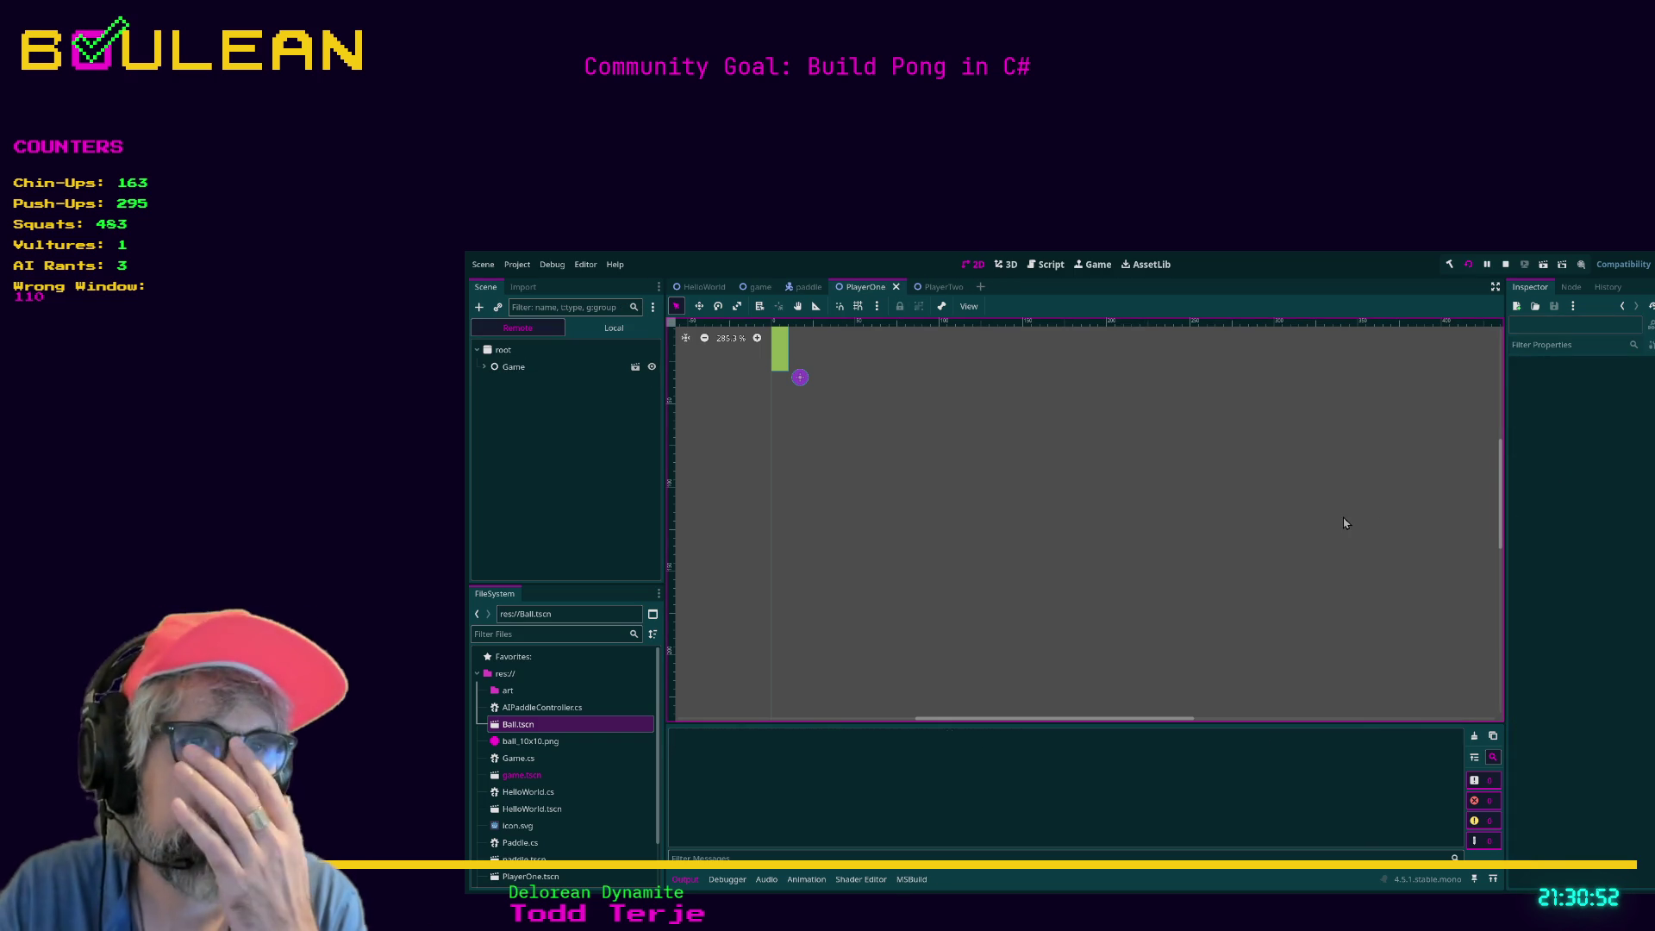
key("Down")
key("Up")
key("Down")
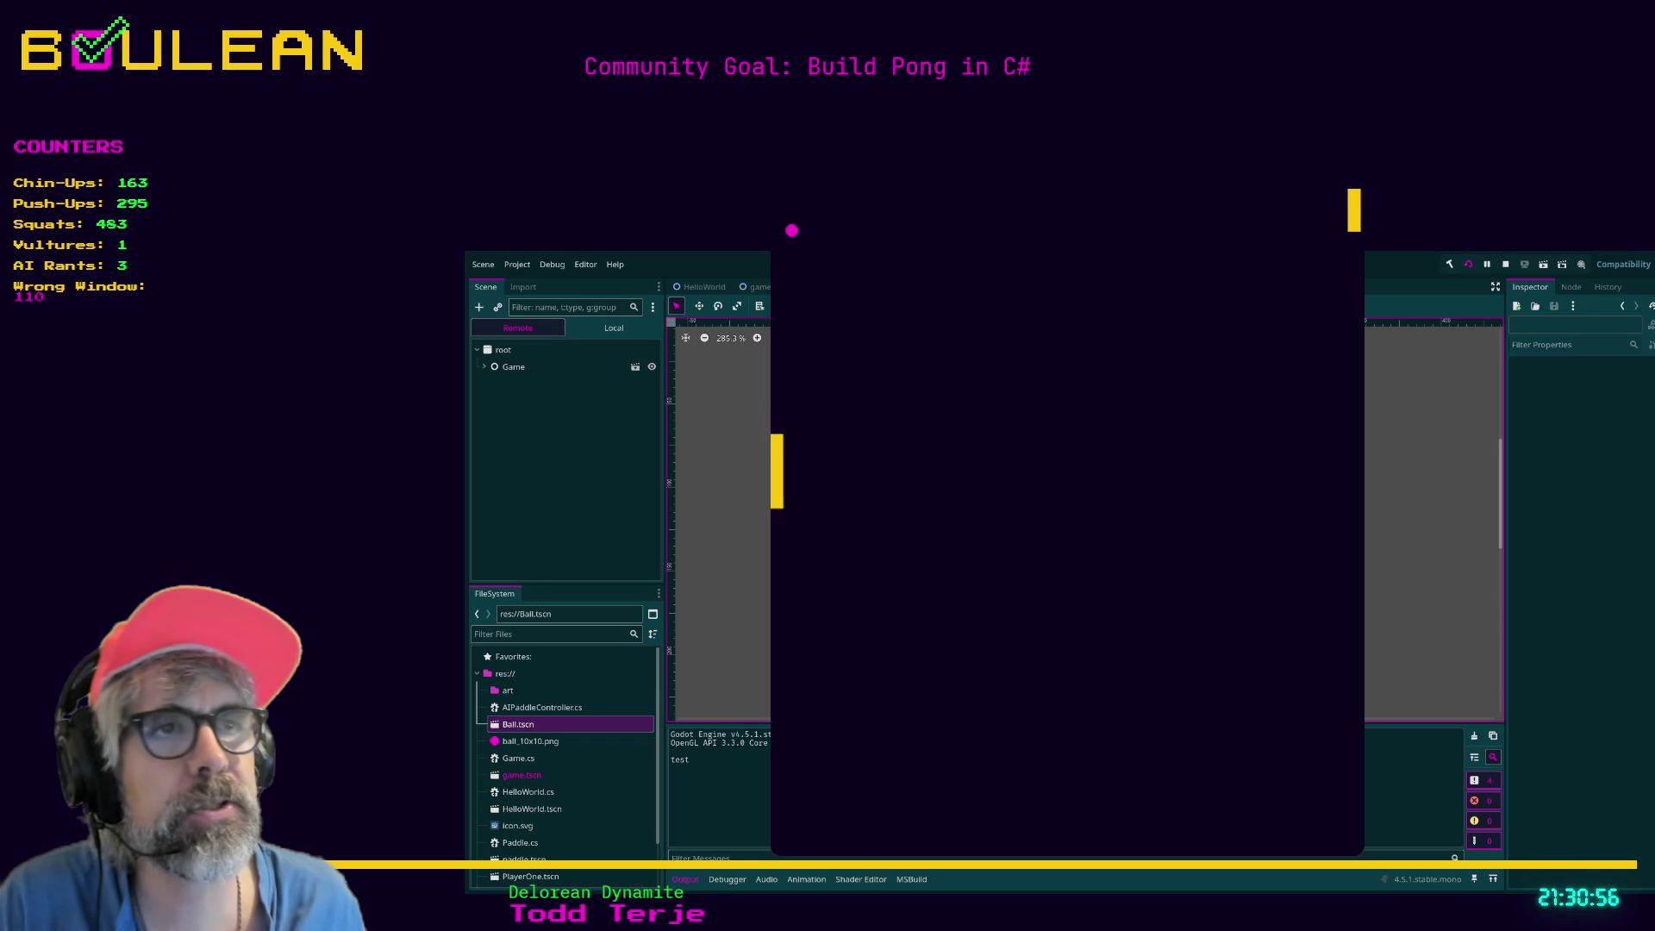
key("Up")
key("Up")
key("Down")
key("Up")
key("Down")
key("Escape")
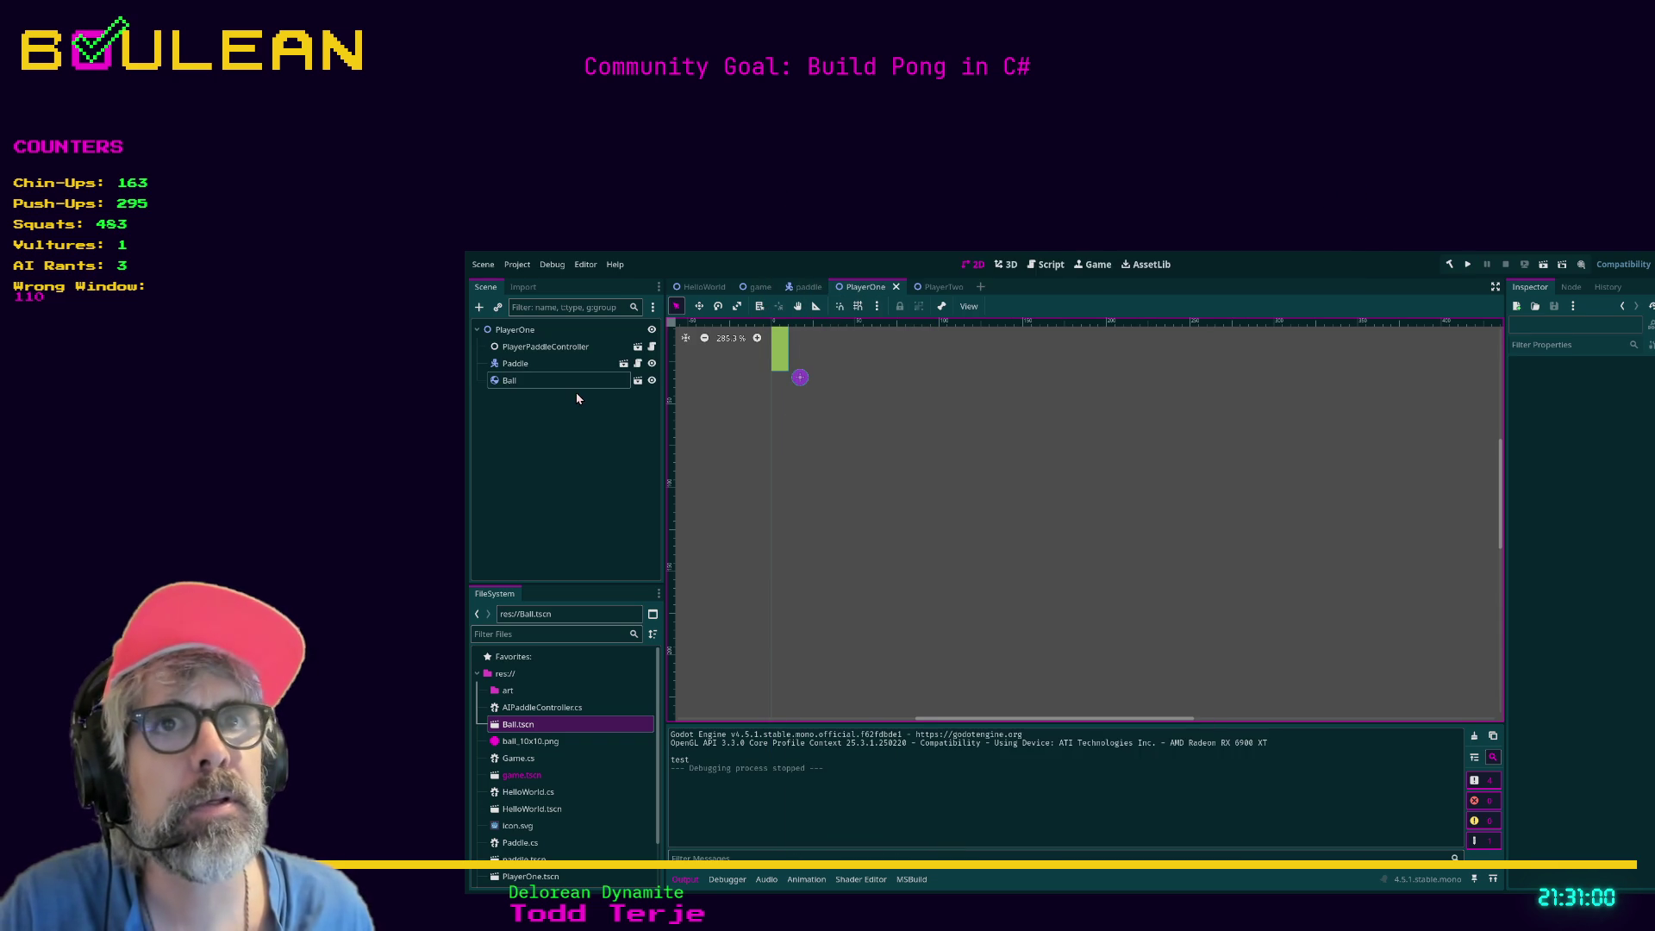
left_click(552, 380)
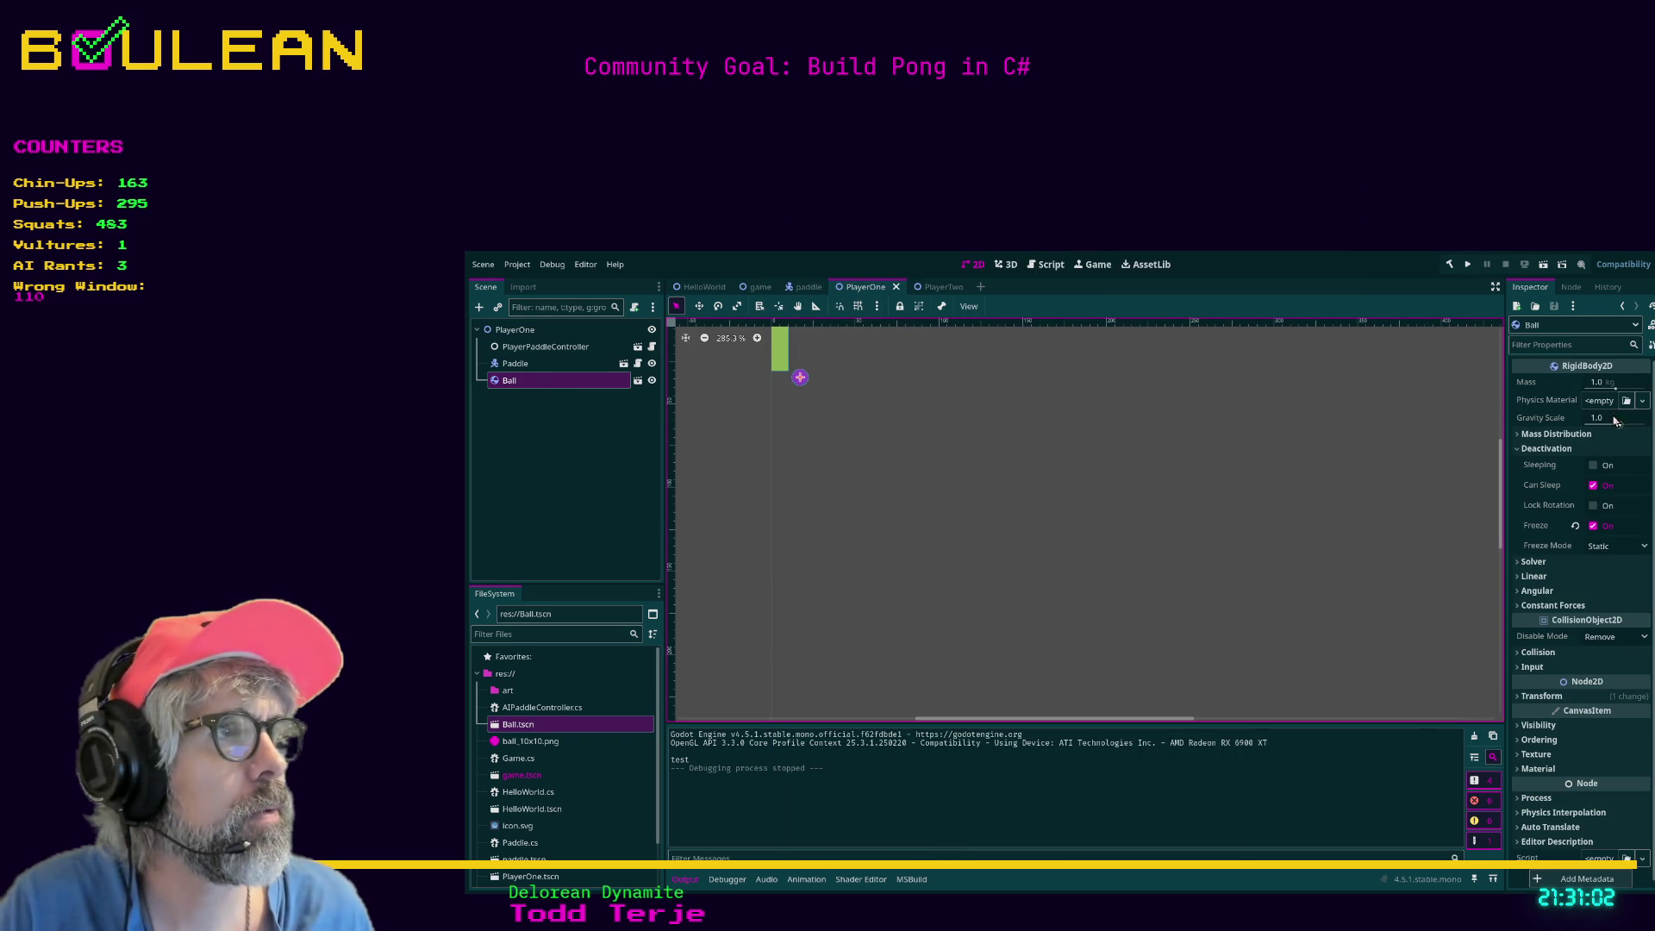
Turn Freeze off and test-run, briefly trying Sleeping on before switching it back off.
left_click(1594, 526)
key("F5")
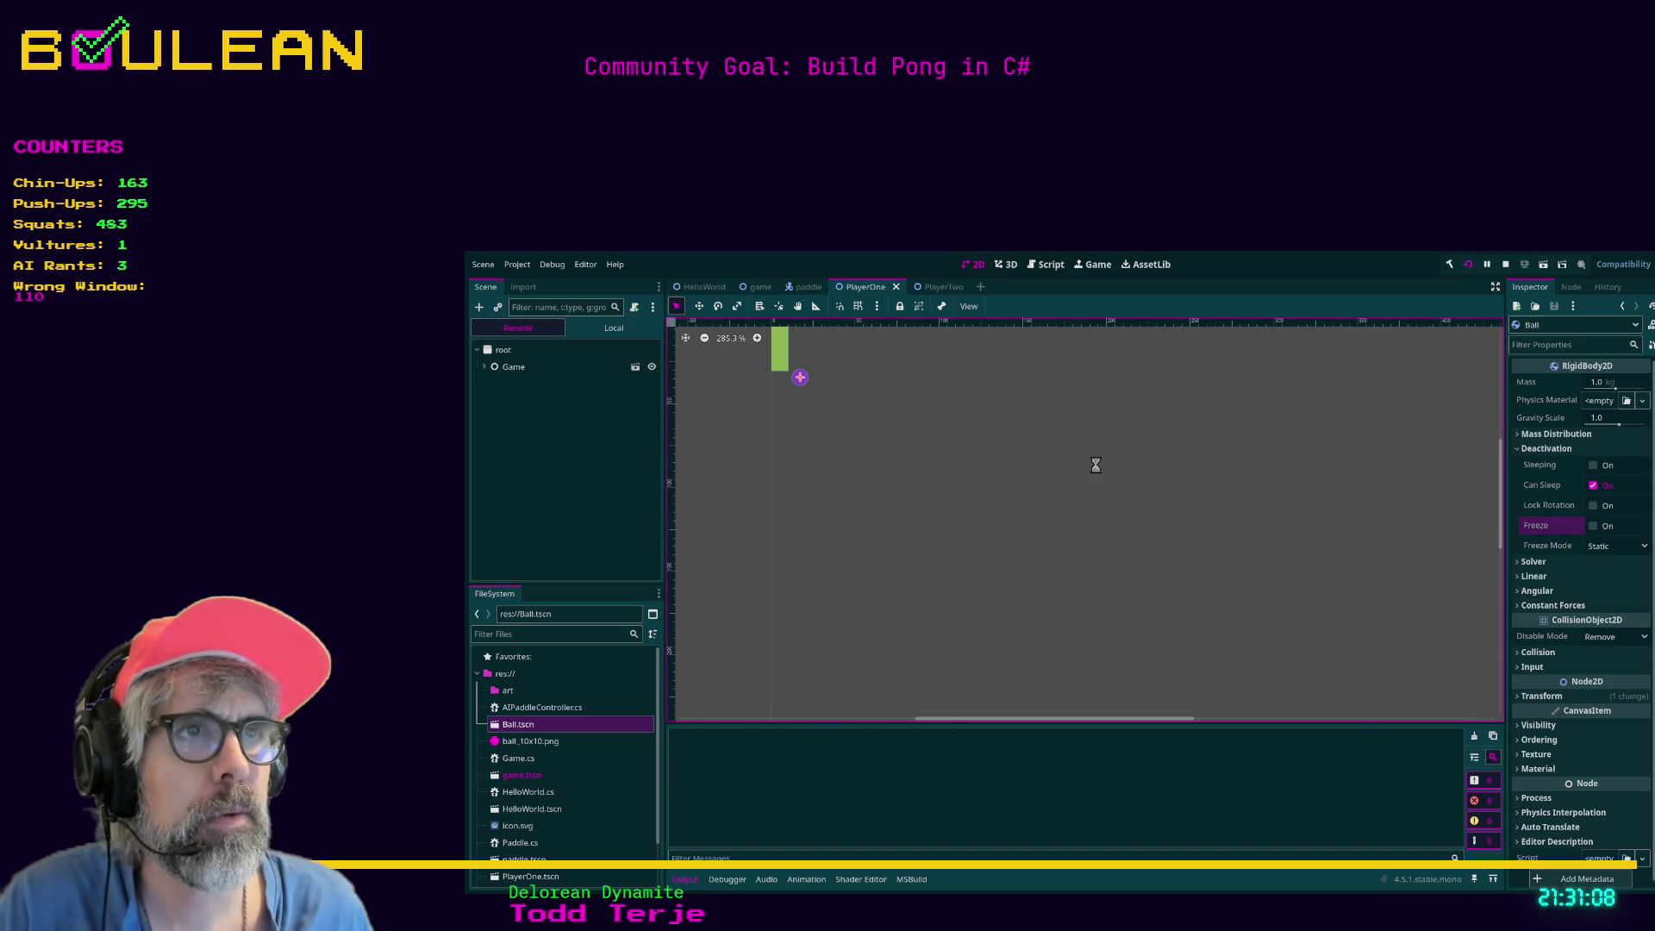
key("F8")
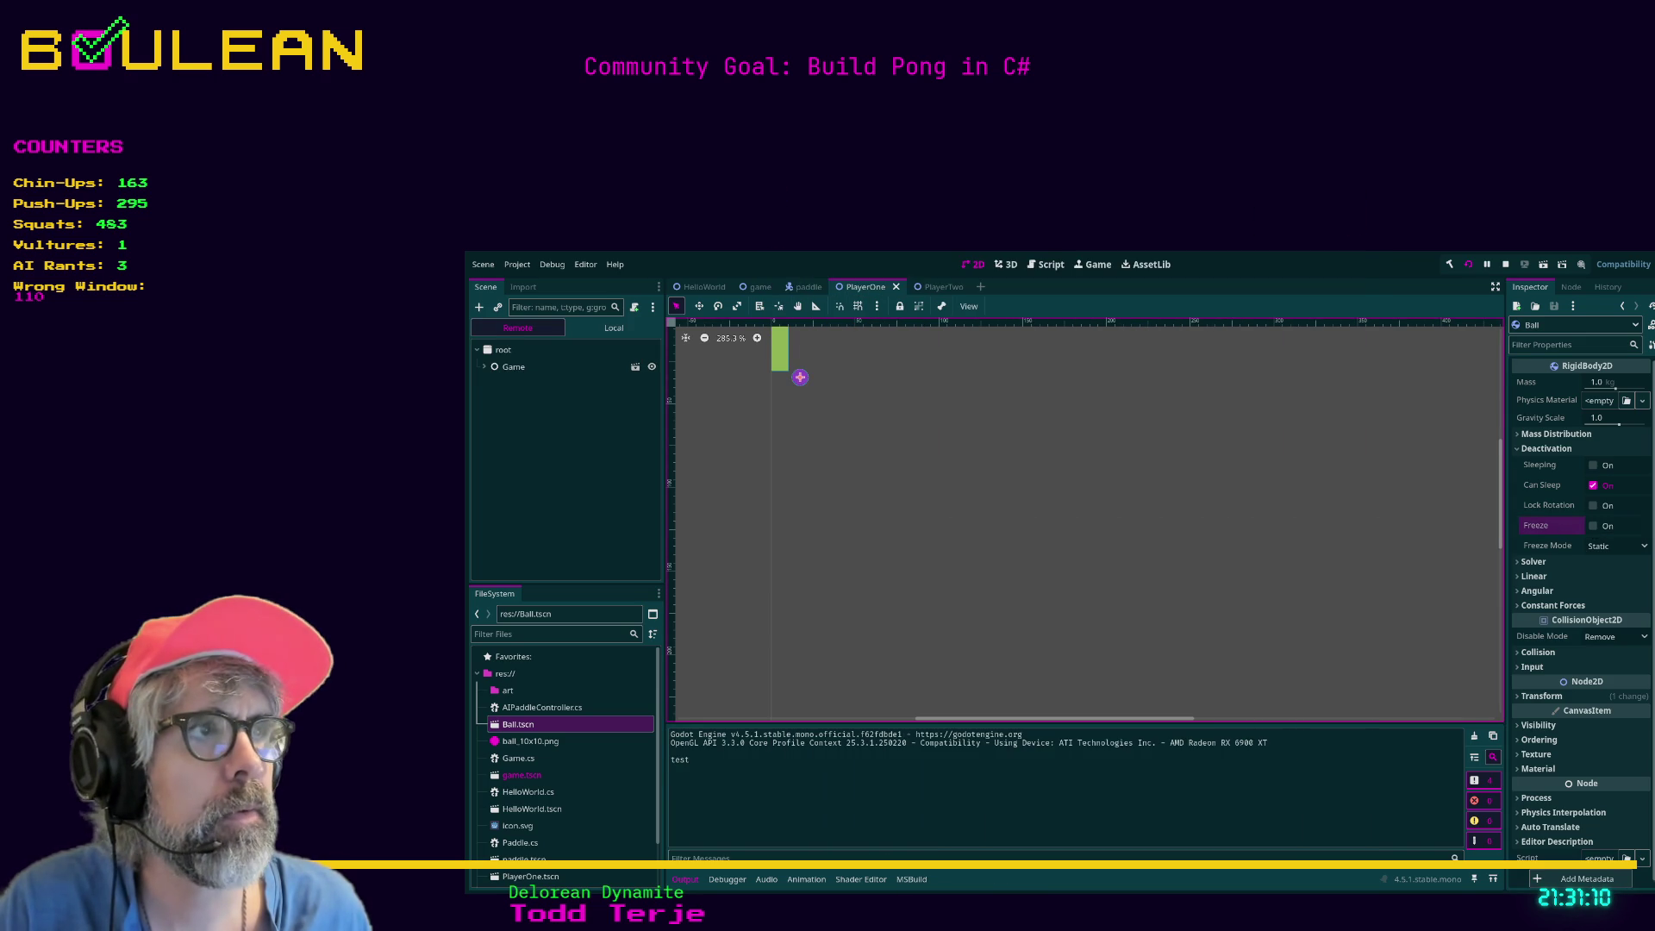
left_click(1593, 466)
key("F5")
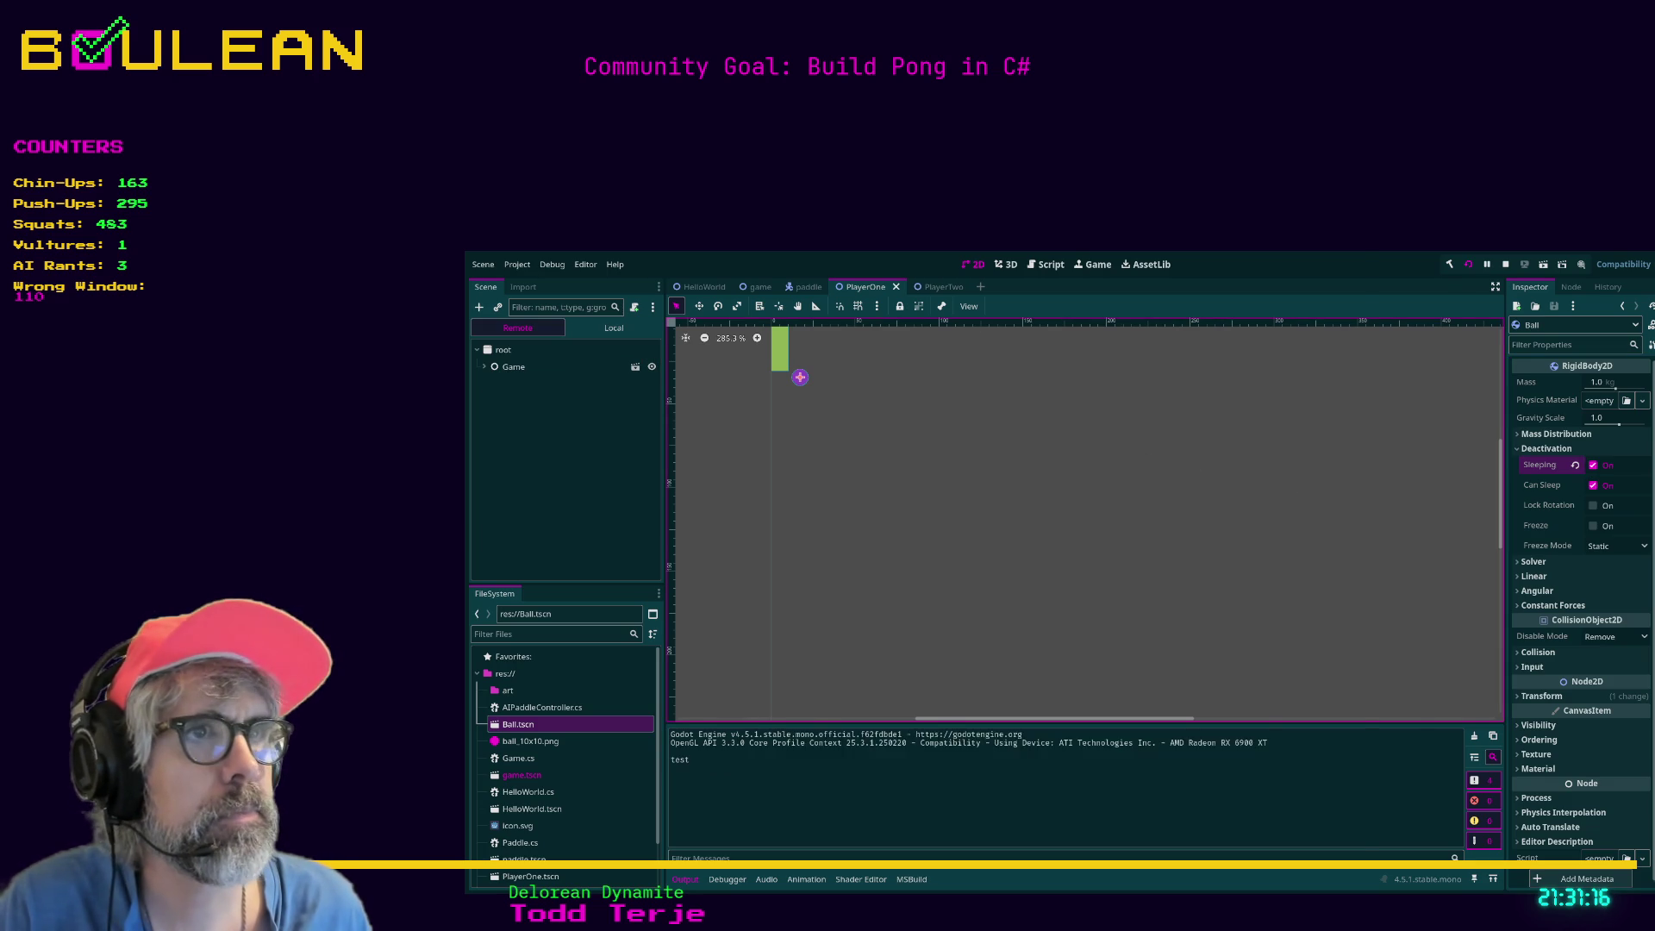
key("F8")
left_click(1574, 465)
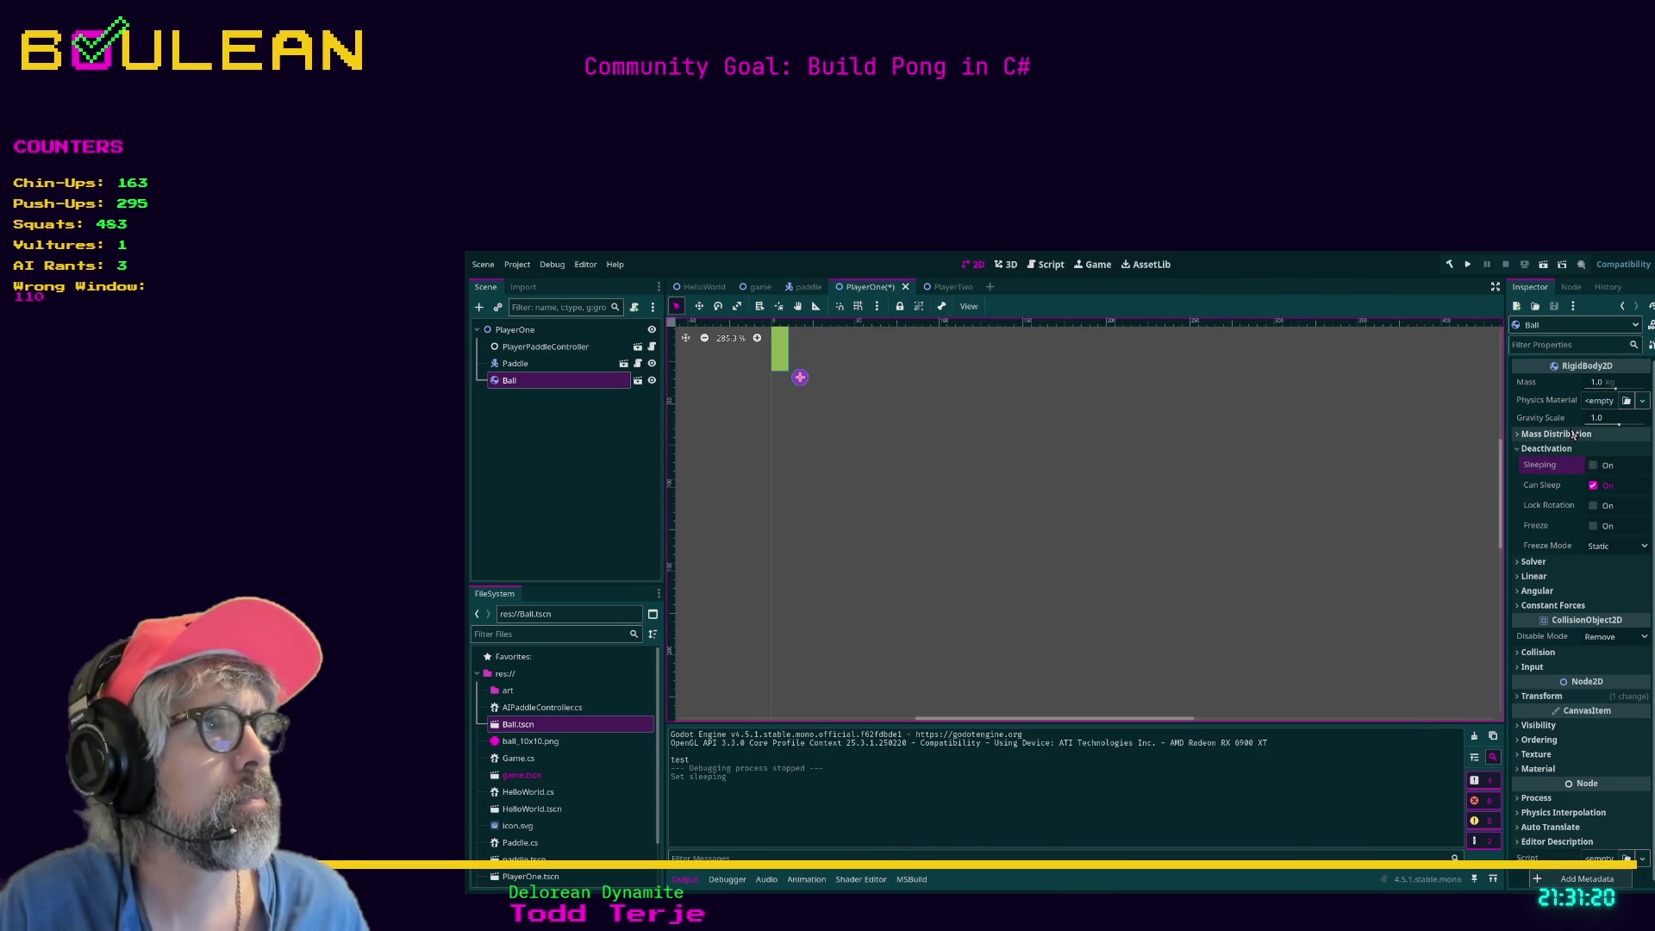
Set the Ball's Gravity Scale to 0.0, test-run, then reselect the PlayerOne root.
left_click(1604, 419)
type("0")
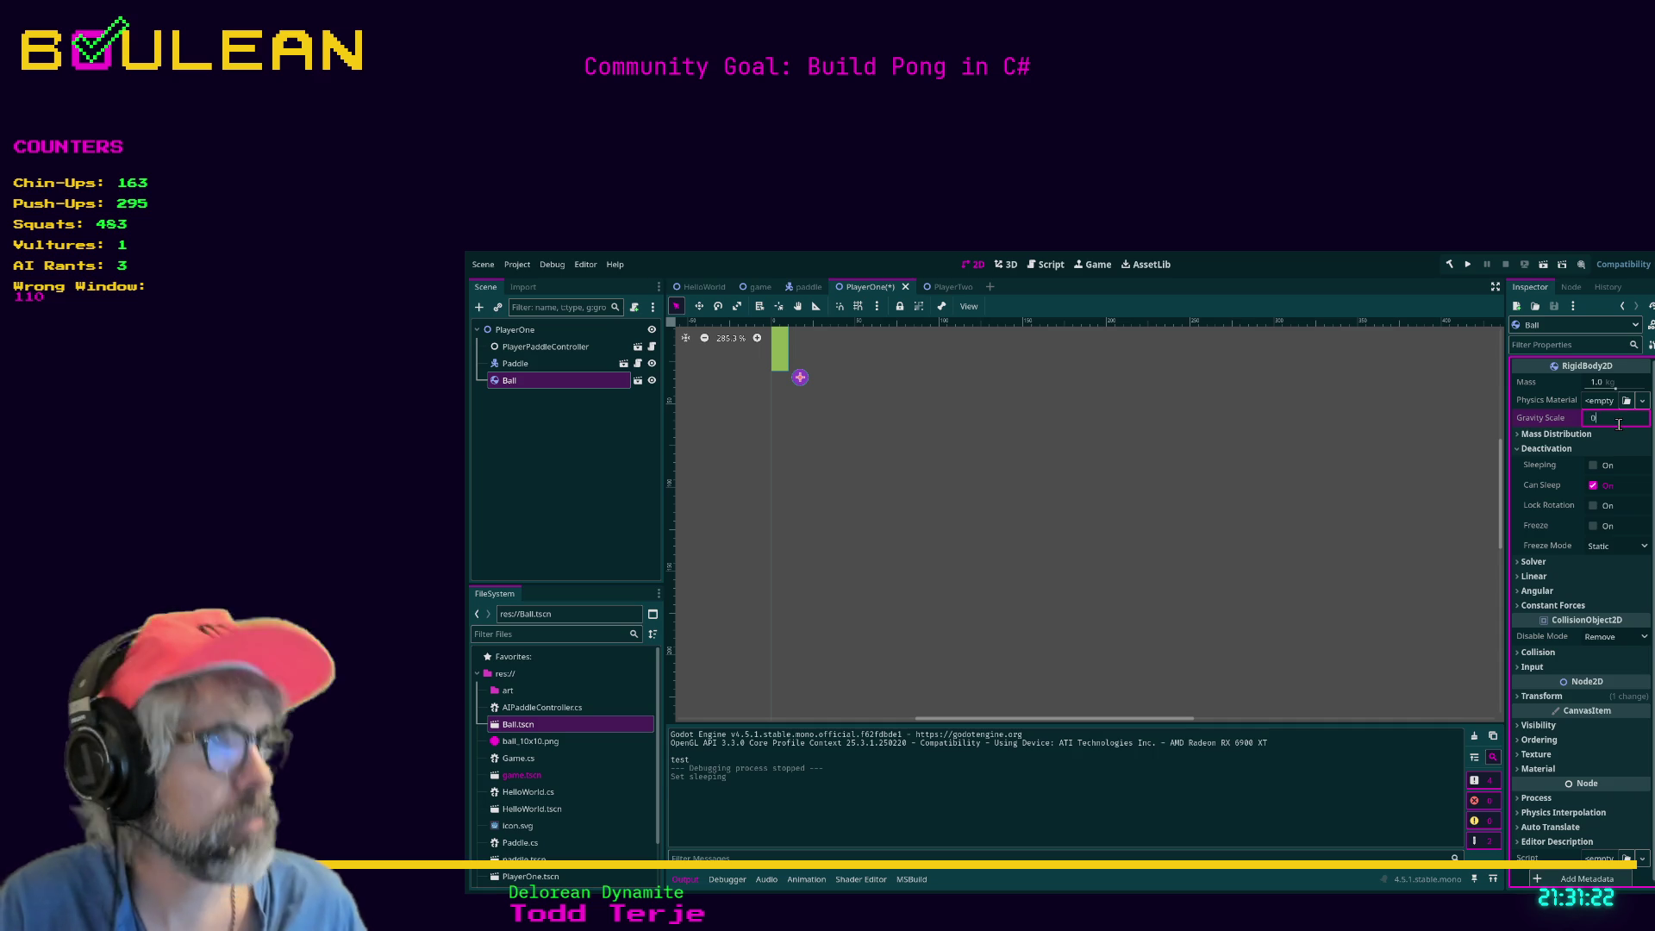
key("Return")
key("F5")
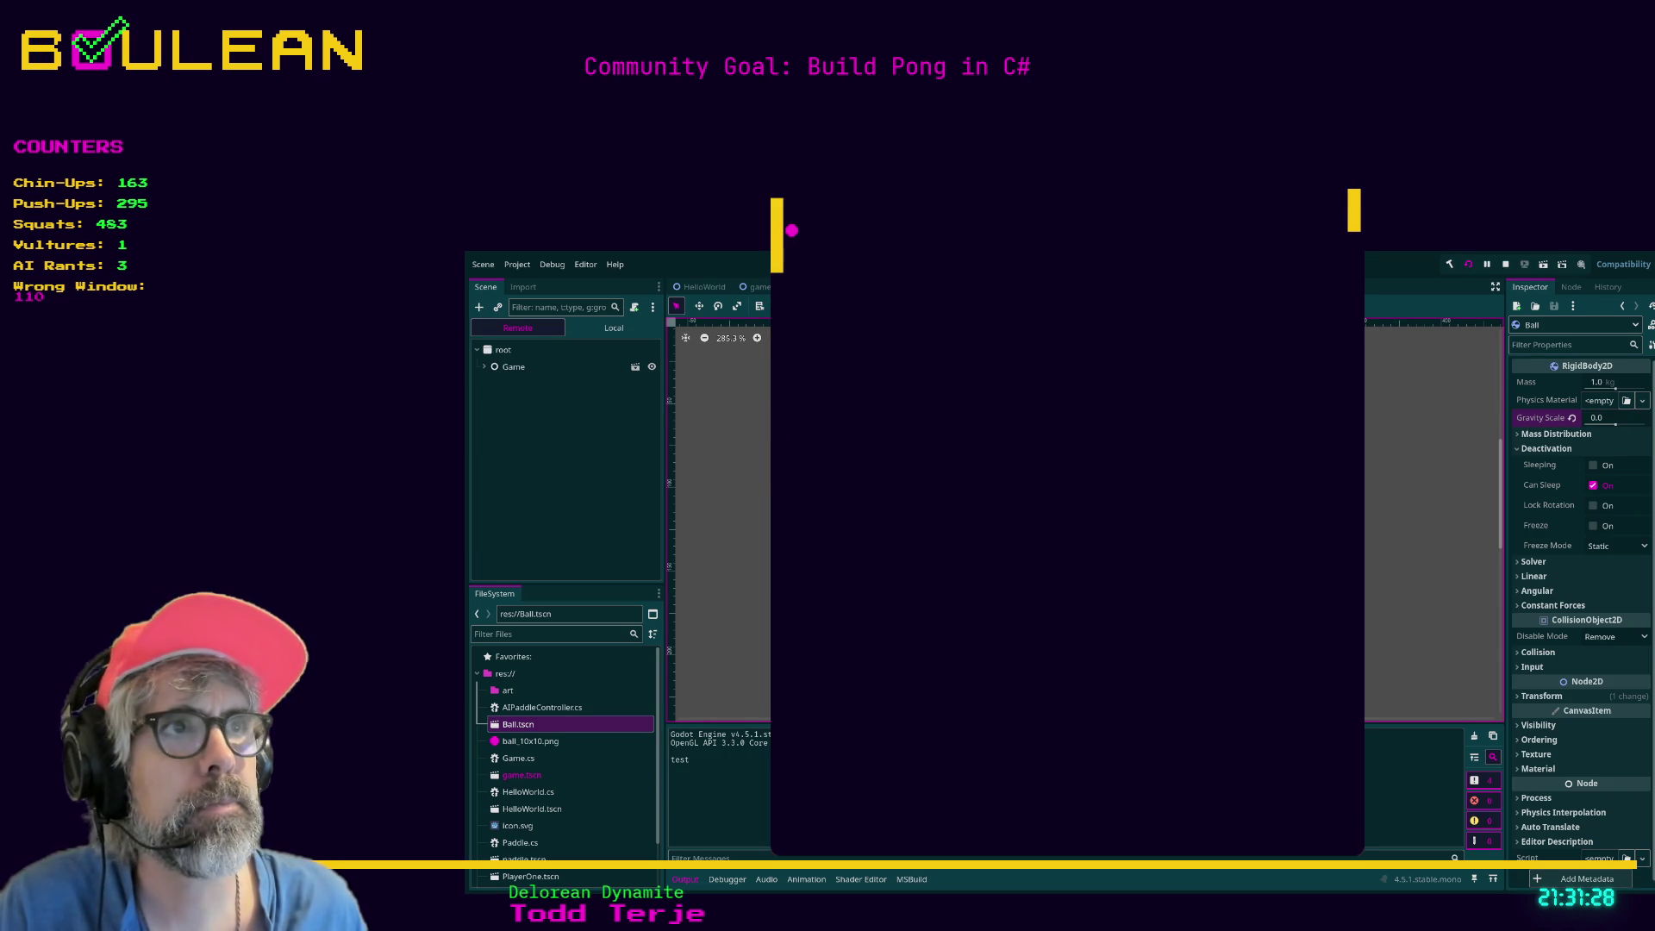
key("F8")
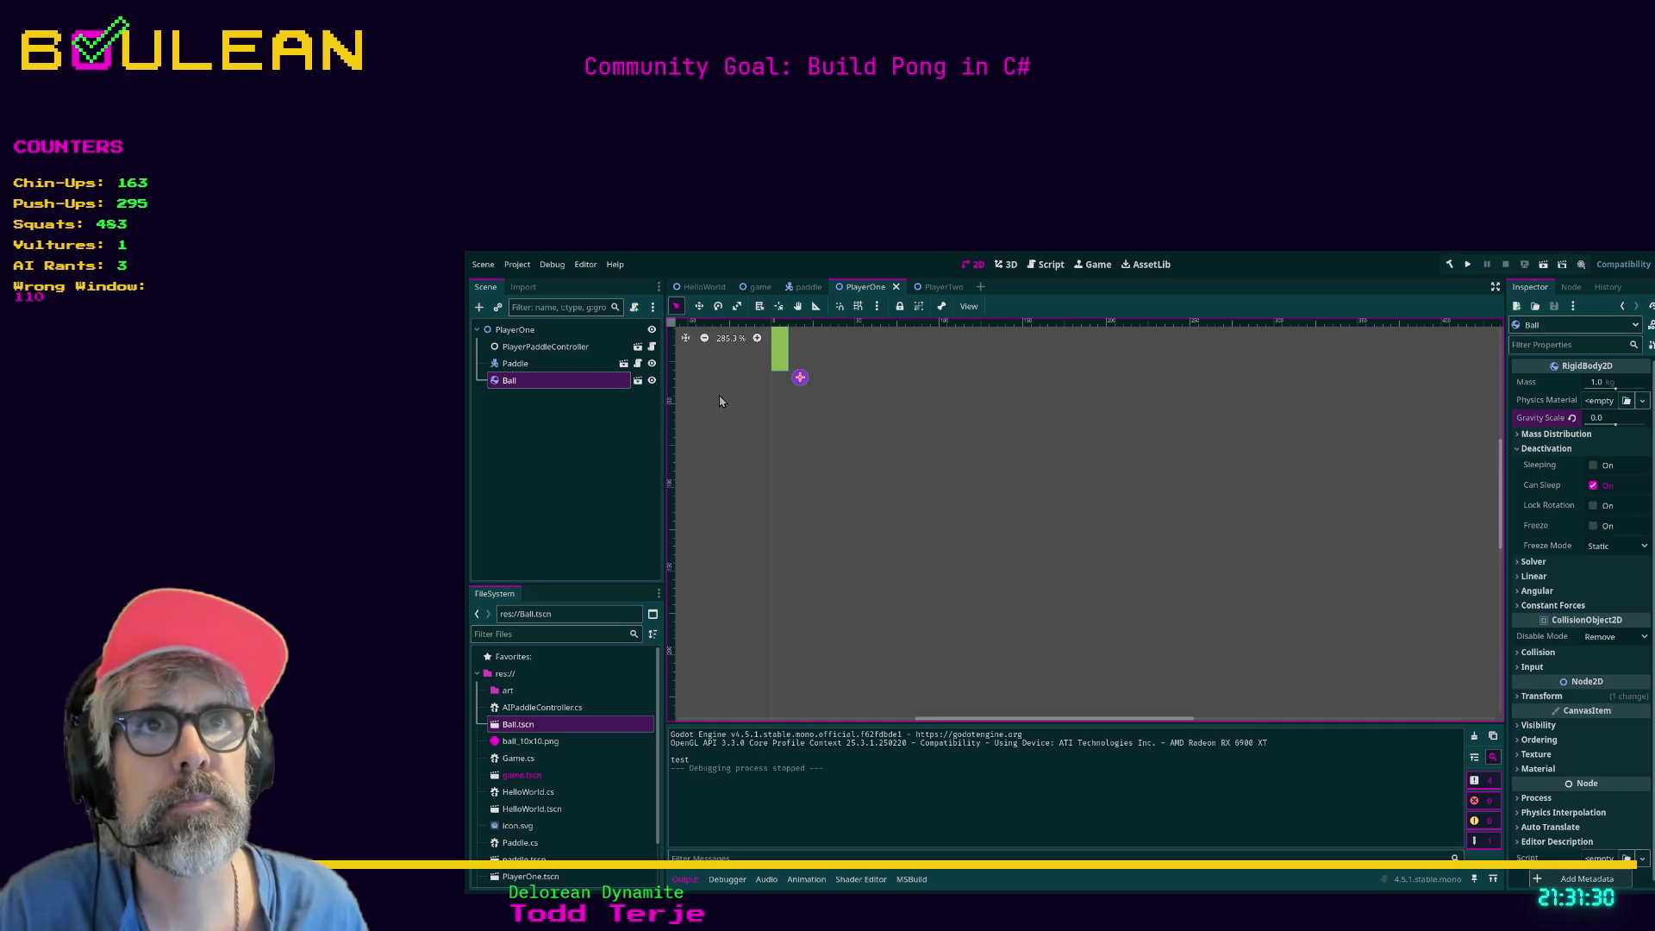
left_click(627, 422)
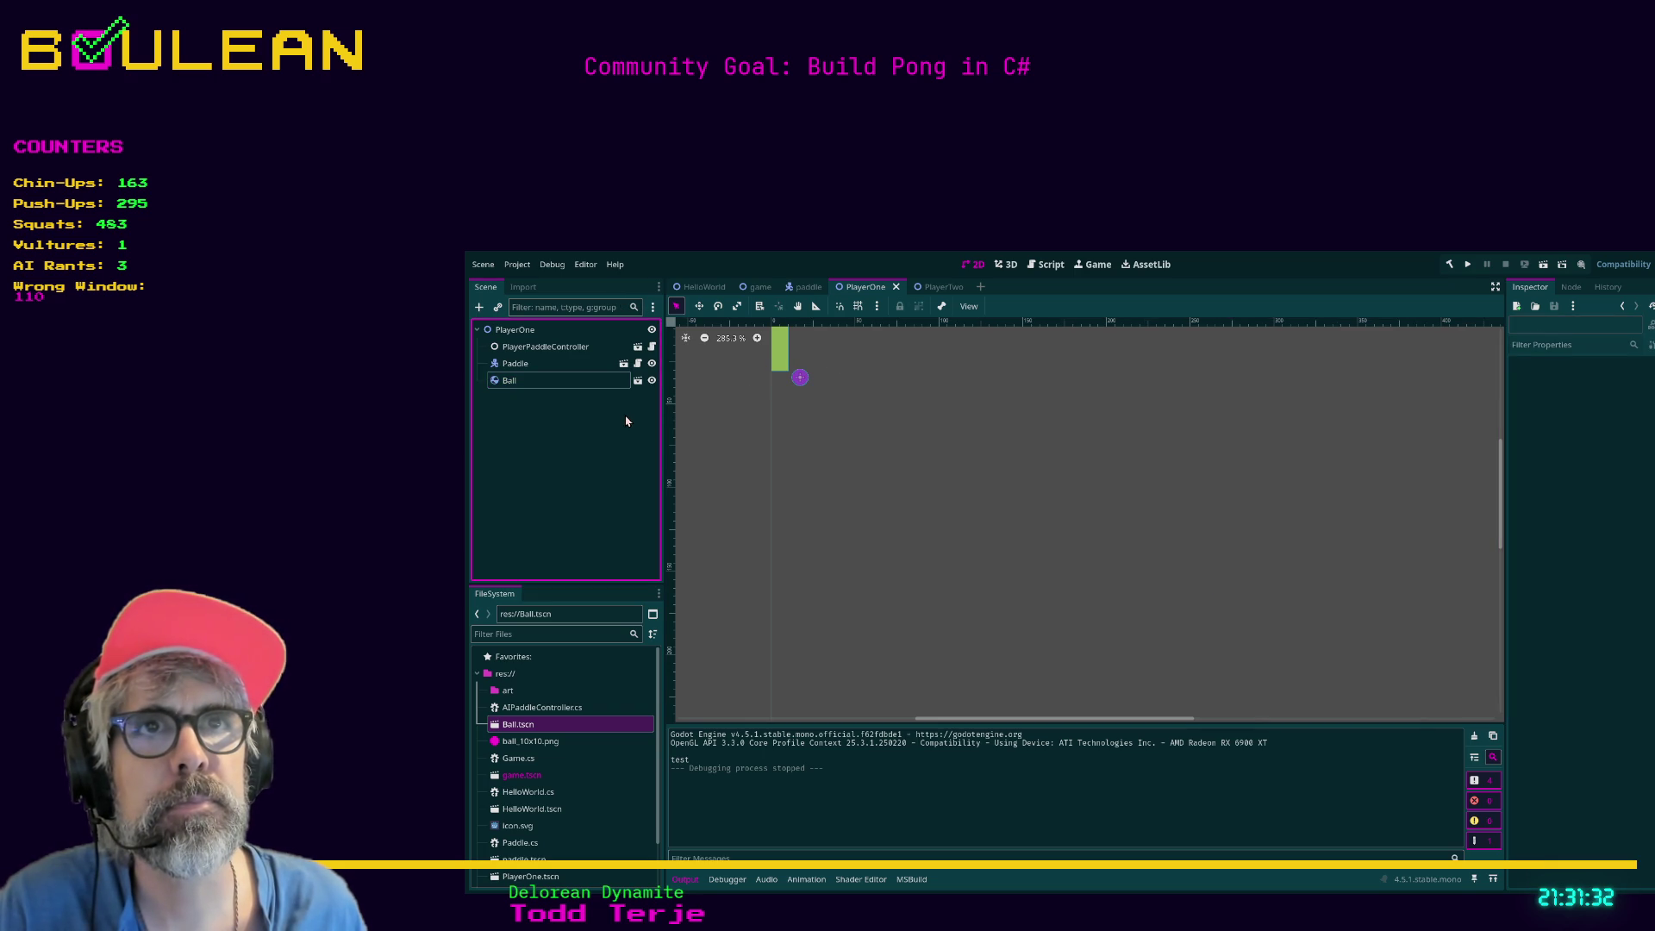
left_click(541, 332)
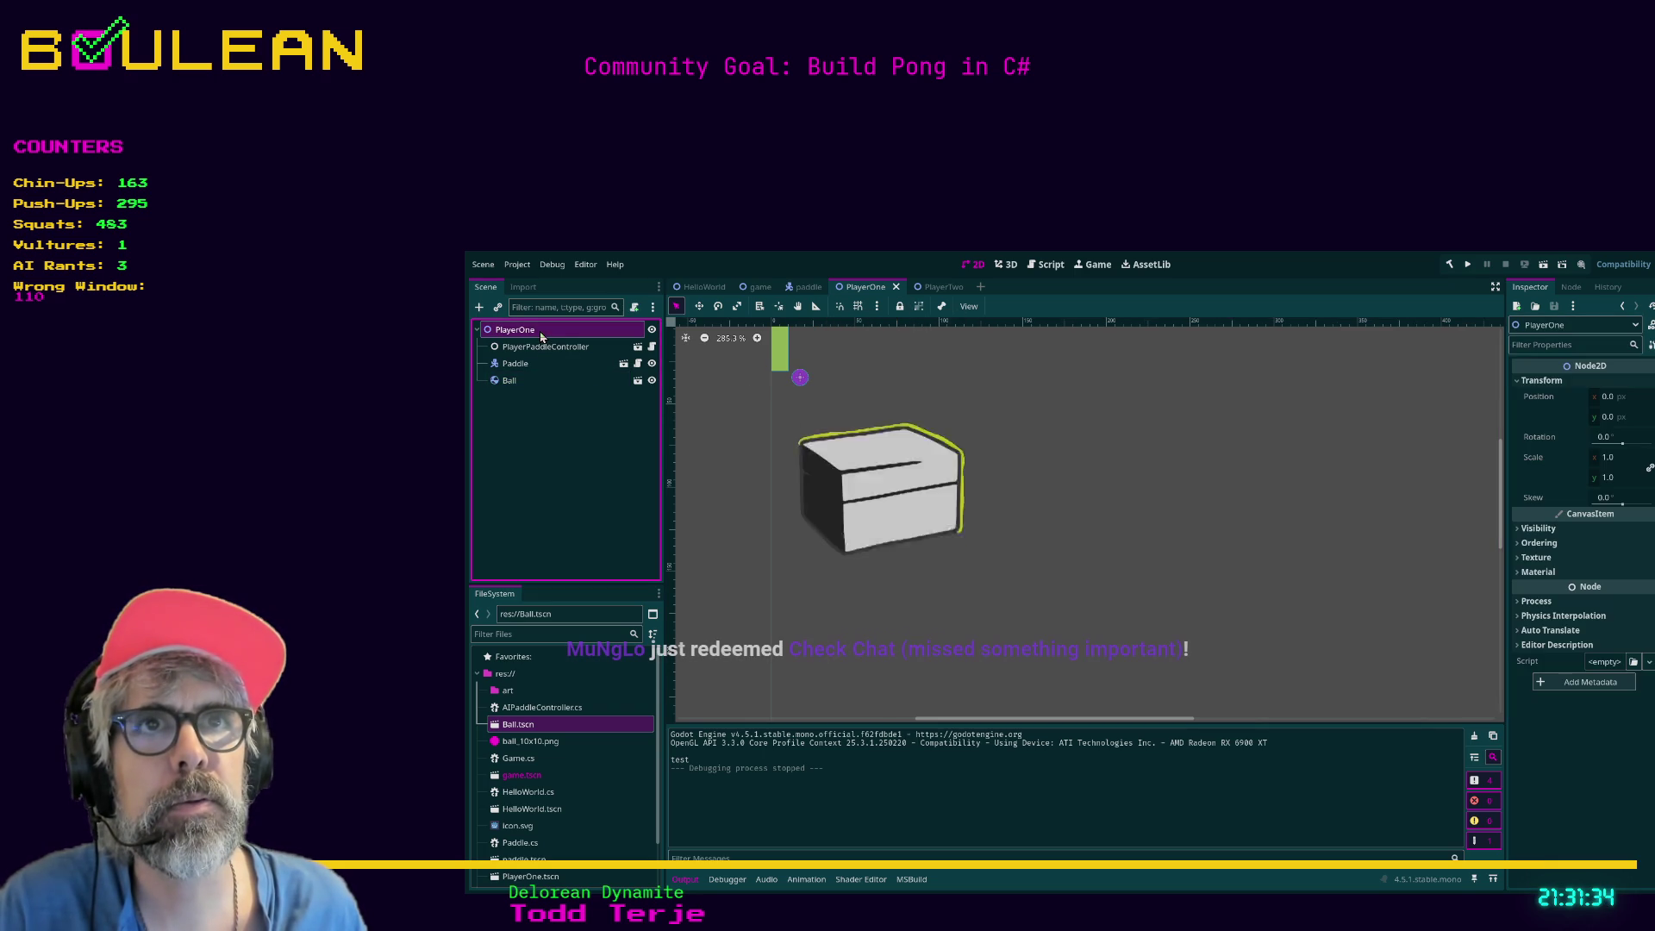
key("F5")
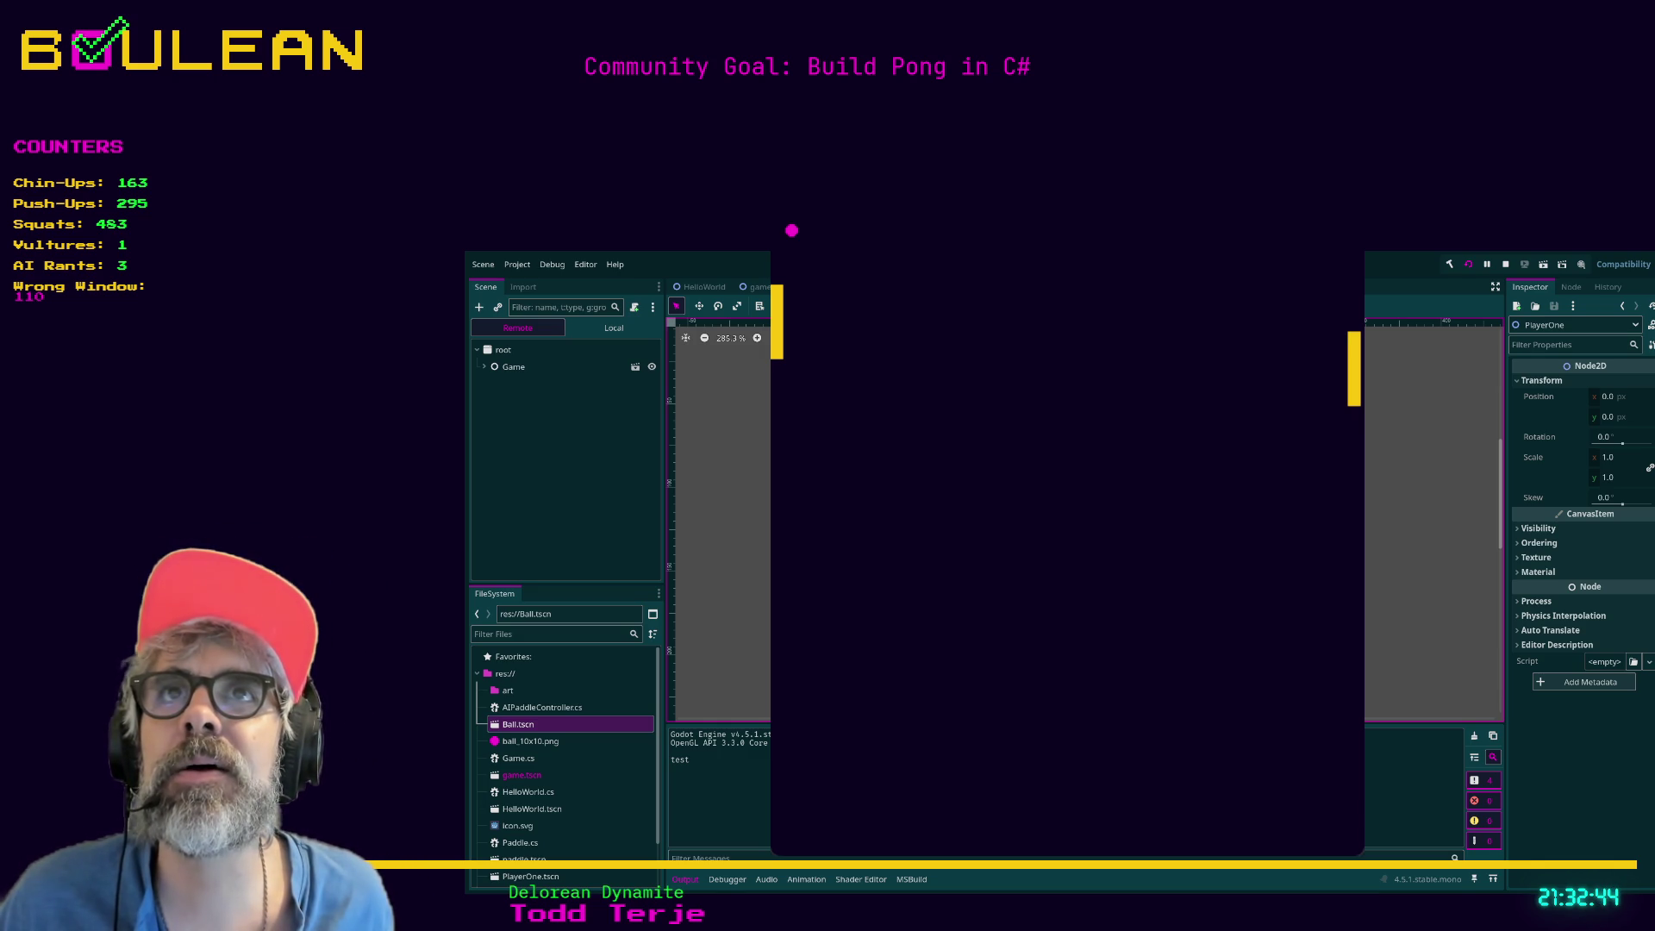
scroll(723, 518, "up", 1)
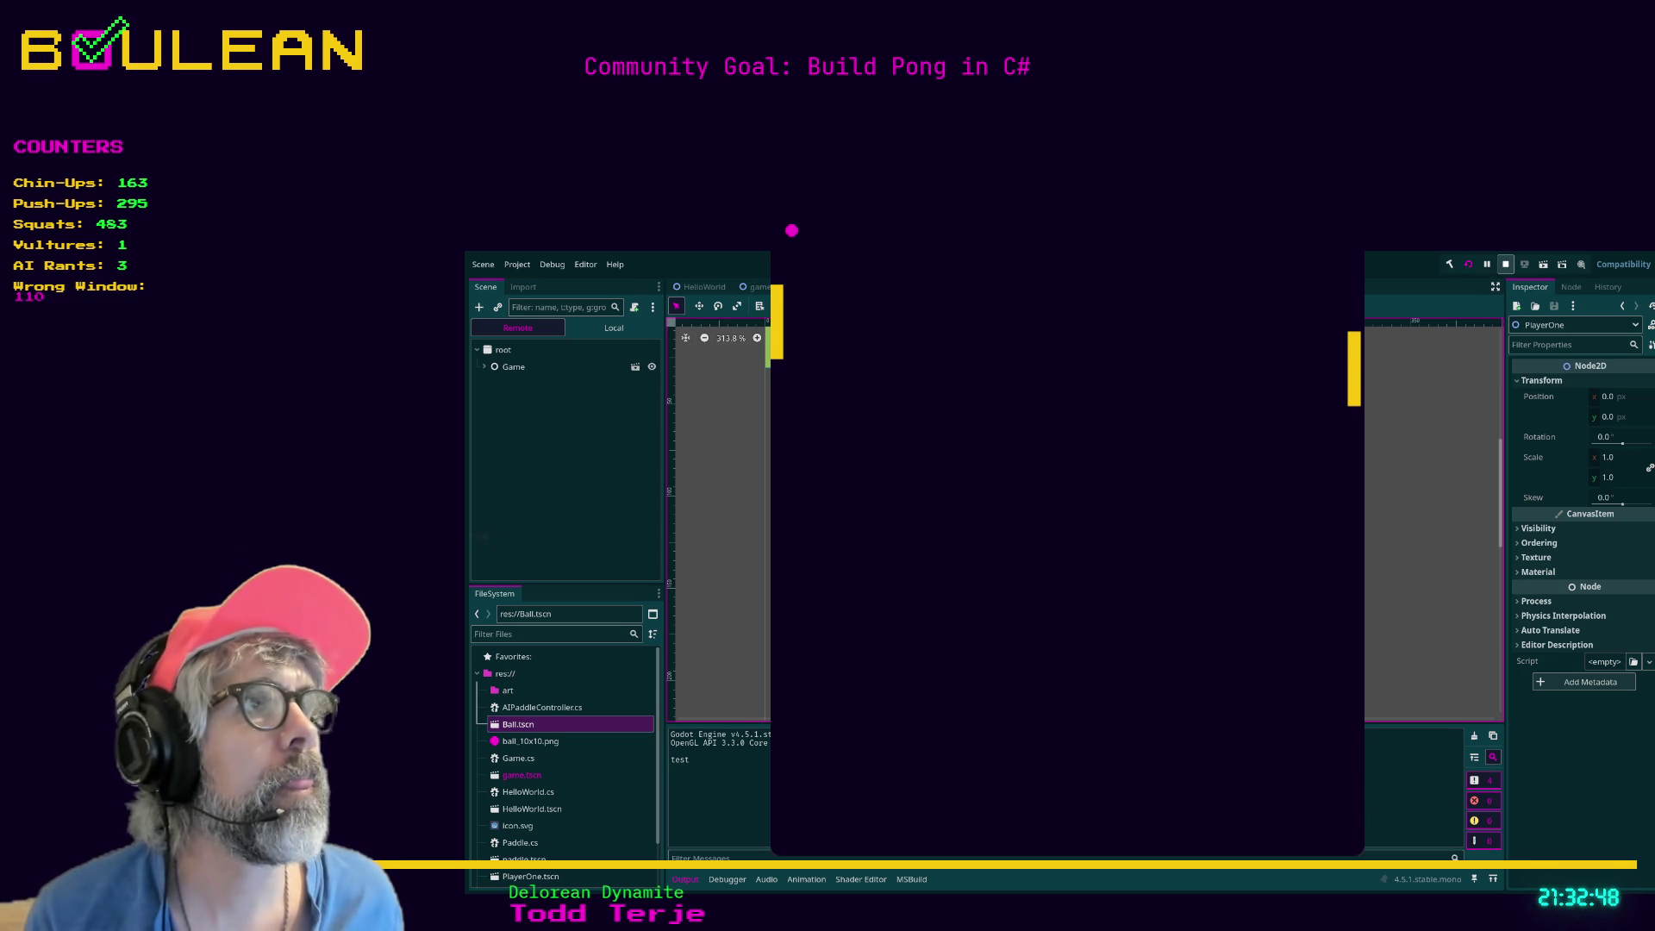
key("F8")
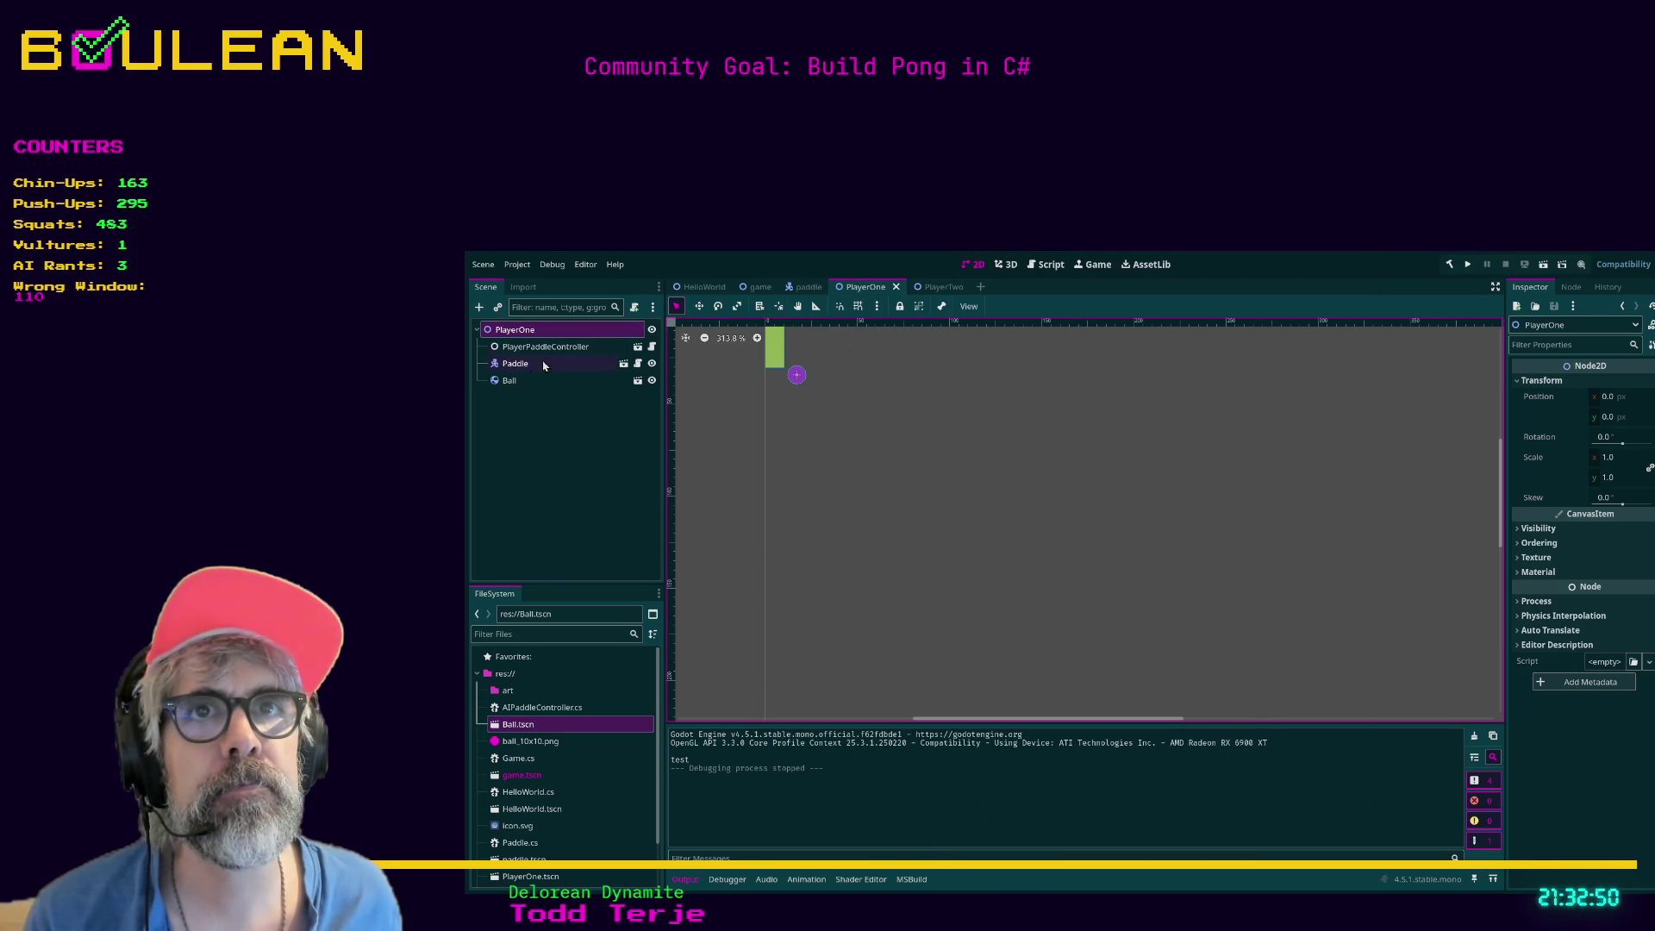
Reparent Ball under the Paddle node, turn Freeze back on, and test-run.
left_click(508, 382)
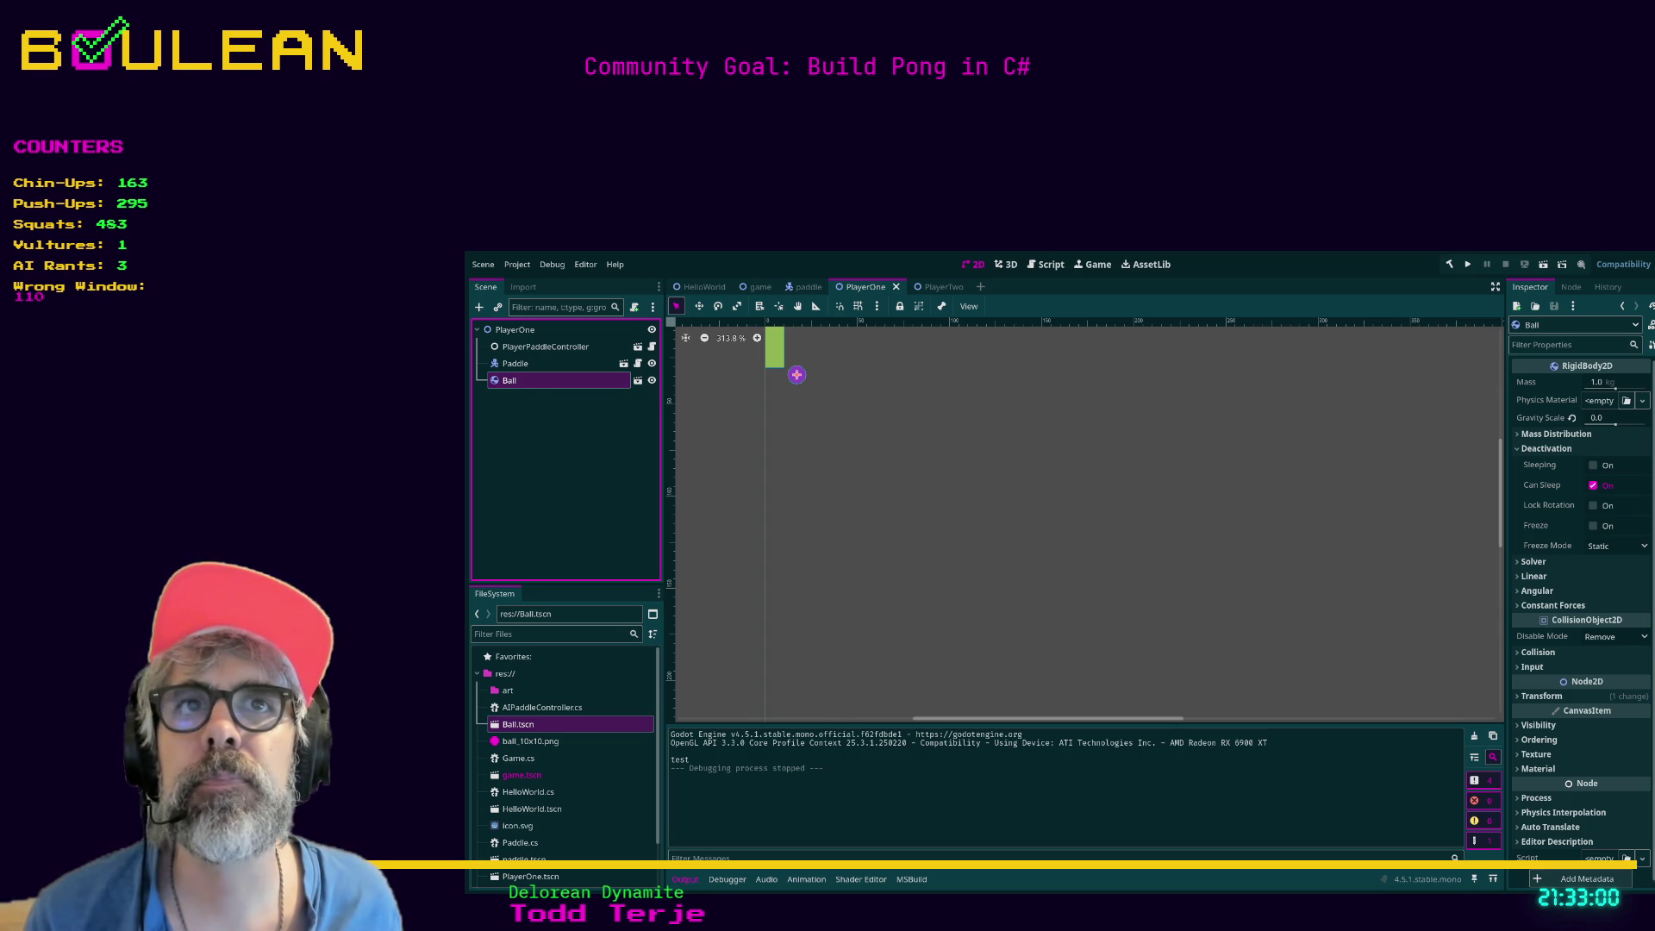
left_click_drag(531, 388, 548, 365)
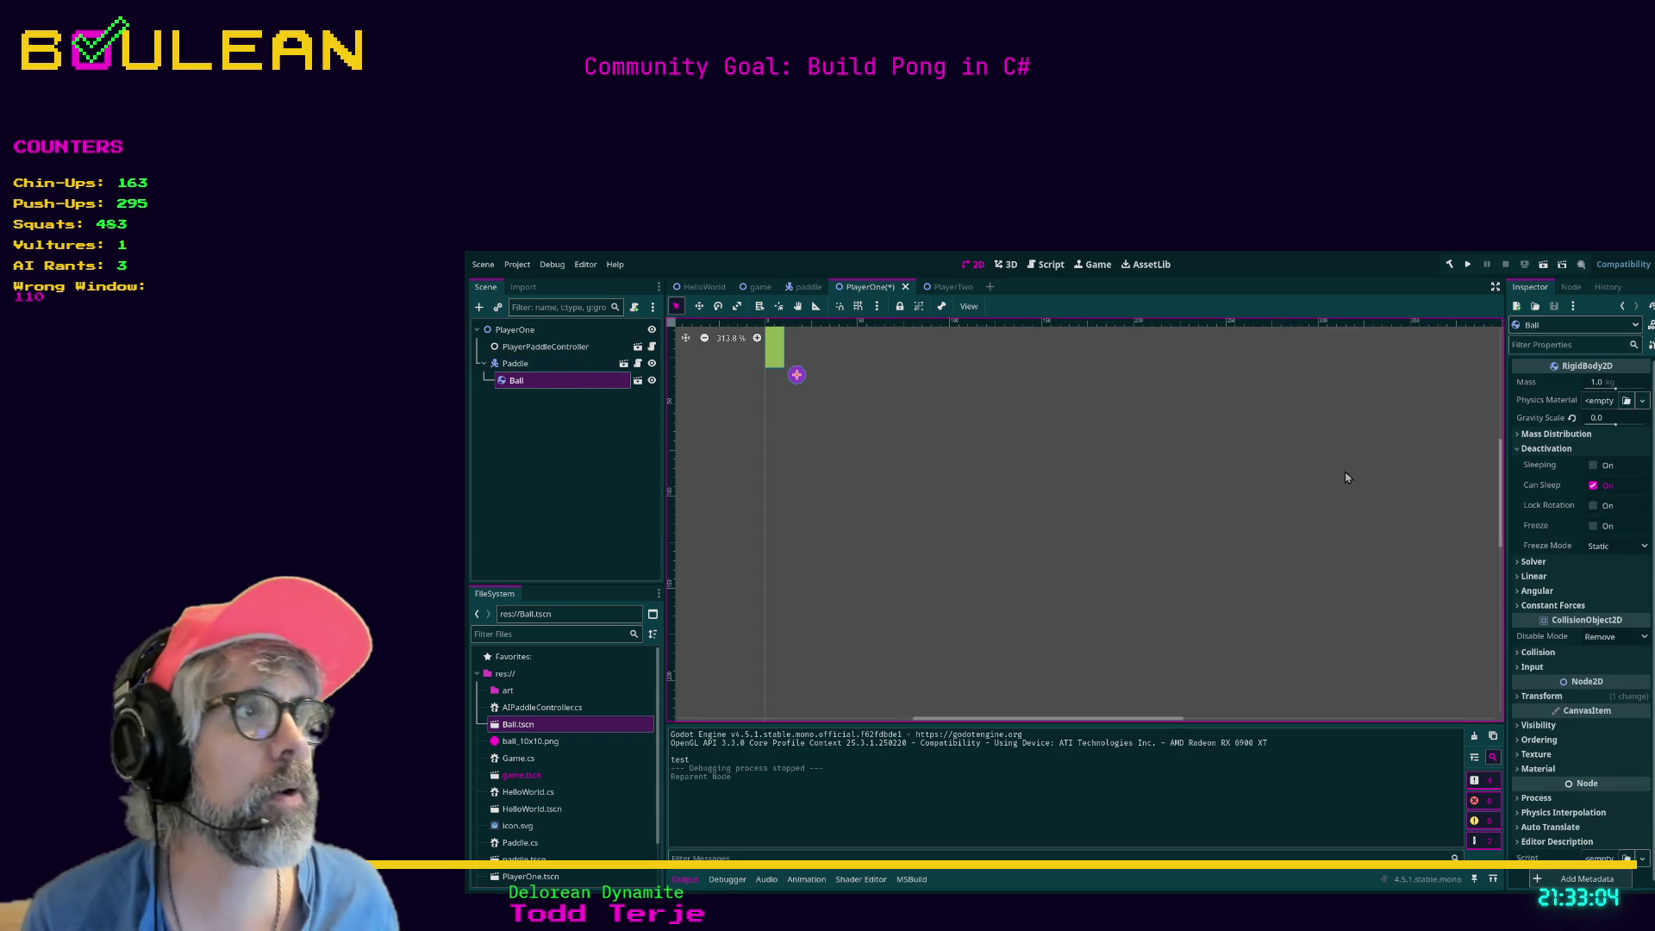
left_click(1588, 530)
key("F5")
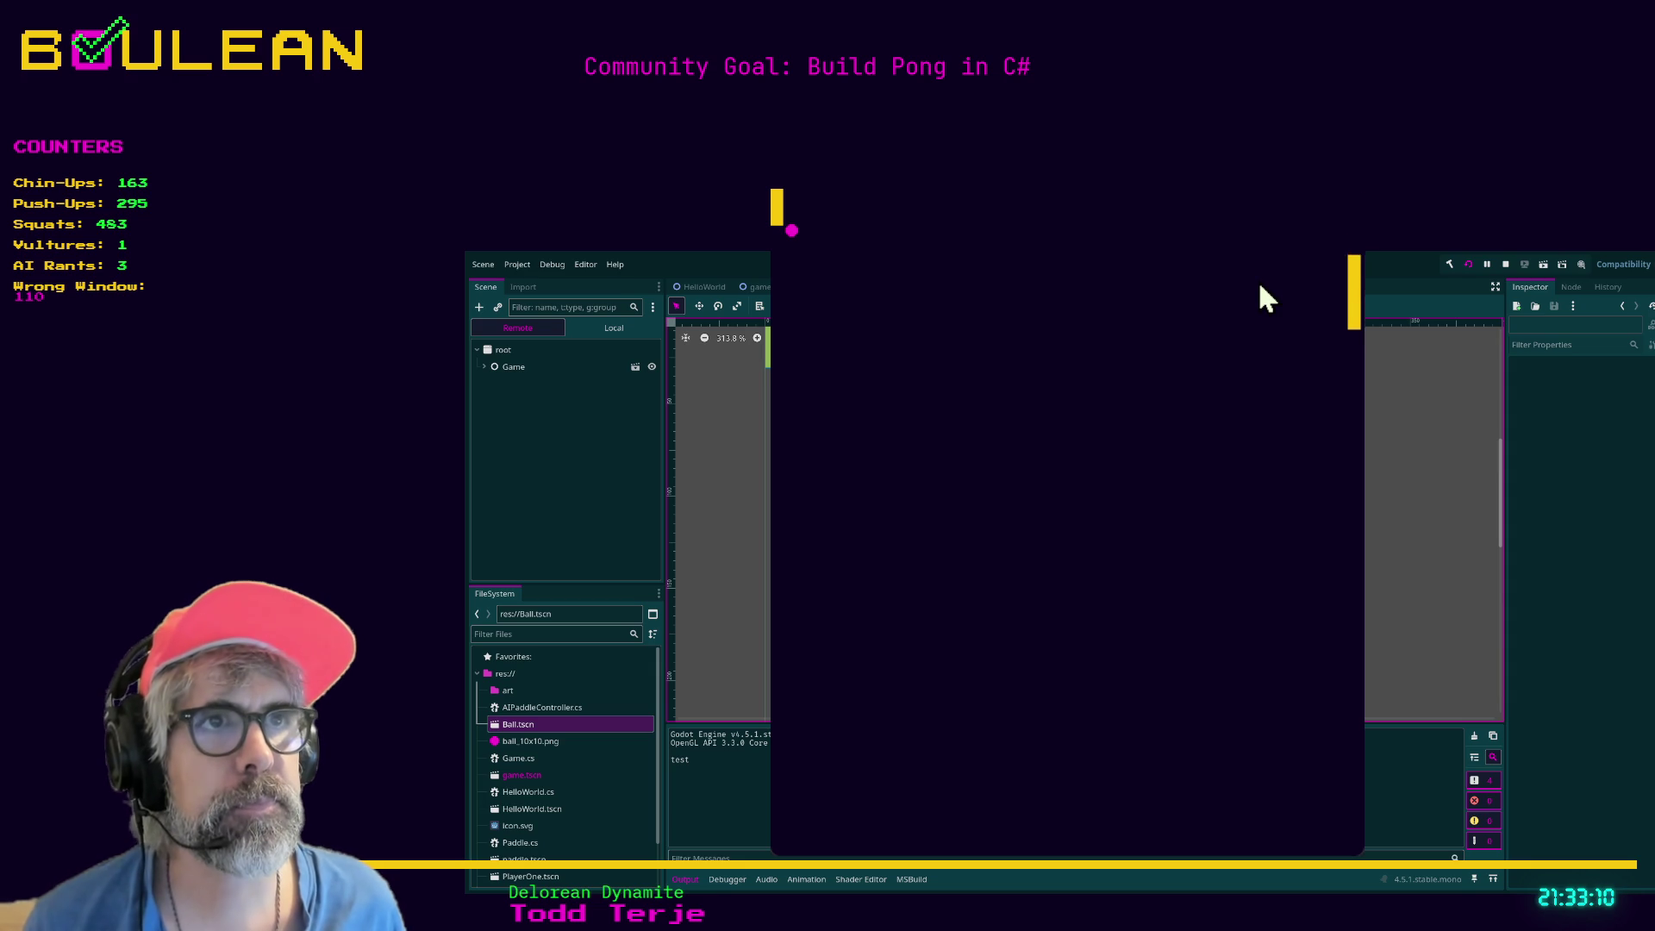
key("F8")
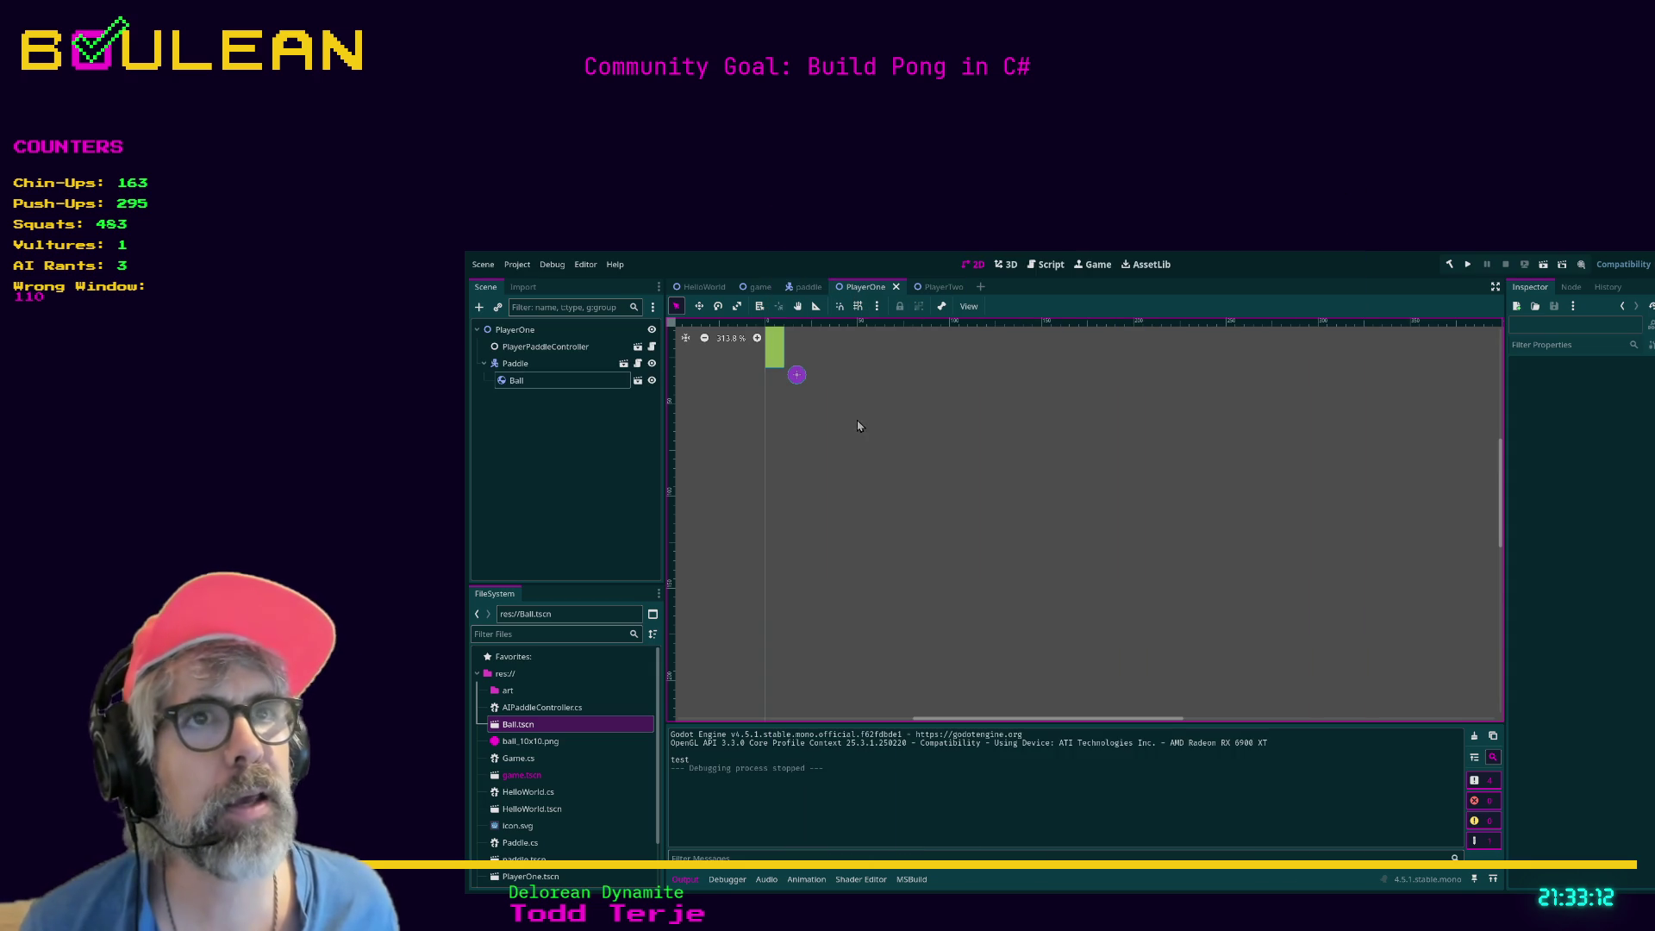
Place the ball beside the paddle's centre, save, and test it moving with the paddle.
mouse_move(799, 381)
left_mouse_down()
mouse_move(772, 400)
mouse_move(809, 370)
left_mouse_up()
scroll(860, 397, "up", 5)
left_click_drag(821, 494, 830, 439)
key("ctrl+s")
key("F5")
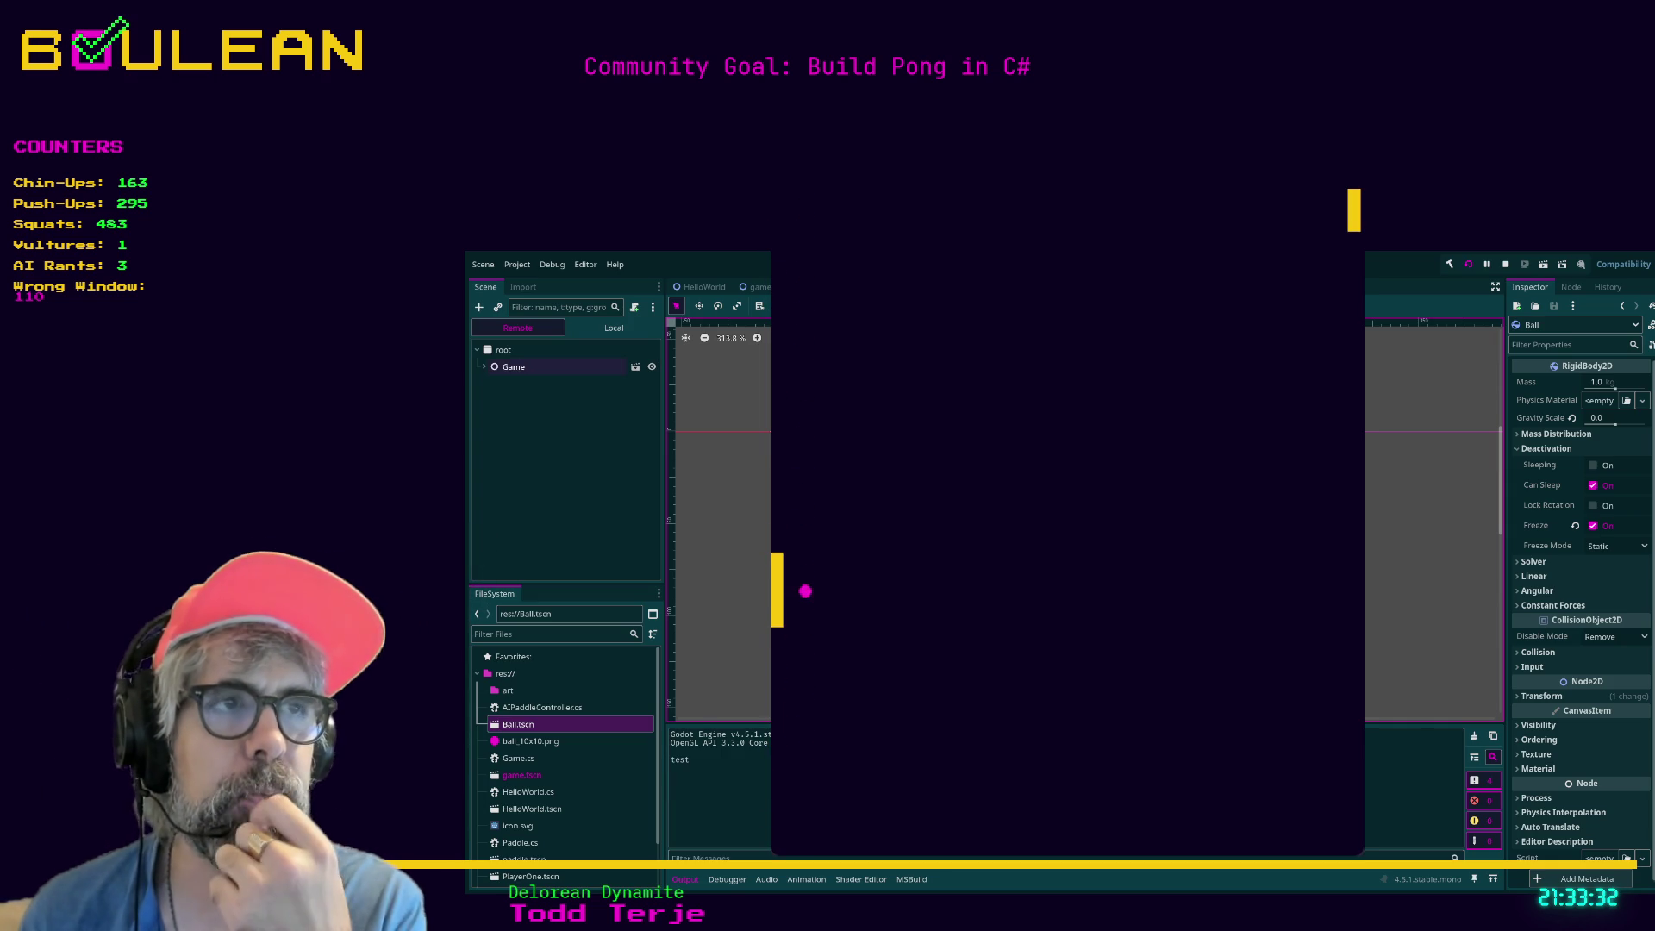
key("Down")
key("Up")
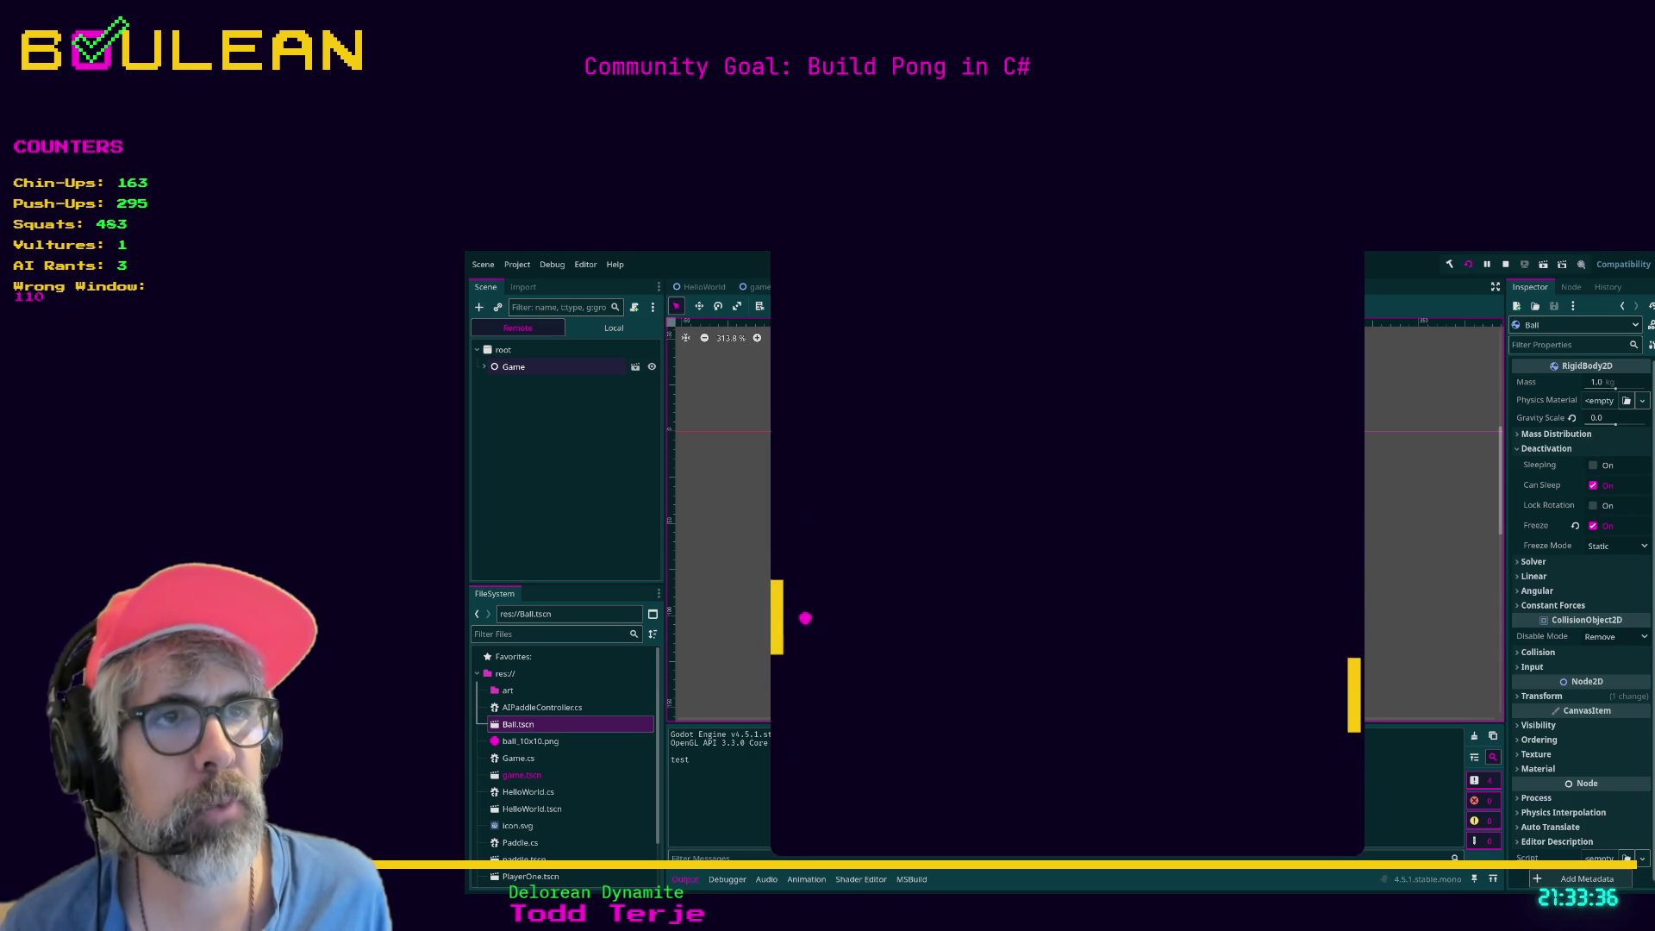
key("Up")
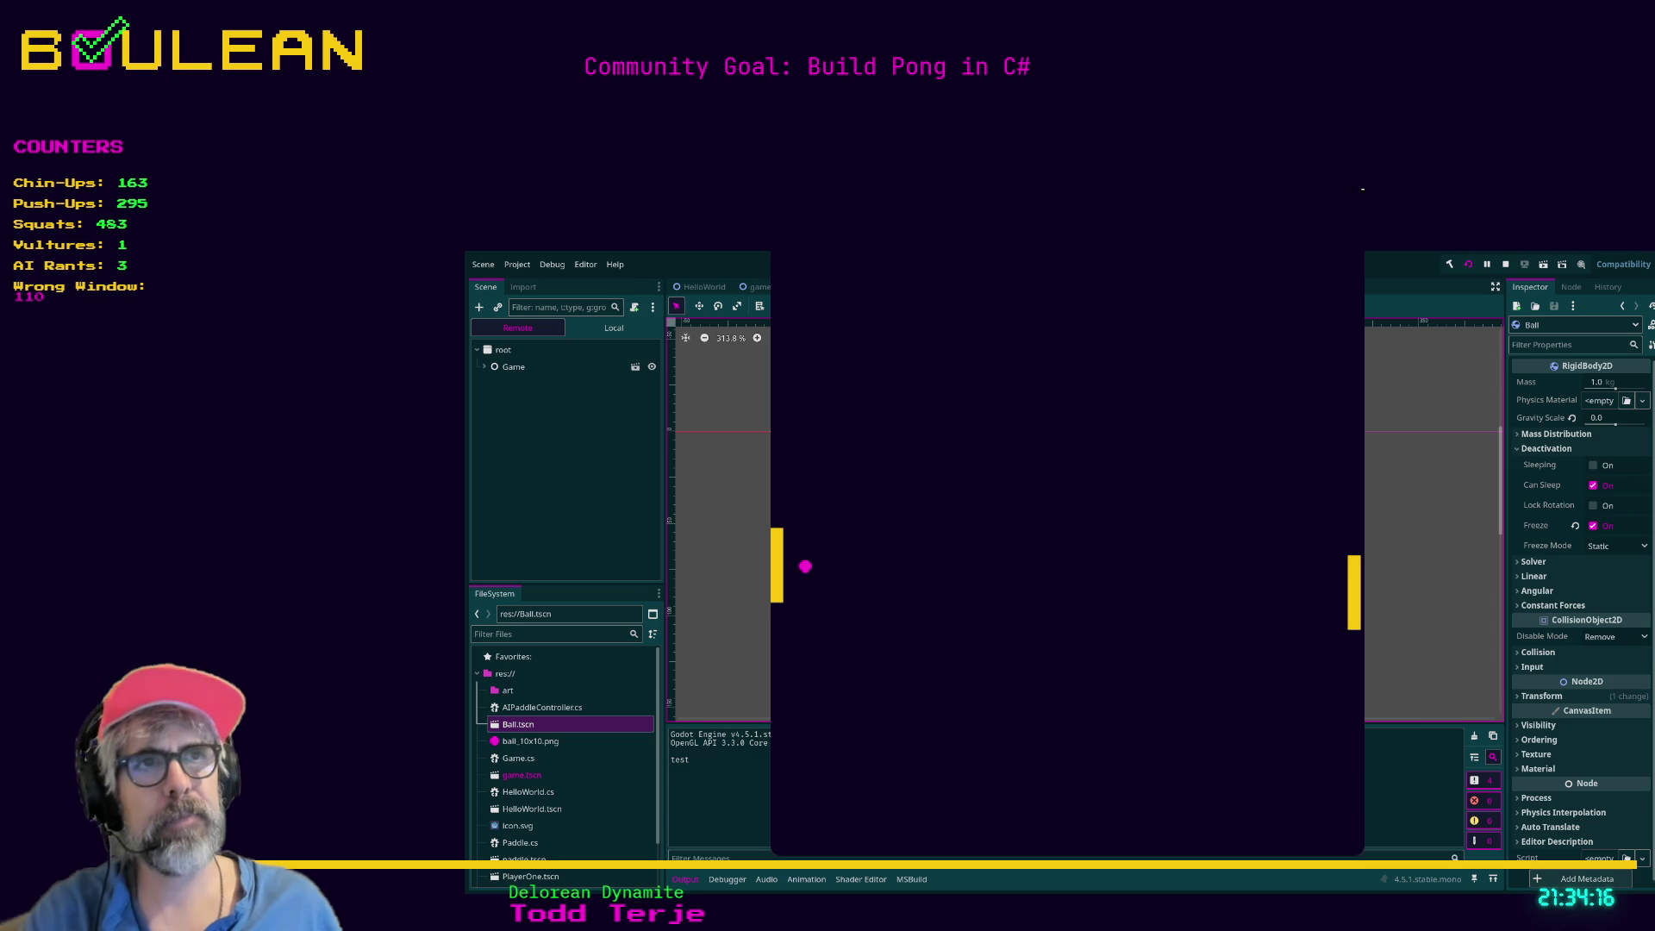
key("Down")
key("Up")
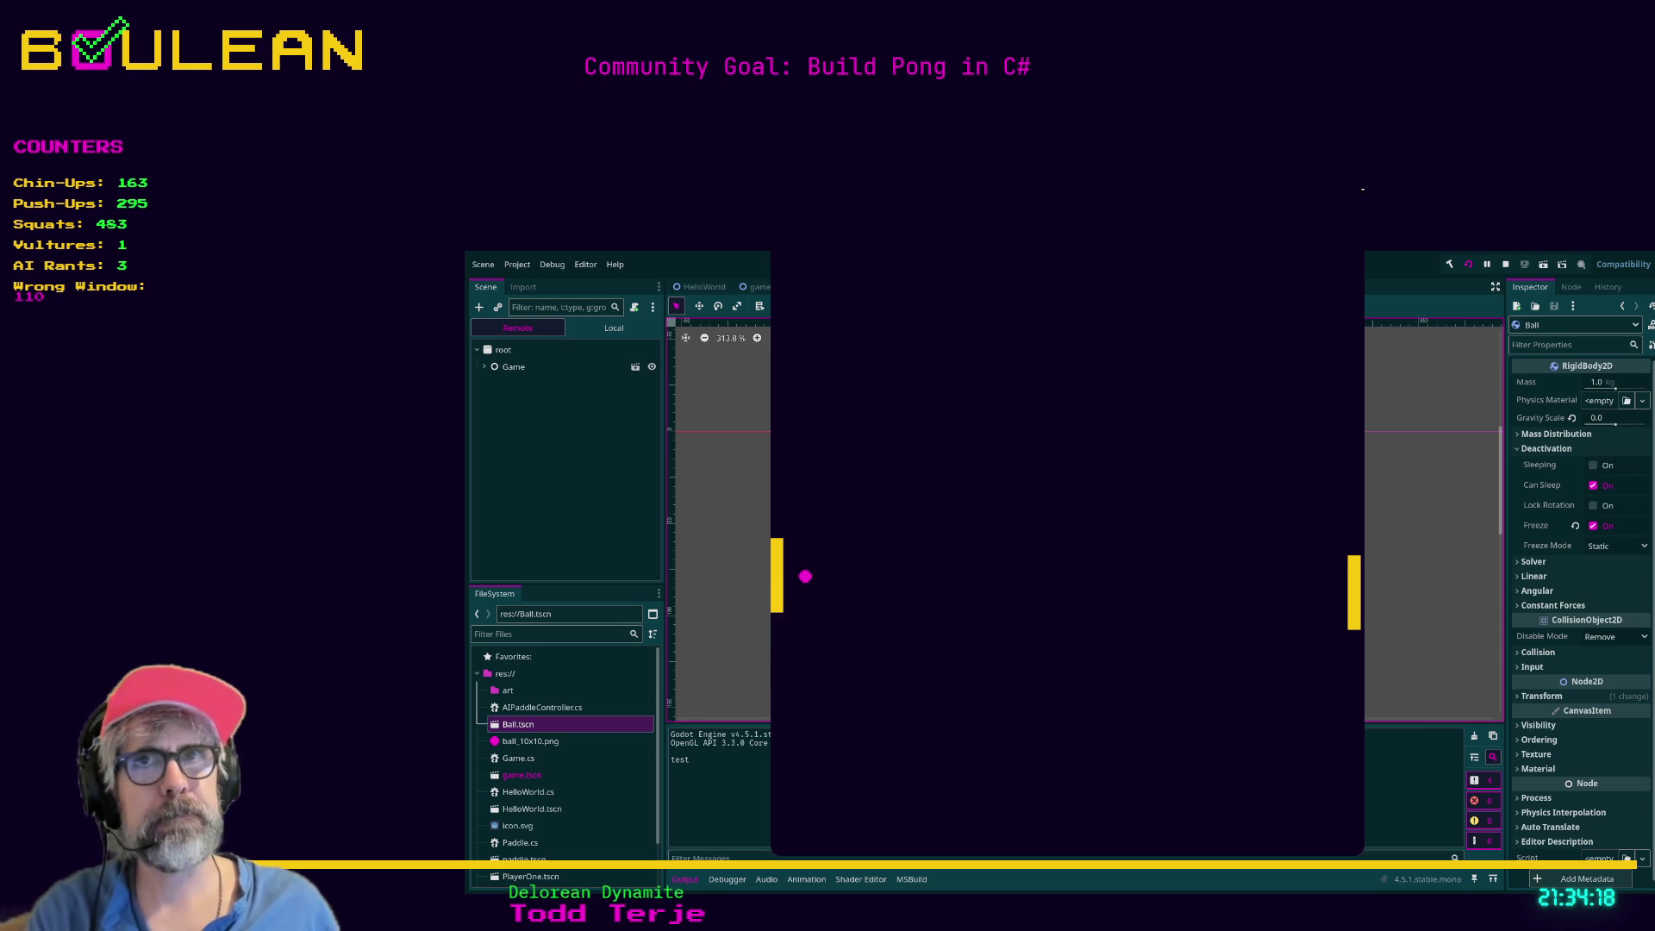
key("F8")
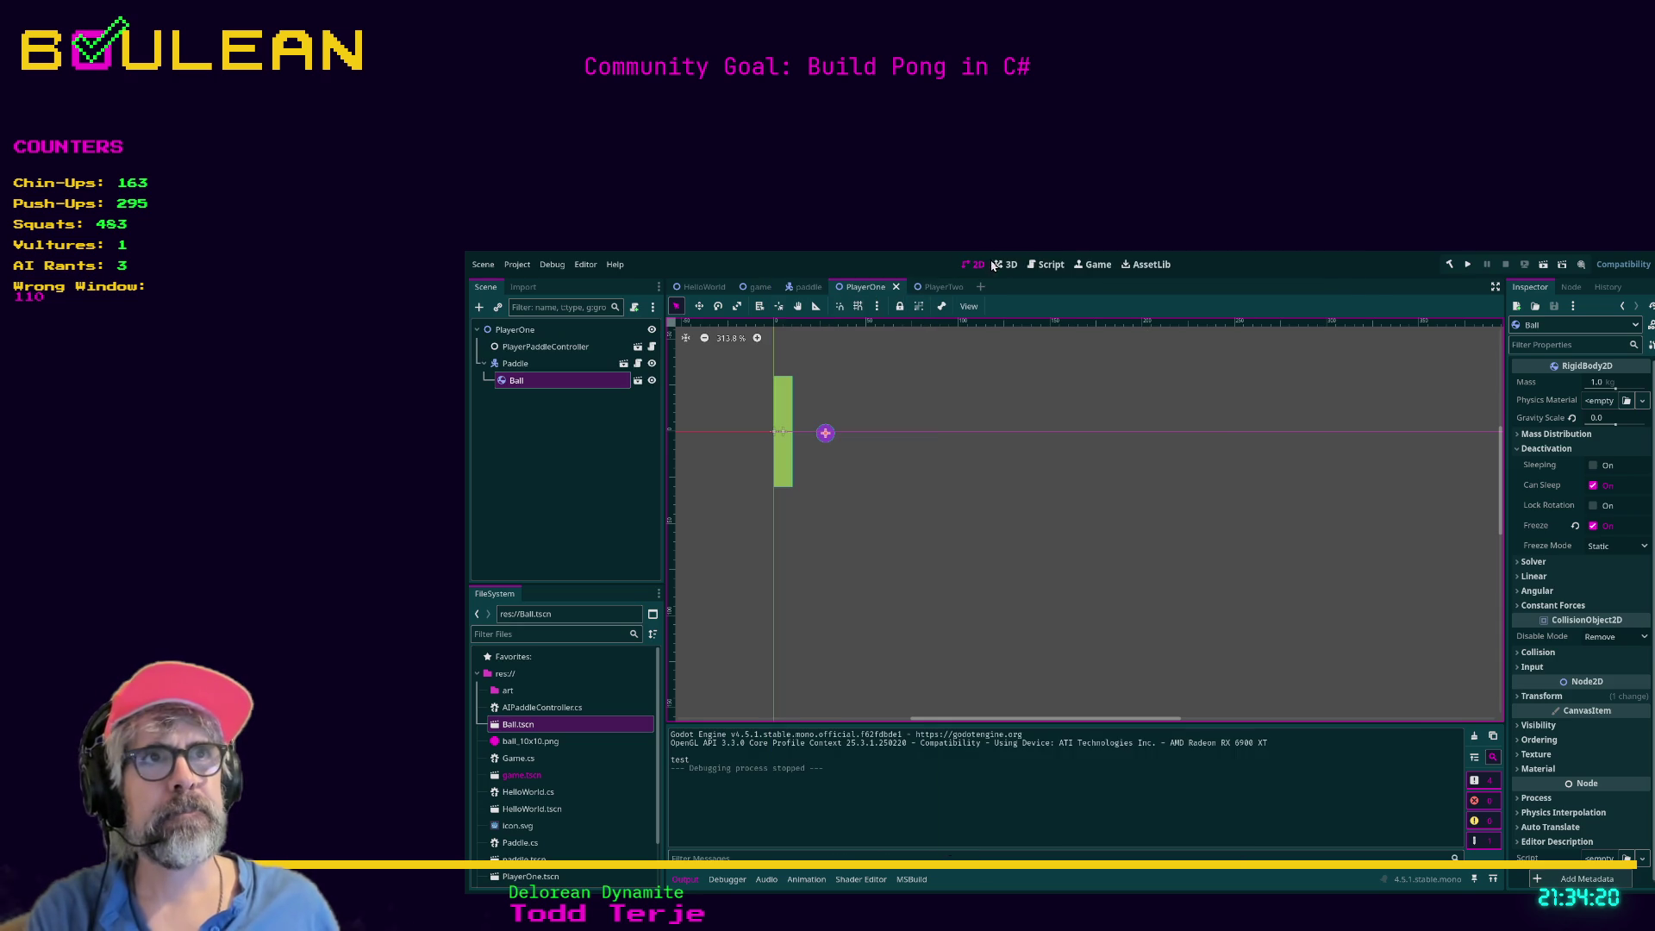
Open Ball.tscn from the project root in the Script workspace and attach a new Ball.cs script.
left_click(1047, 265)
left_click(507, 691)
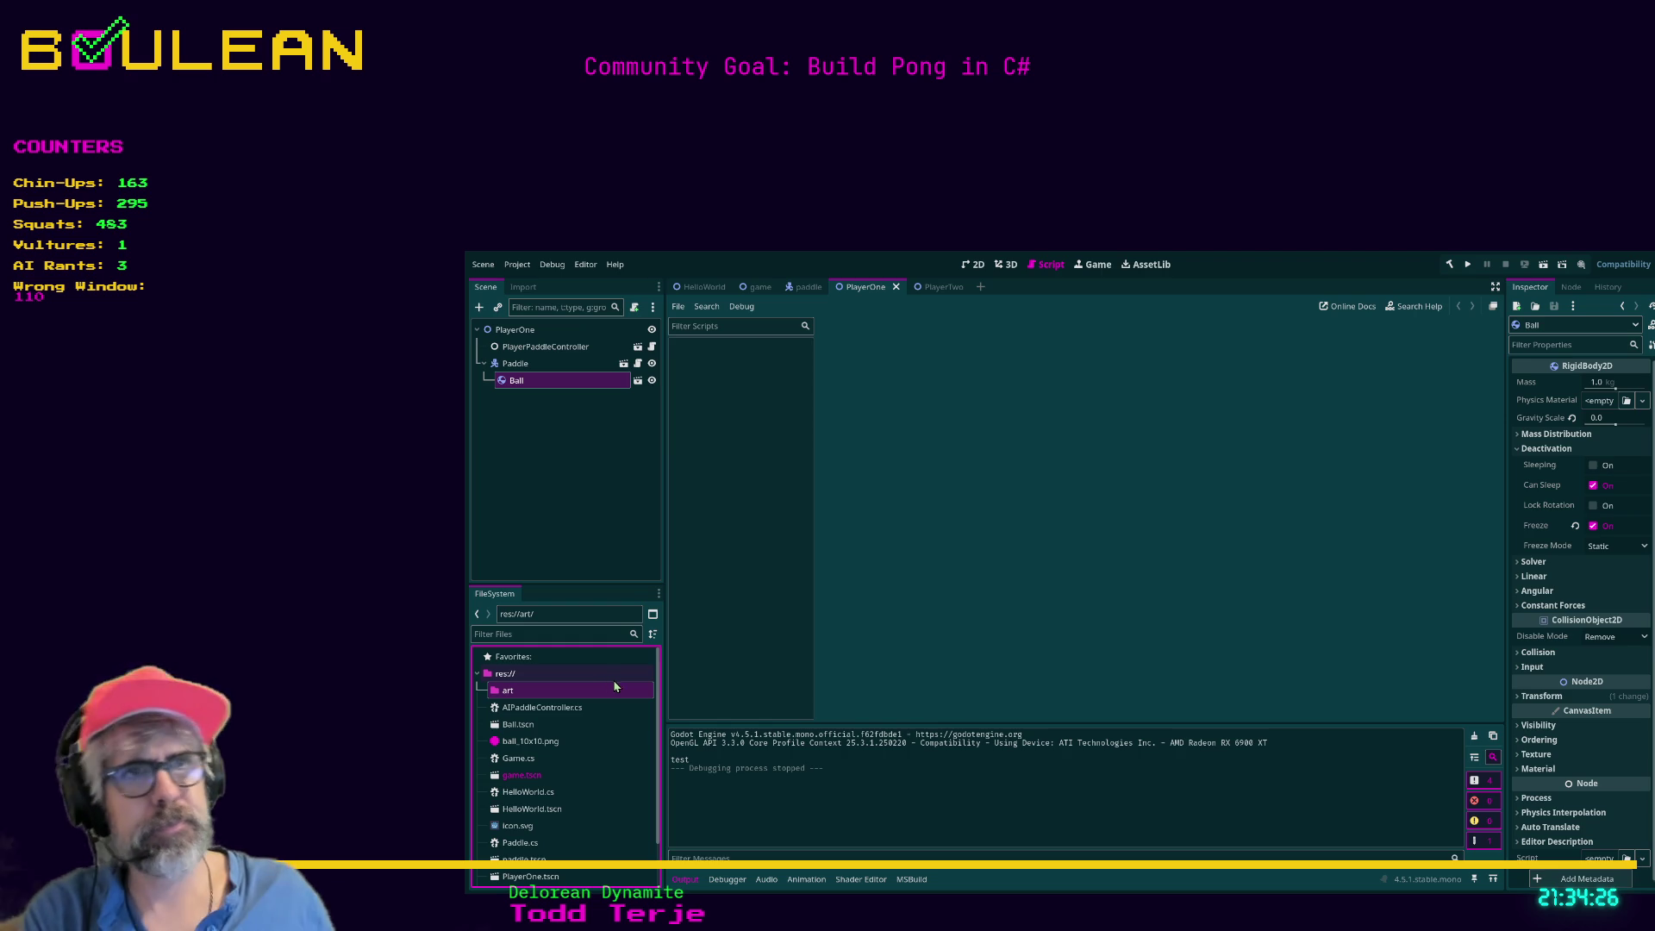
left_click(508, 676)
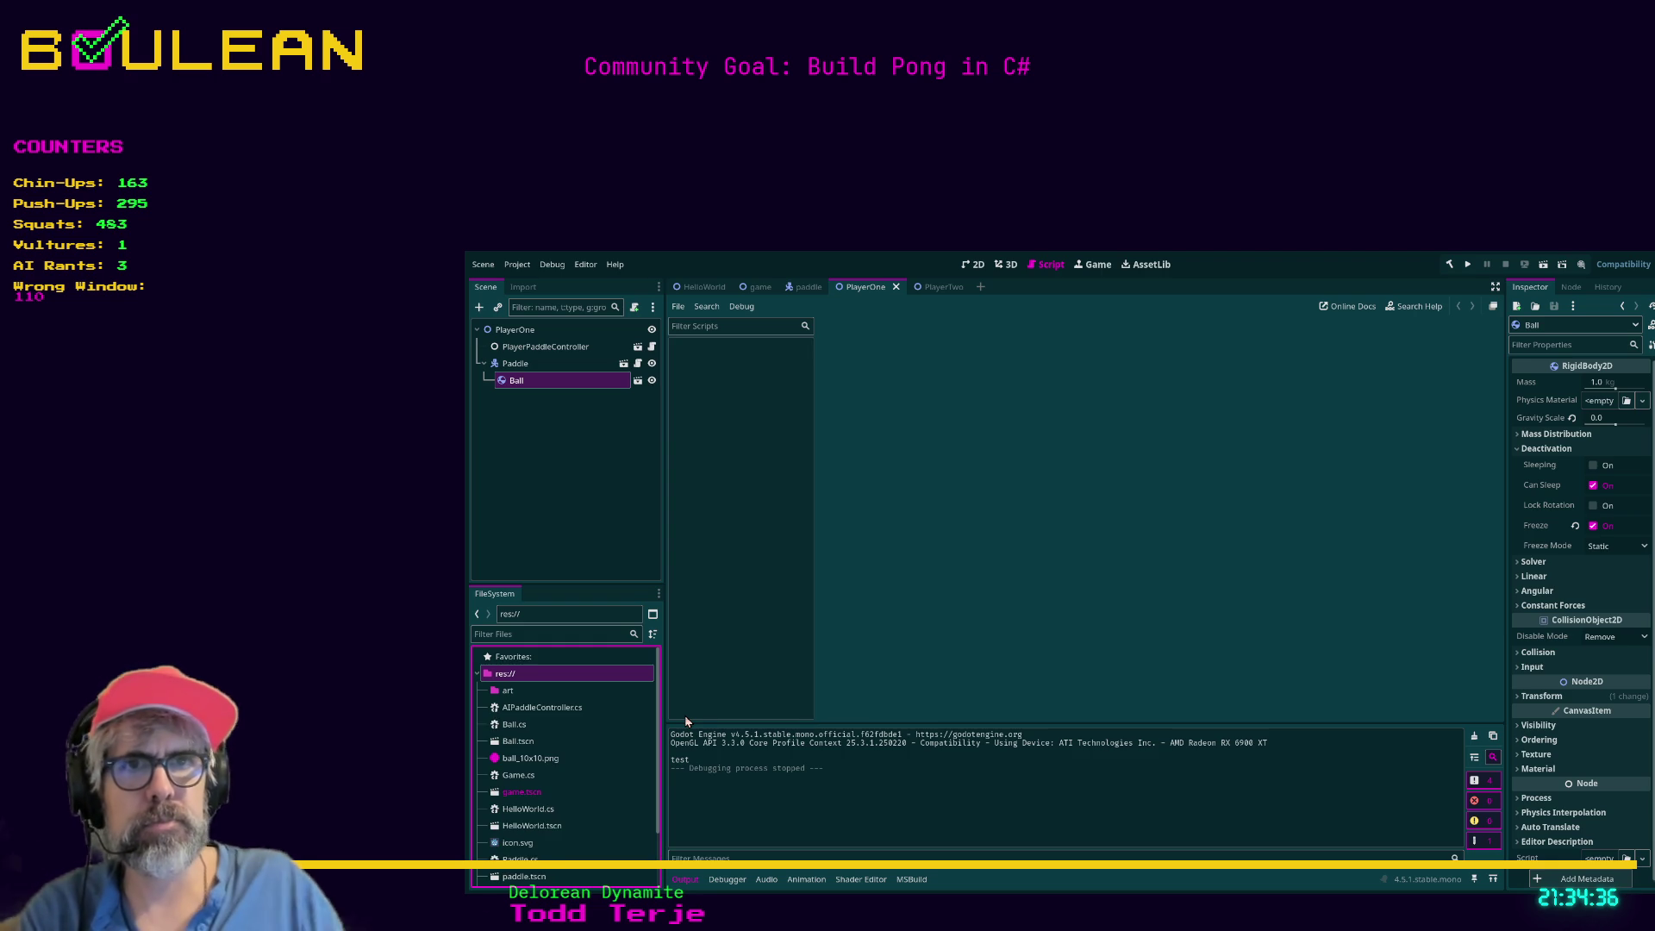
left_click(638, 381)
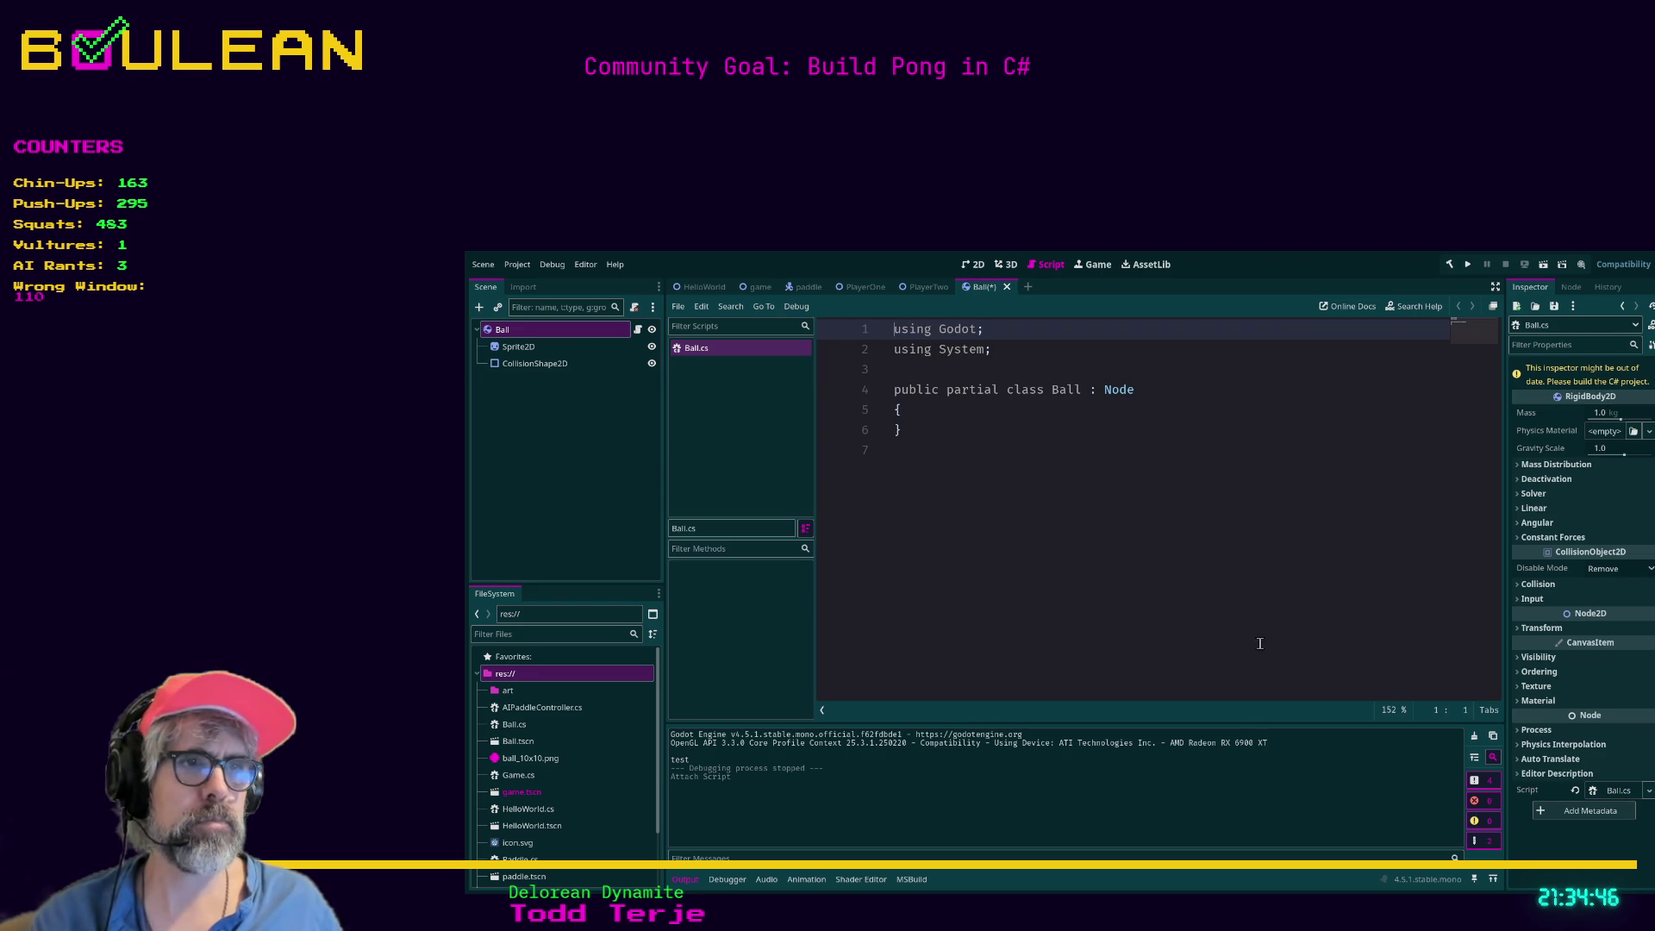
left_click(1343, 451)
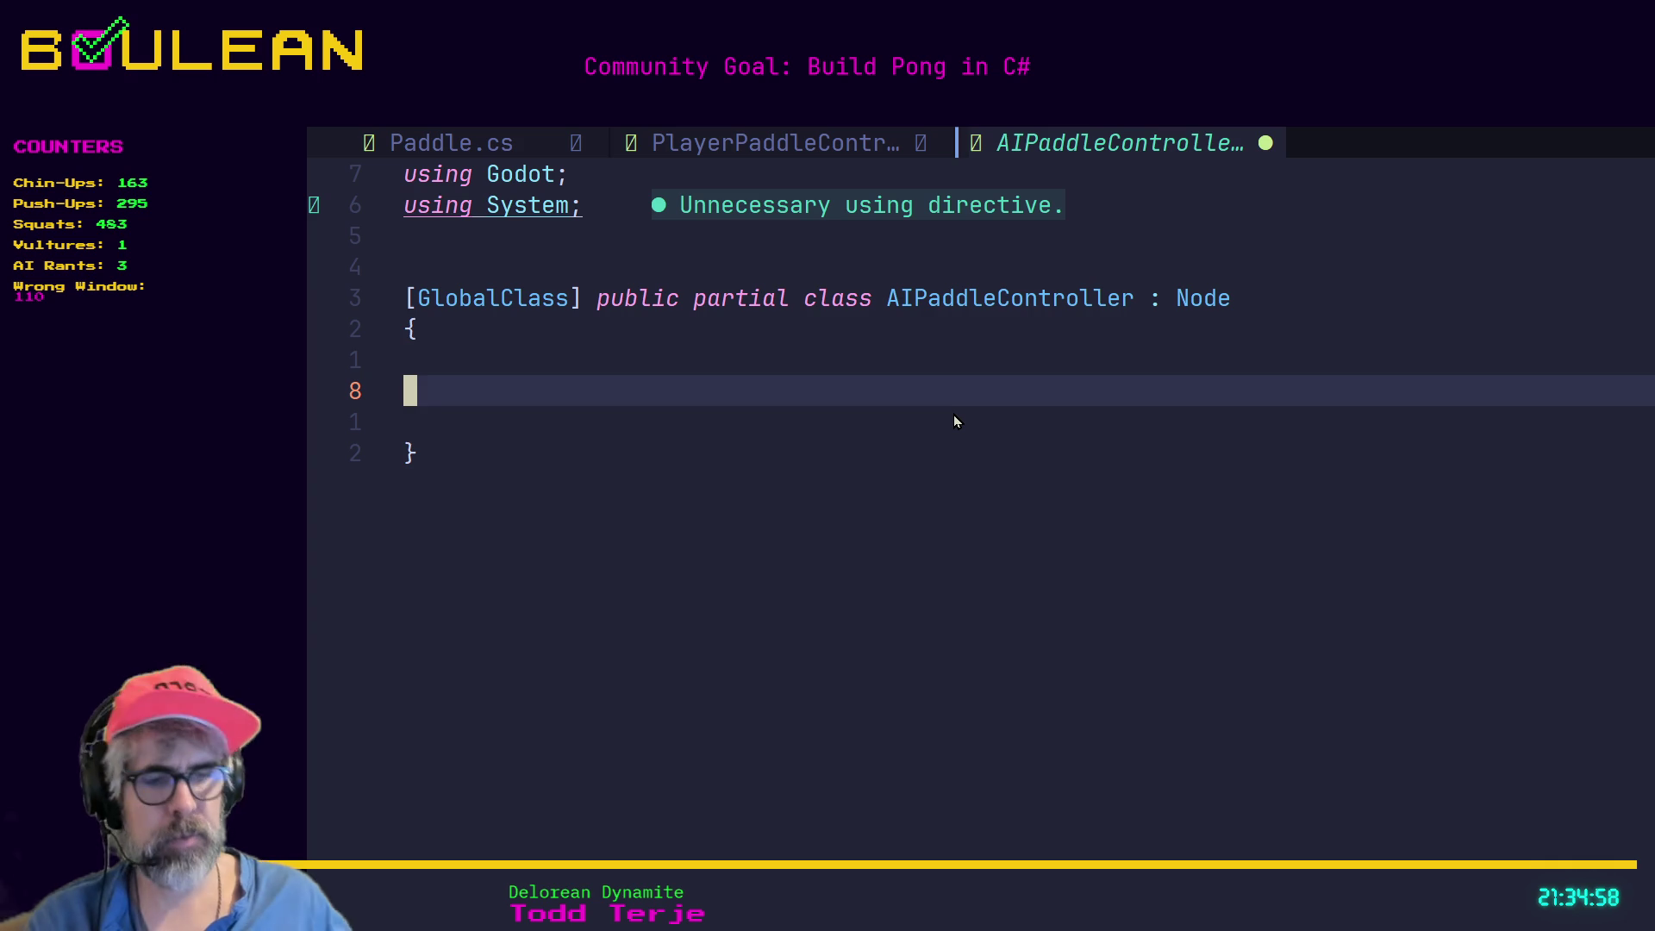
Save AIPaddleController with :w, then open Ball.cs via ':e bal' completion.
type(":w")
key("Return")
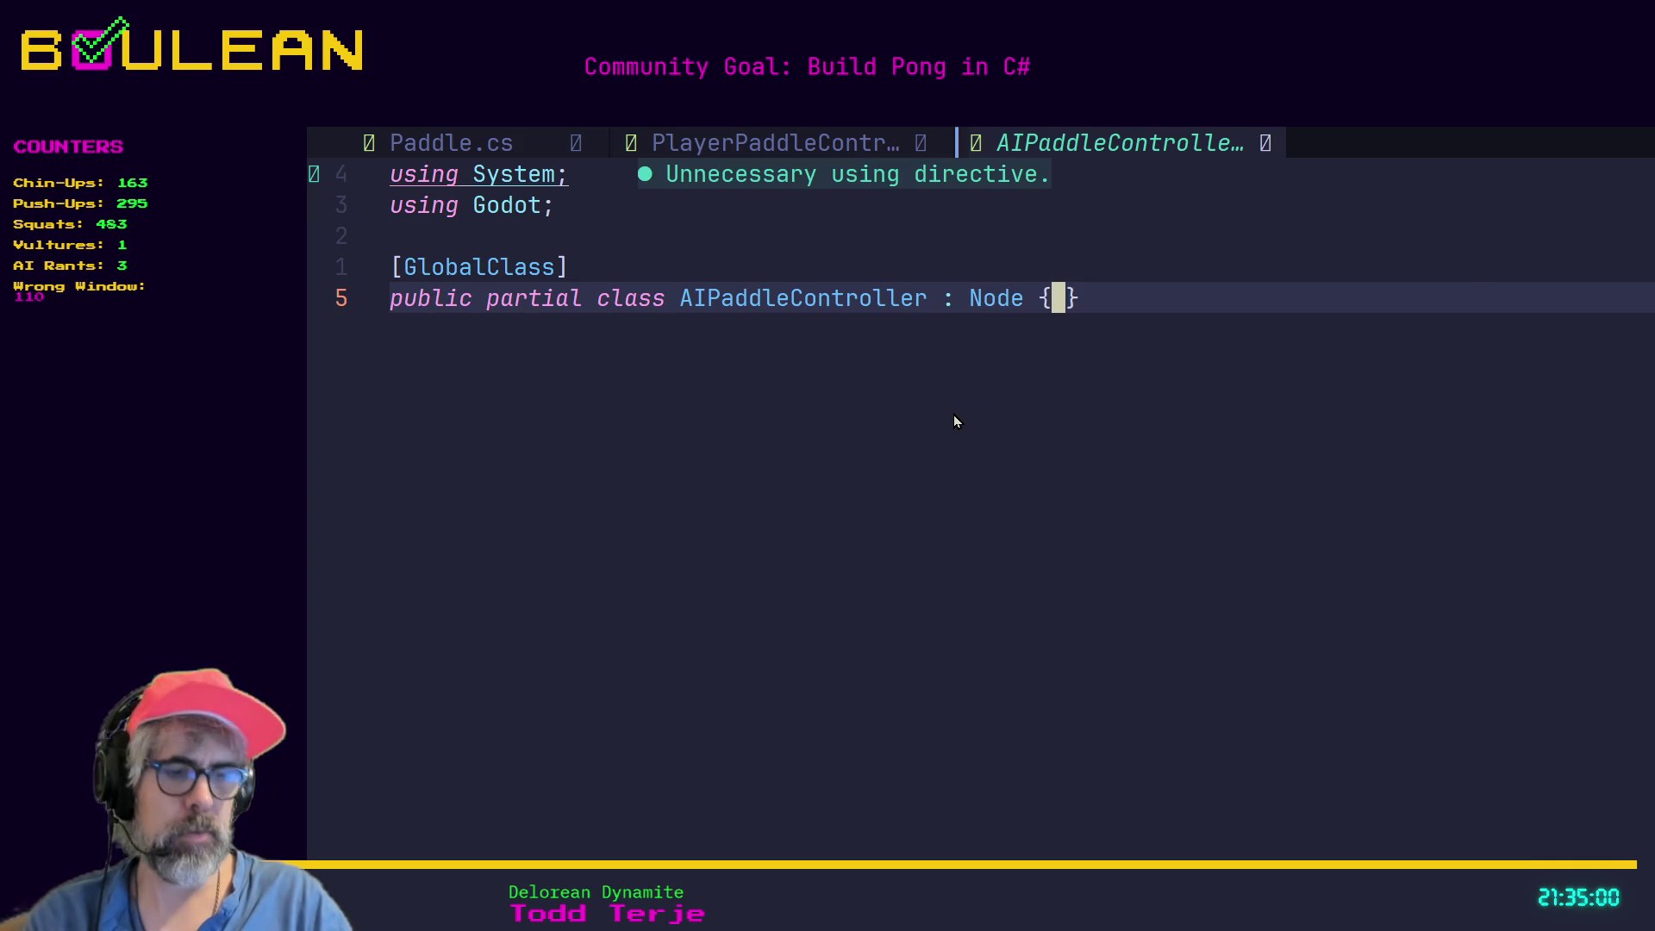
type(":e bal")
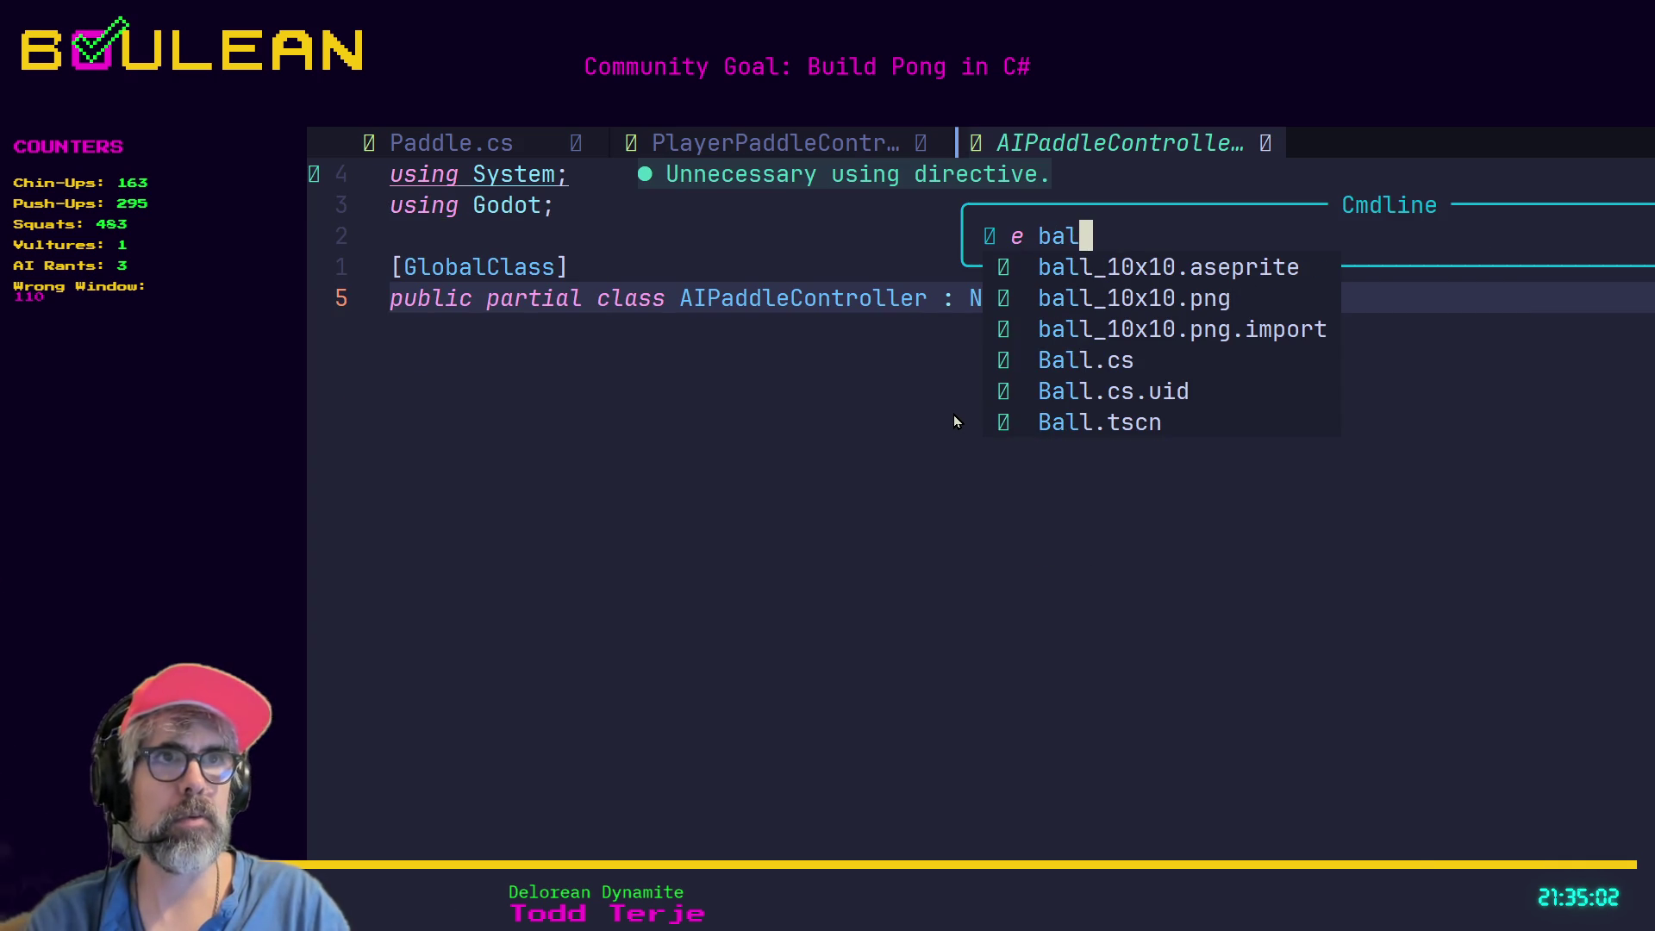
key("Tab")
key("Tab")
key("Tab")
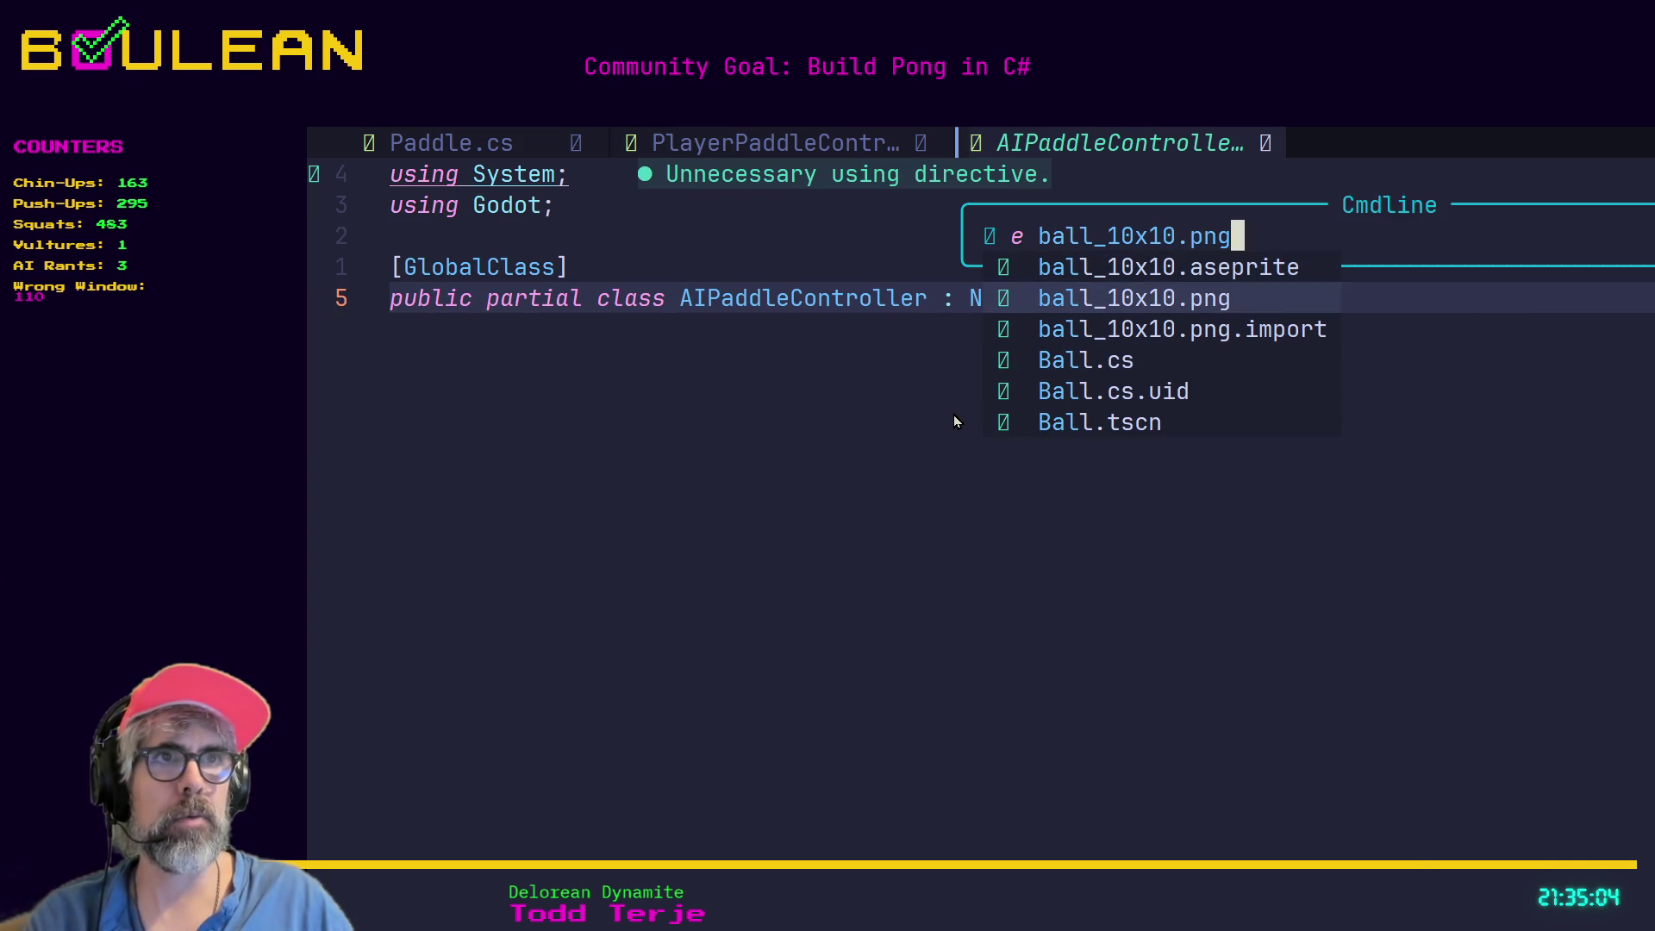
key("Return")
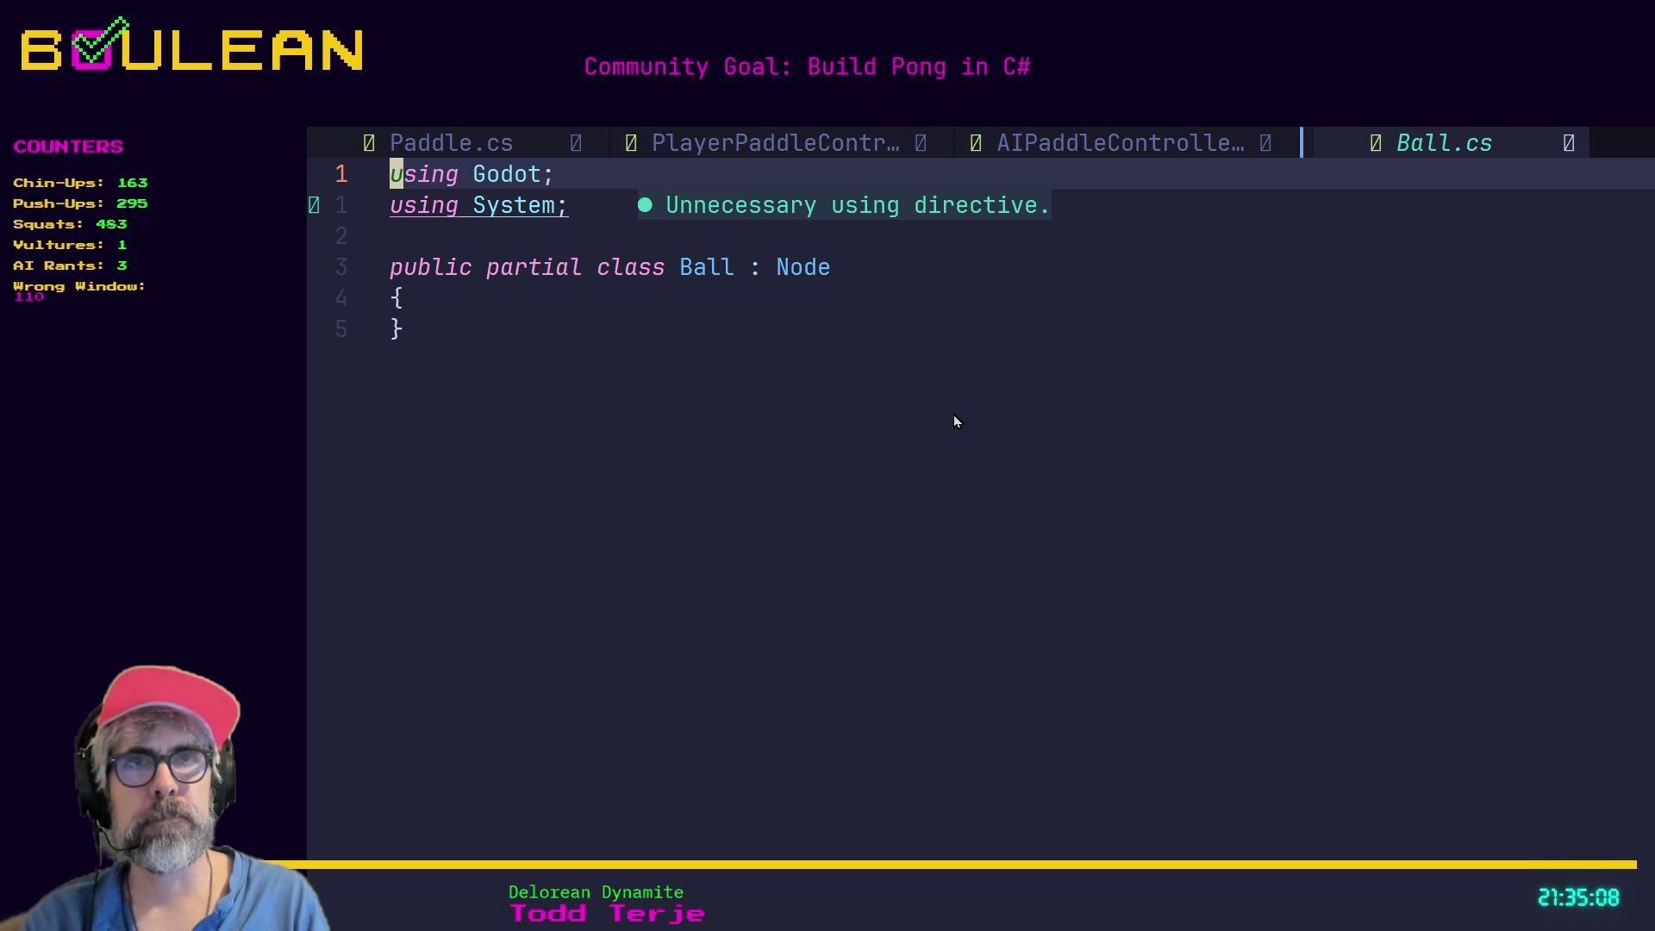
Add the [GlobalClass] attribute above the Ball class declaration.
key("j")
key("j")
key("j")
type("i")
type("[")
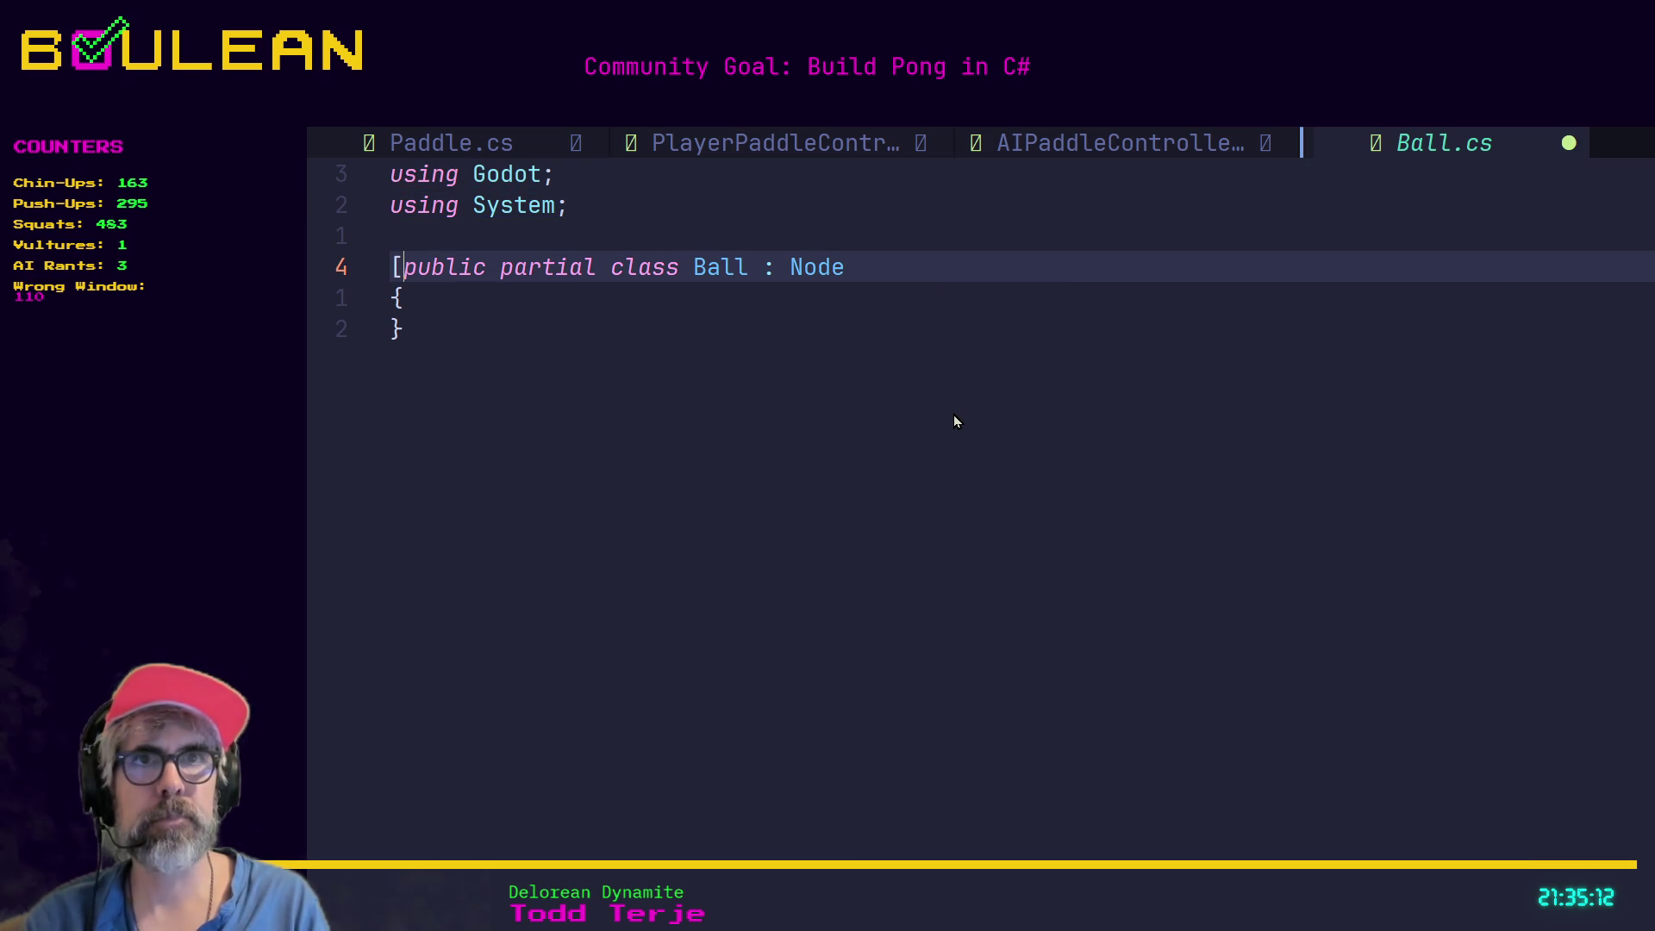
type("Gl")
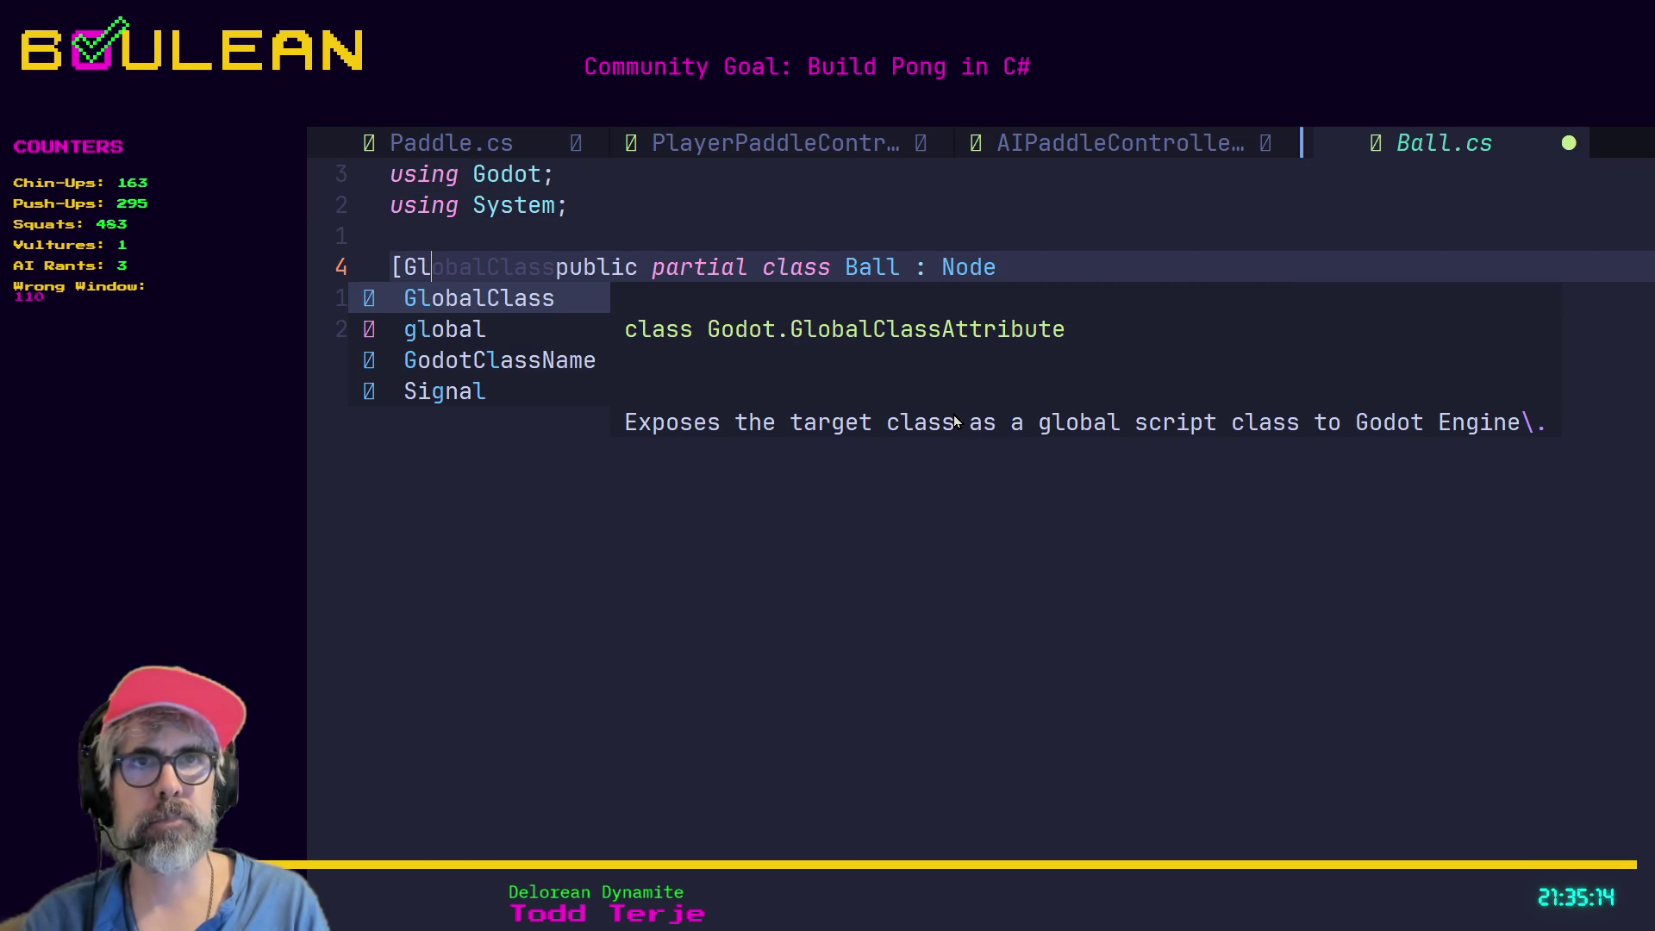
key("Tab")
type("]")
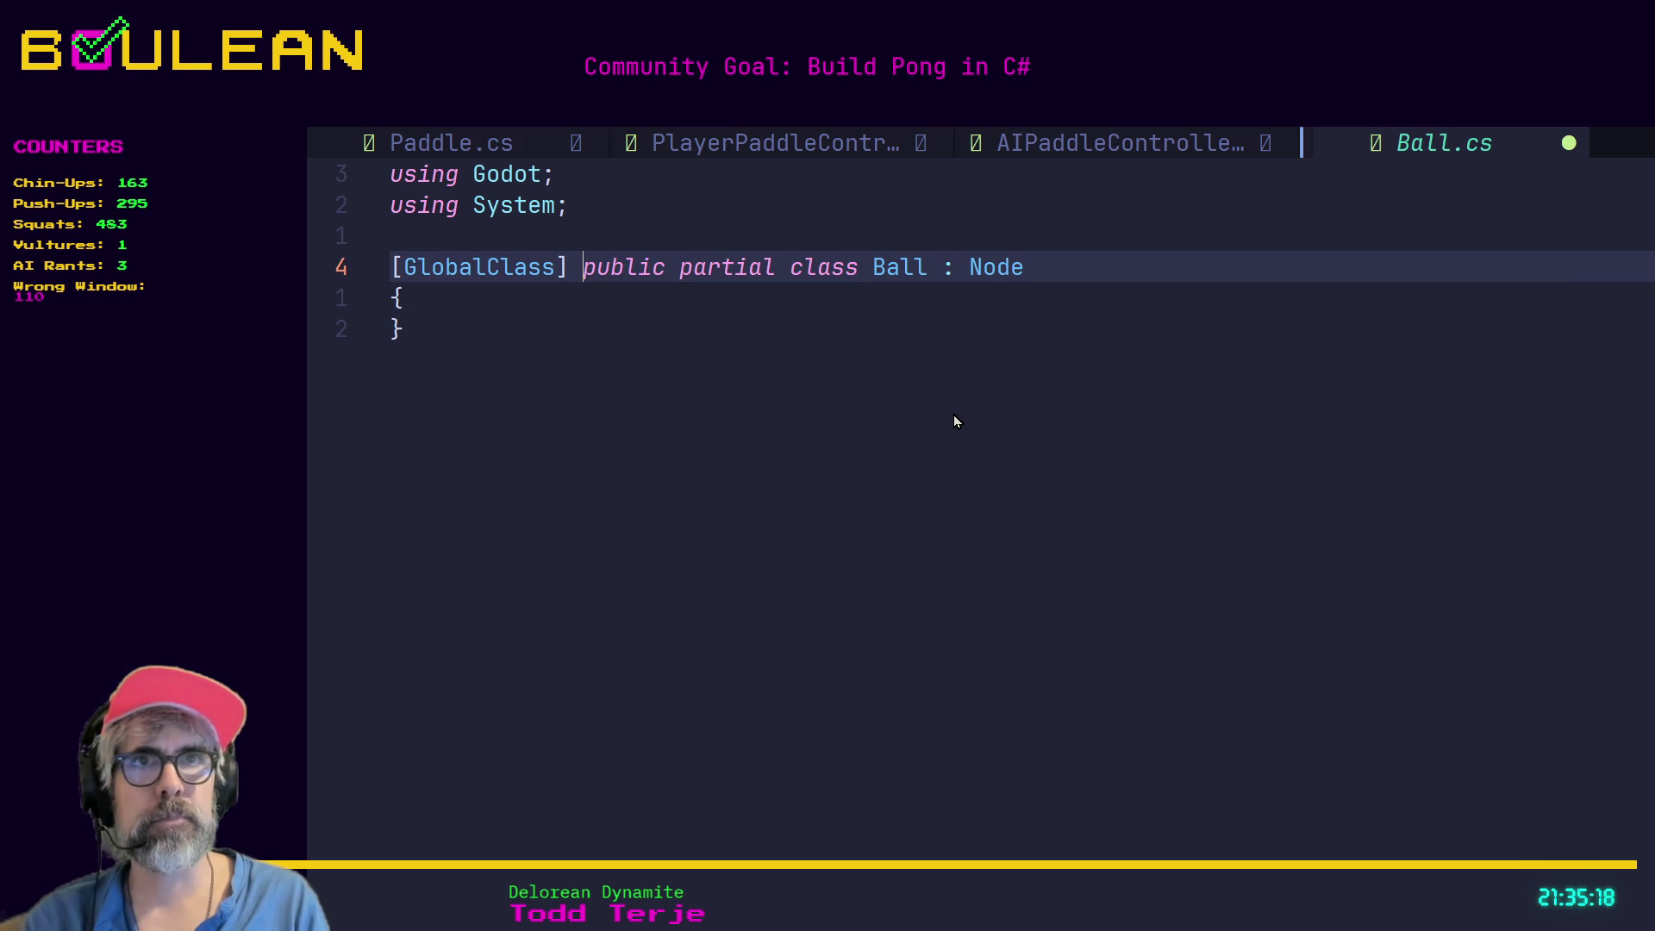
key("Escape")
Open two blank lines inside the Ball class body.
key("j")
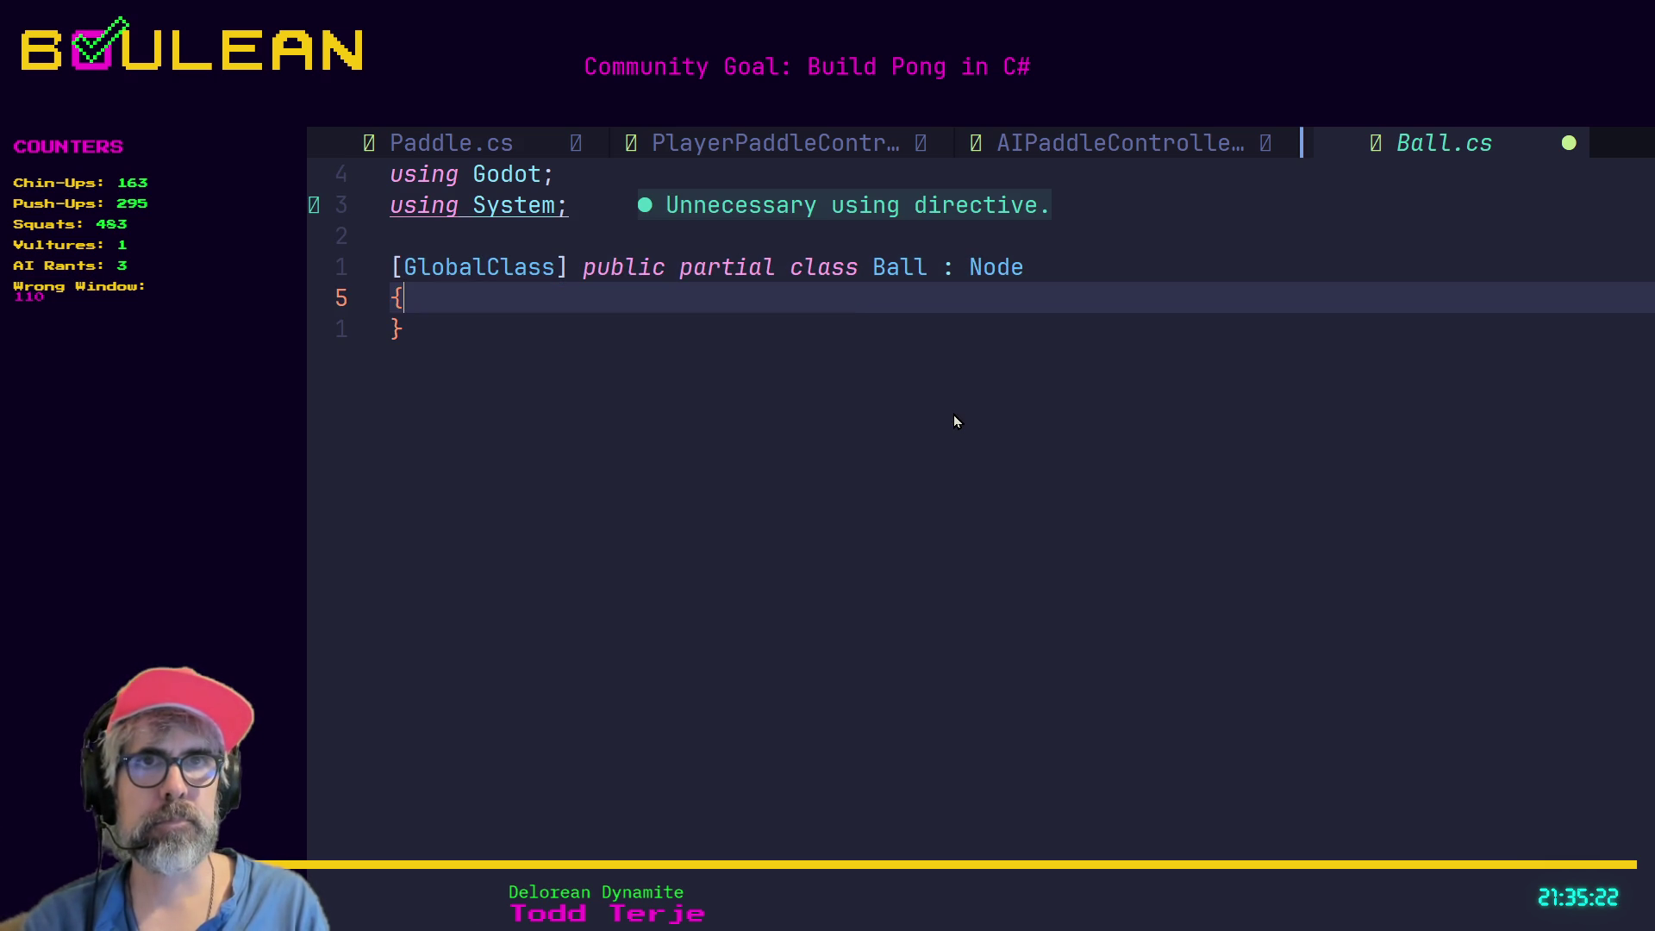
key("o")
key("Return")
key("Return")
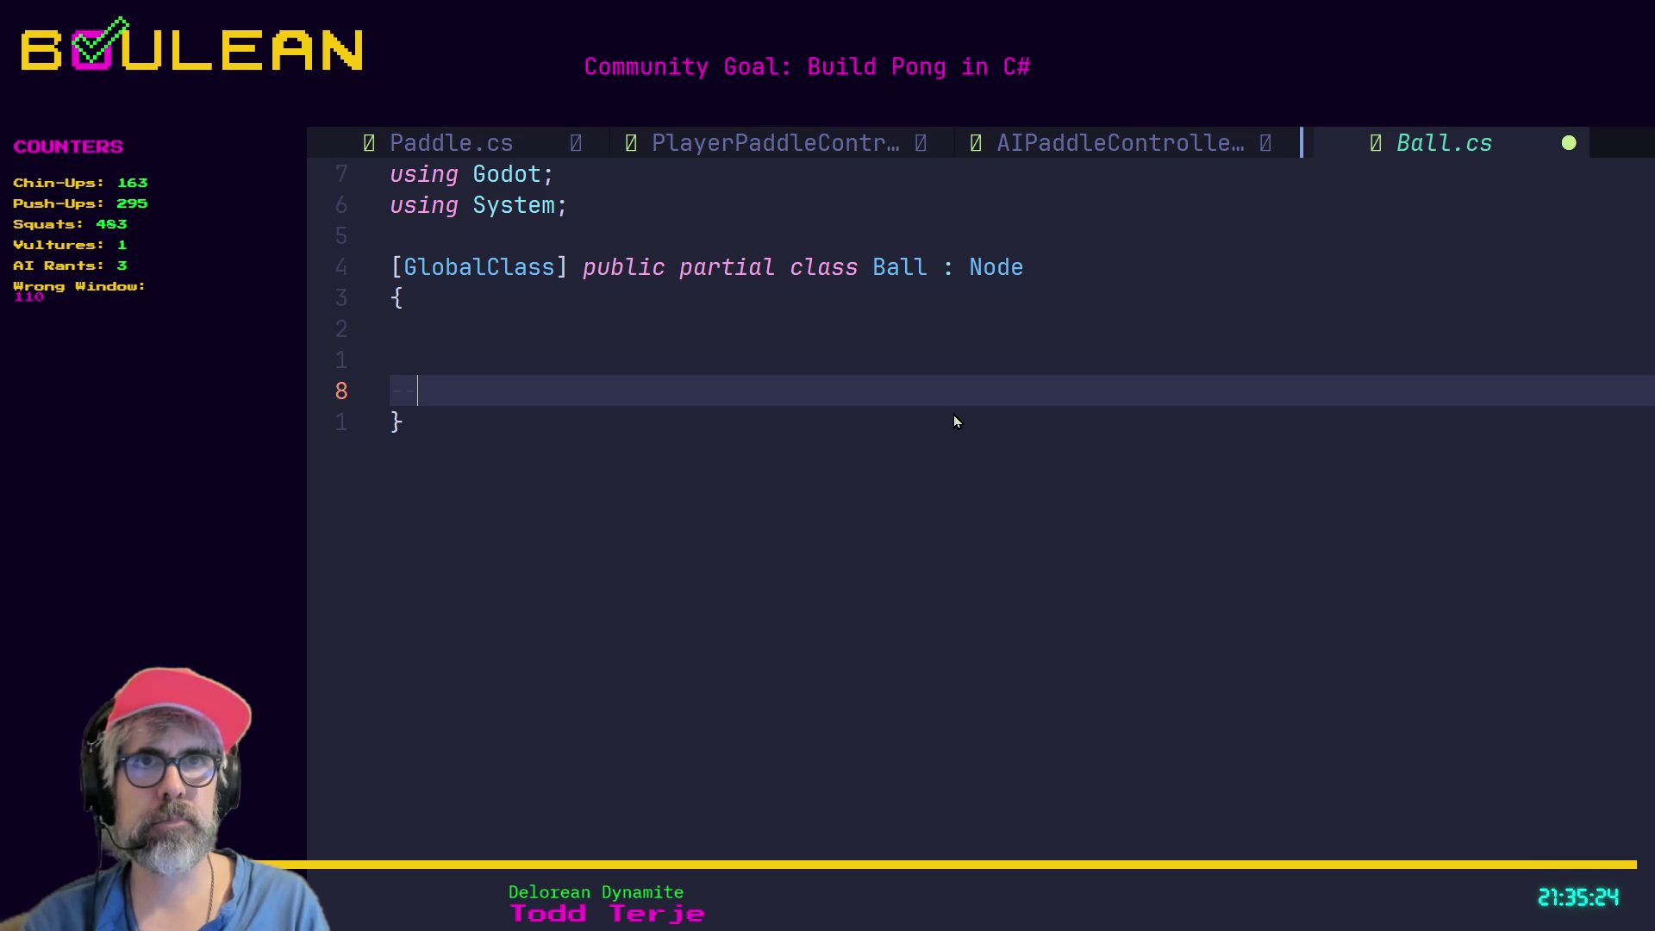
key("Escape")
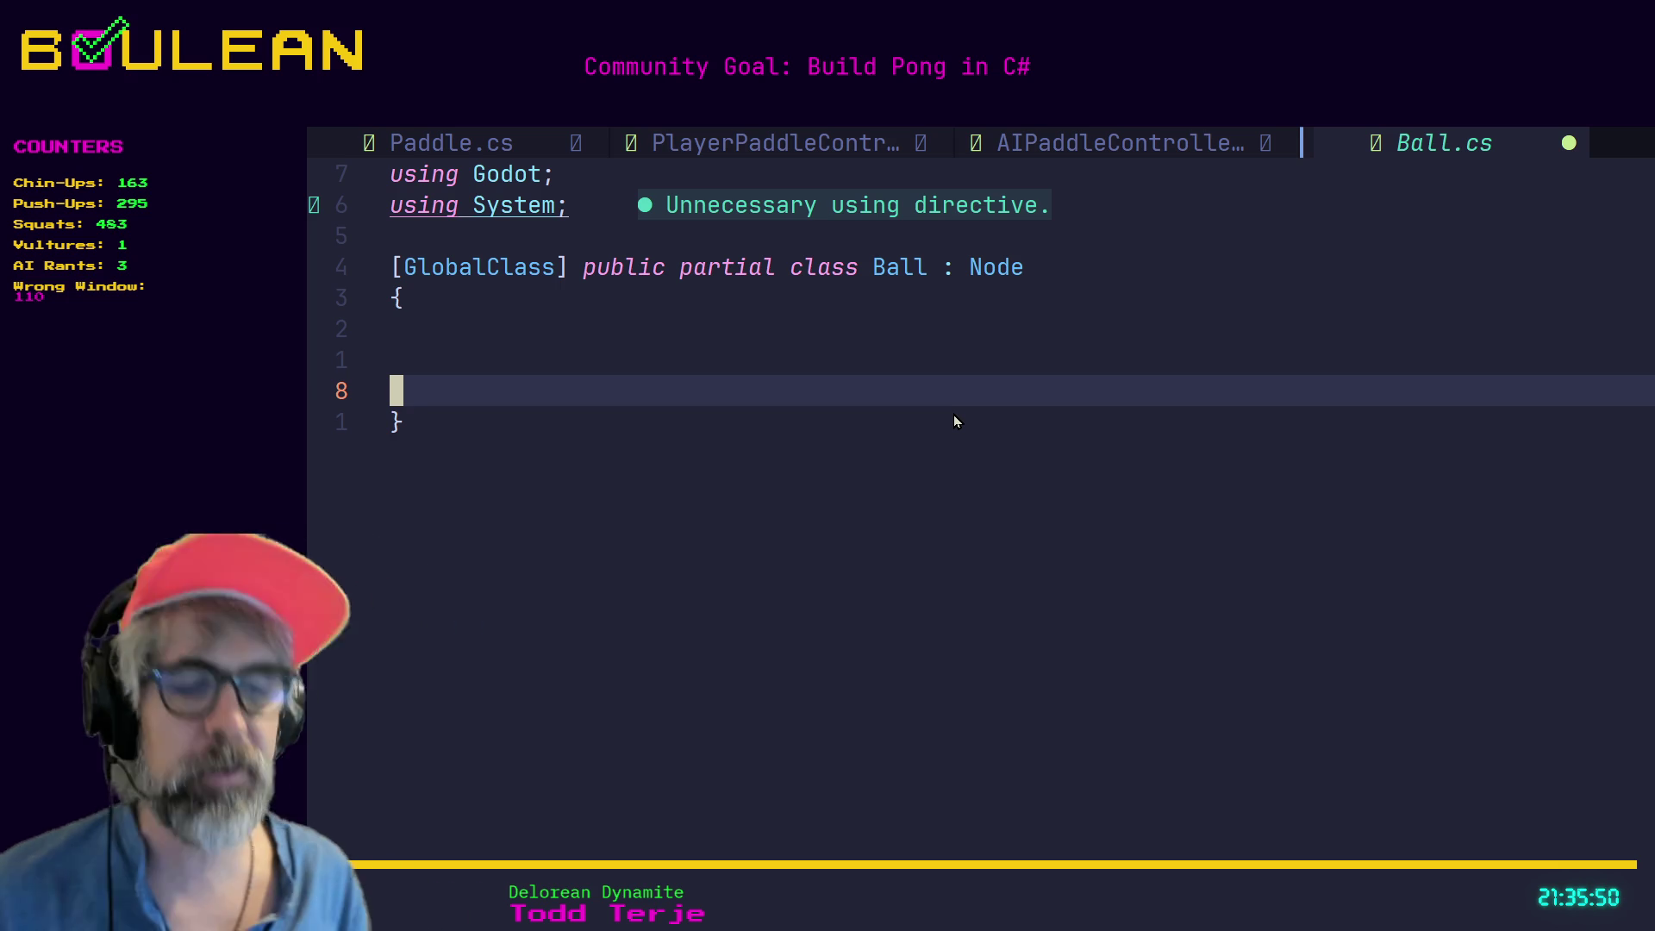
key("k")
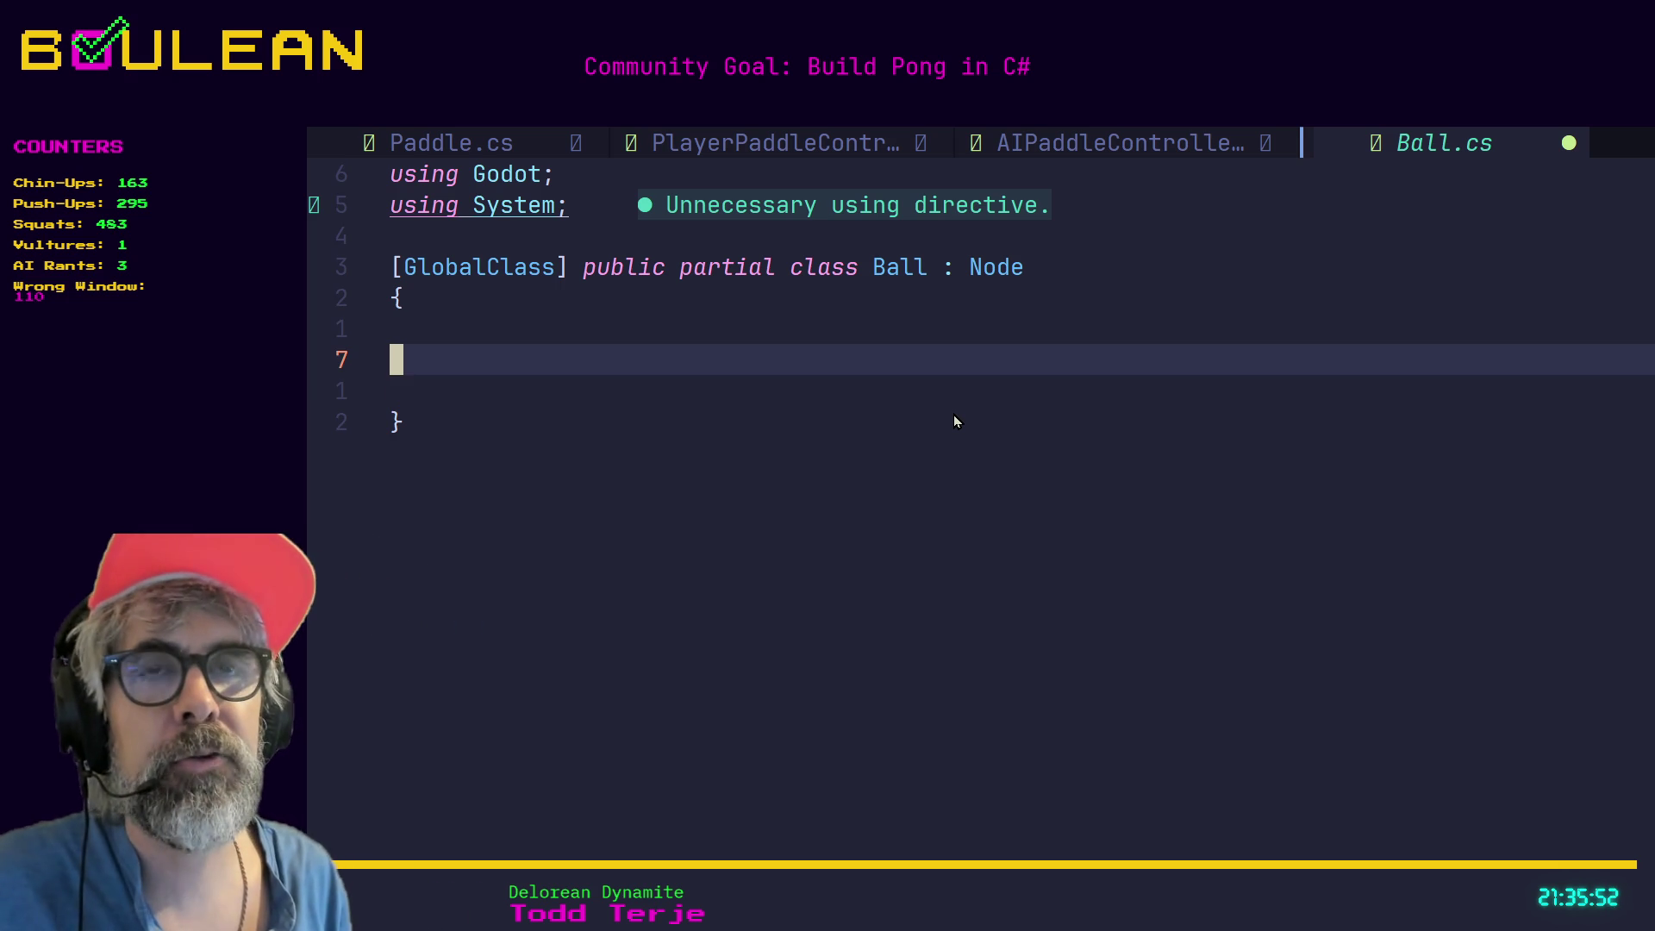
key("j")
key("k")
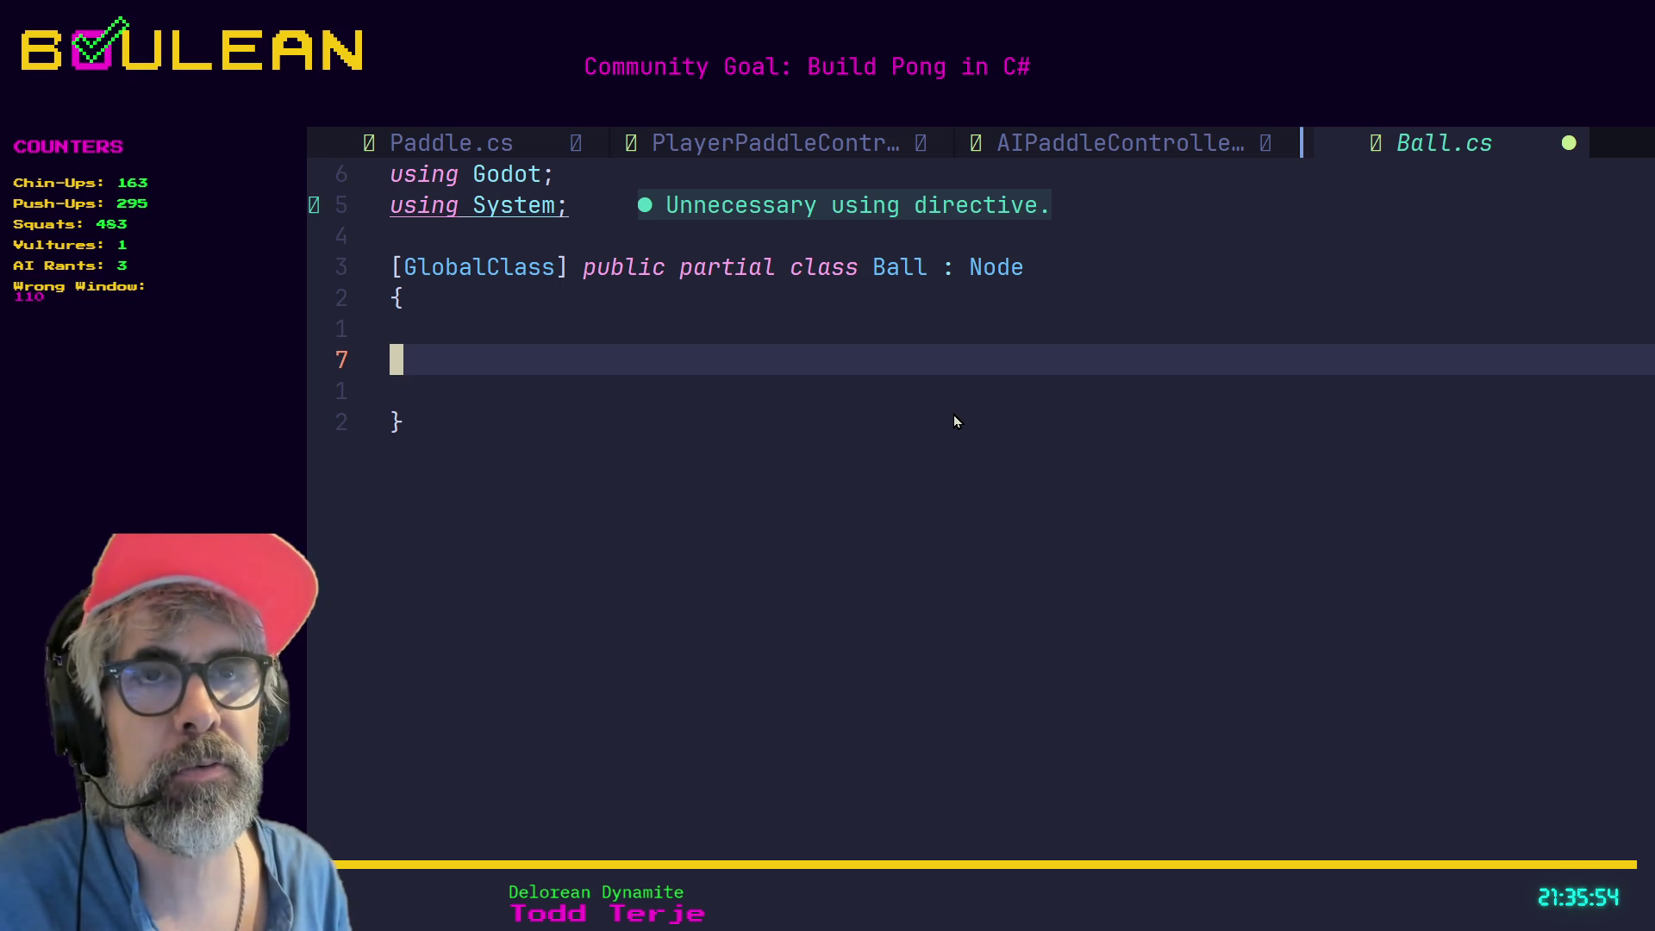
key("k")
key("j")
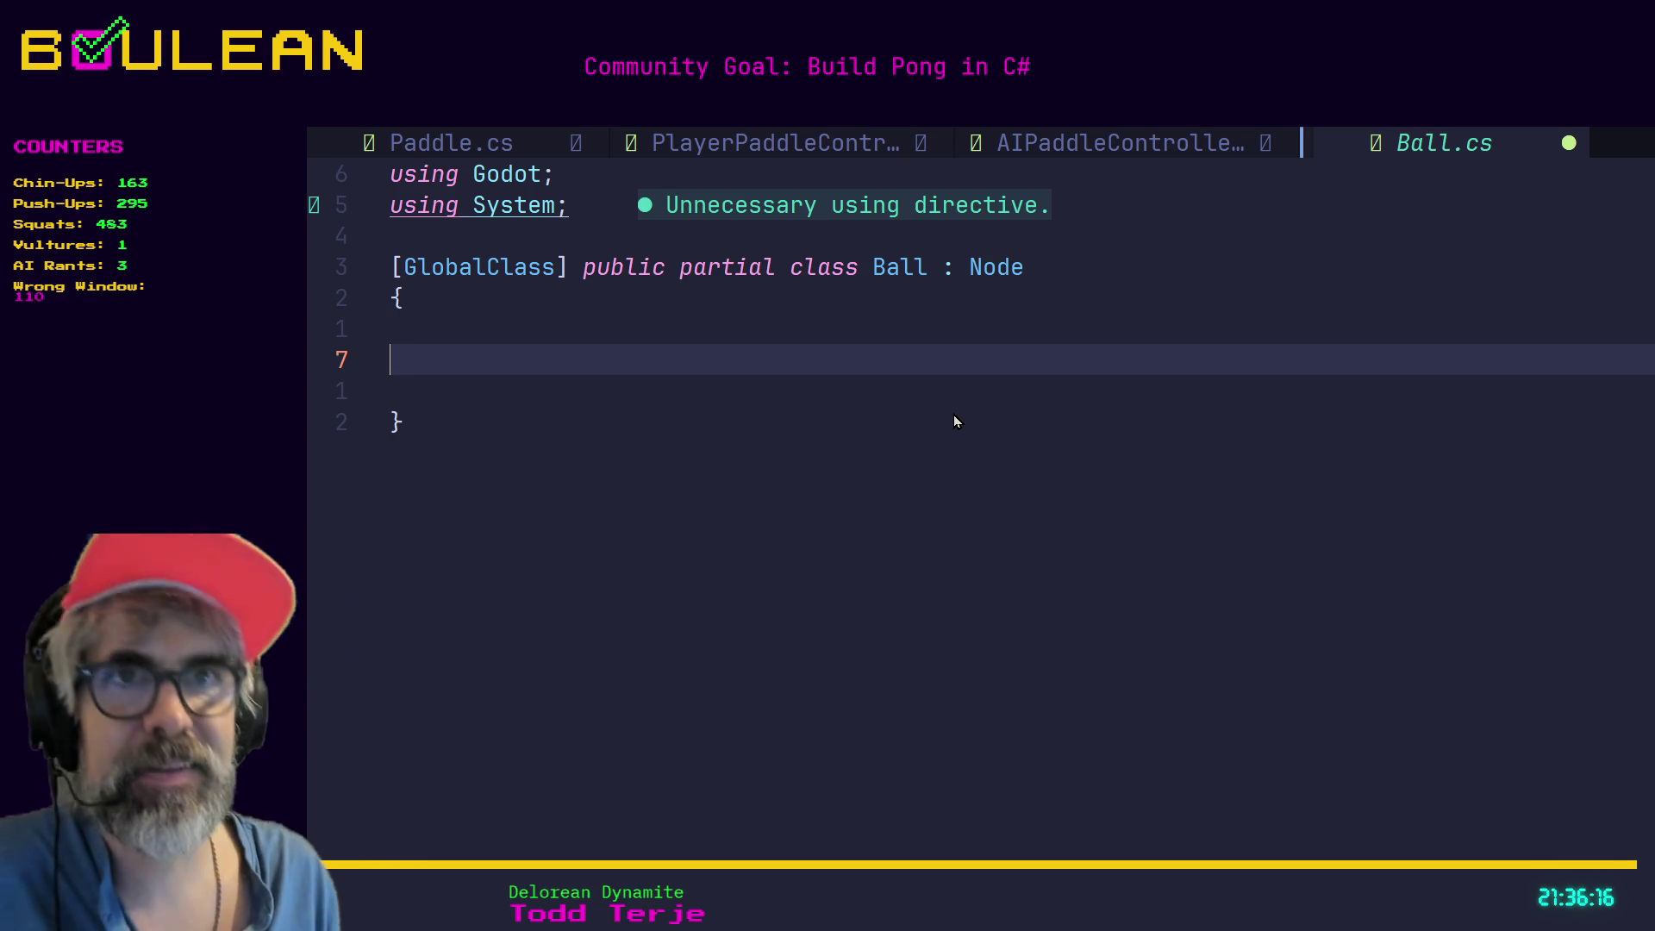
Type the field declaration 'public static float PositionY', fixing typos along the way.
type("pu")
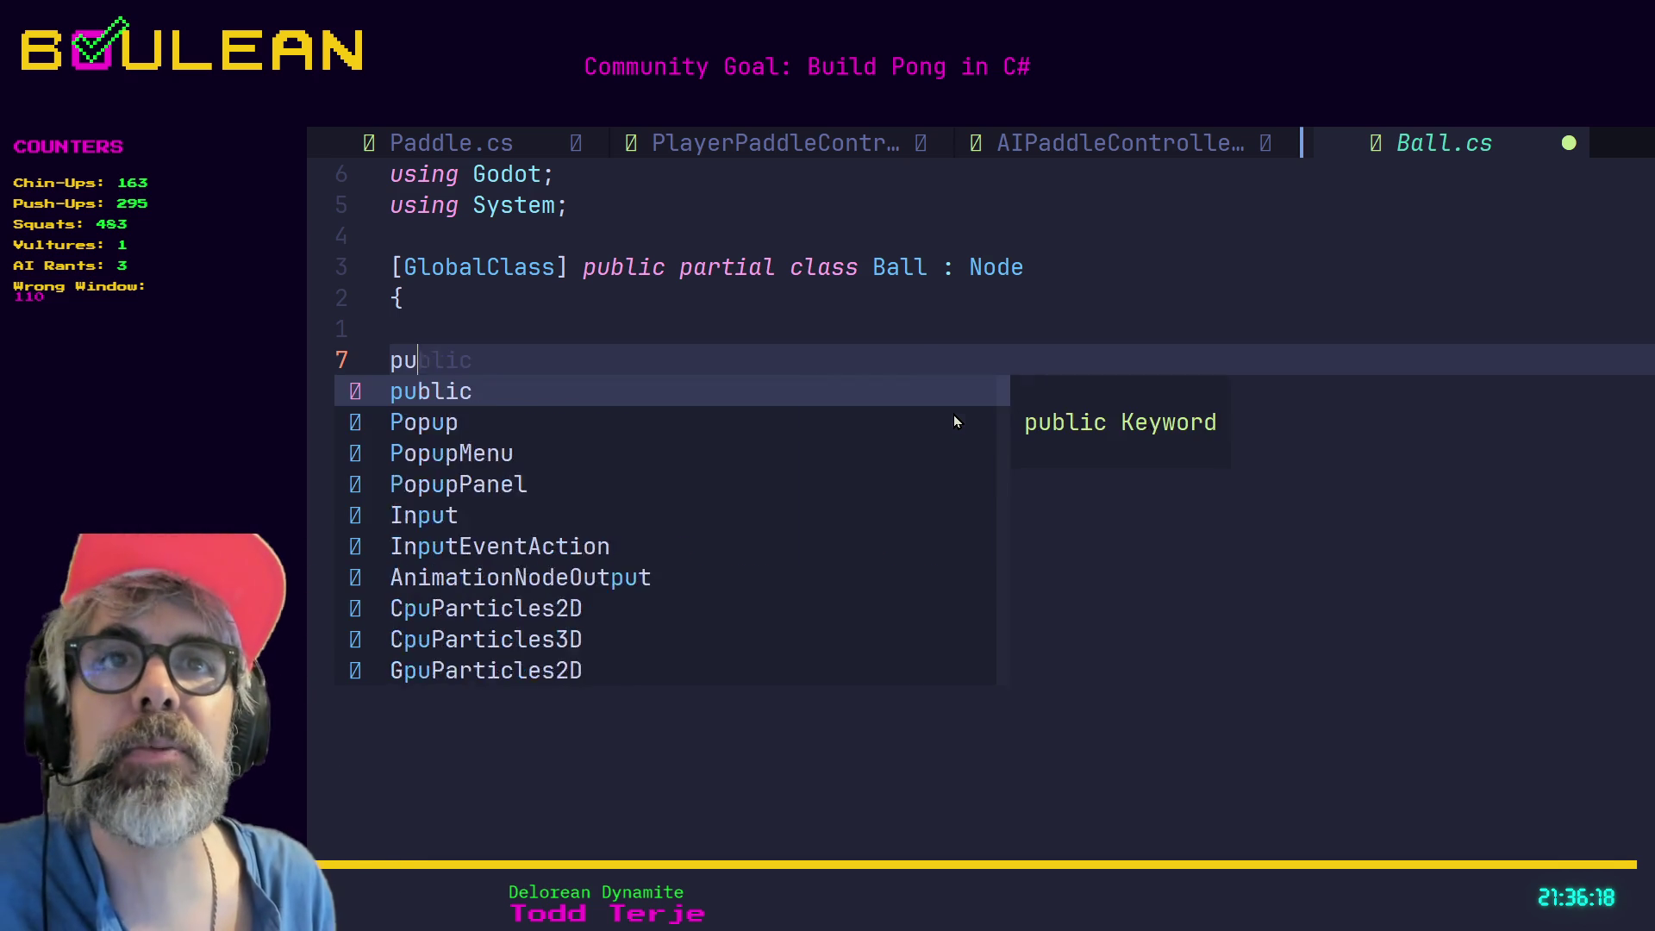
type("blic ")
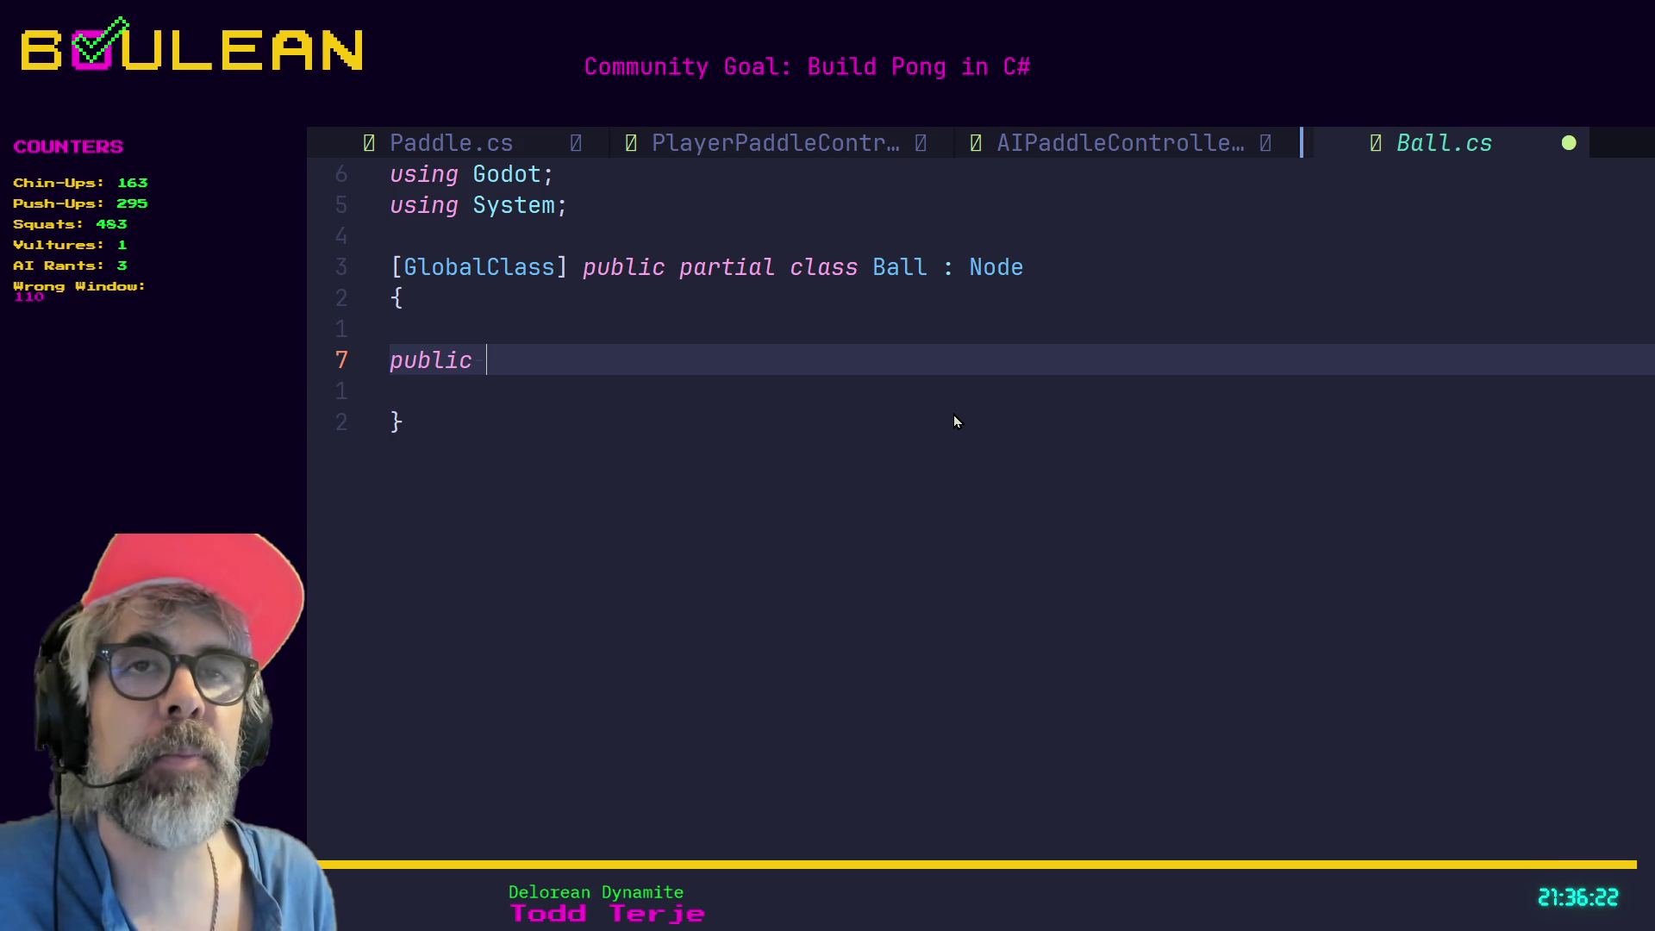
type("St")
key("BackSpace")
key("BackSpace")
type("stat")
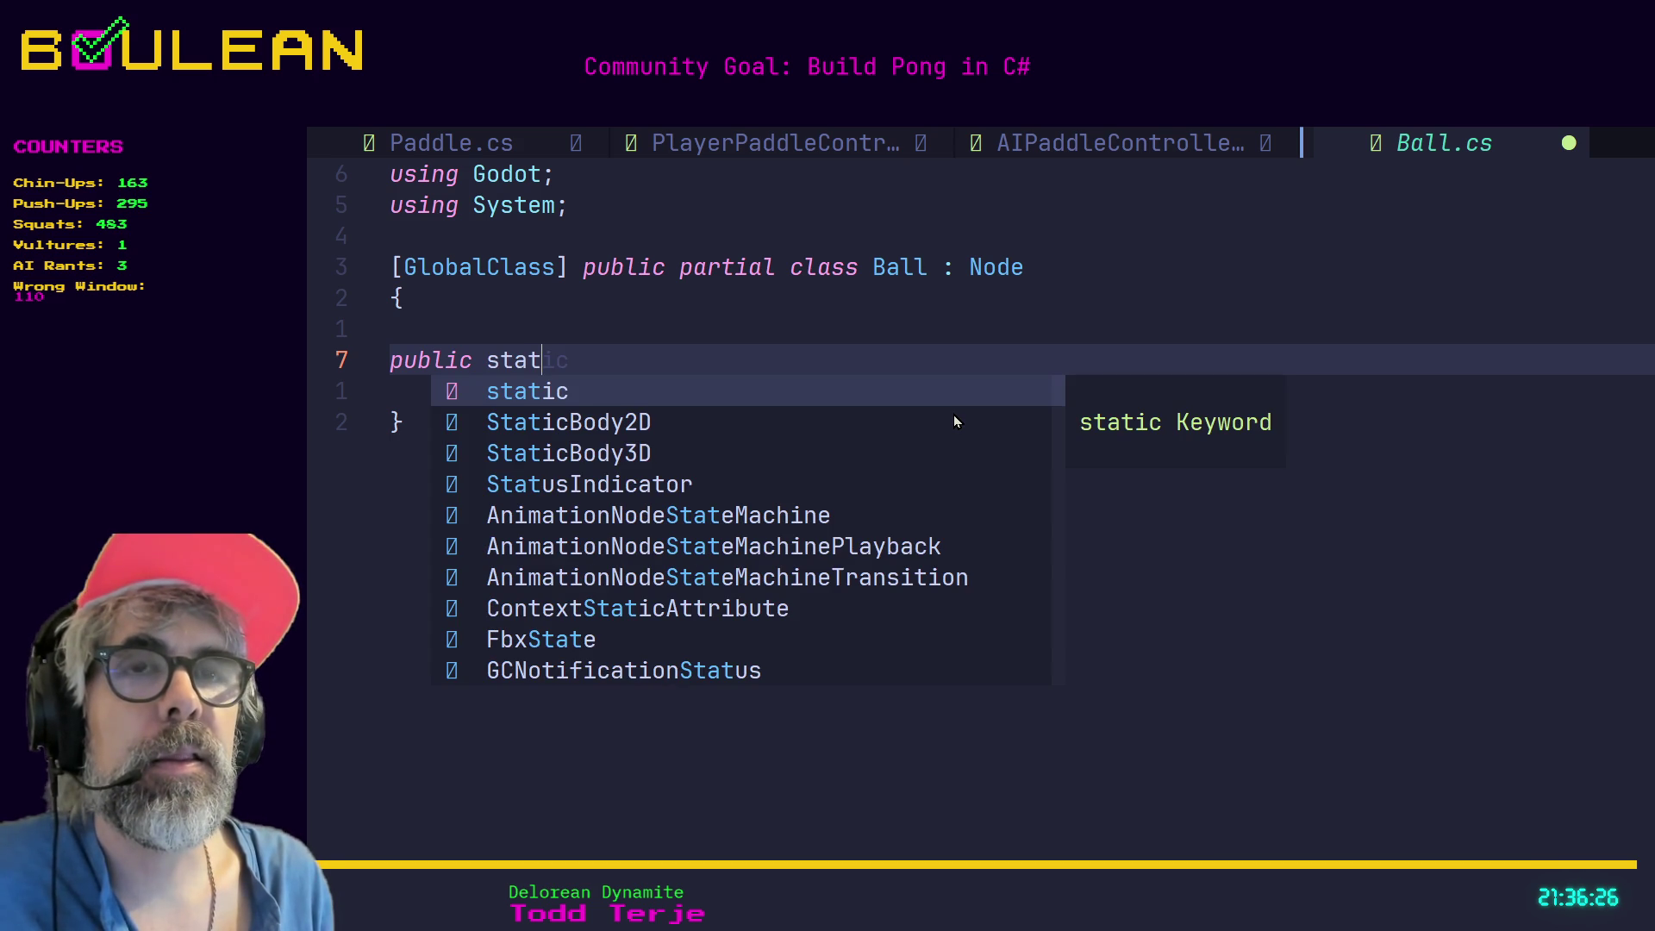
type(" ic")
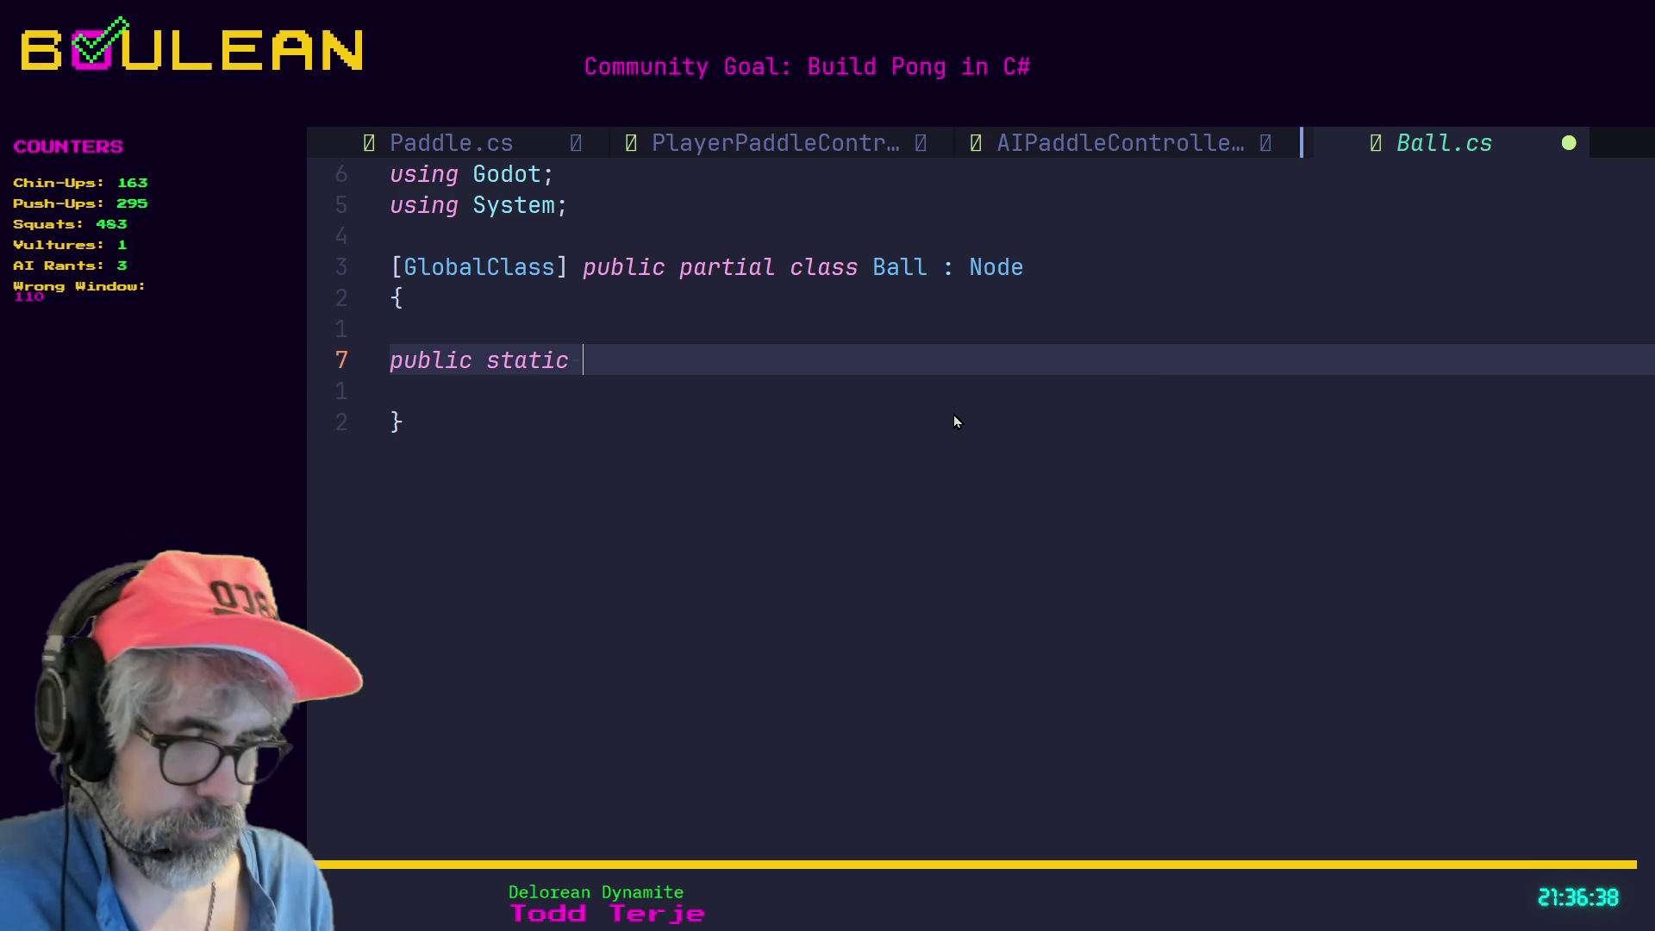
type("floay")
key("BackSpace")
key("BackSpace")
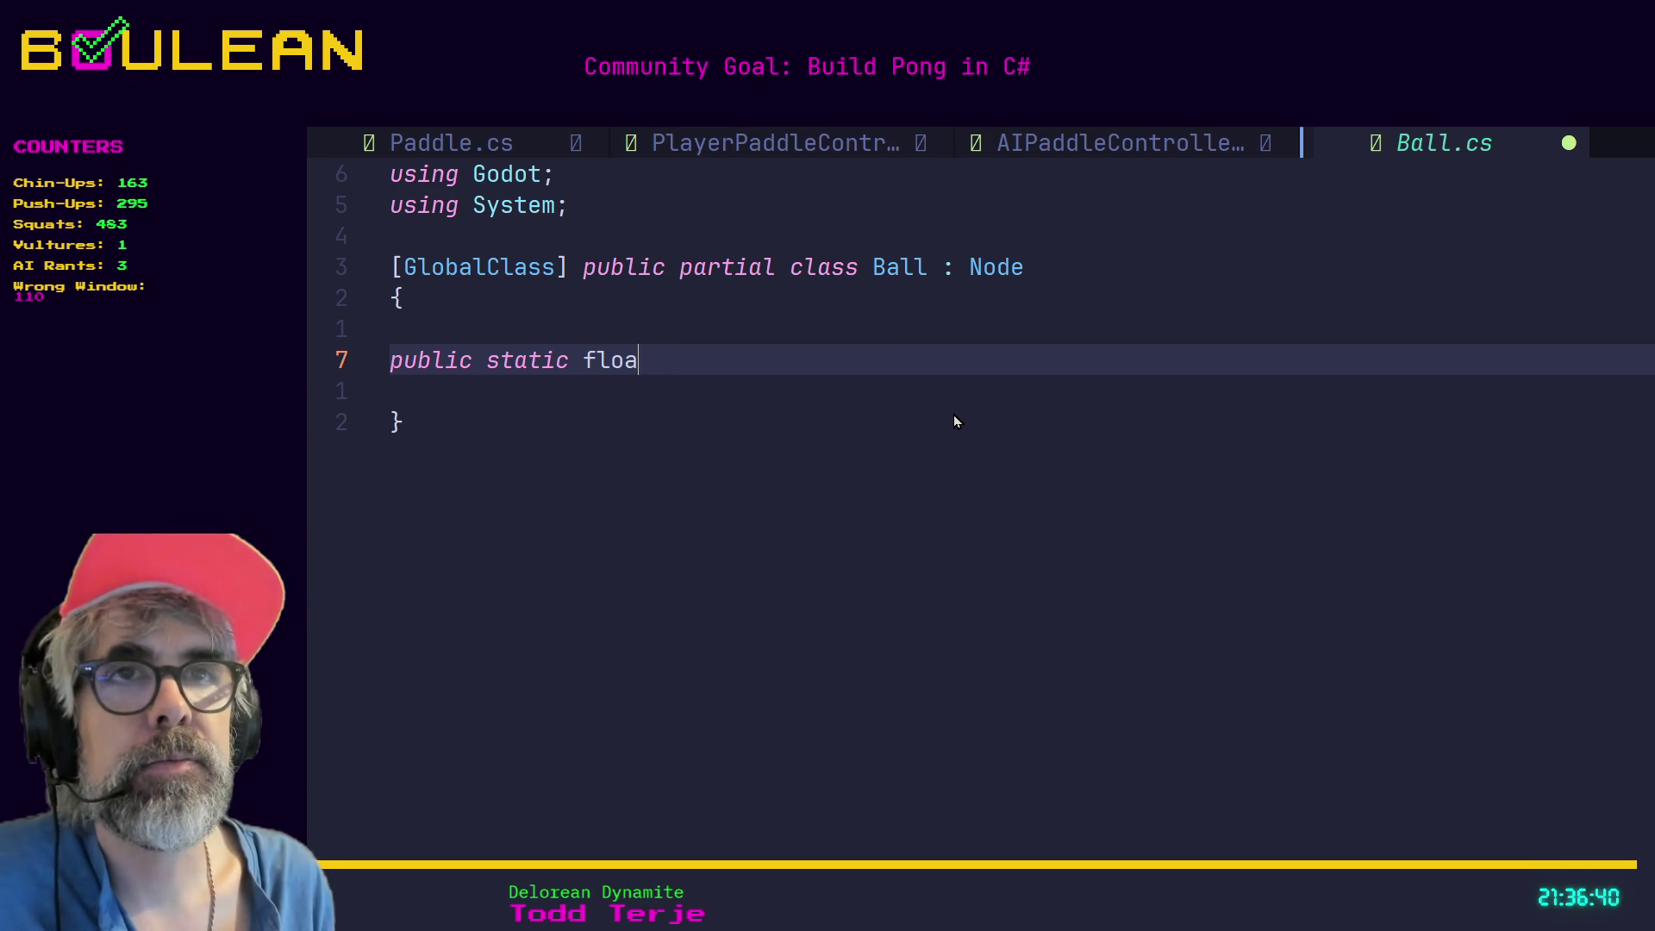
type("t PositionY;")
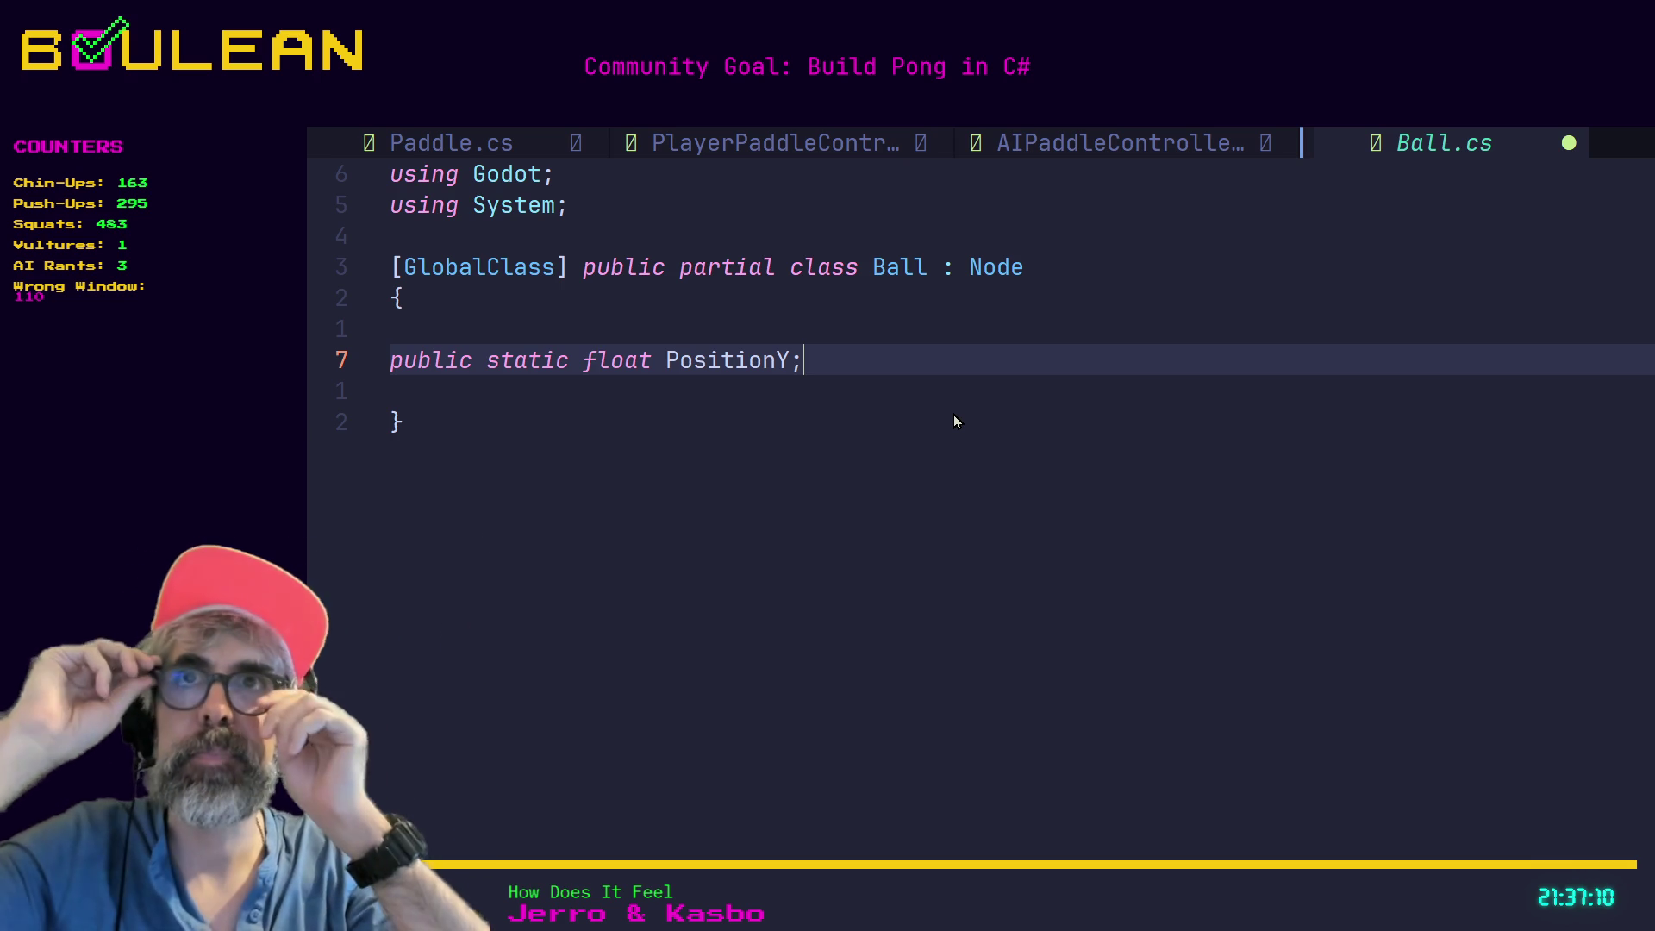
Undo extra blank lines below the field and restore the closing brace after a stray edit.
key("Return")
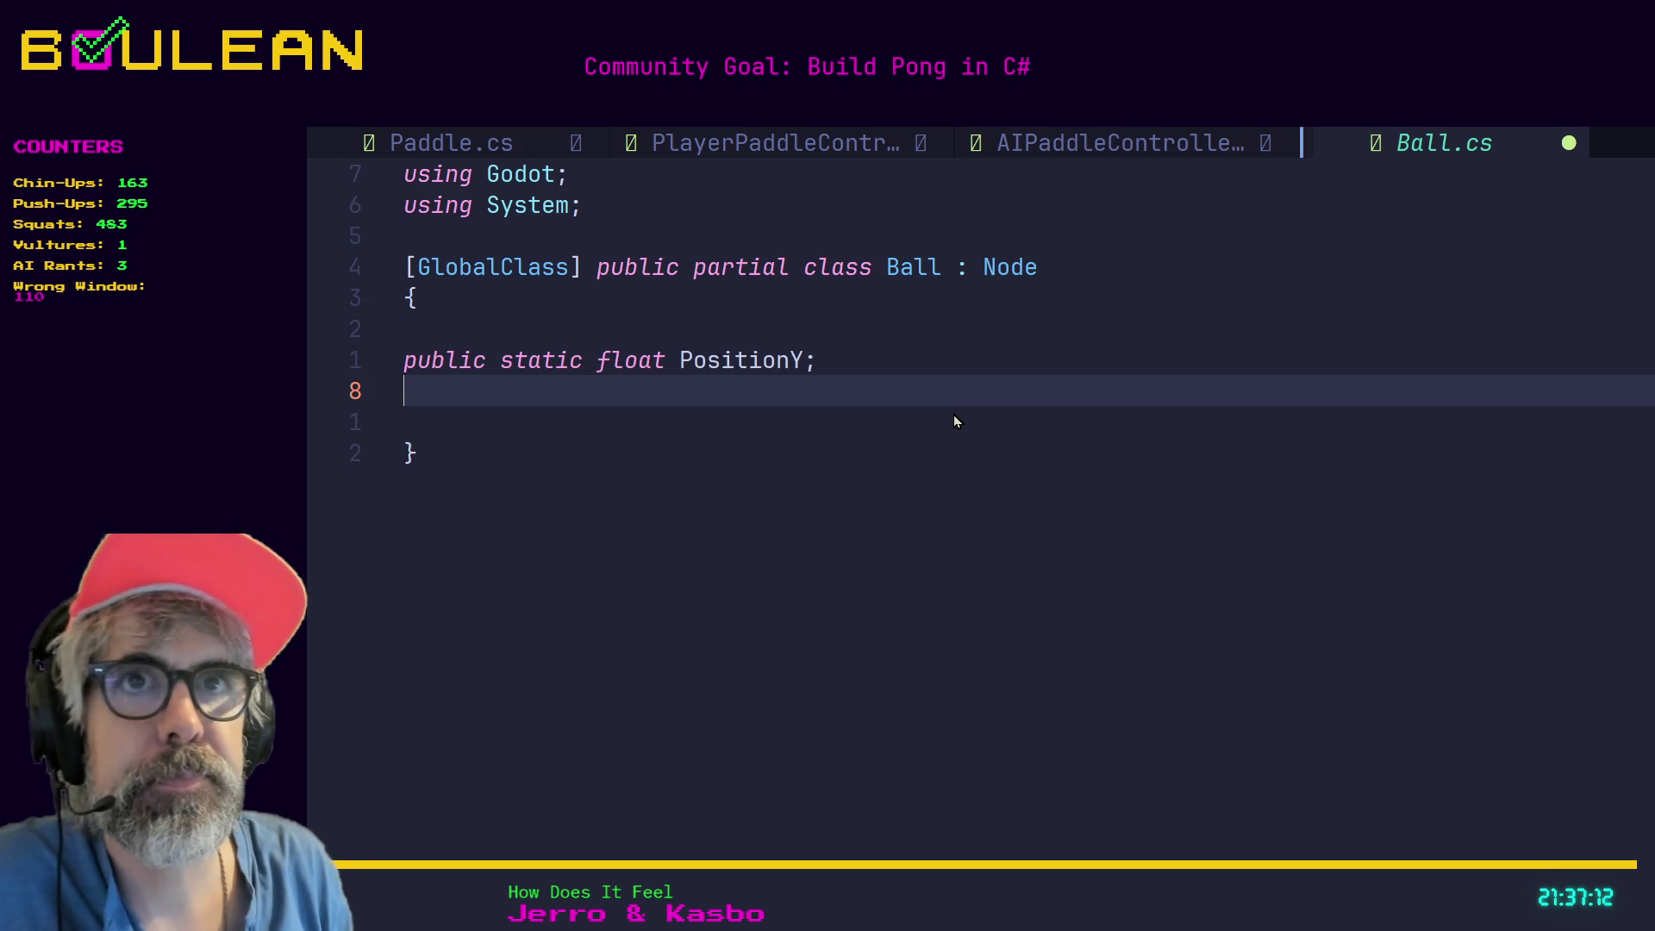
key("Return")
key("Escape")
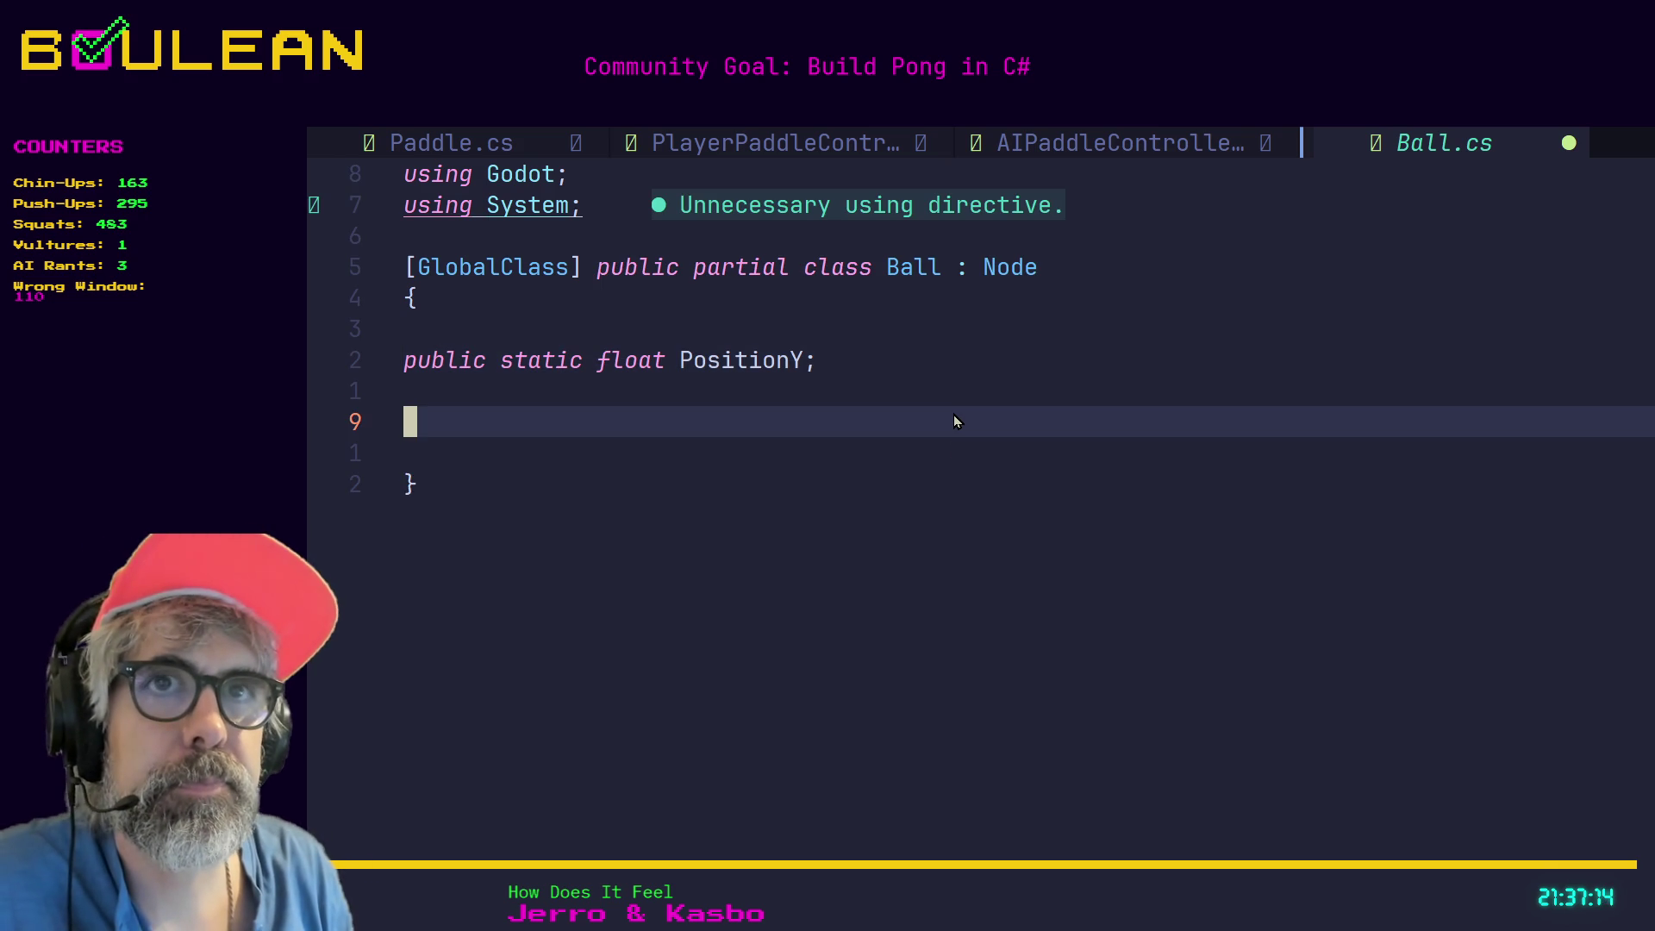
key("j")
key("j")
key("u")
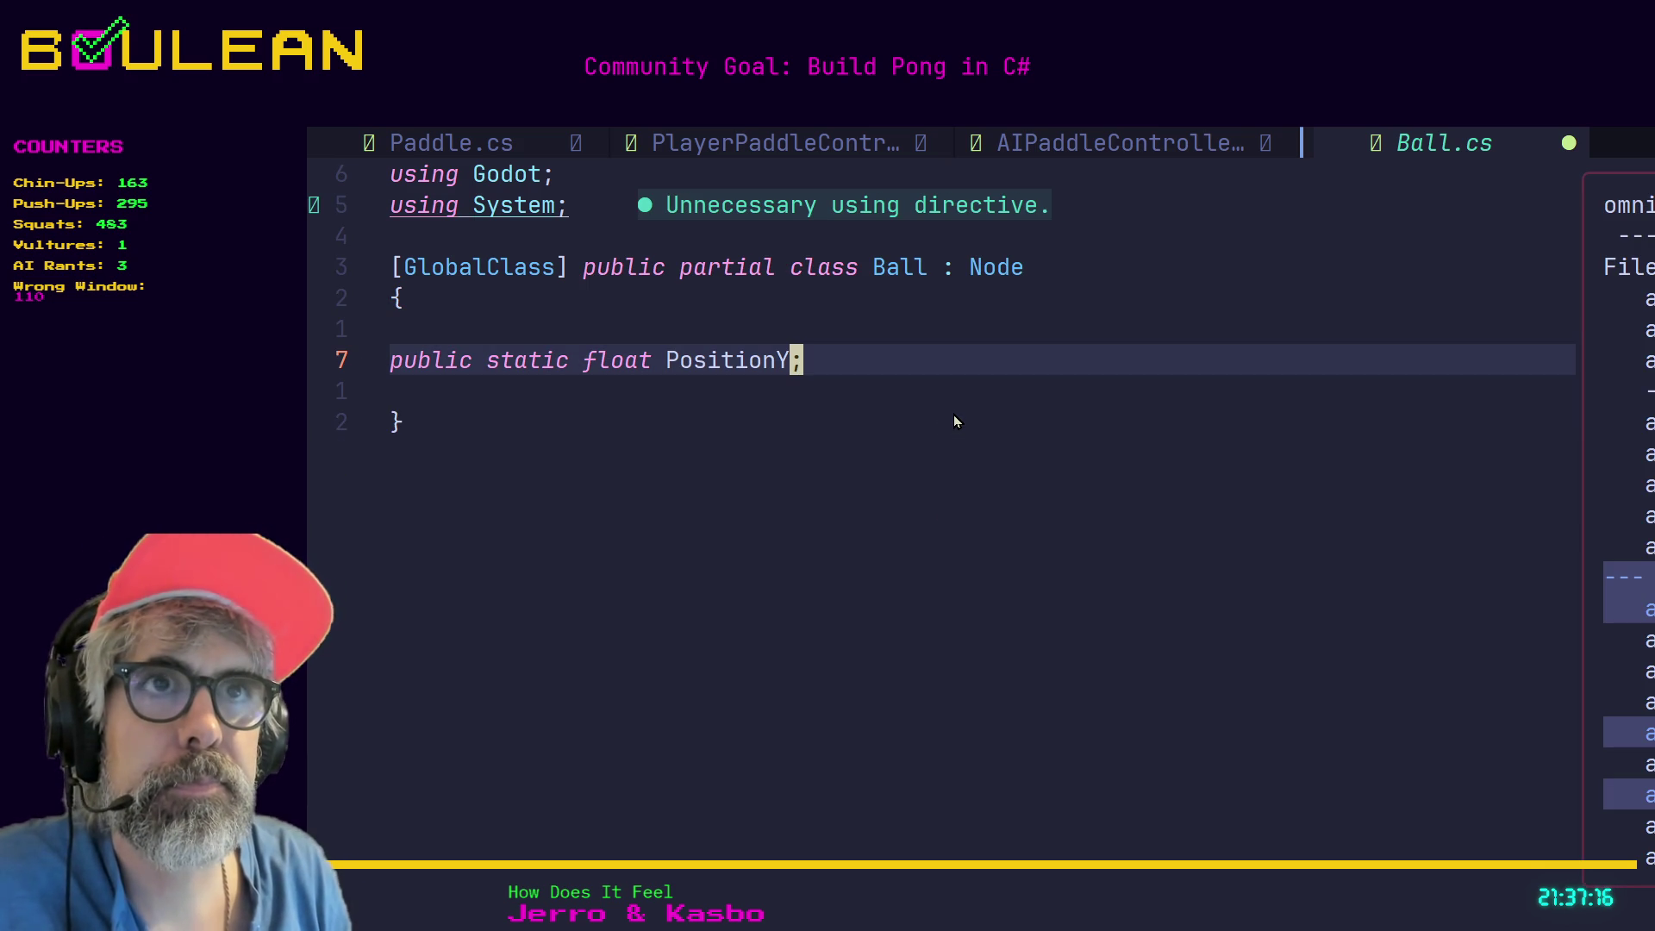
key("j")
key("j")
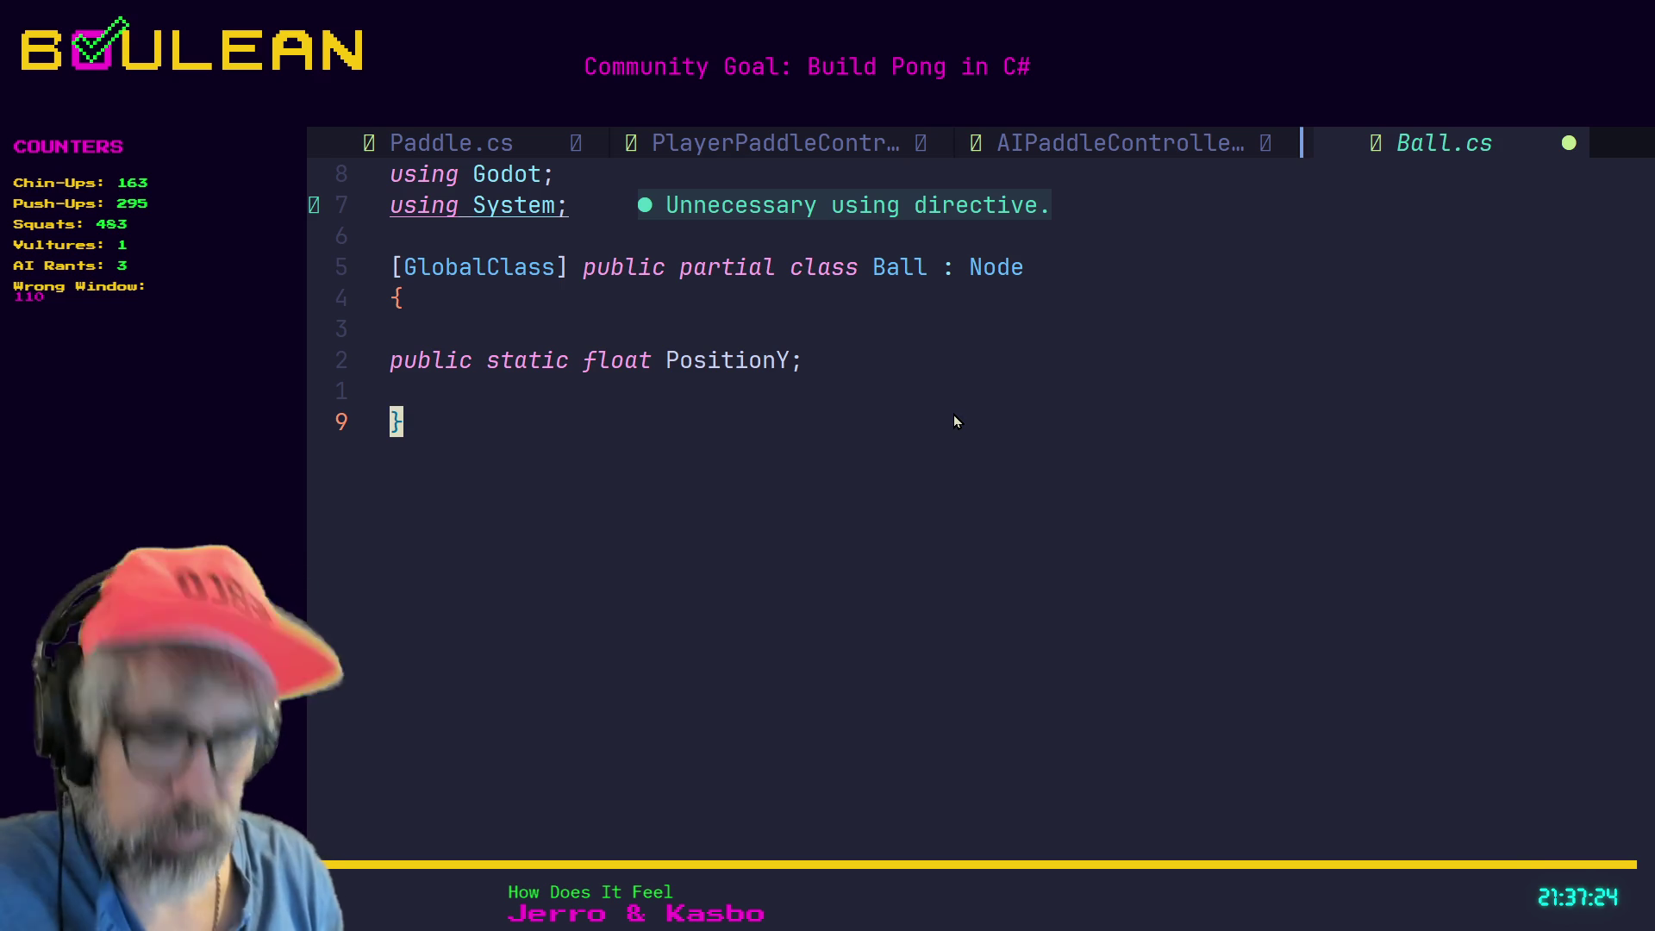
type("cjk")
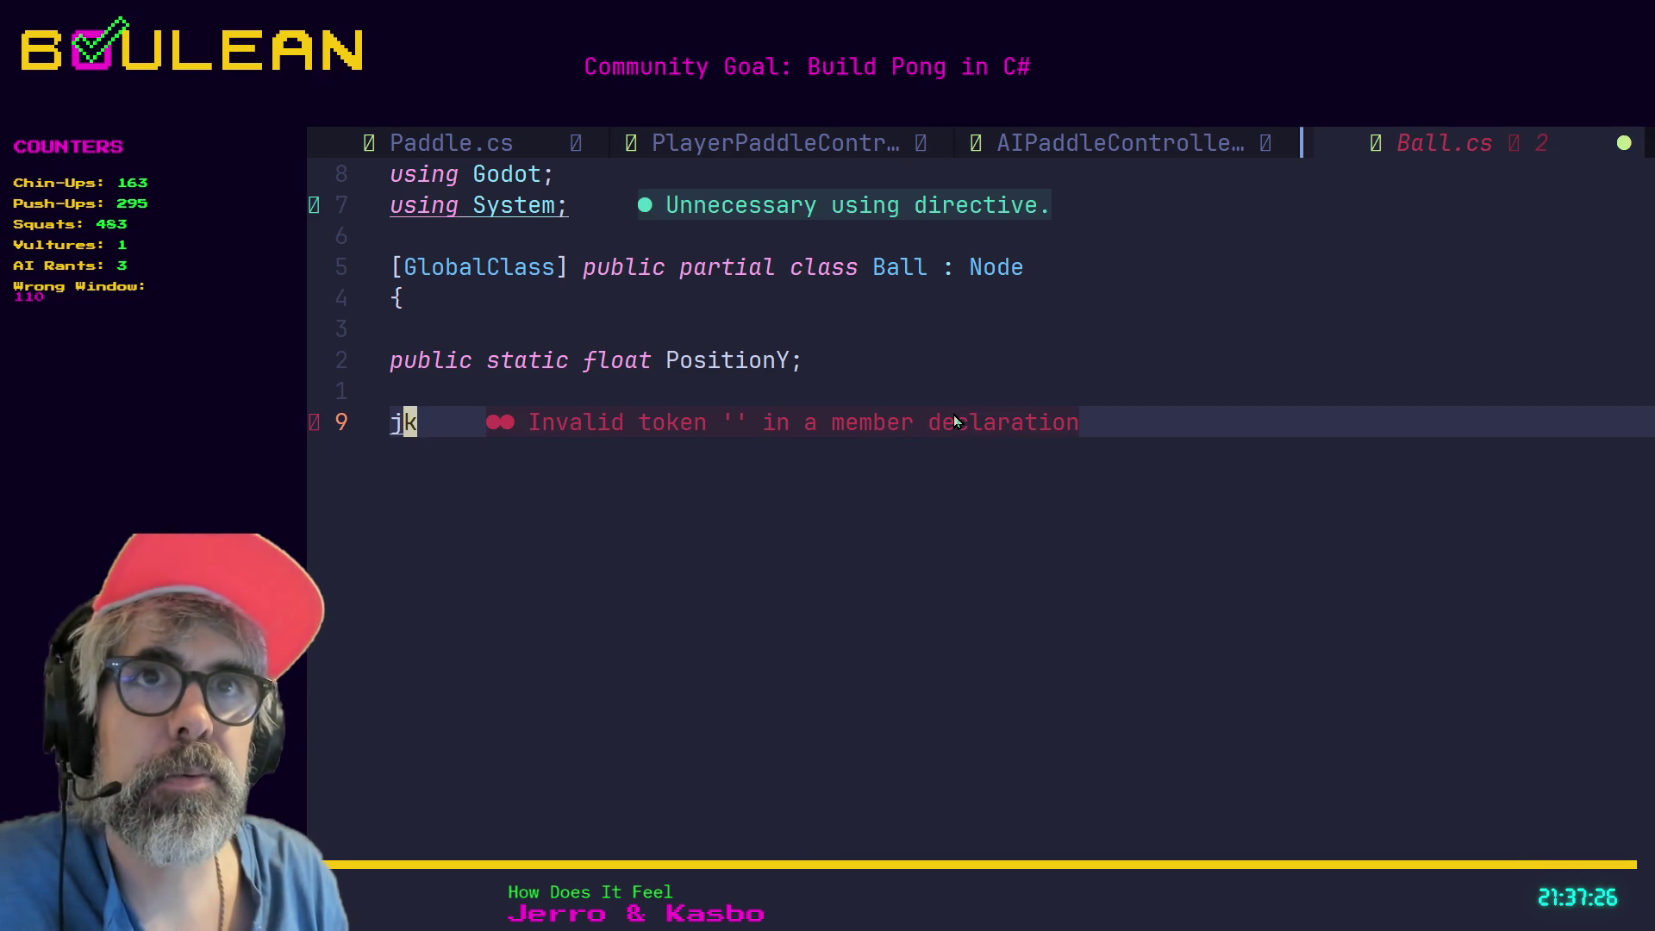
key("Escape")
key("u")
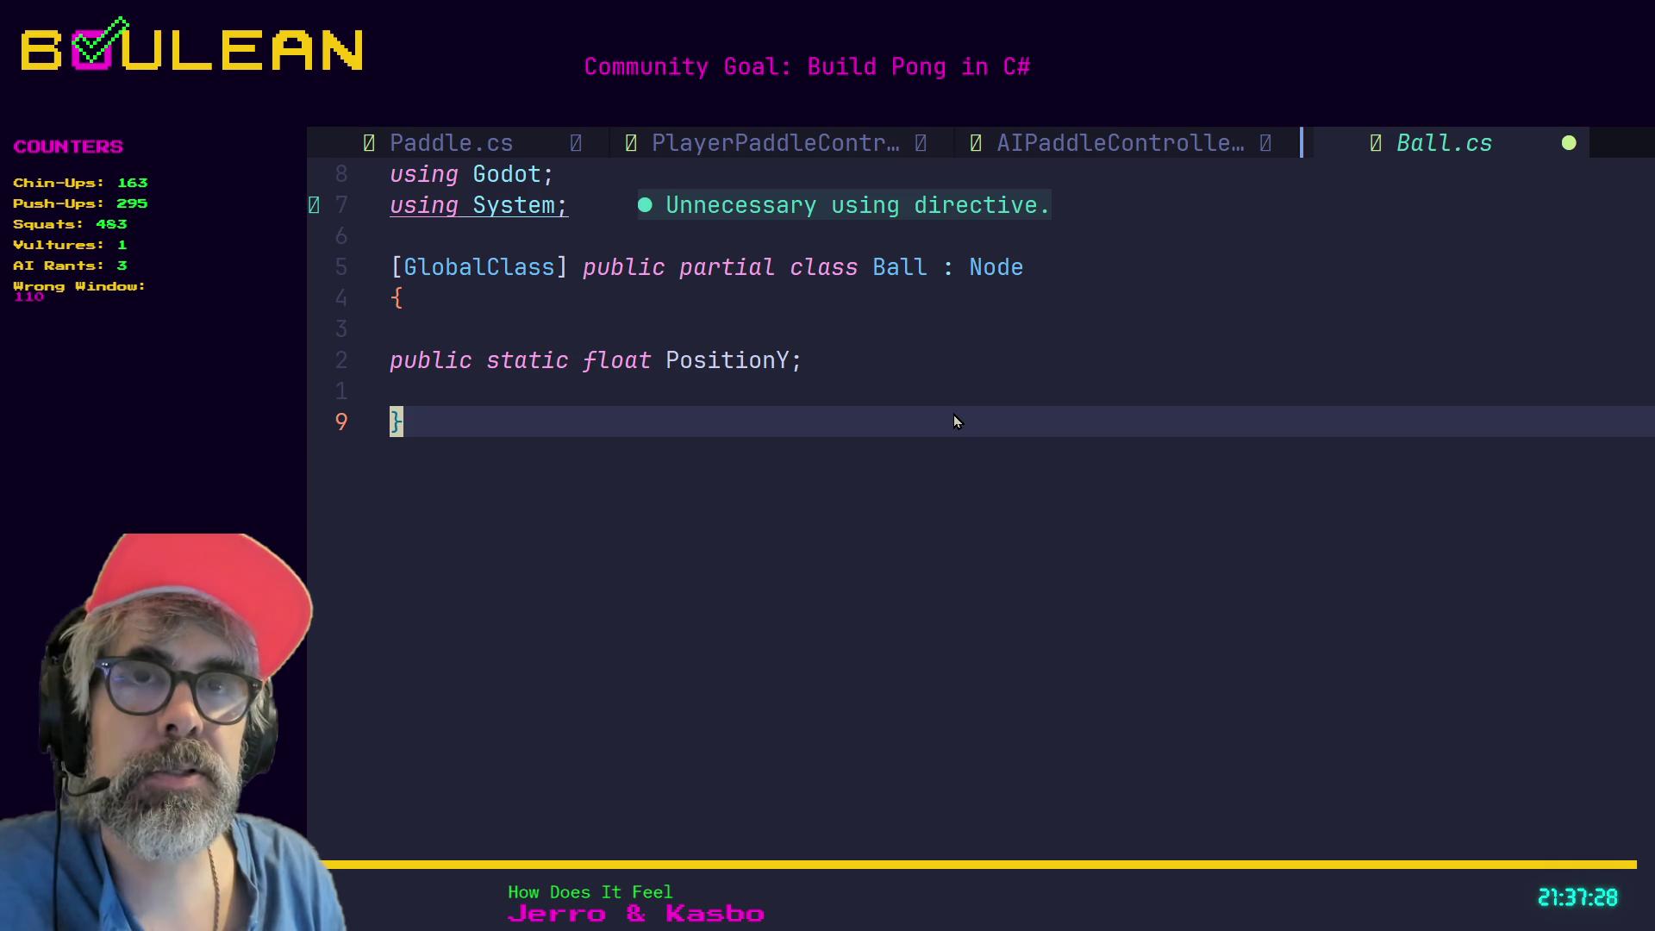
Add fresh blank lines inside the class above the closing brace.
key("k")
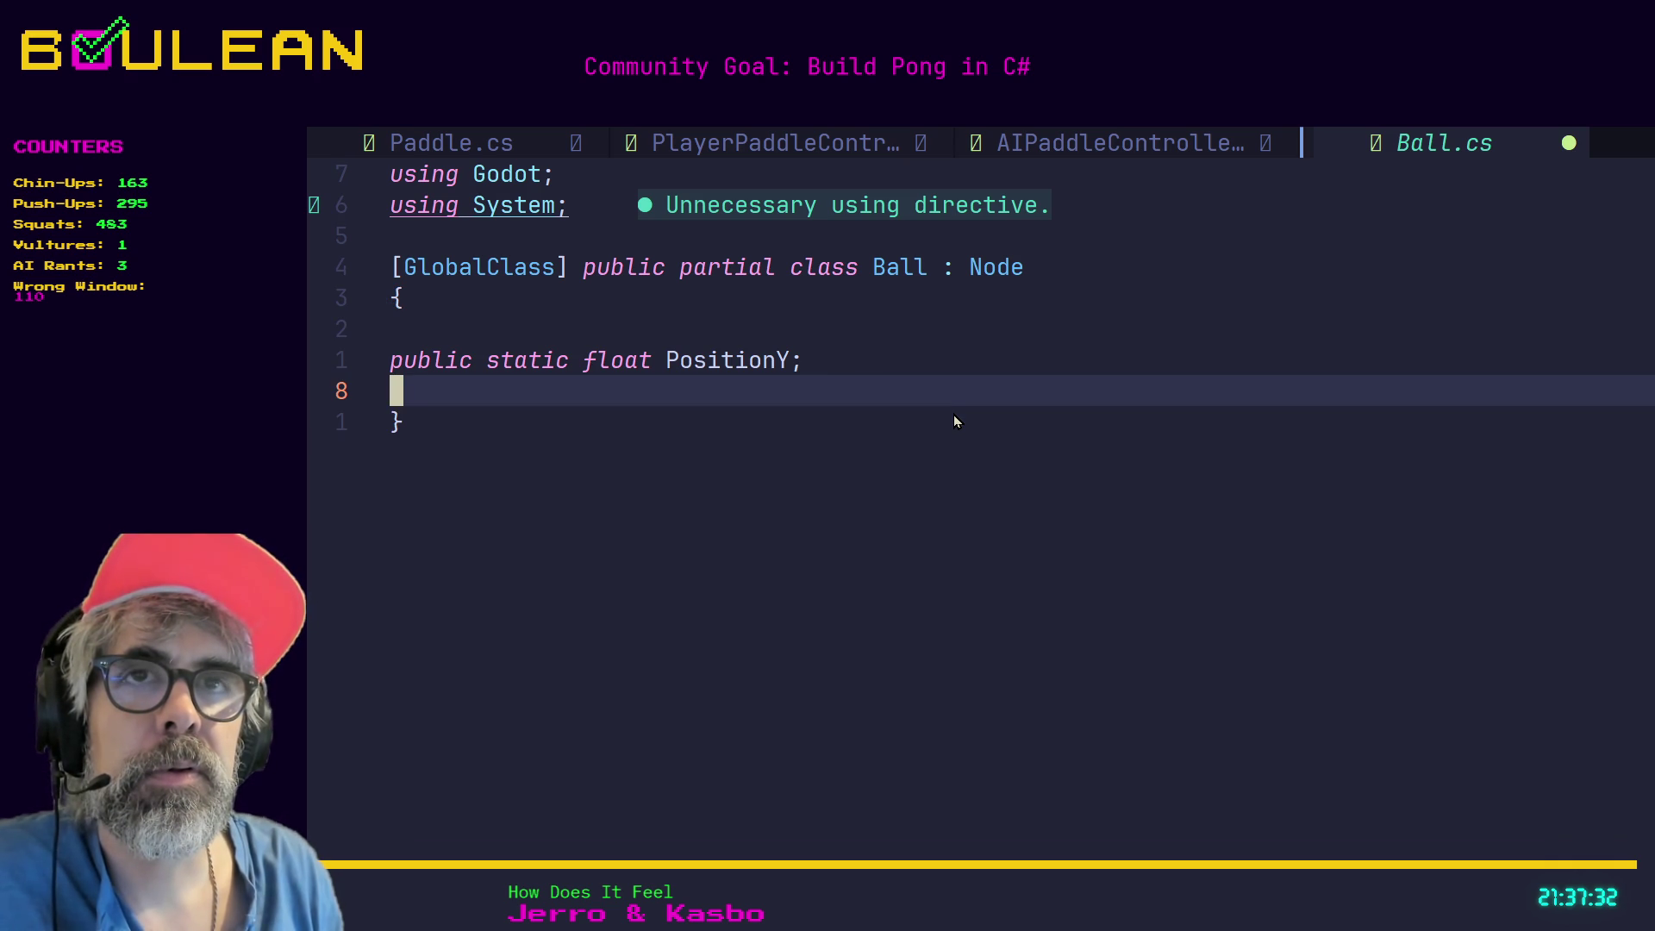
key("j")
key("k")
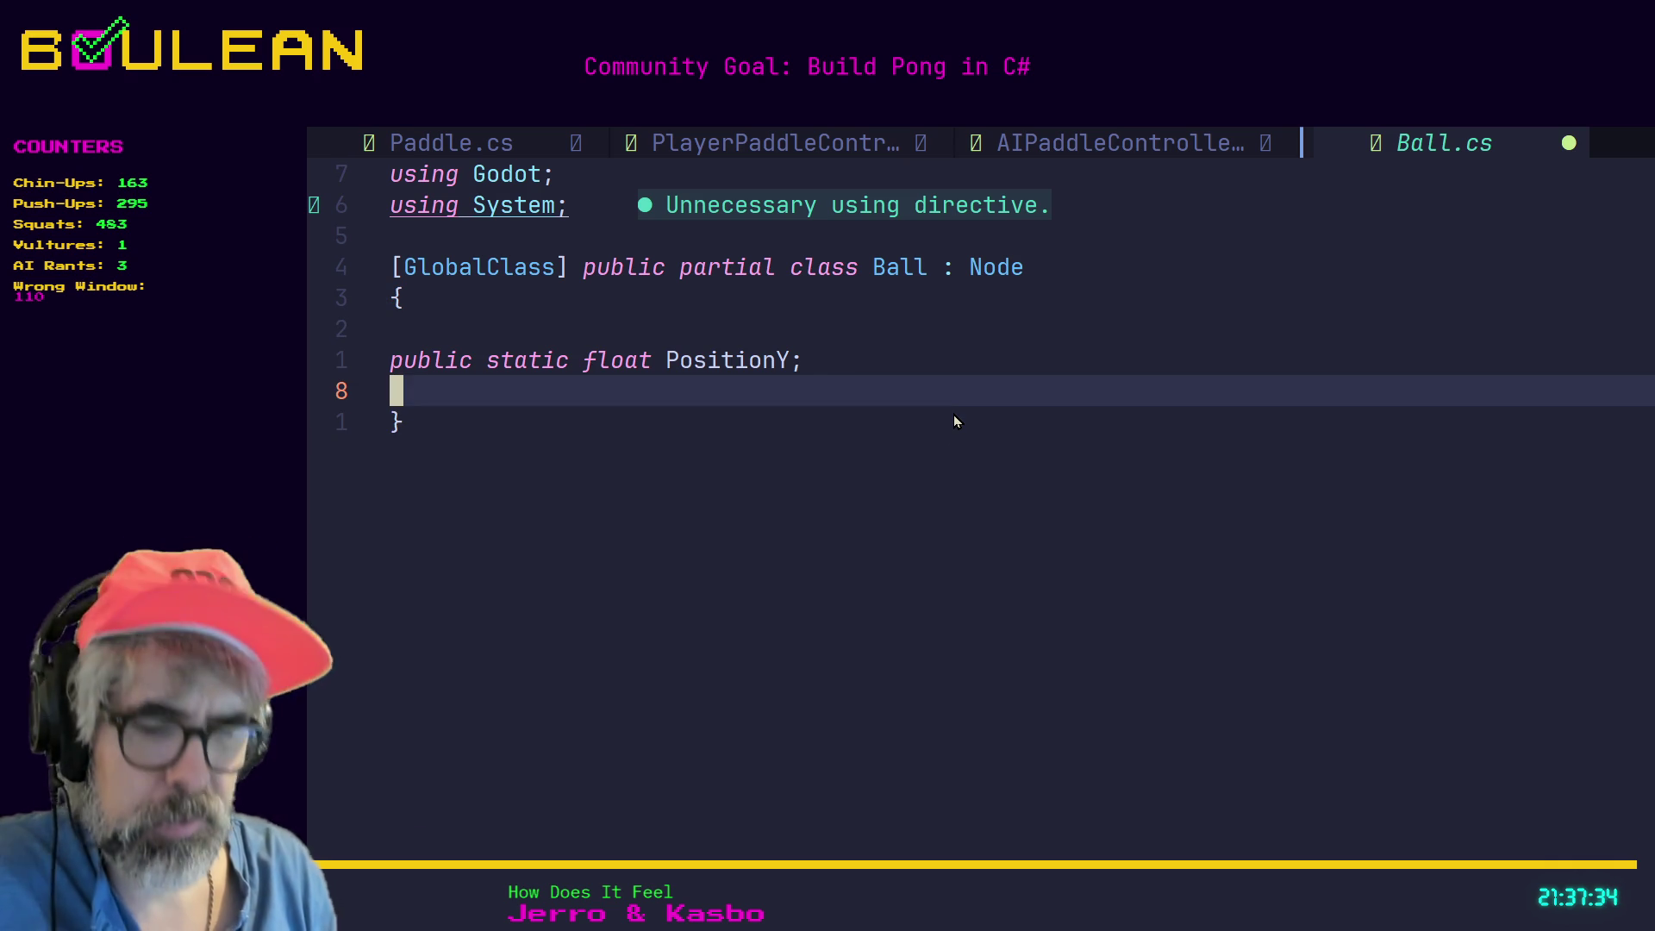
key("i")
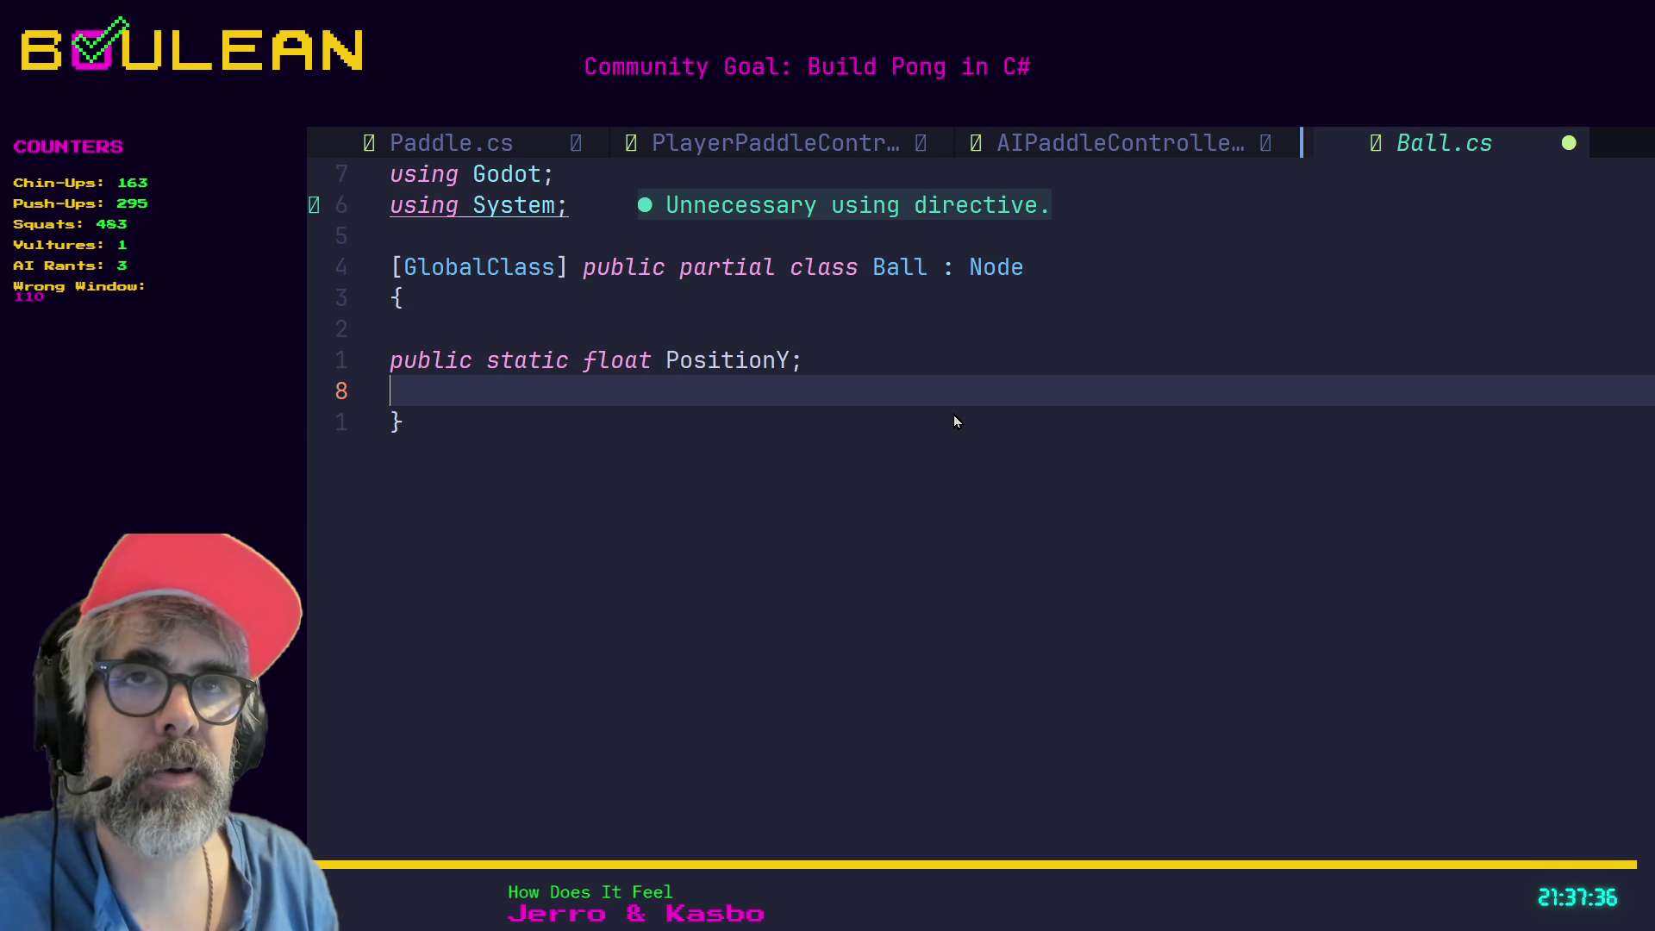
key("Return")
key("Return")
key("Return")
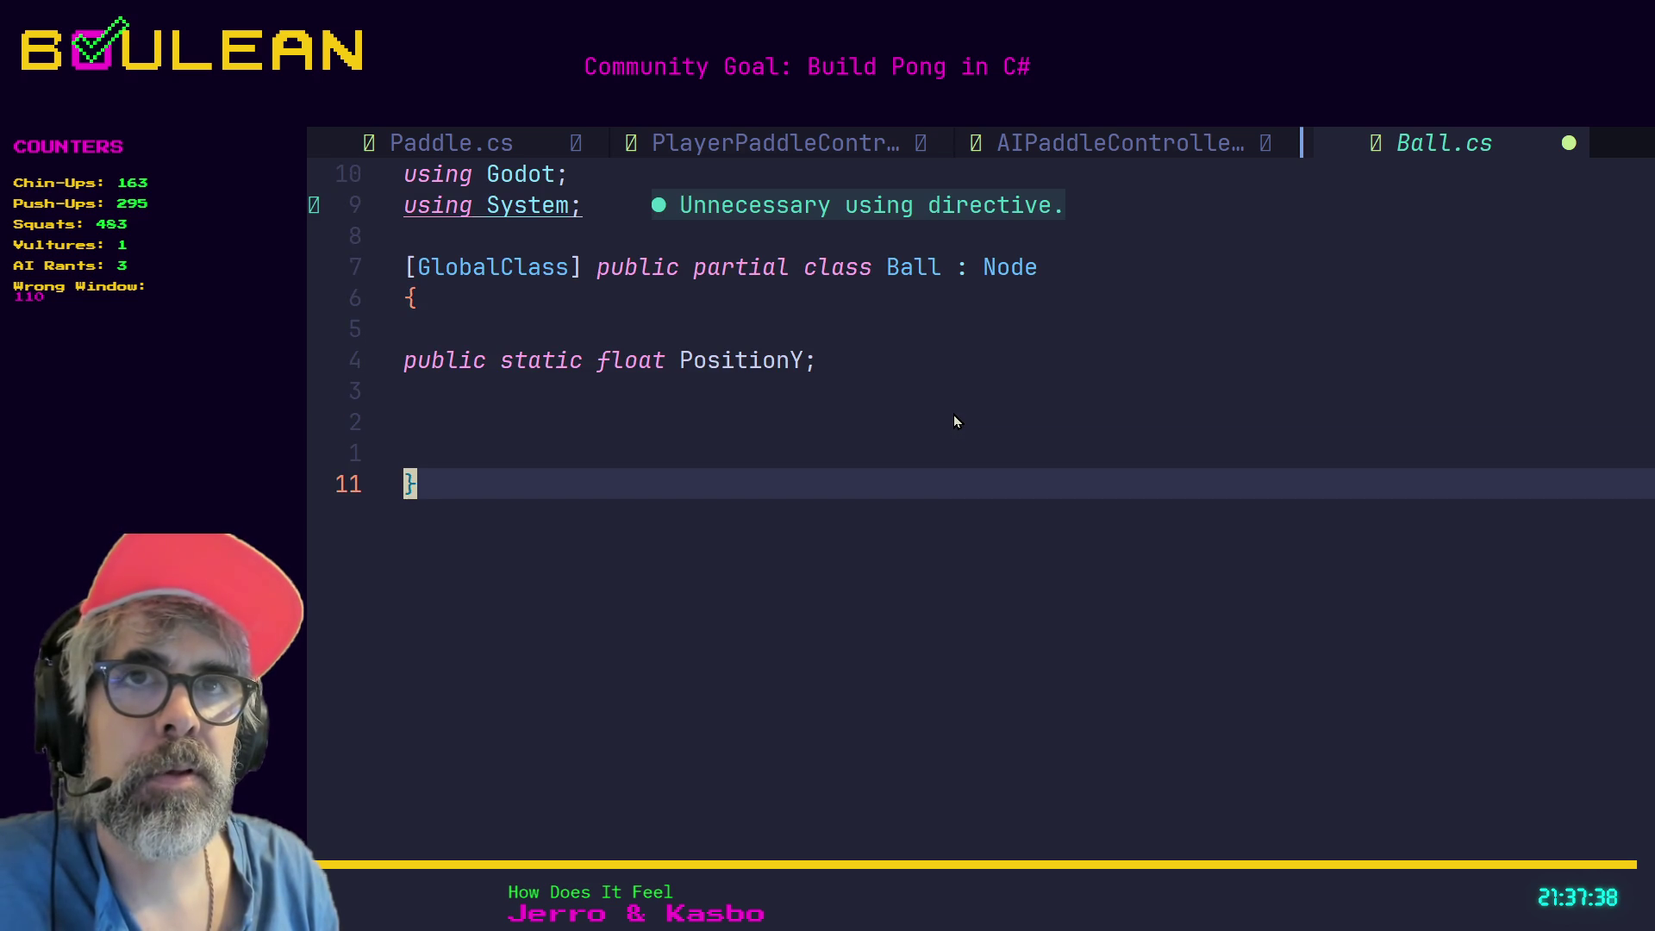
Remove the extra blank line and insert a public override void _Process(double delta) method via completion.
key("BackSpace")
key("Escape")
key("k")
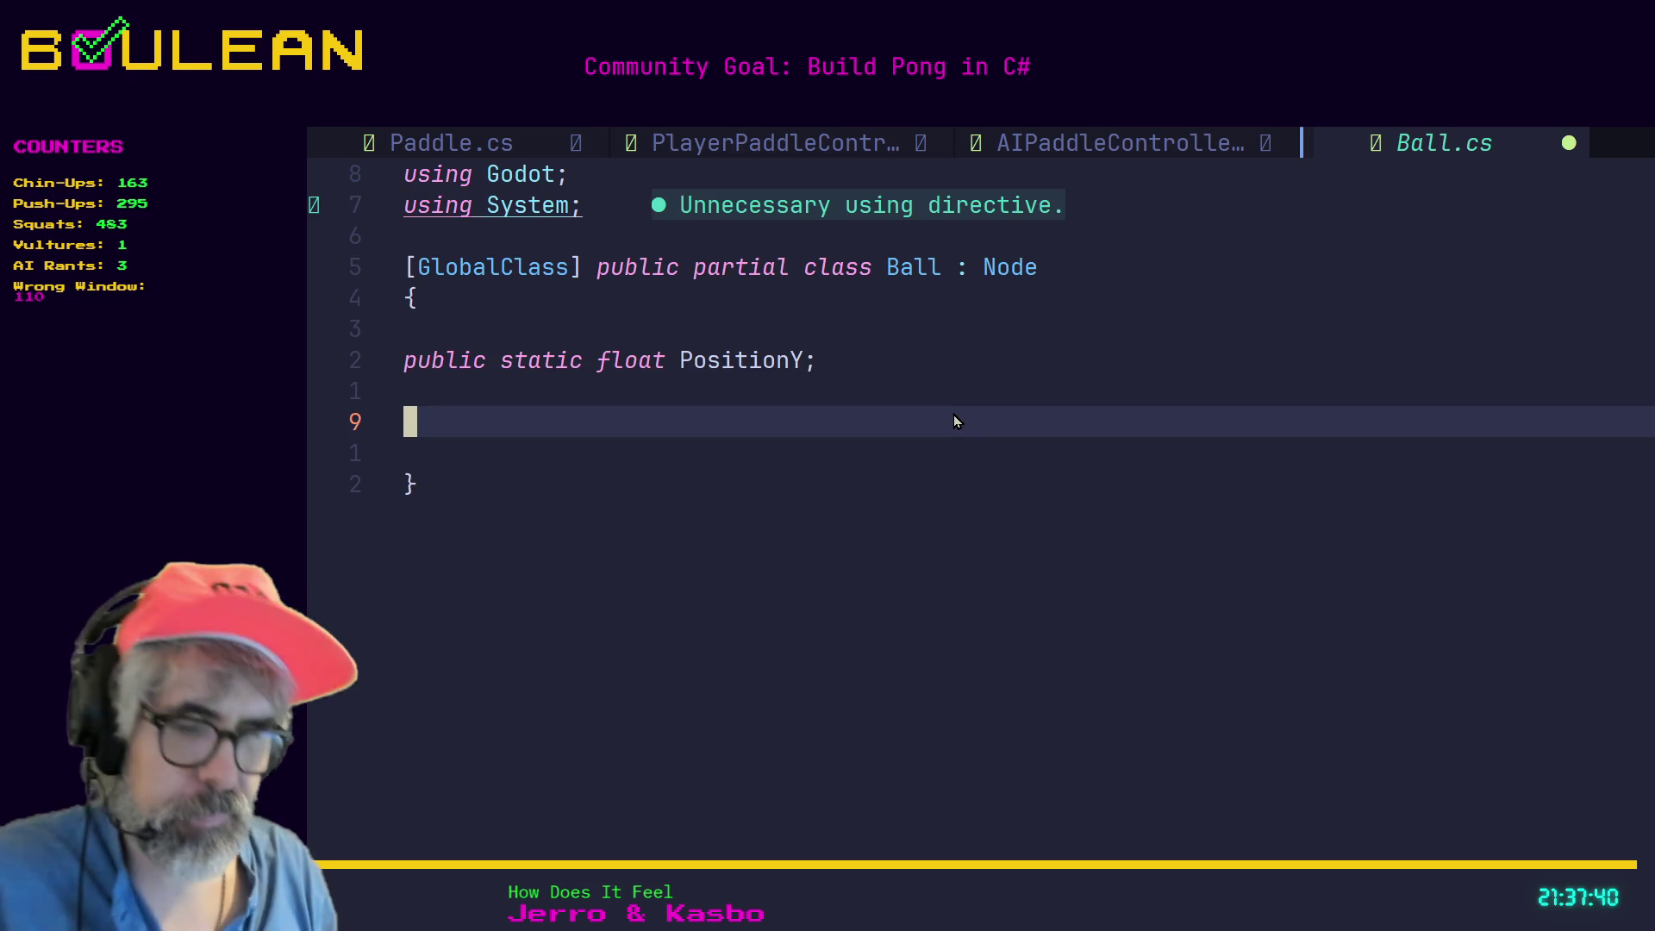
type("i")
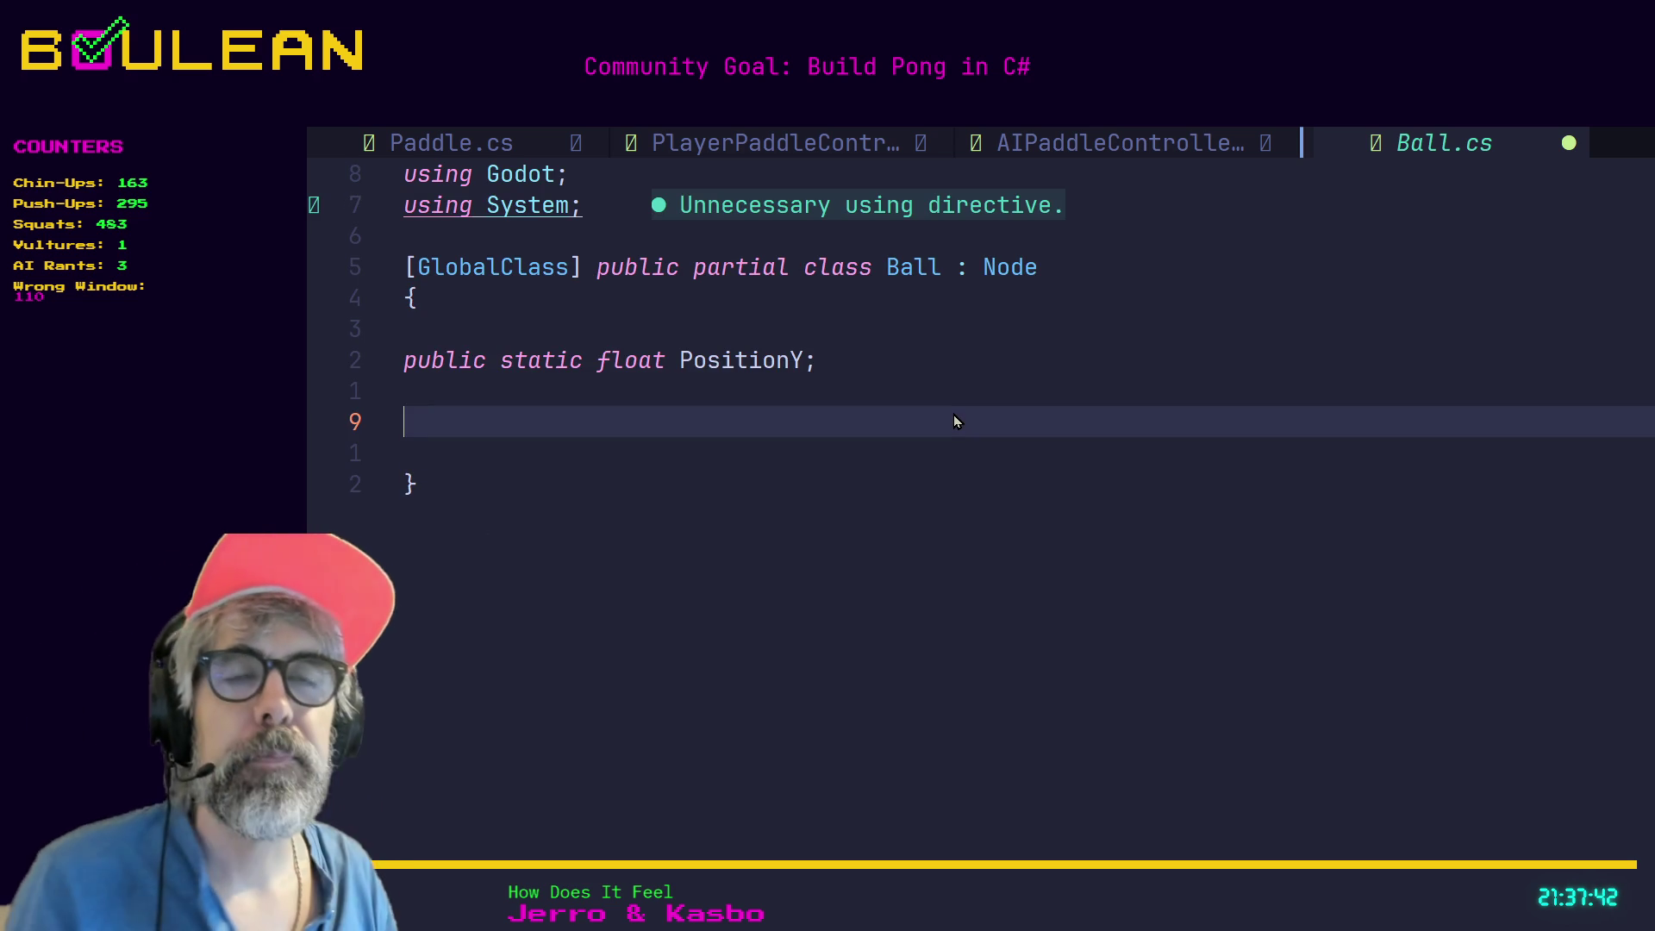
type("//")
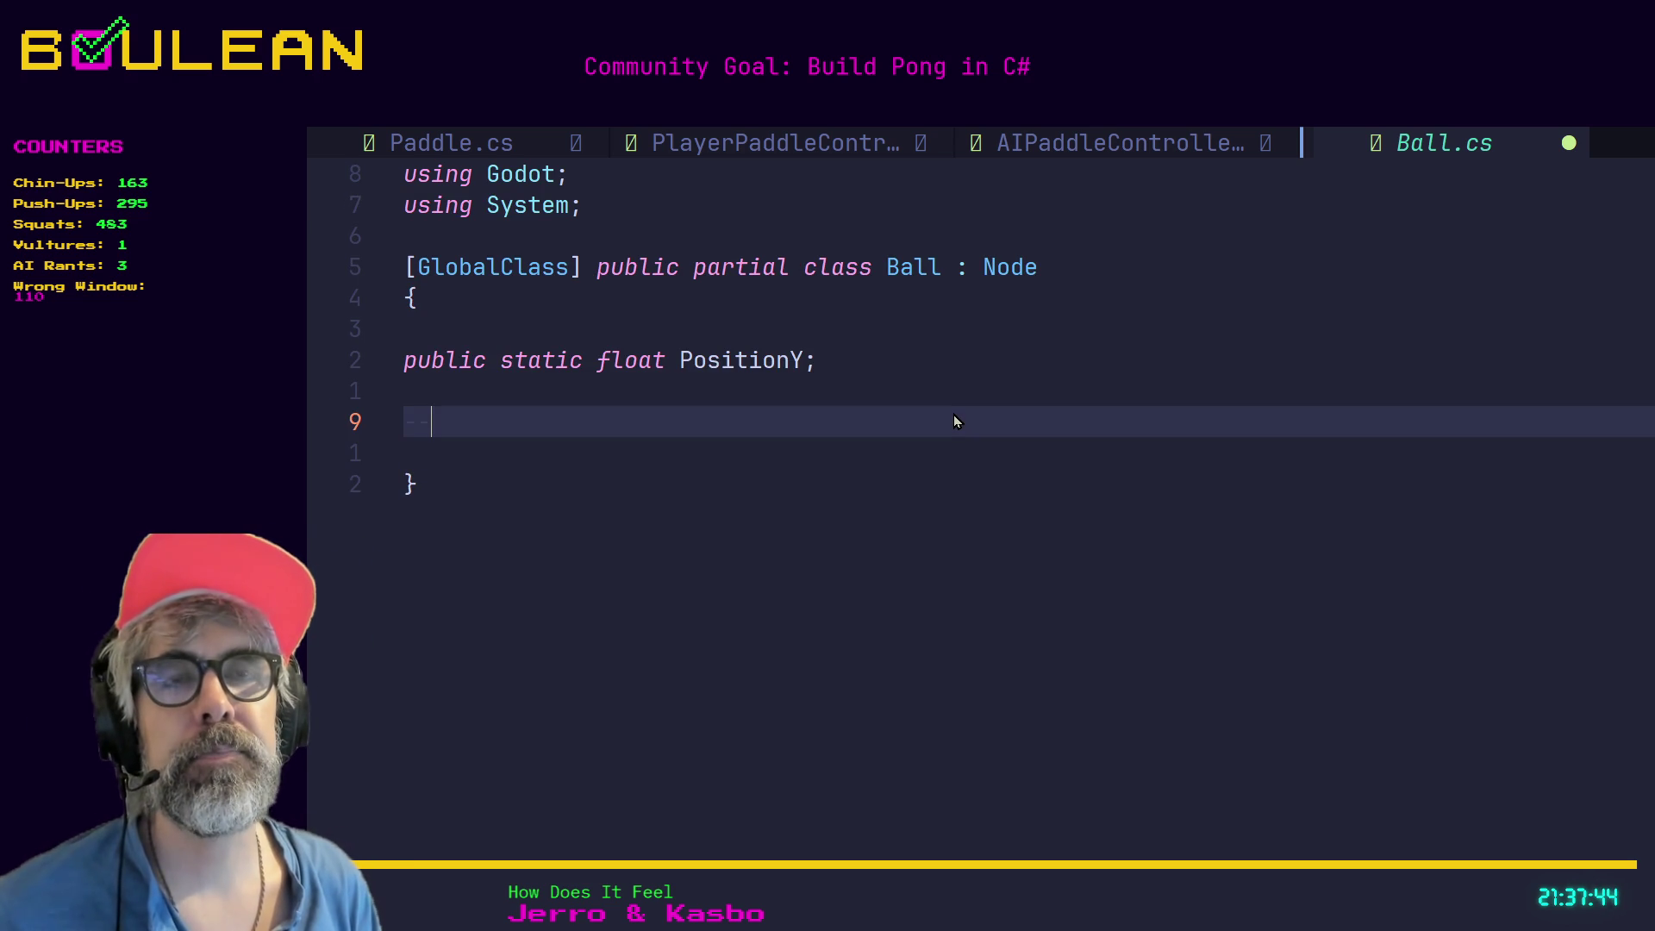
type("p")
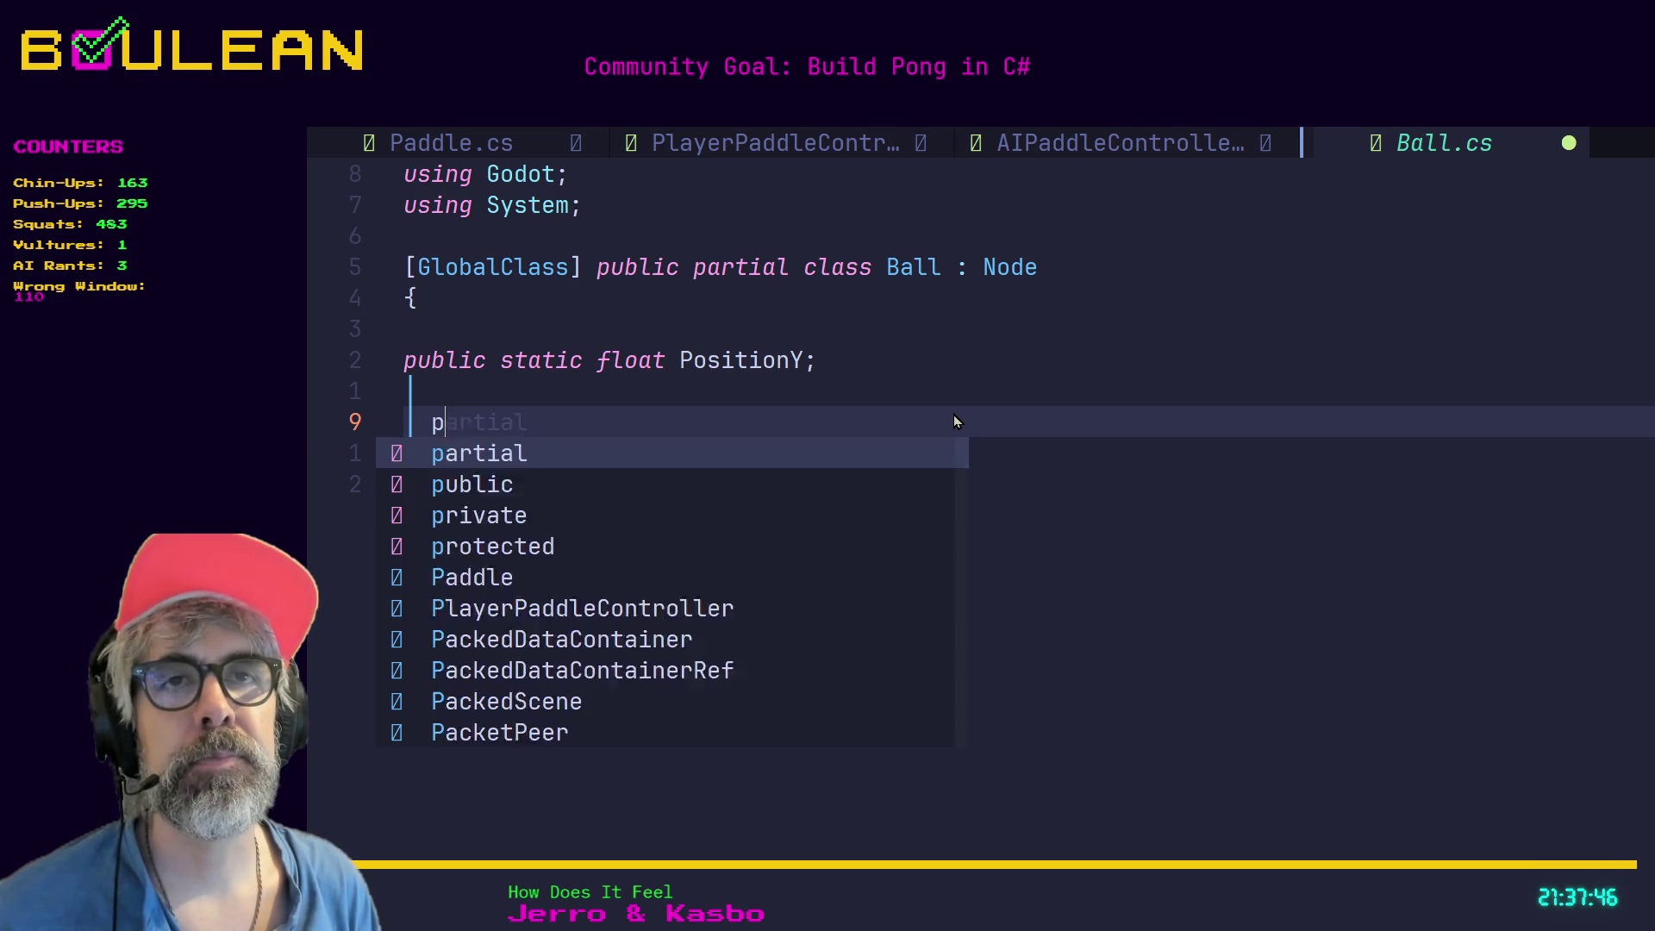
type("ublic ")
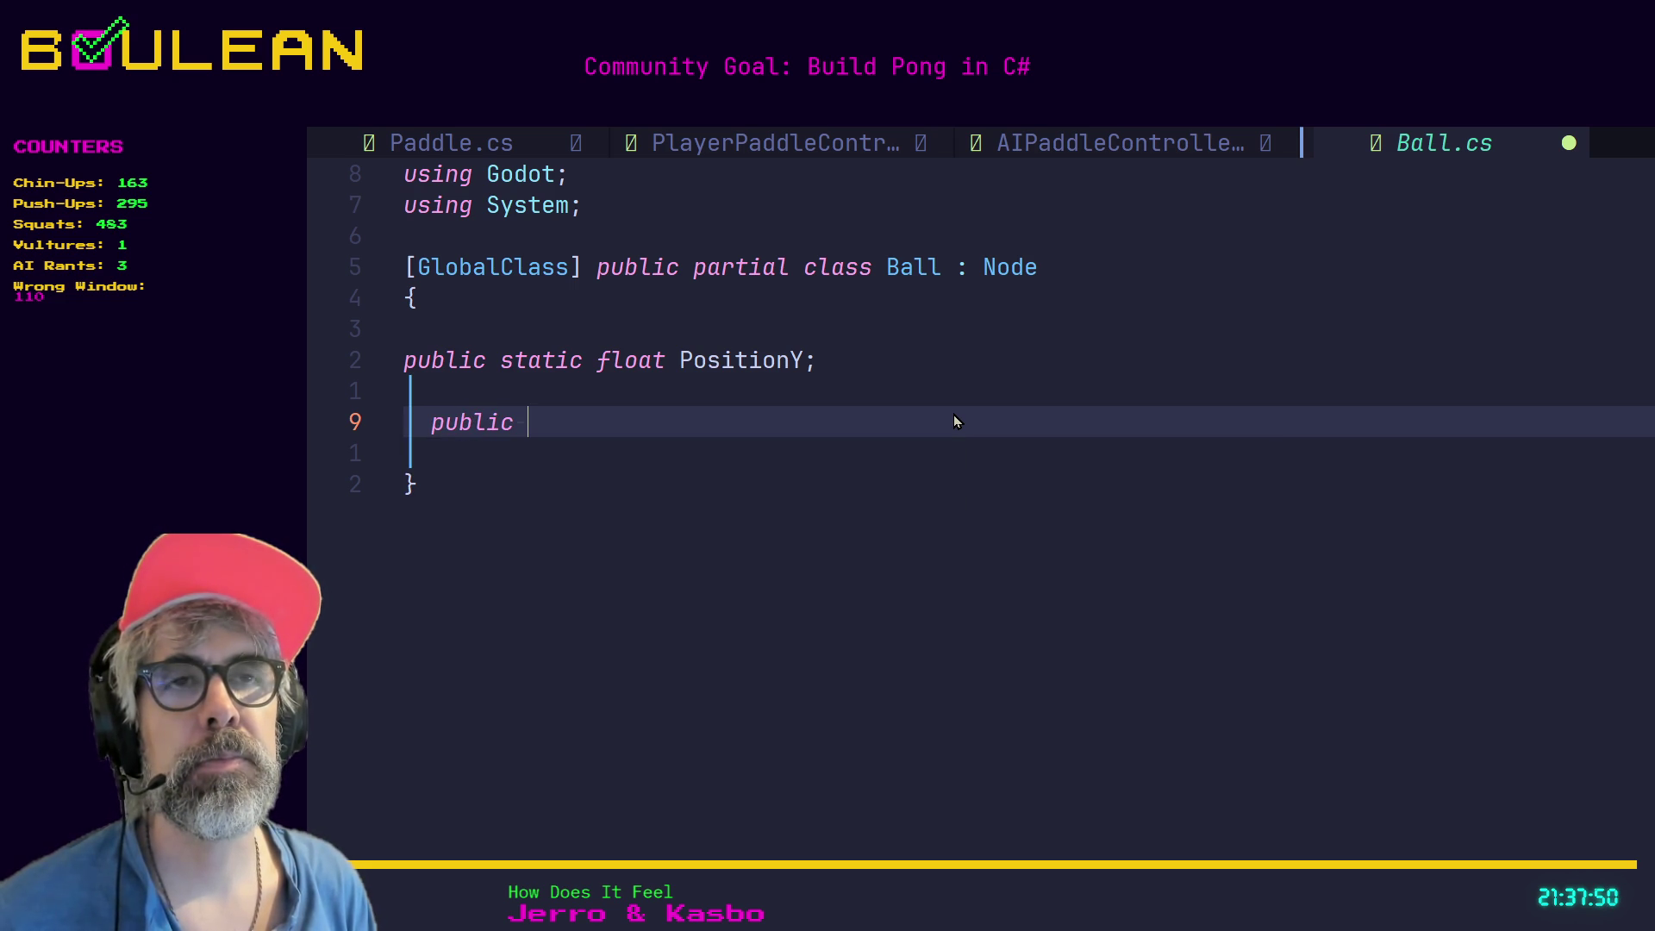
type("over")
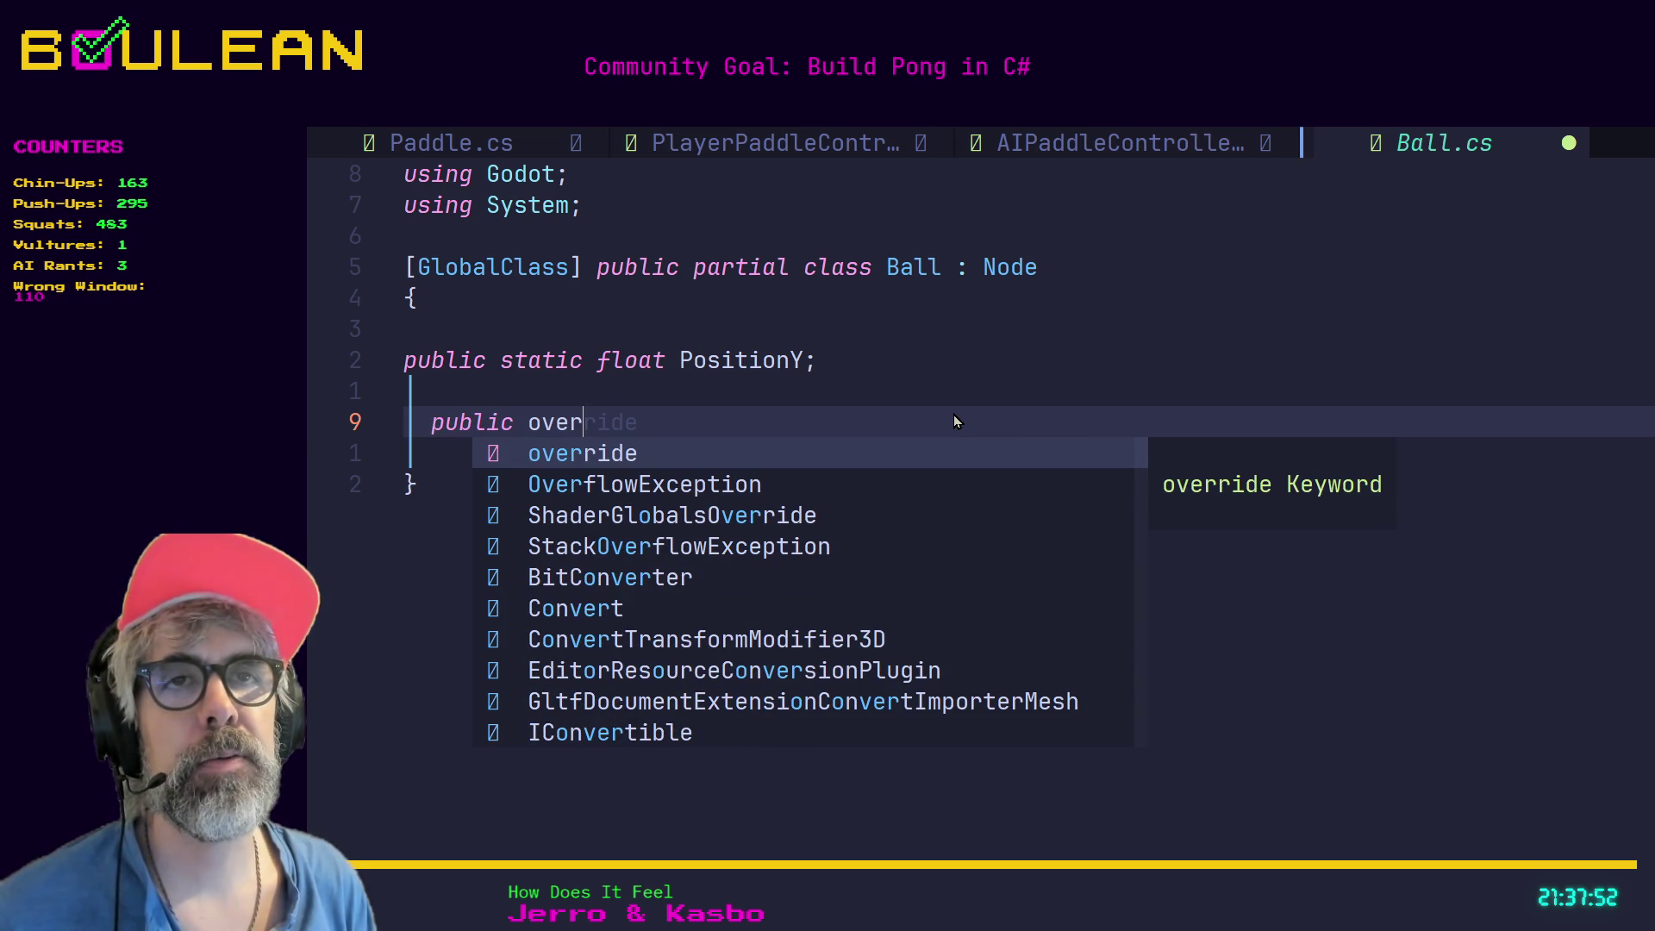
key("Tab")
type("void")
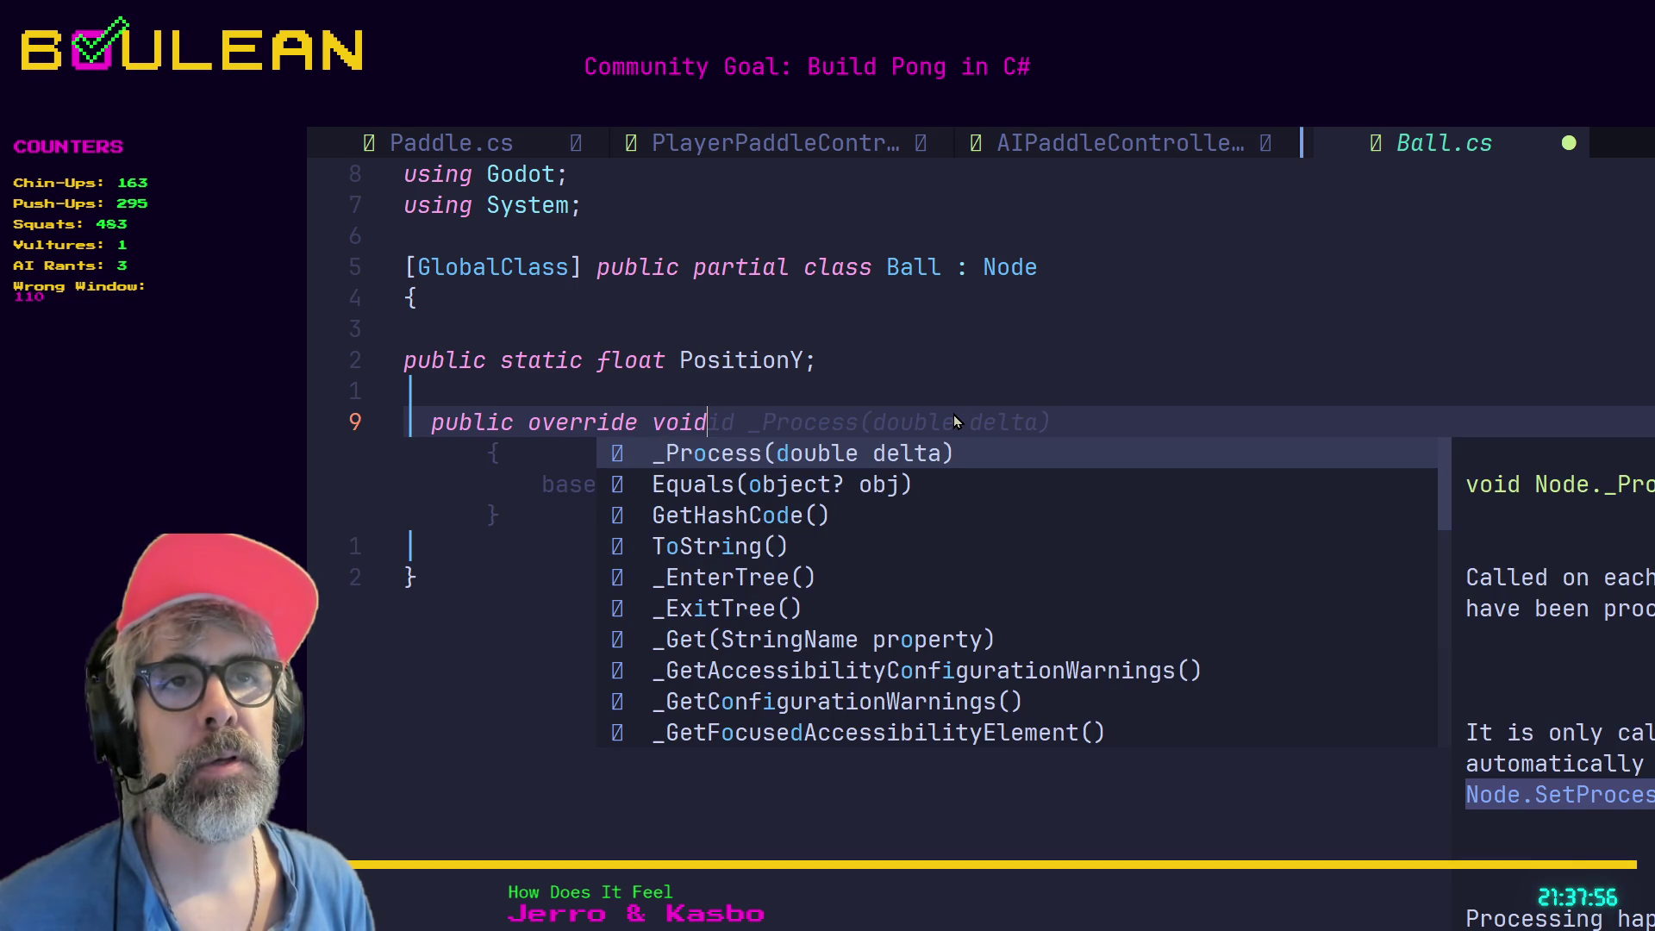
key("Tab")
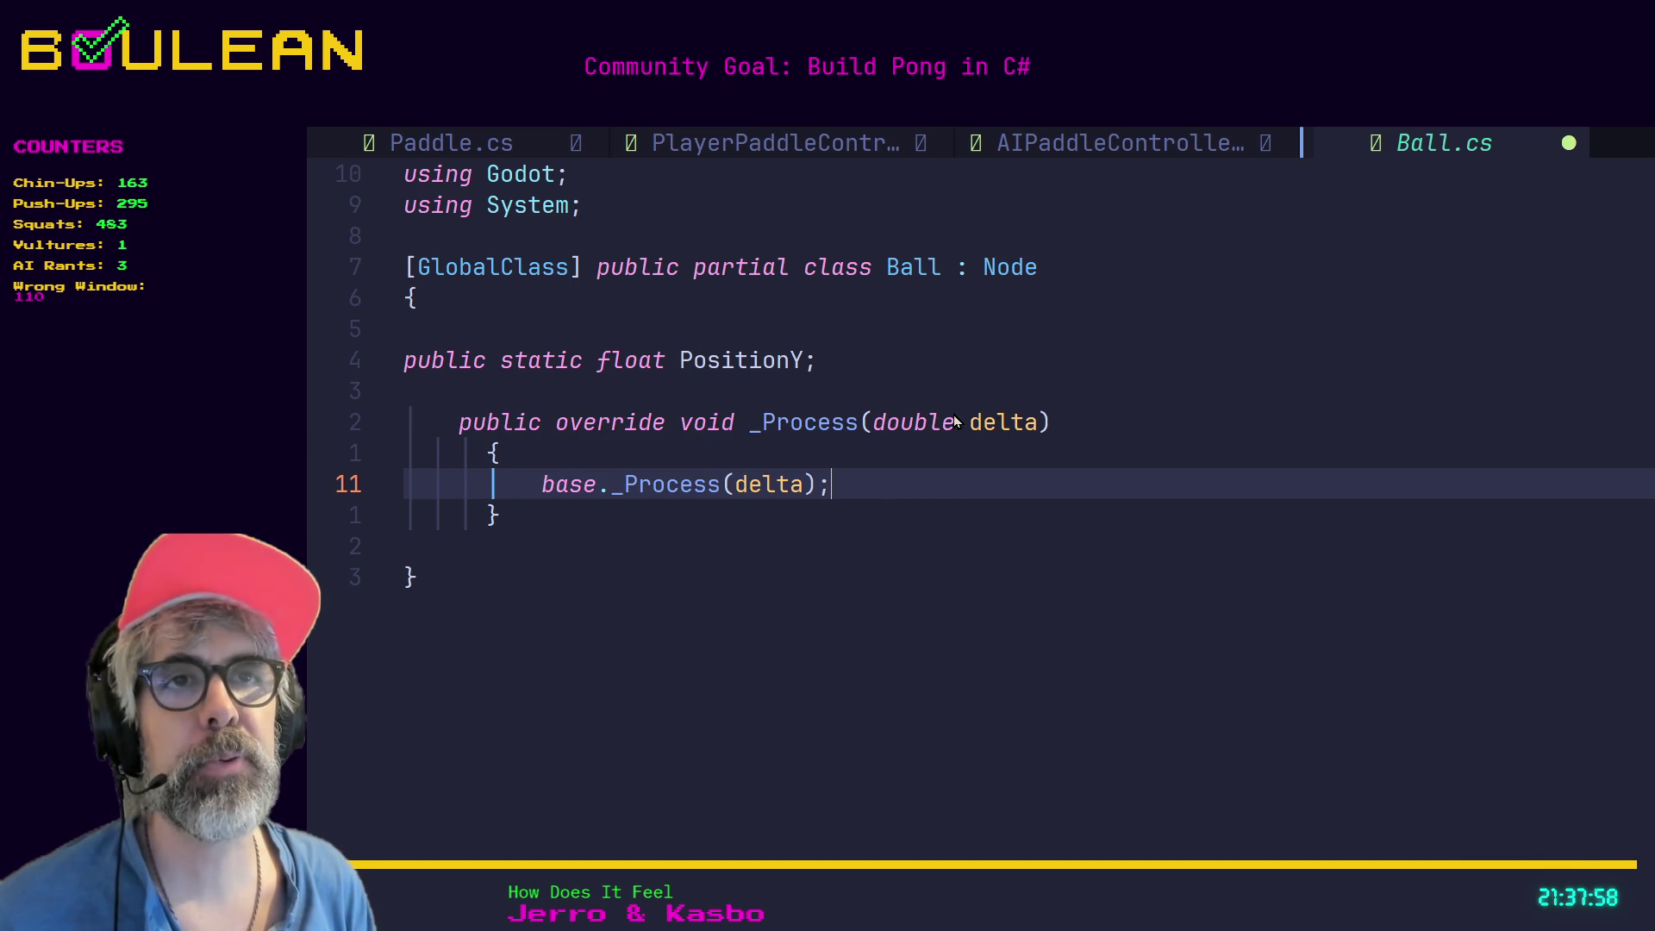
Replace the base._Process(delta) call with the comment '// Make ball move'.
key("Escape")
key("d")
key("d")
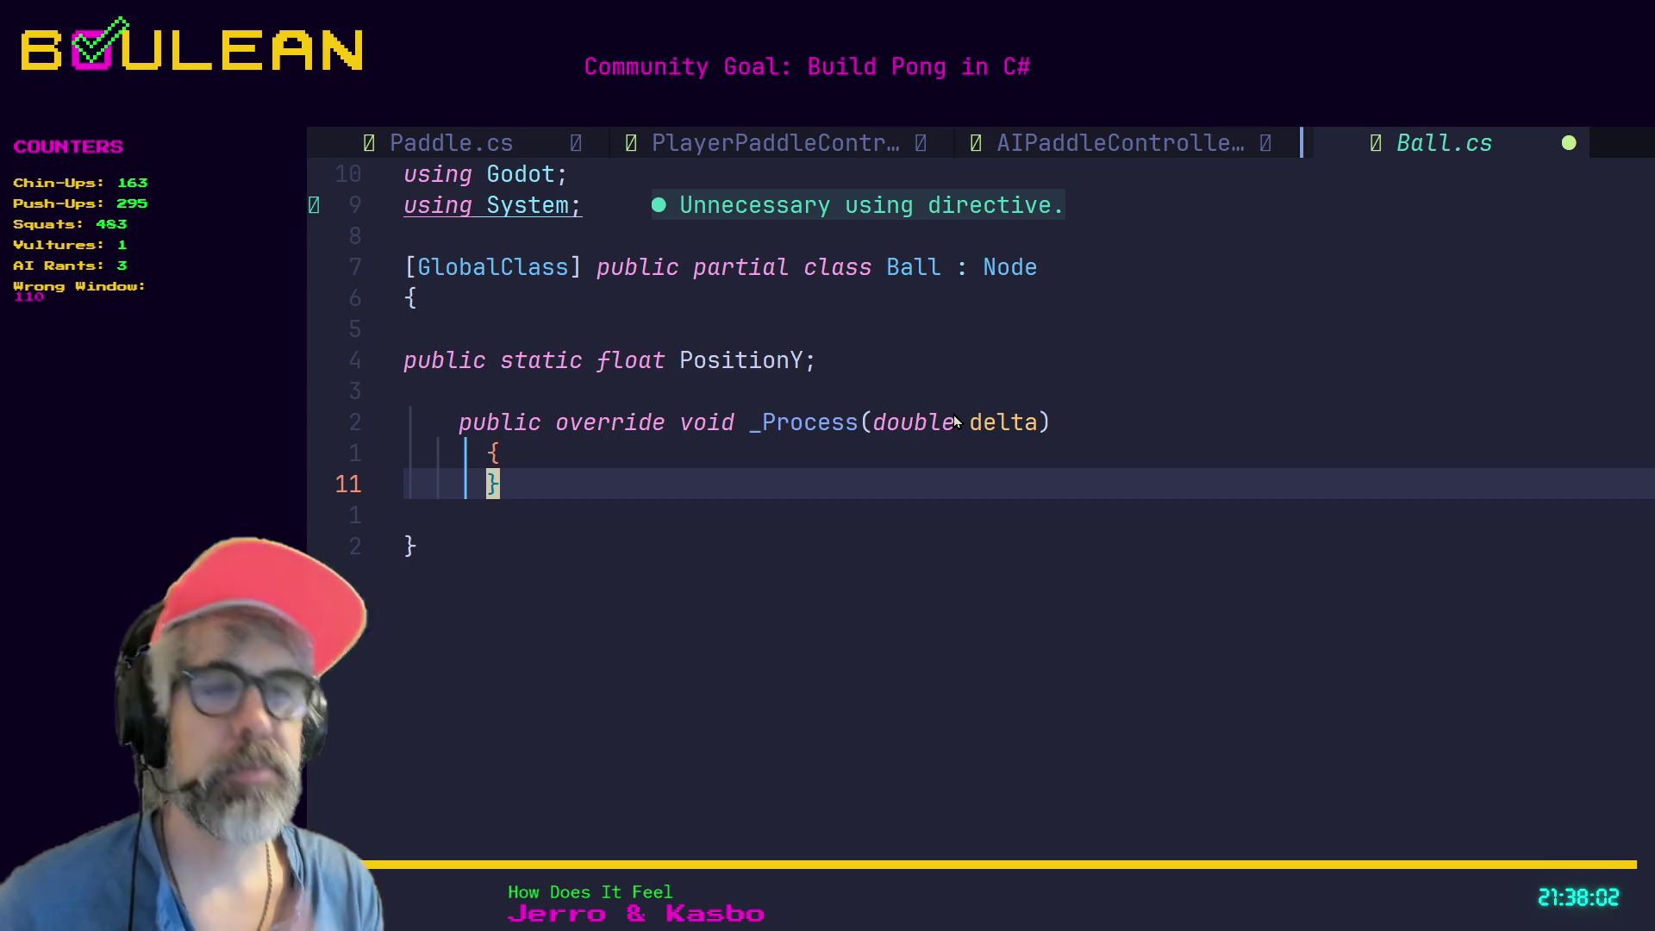
key("shift+o")
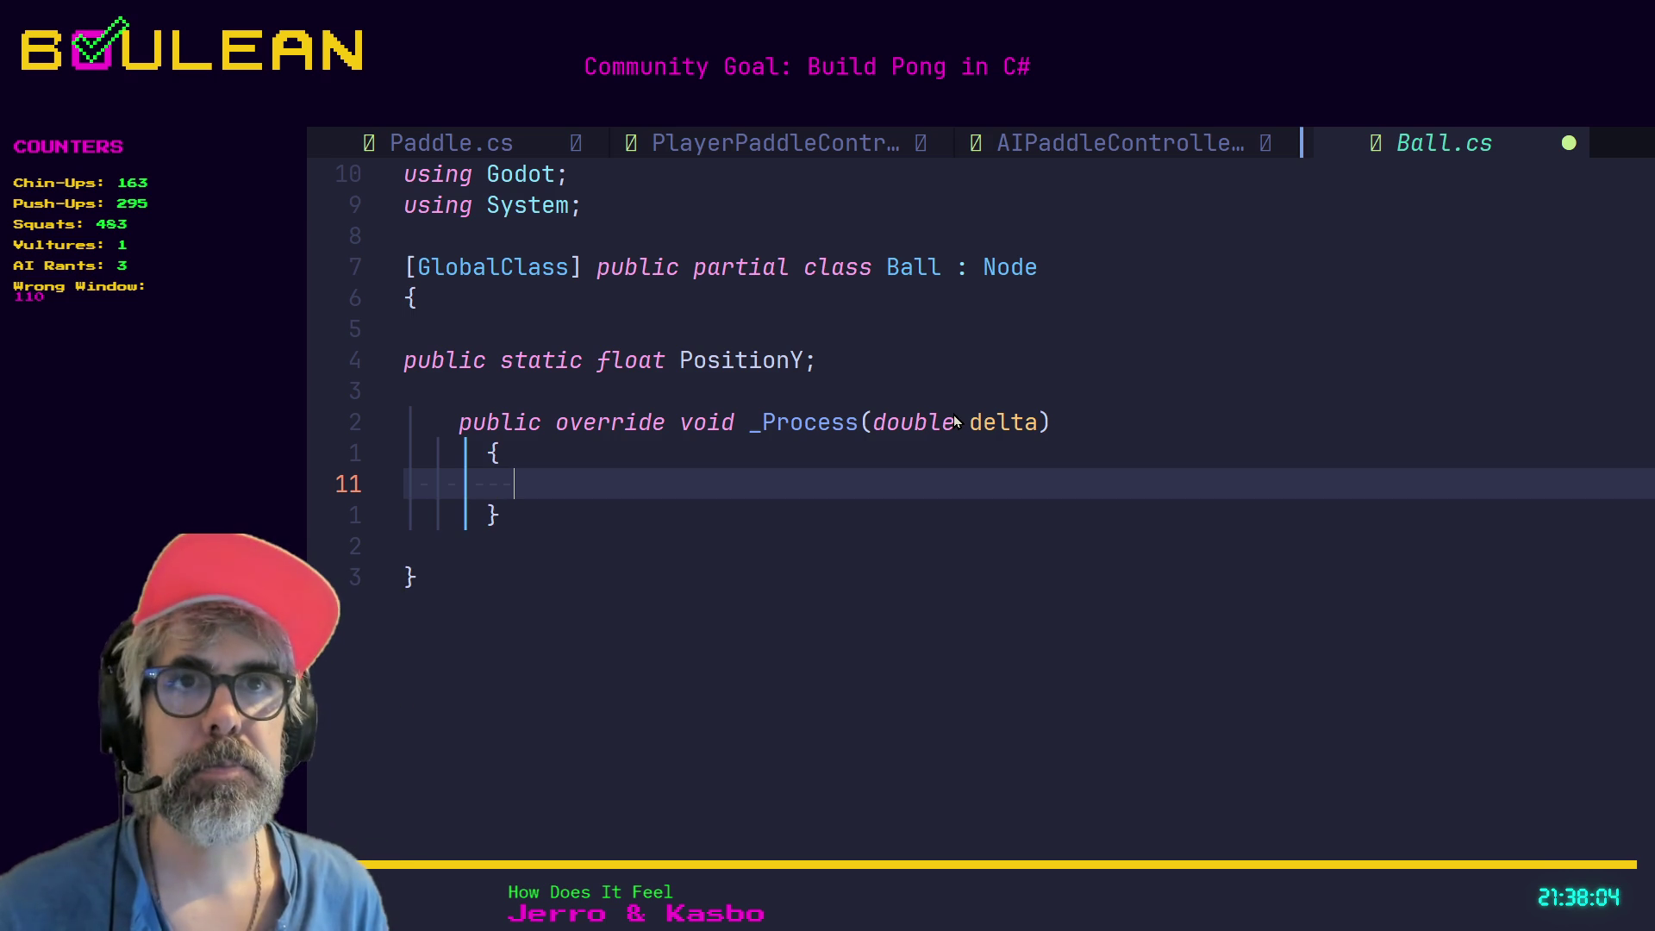
type("//")
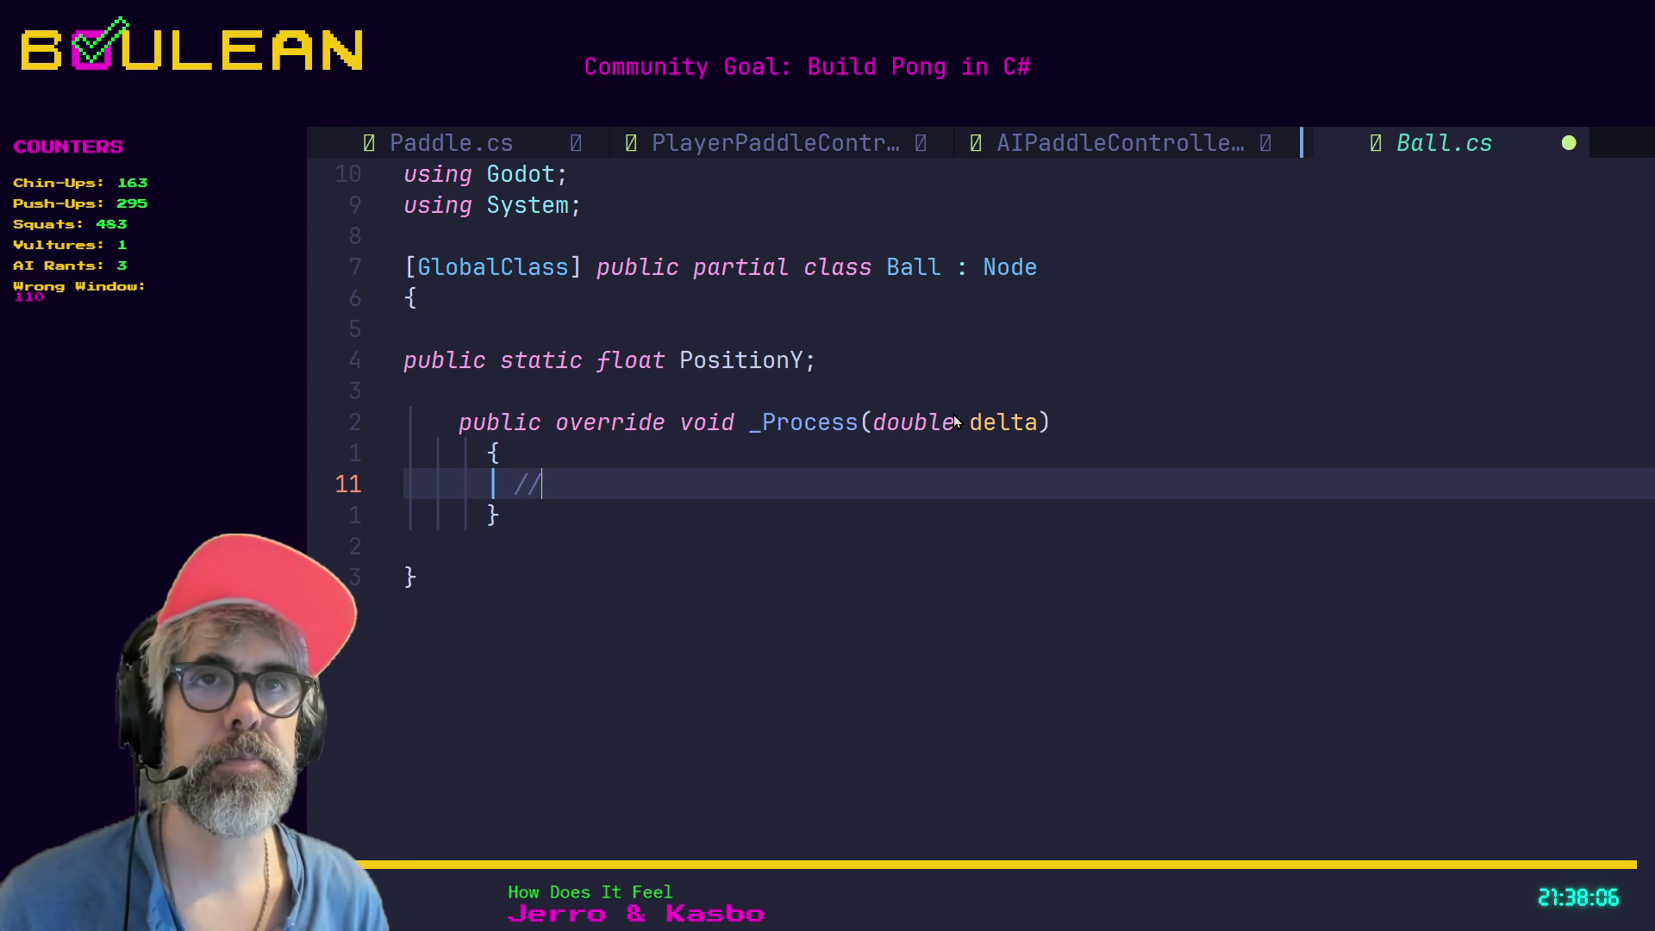
type(" Make ball move")
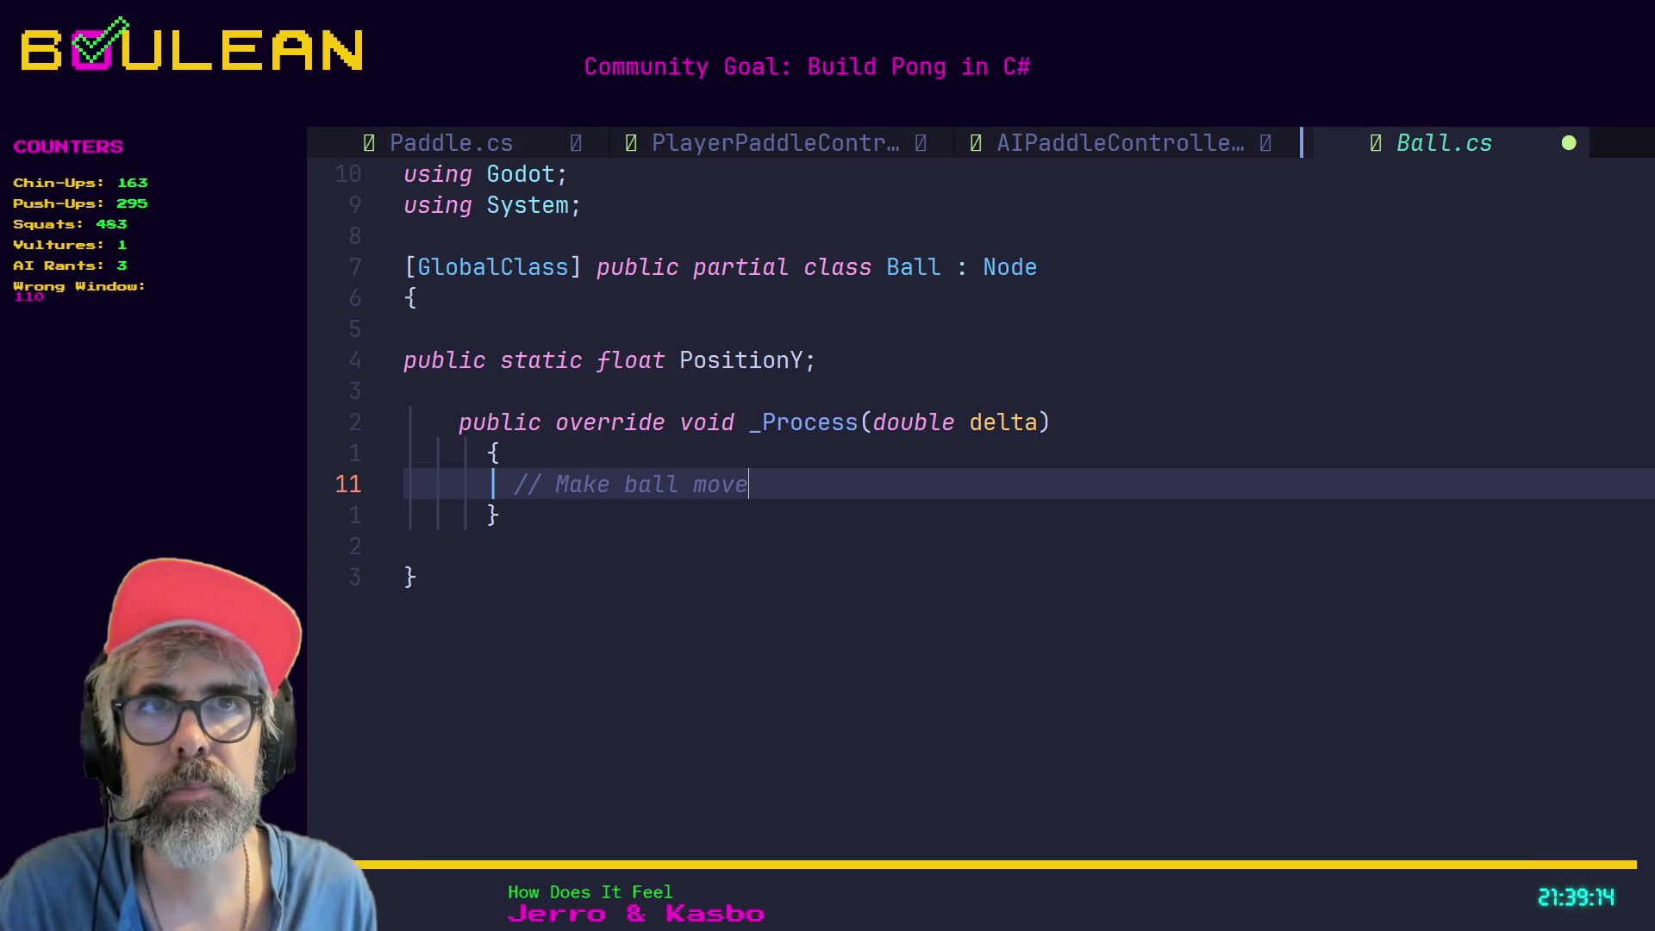
Finish the '// Make ball move' comment, add a blank line above _Process, and switch to Paddle.cs.
type("j")
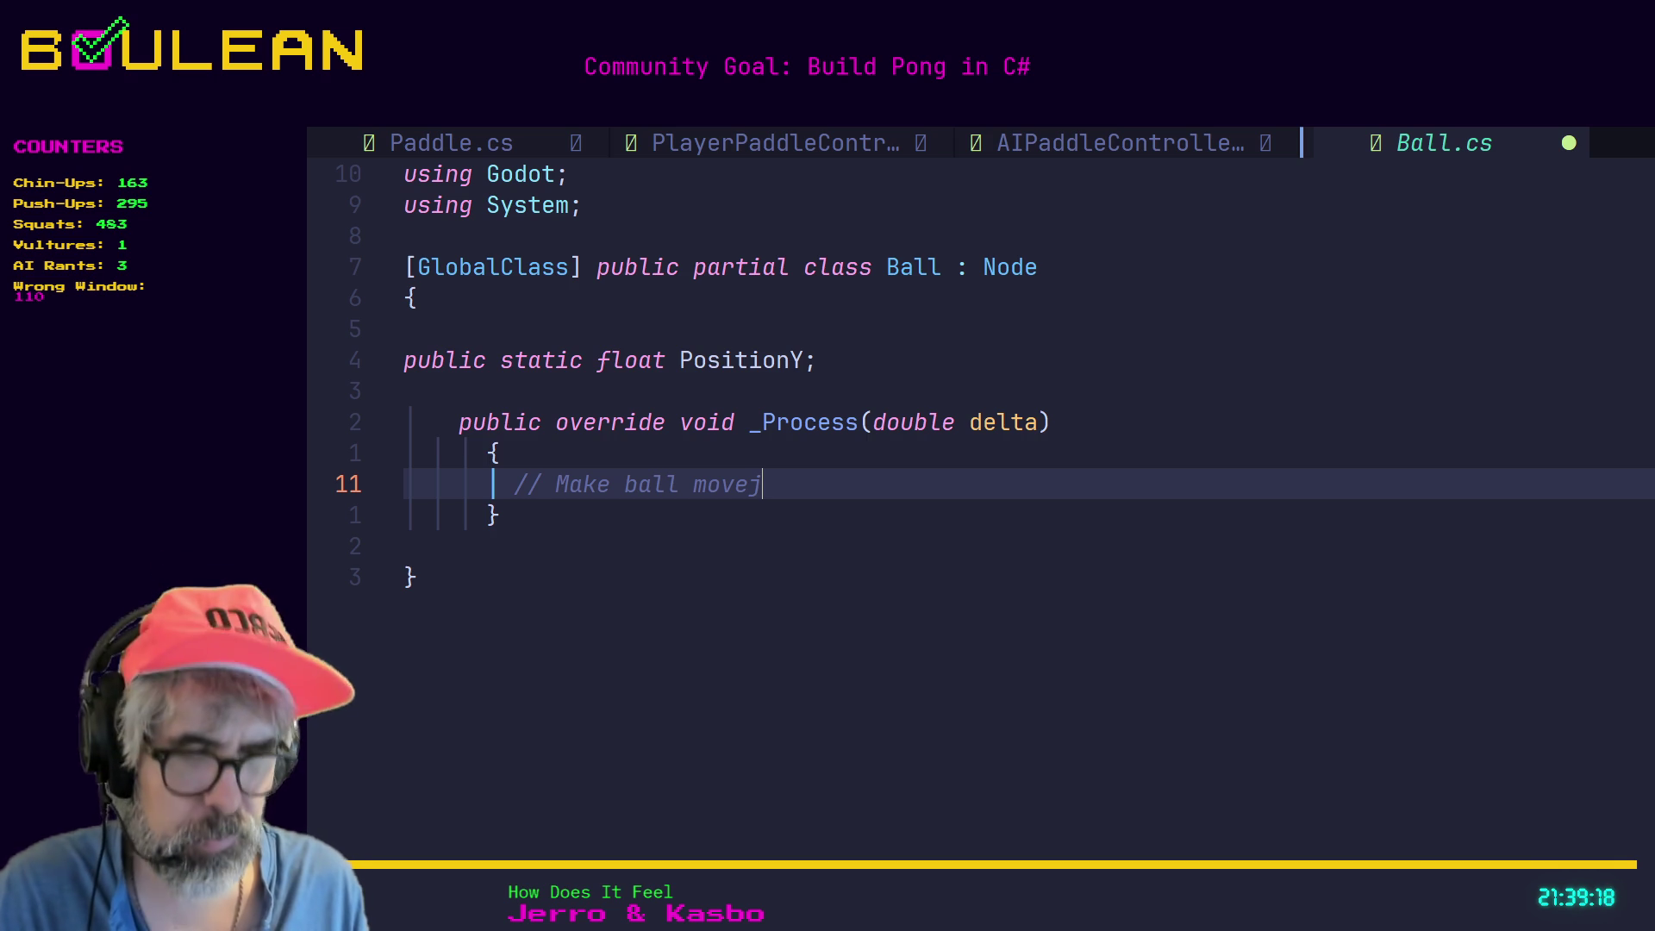
type("kjk")
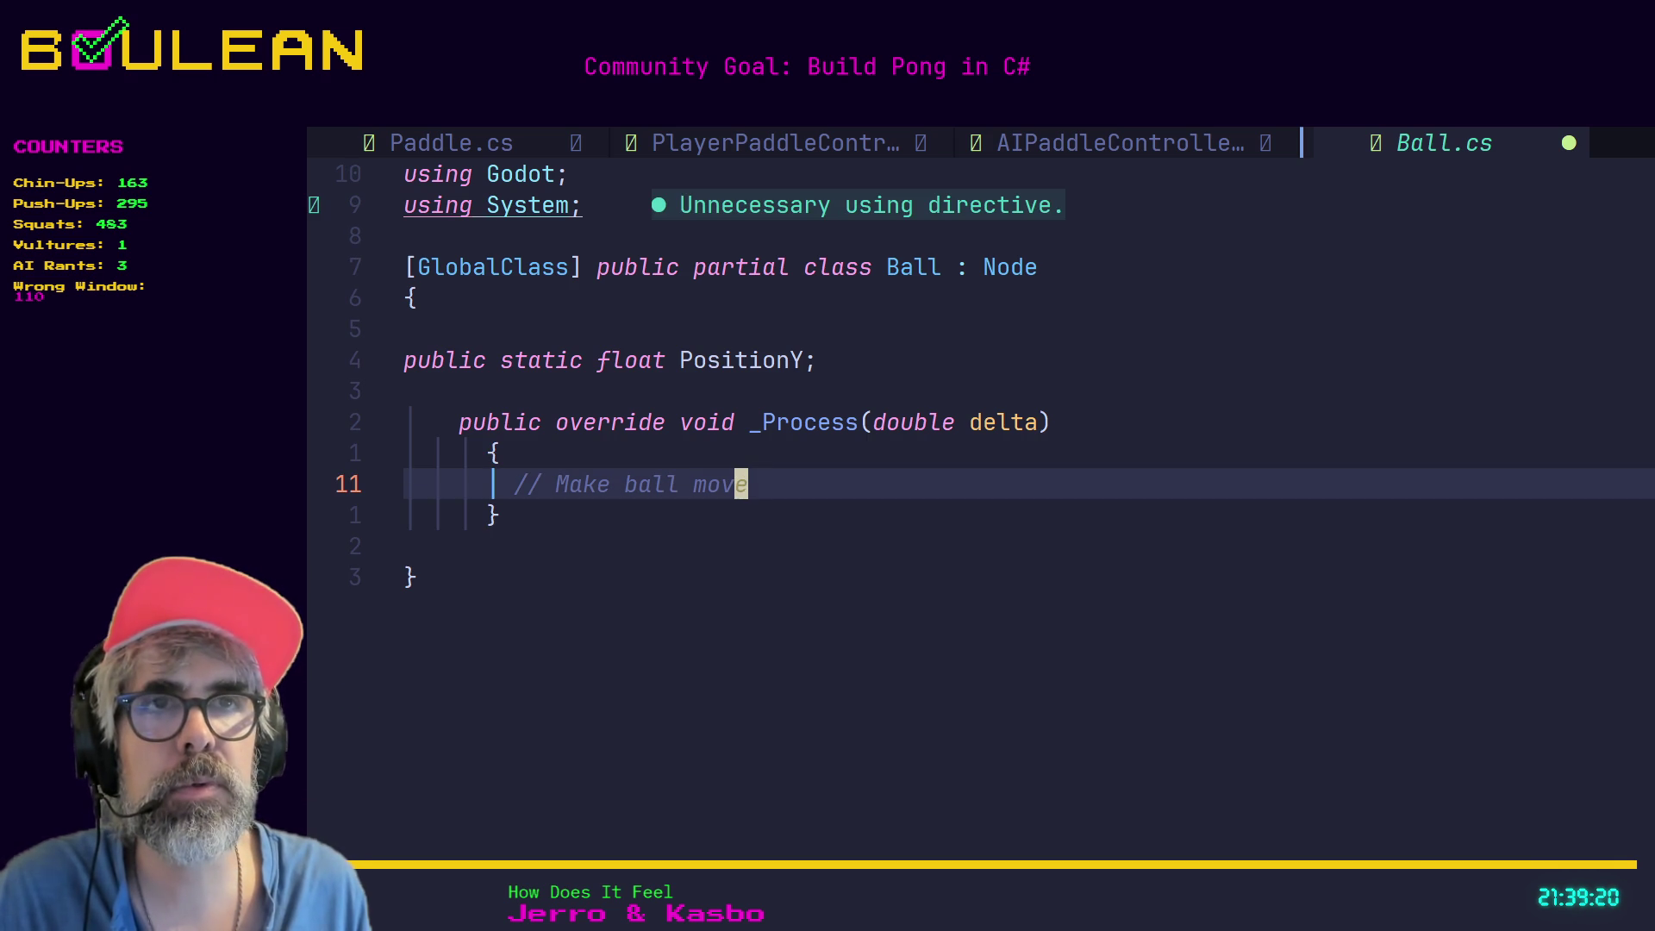
type("j")
key("k")
key("k")
key("k")
key("k")
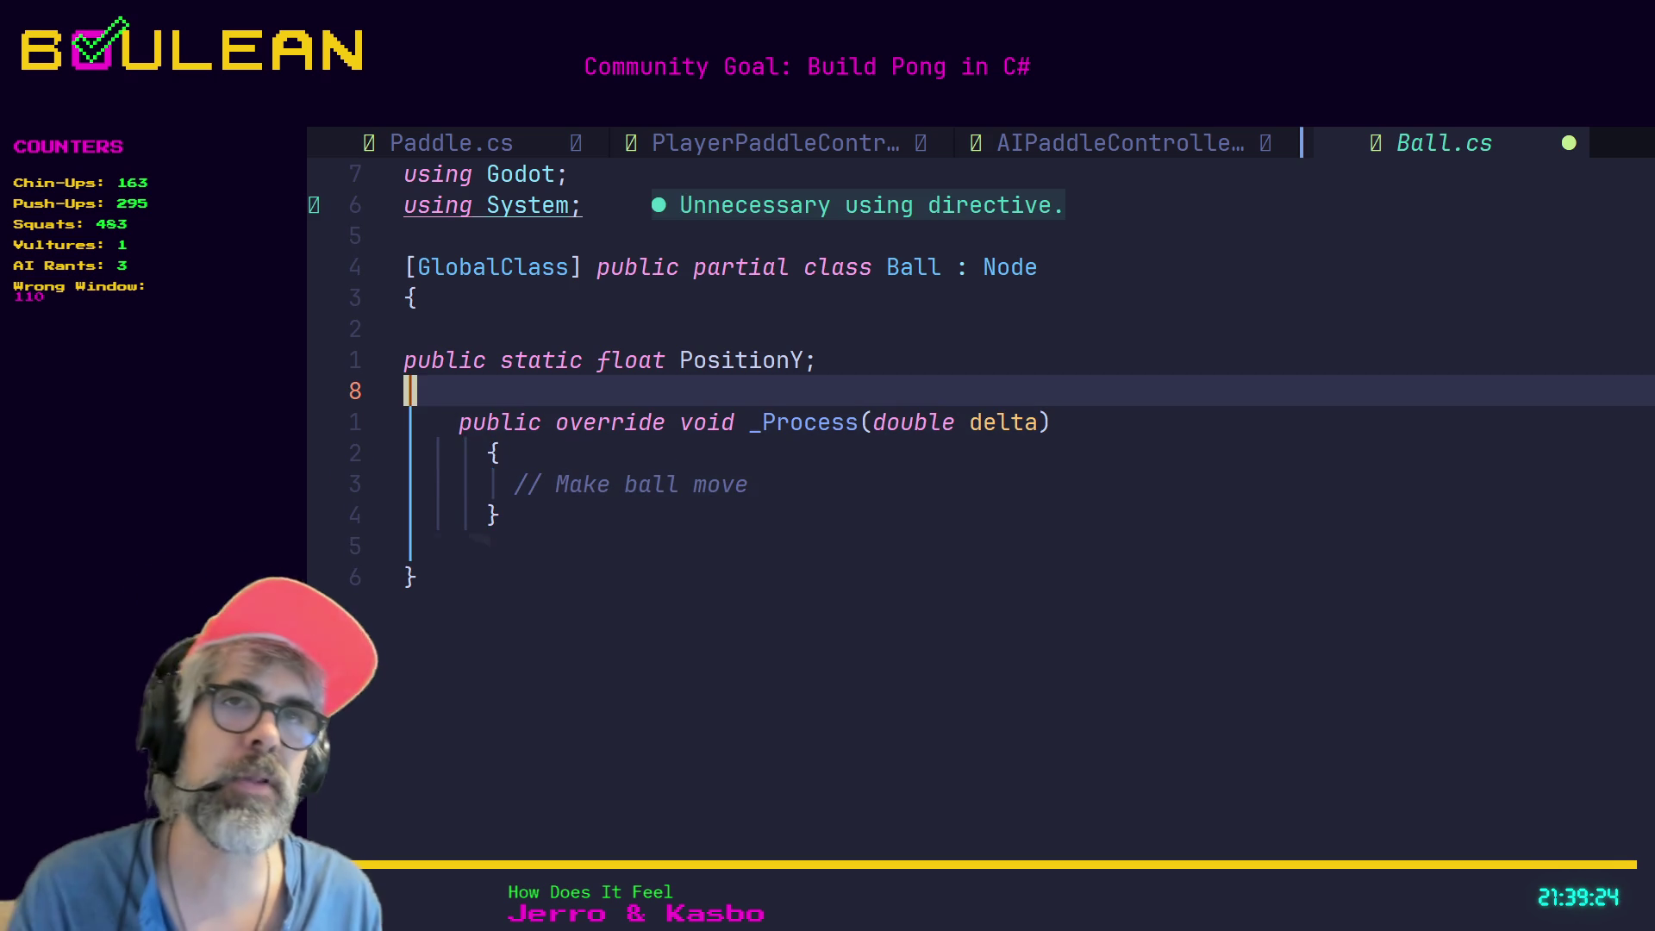
key("o")
key("Up")
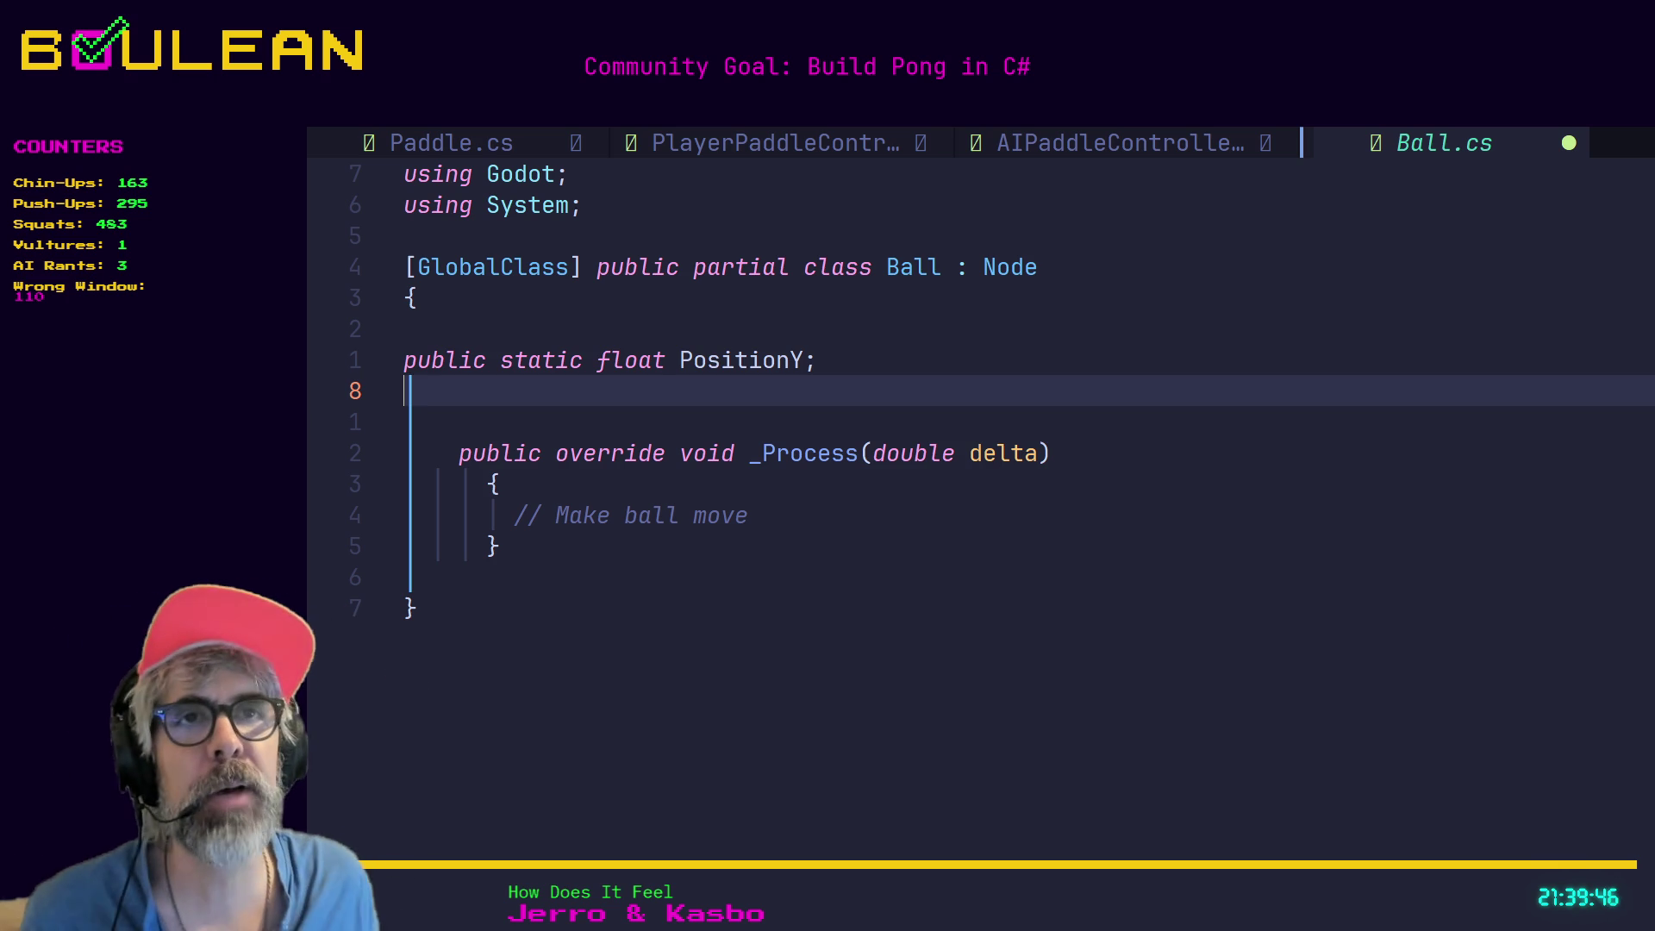
left_click(471, 147)
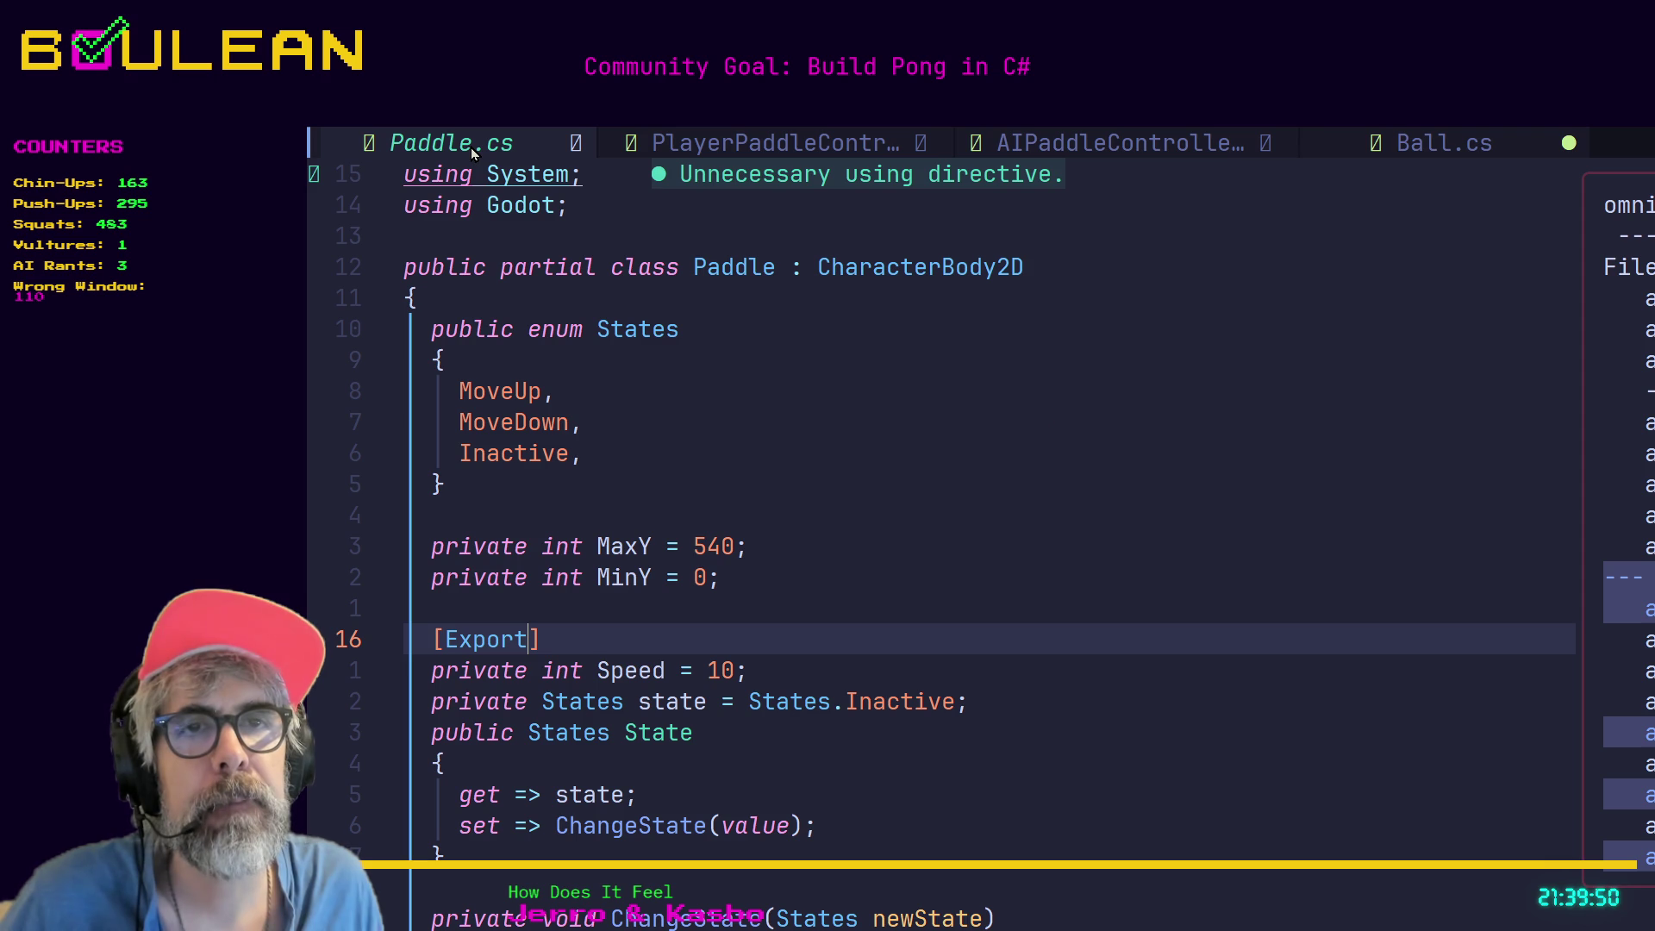
scroll(900, 464, "down", 1)
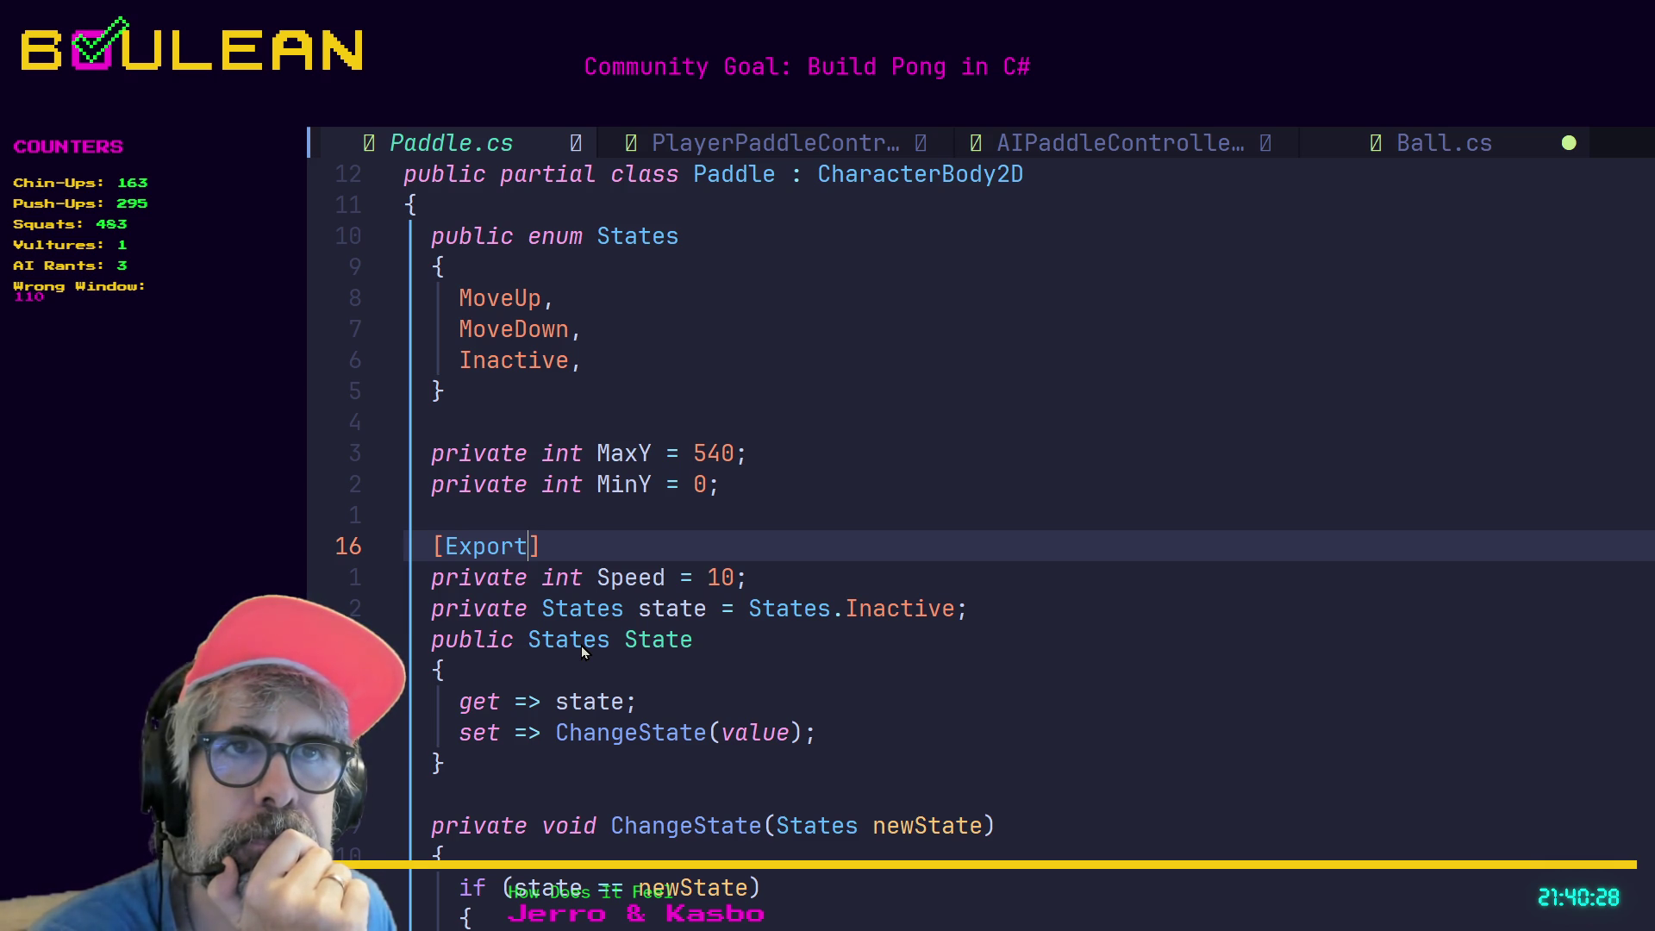
left_click(701, 642)
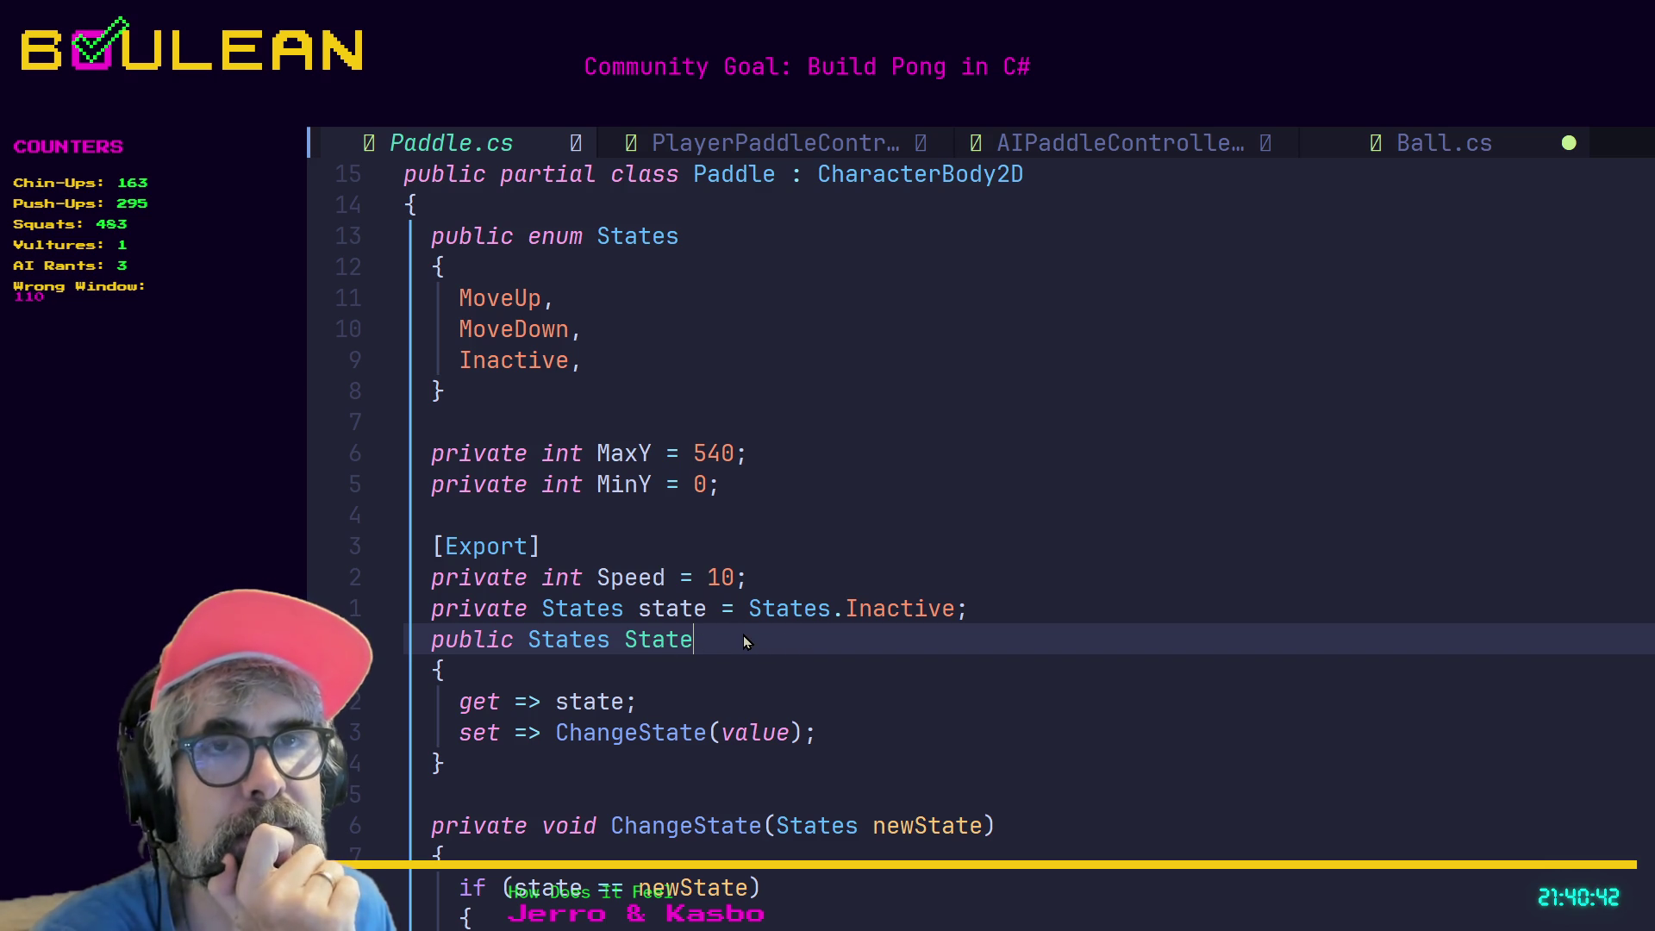
left_click(639, 609)
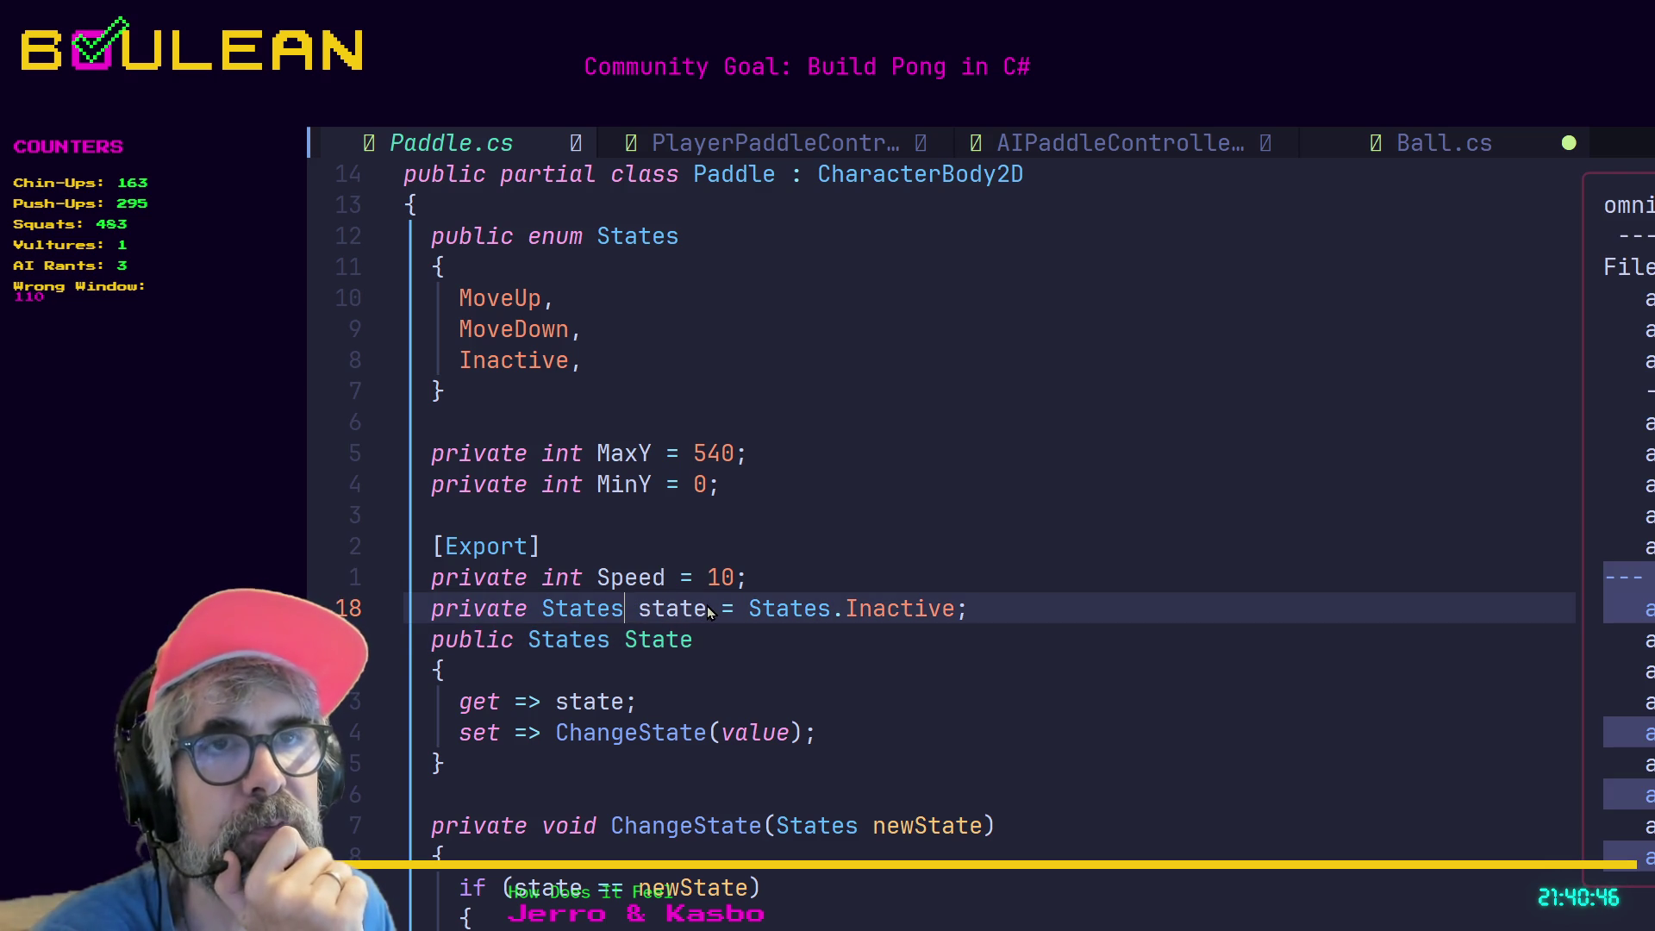
left_click(661, 640)
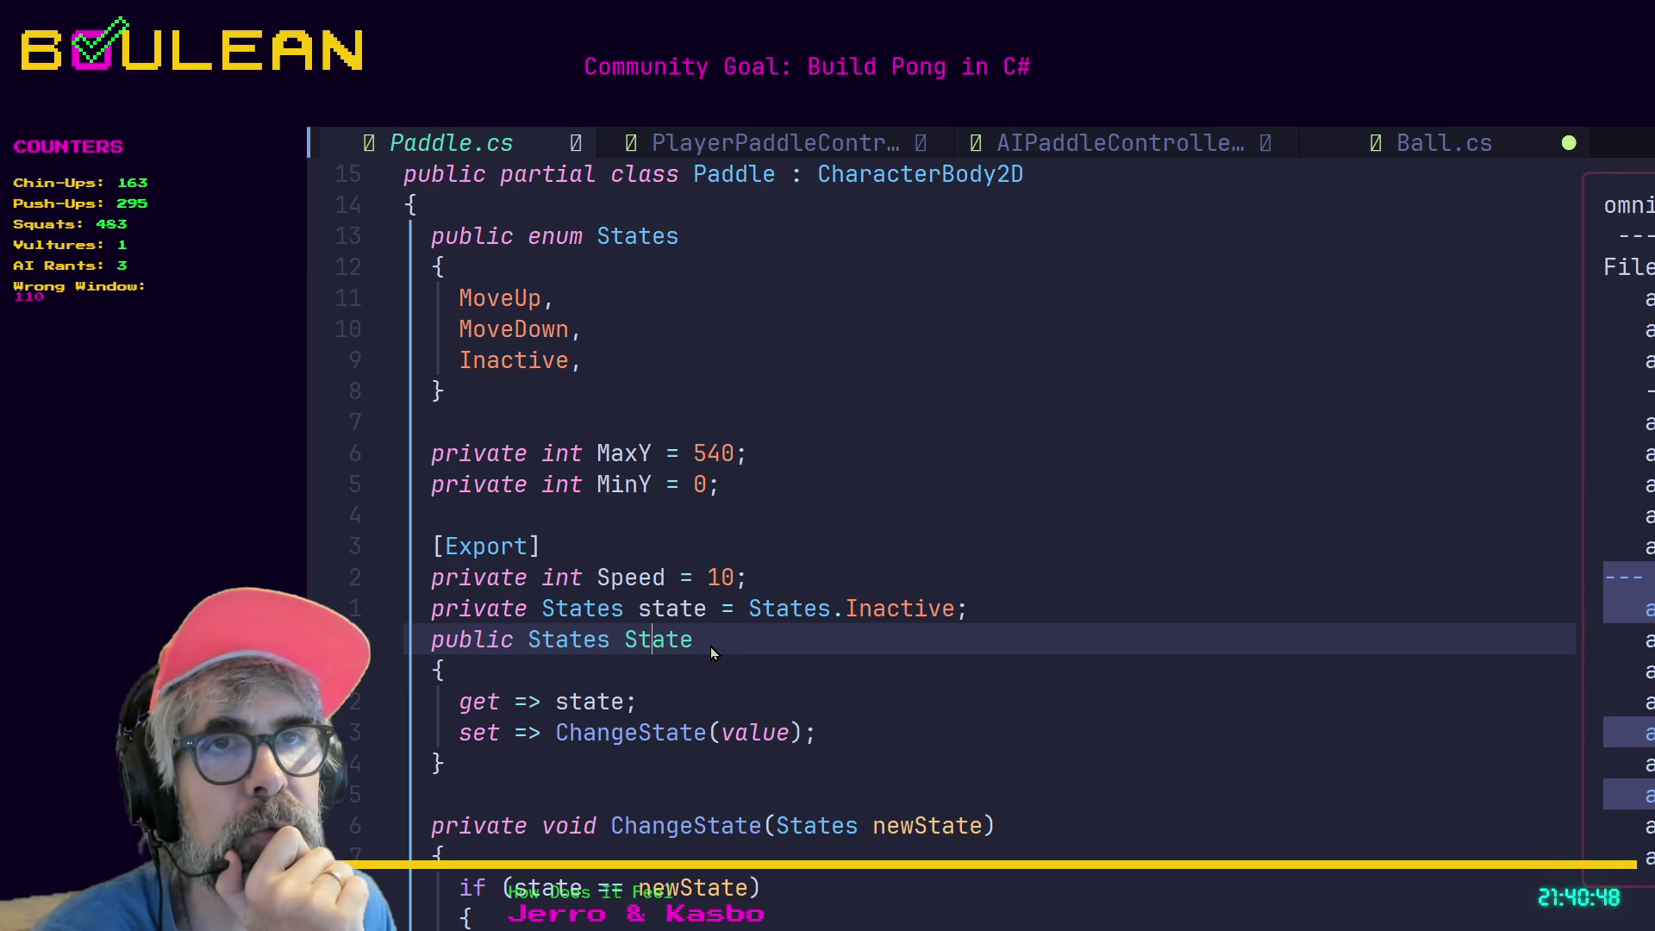
left_click(728, 639)
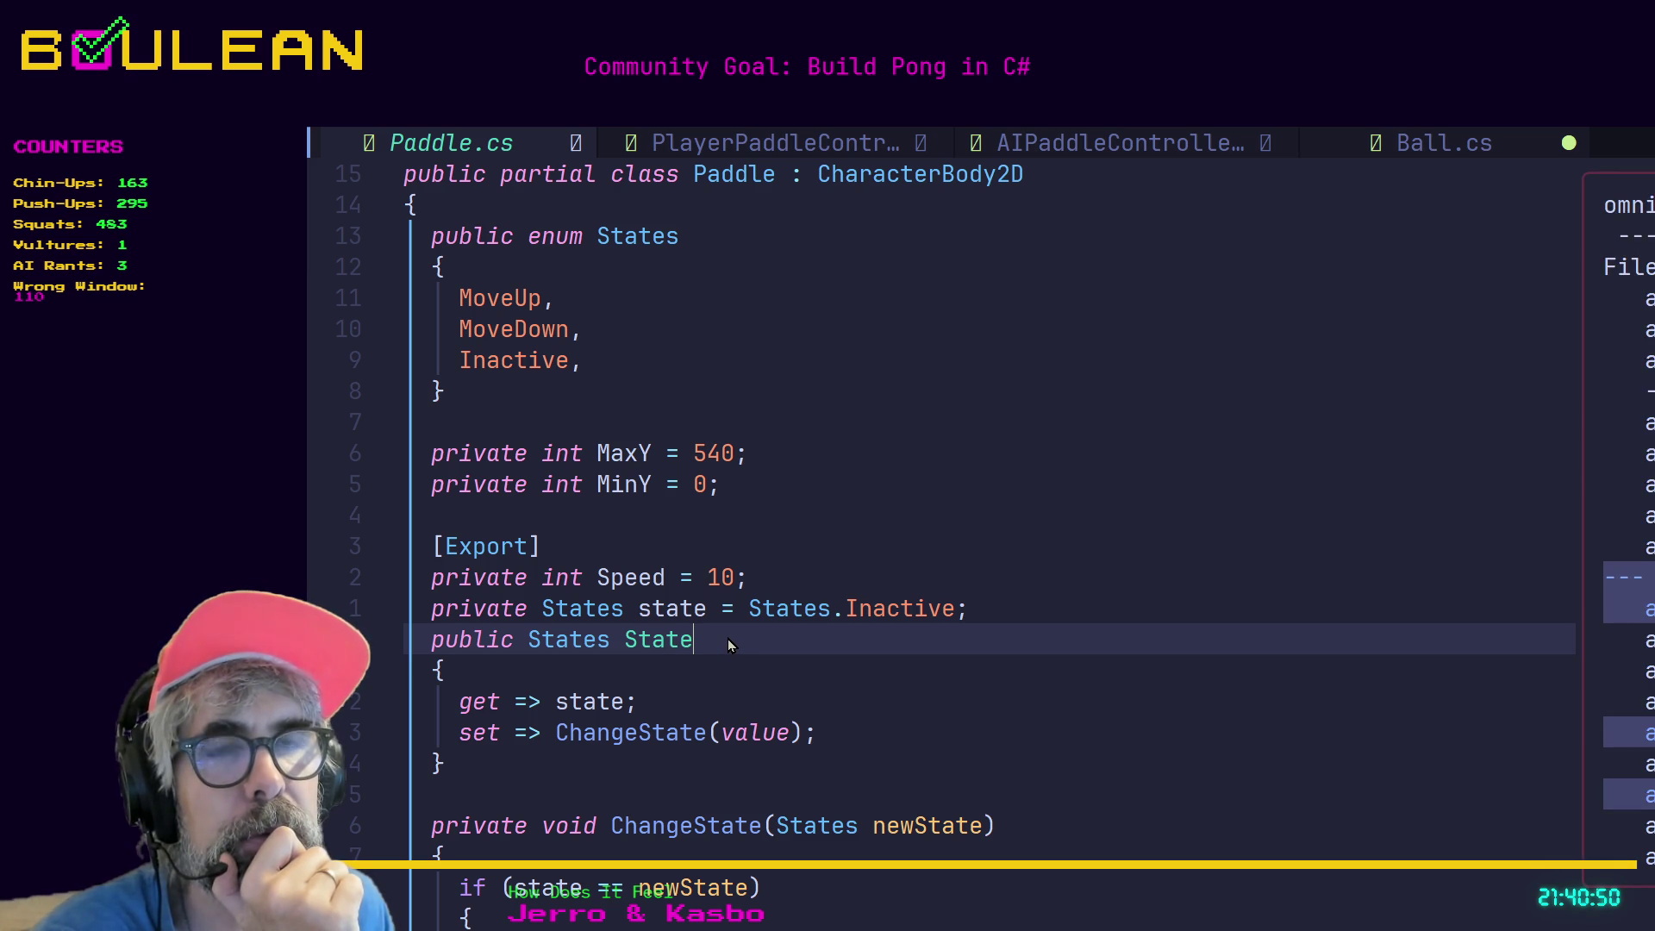
left_click(455, 672)
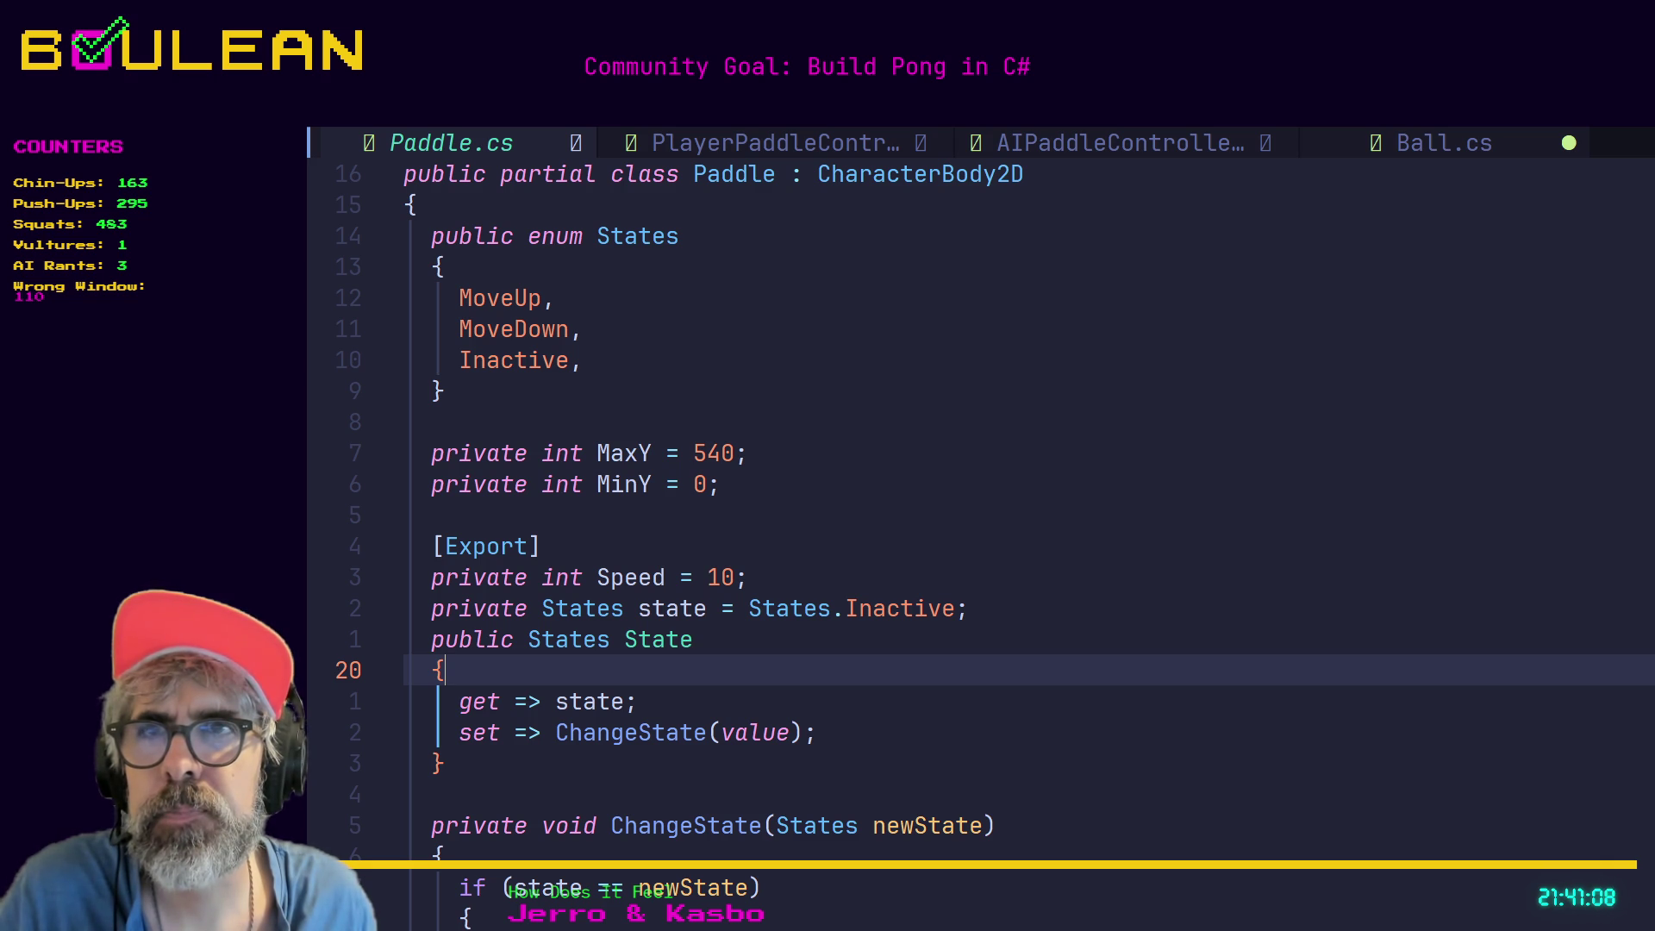
left_click(1478, 148)
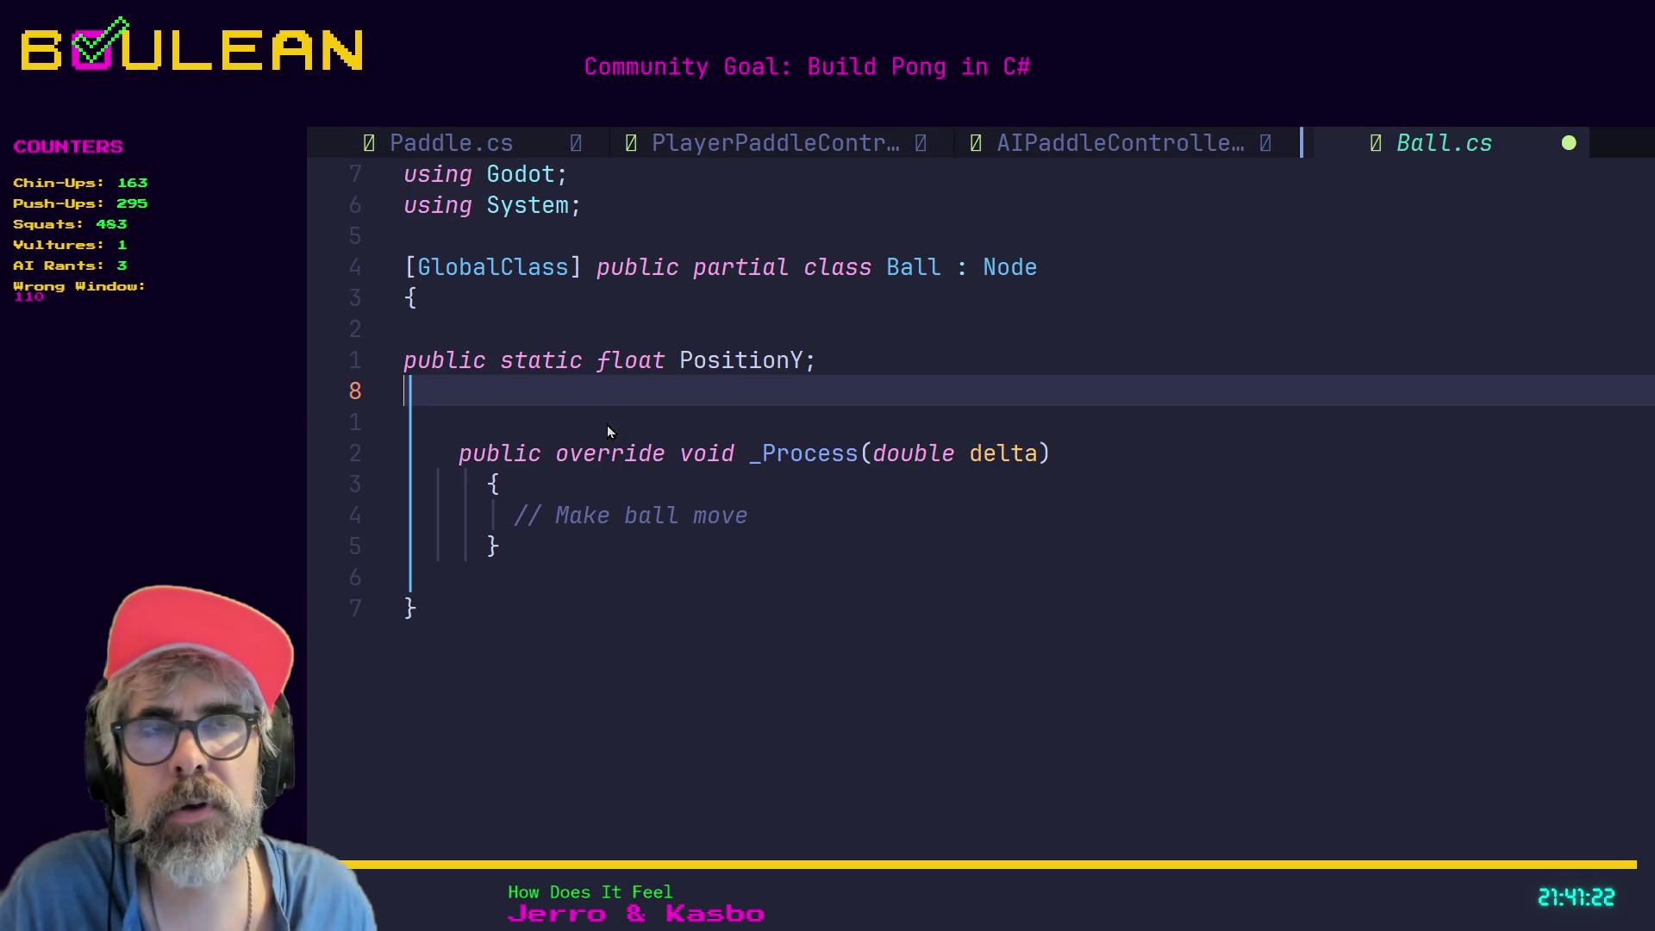
Select parts of the PositionY declaration, then move via AIPaddleController to PlayerPaddleController.cs.
left_click_drag(797, 366, 411, 365)
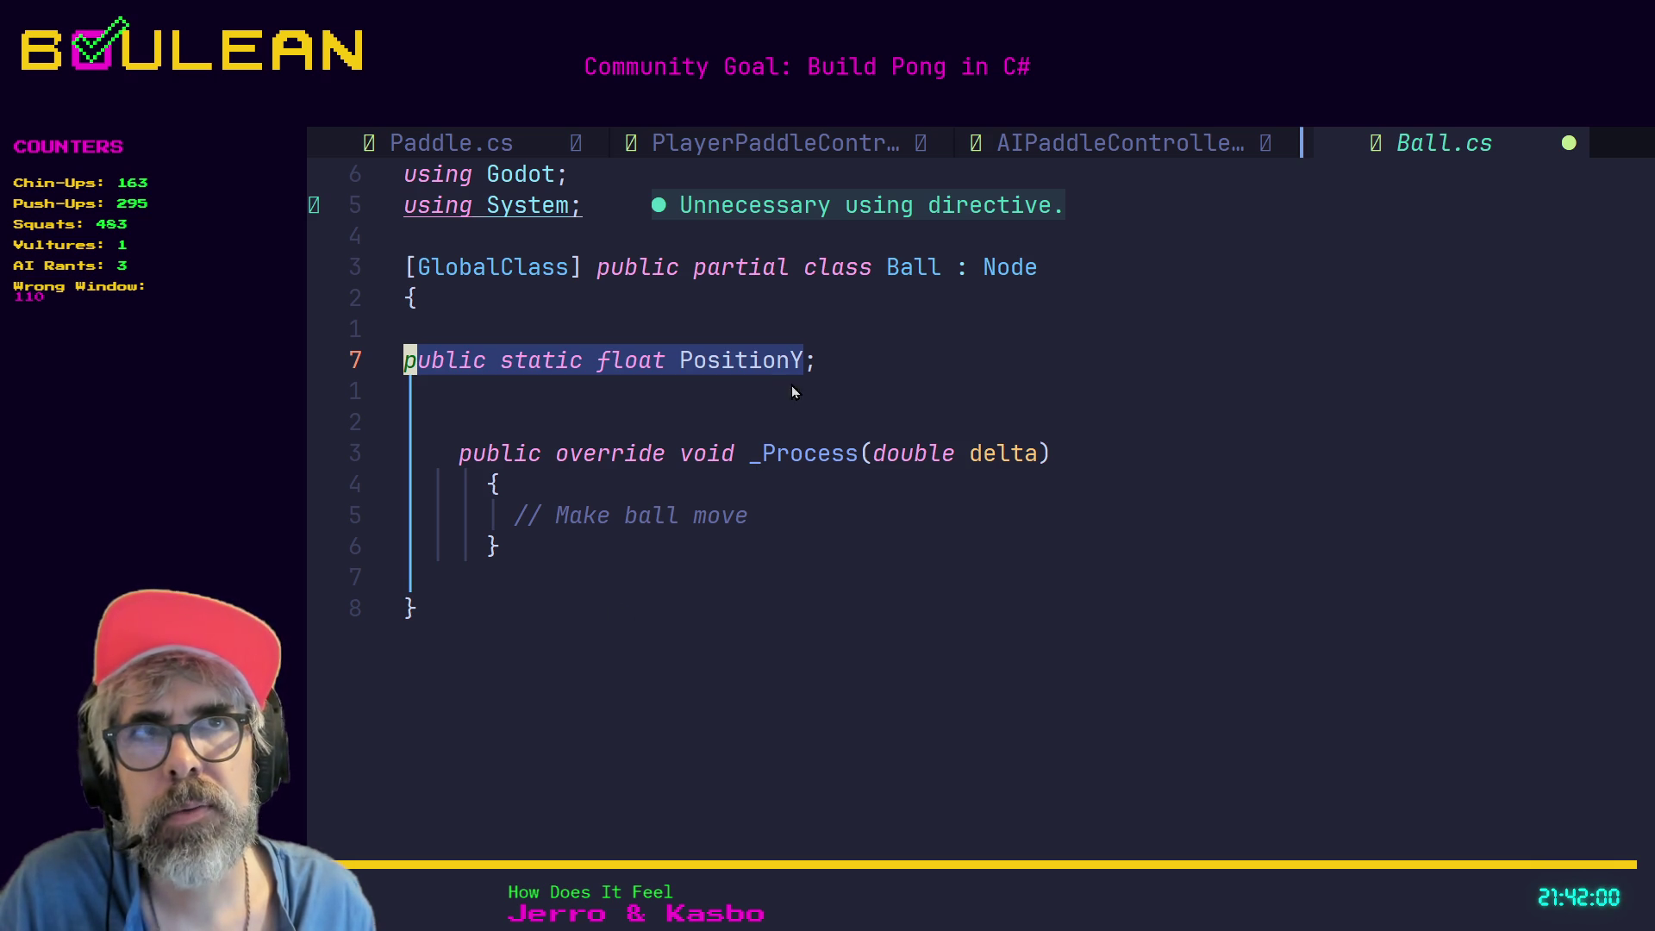
left_click(817, 366)
left_click_drag(819, 364, 700, 369)
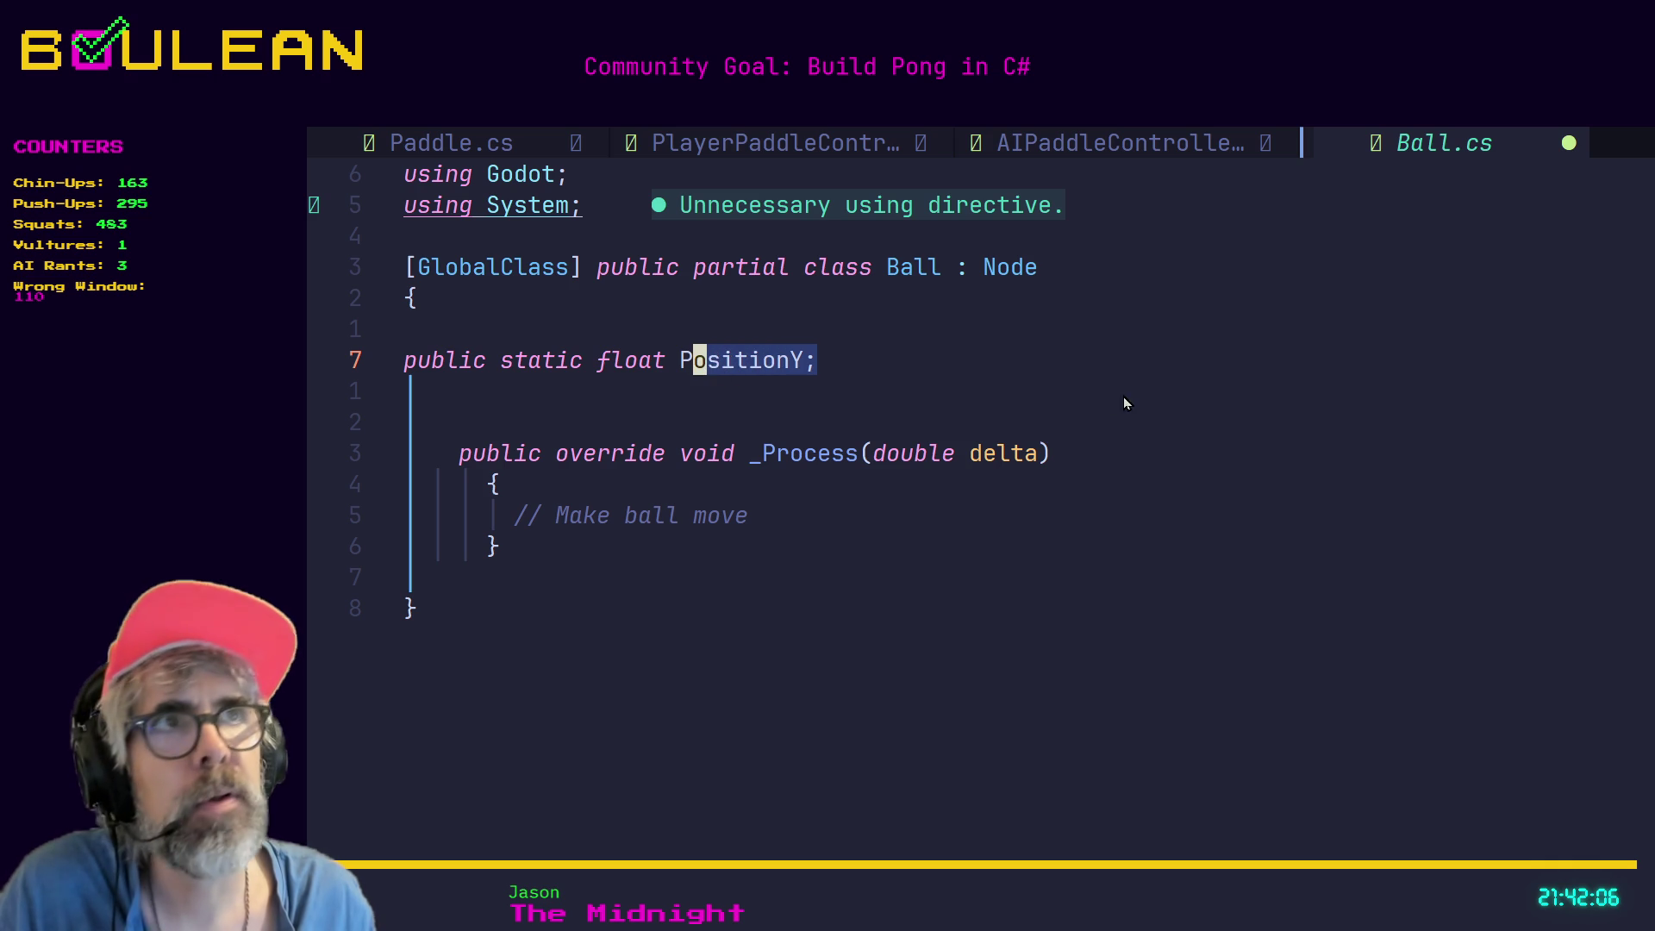
left_click(1126, 132)
left_click(833, 143)
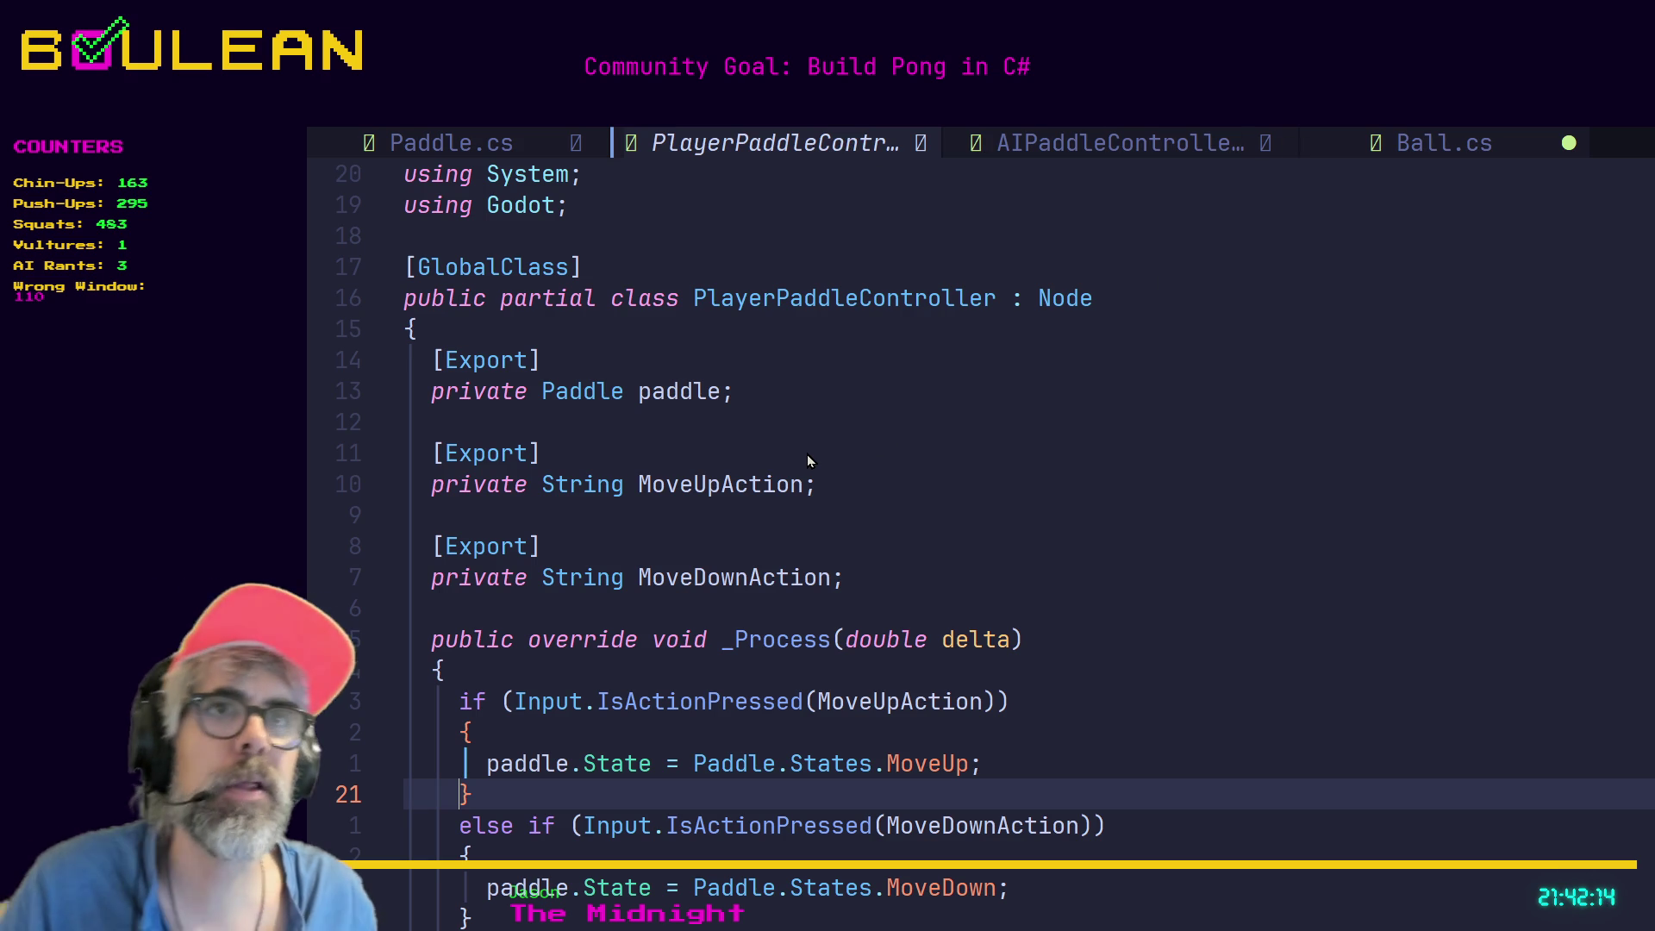
Select Paddle.cs's private state field line, then return to Ball.cs at the PositionY declaration.
left_click(1173, 148)
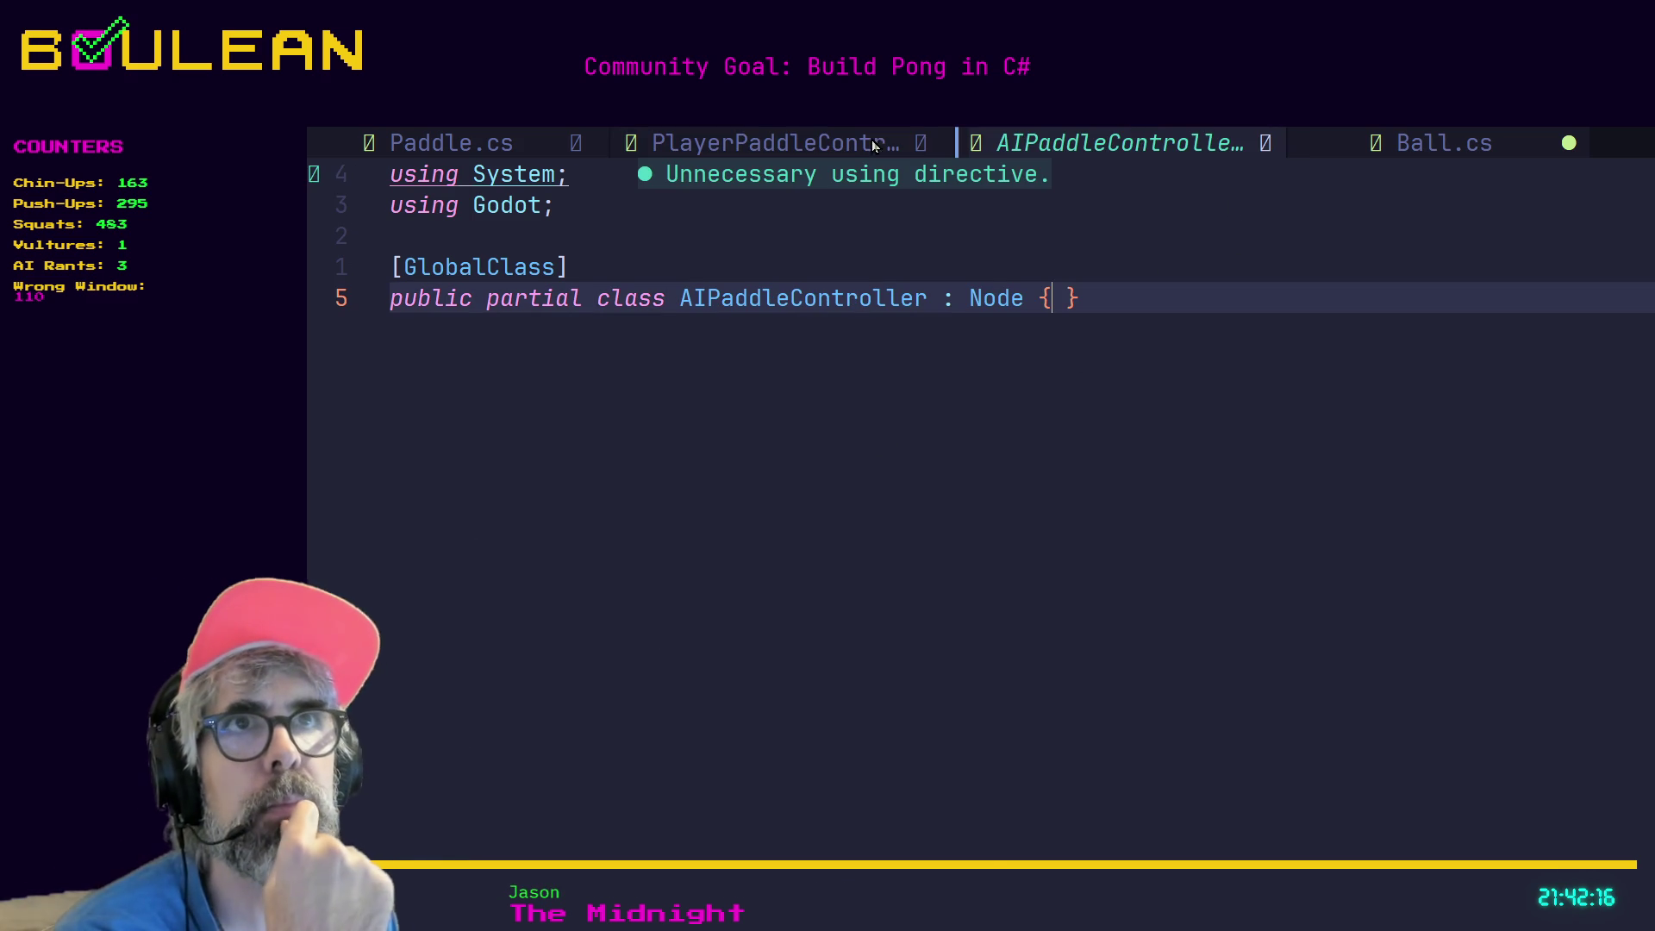
left_click(484, 141)
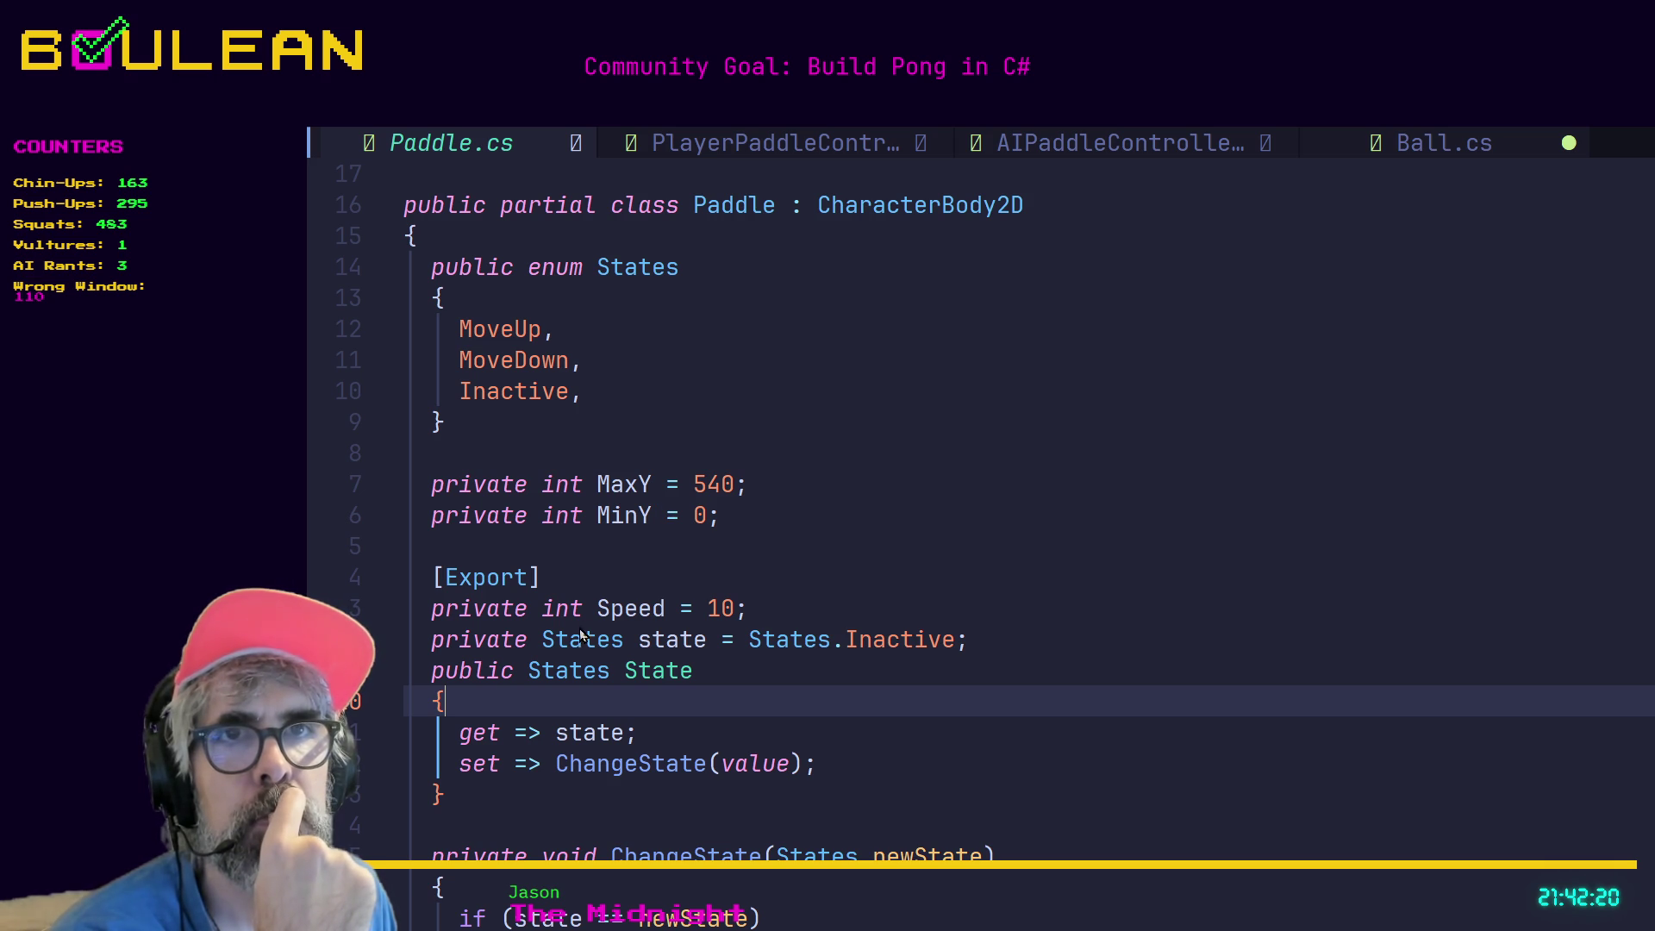
left_click(436, 645)
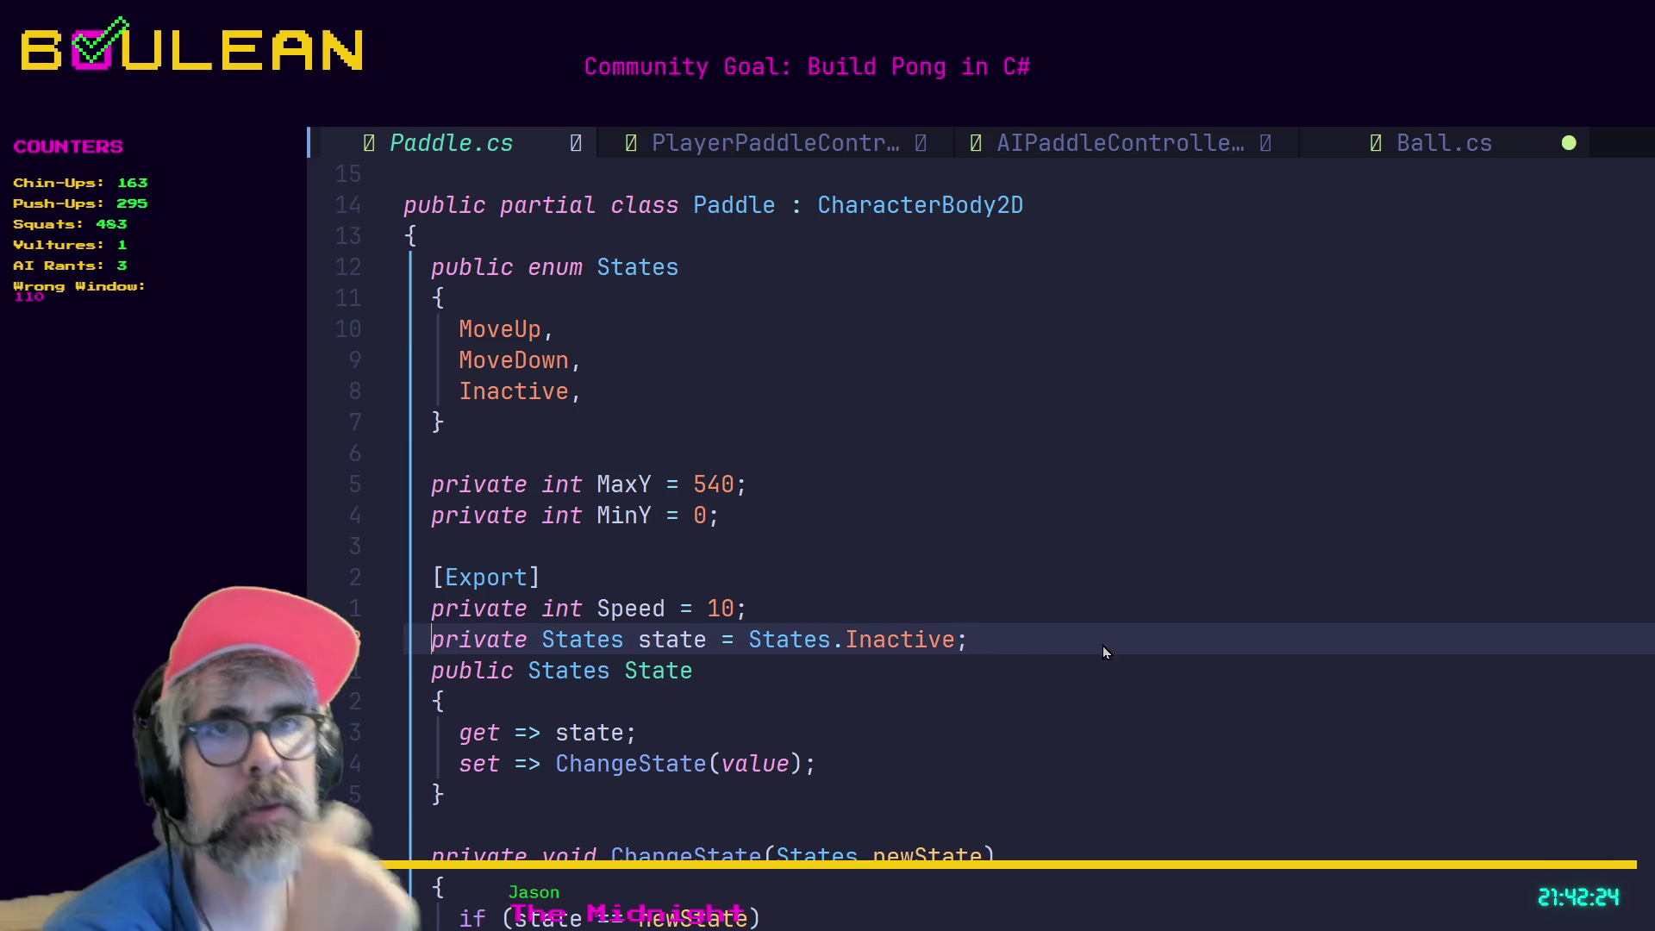
type("V")
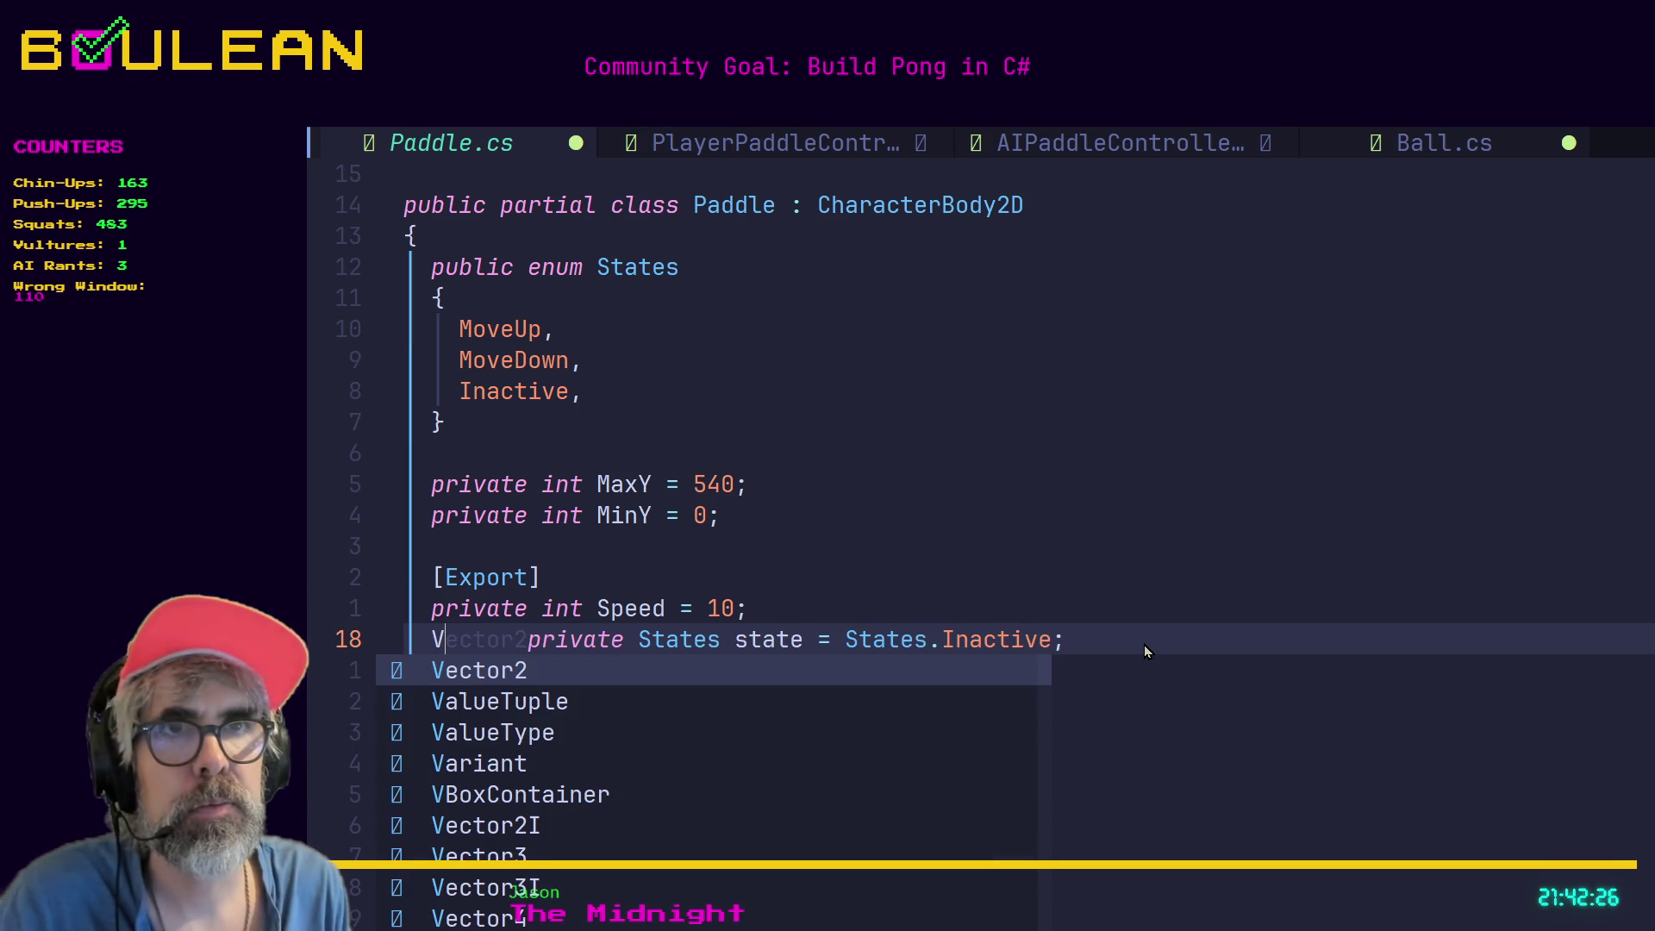
key("BackSpace")
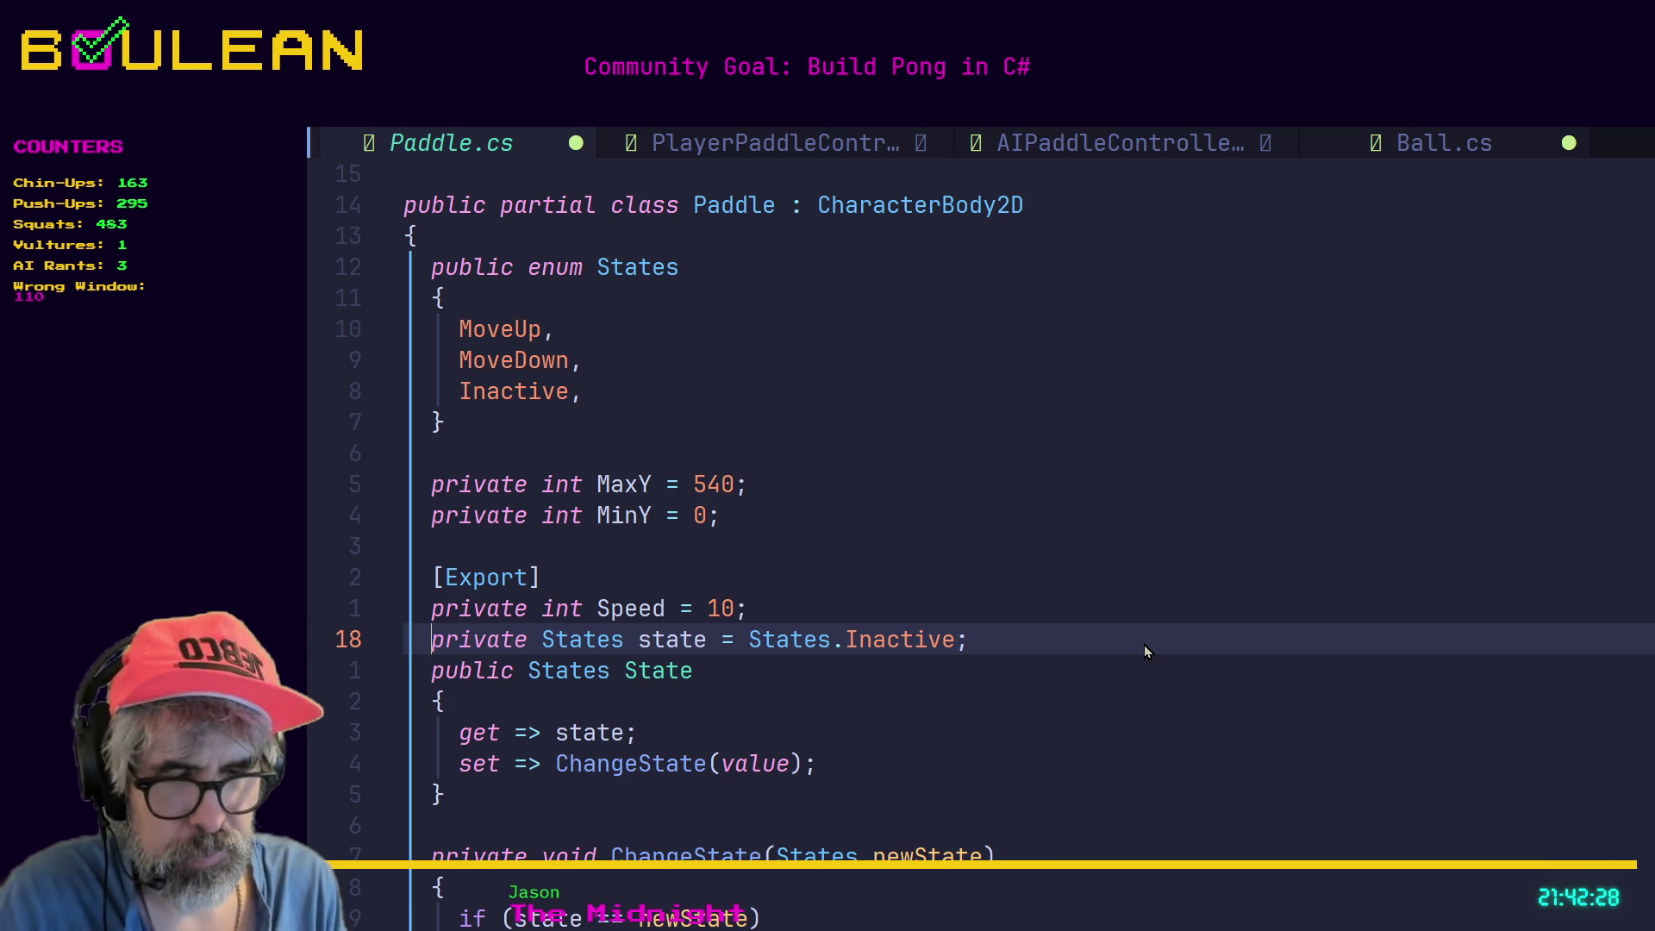
key("Escape")
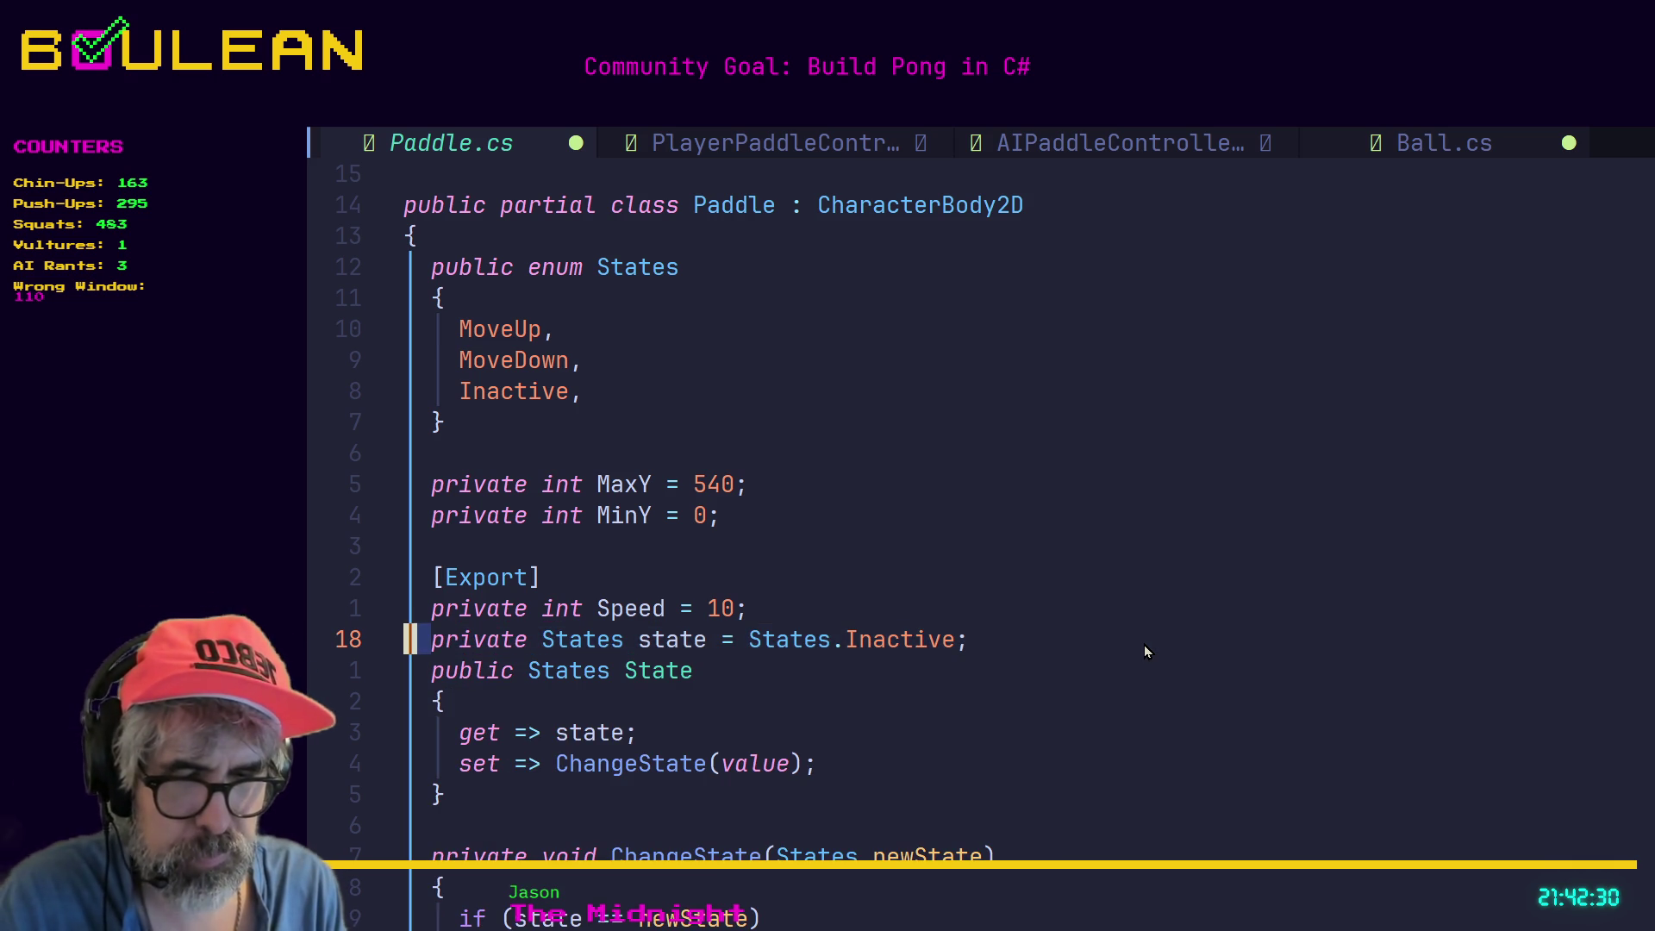
key("shift+v")
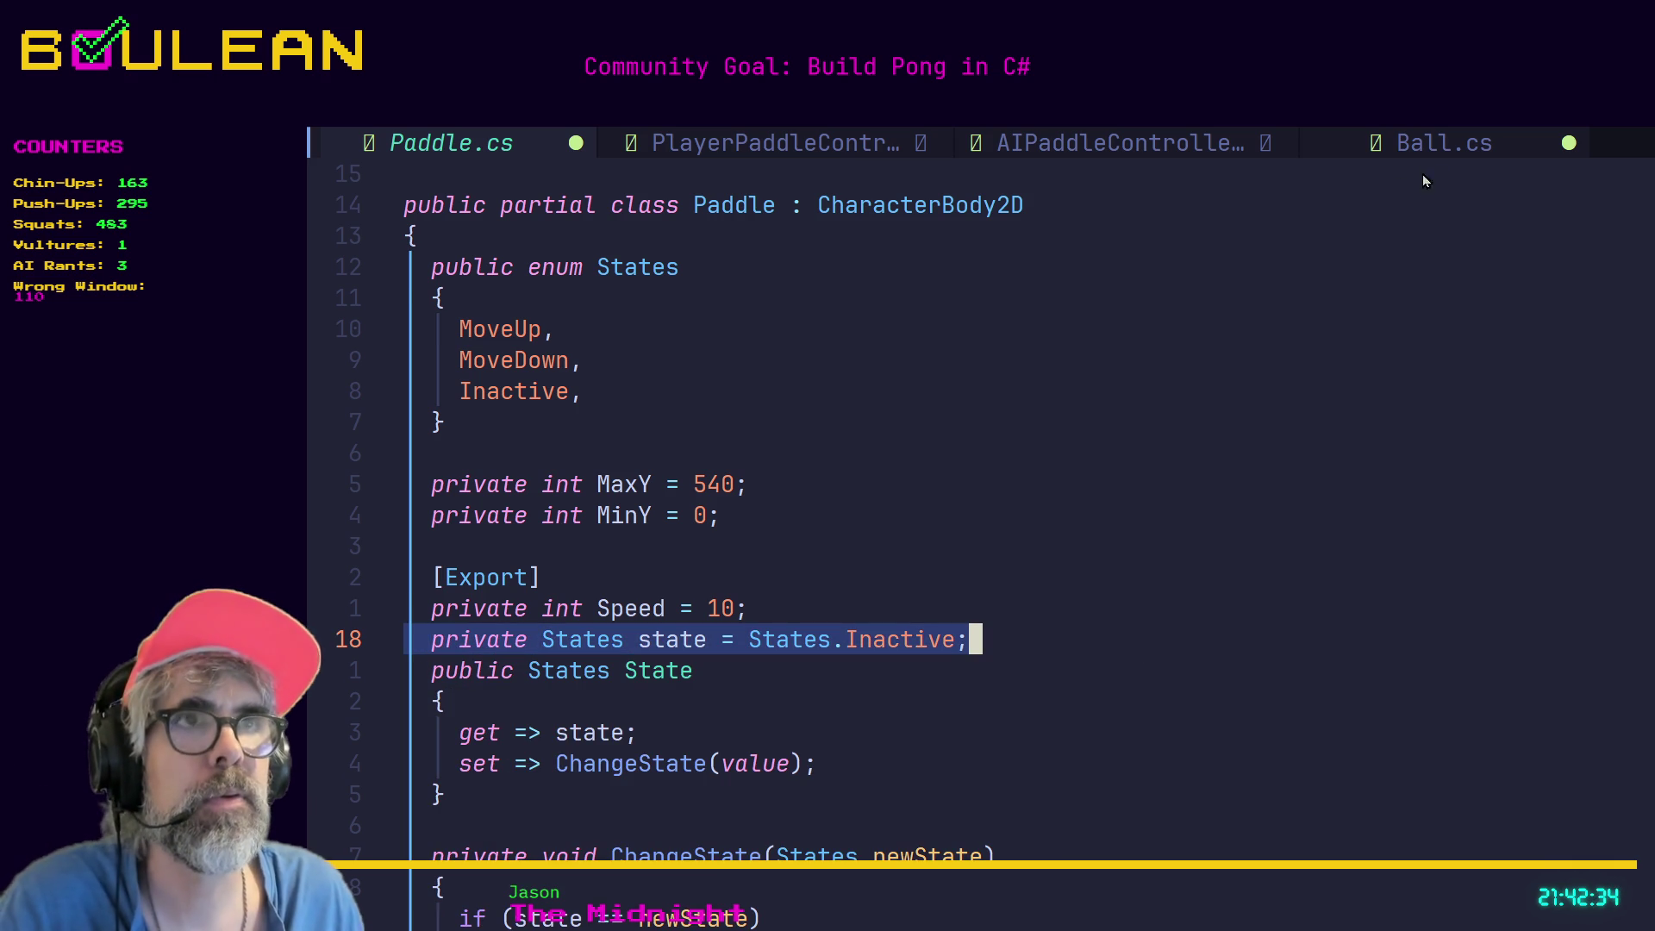
left_click(1445, 145)
left_click(410, 366)
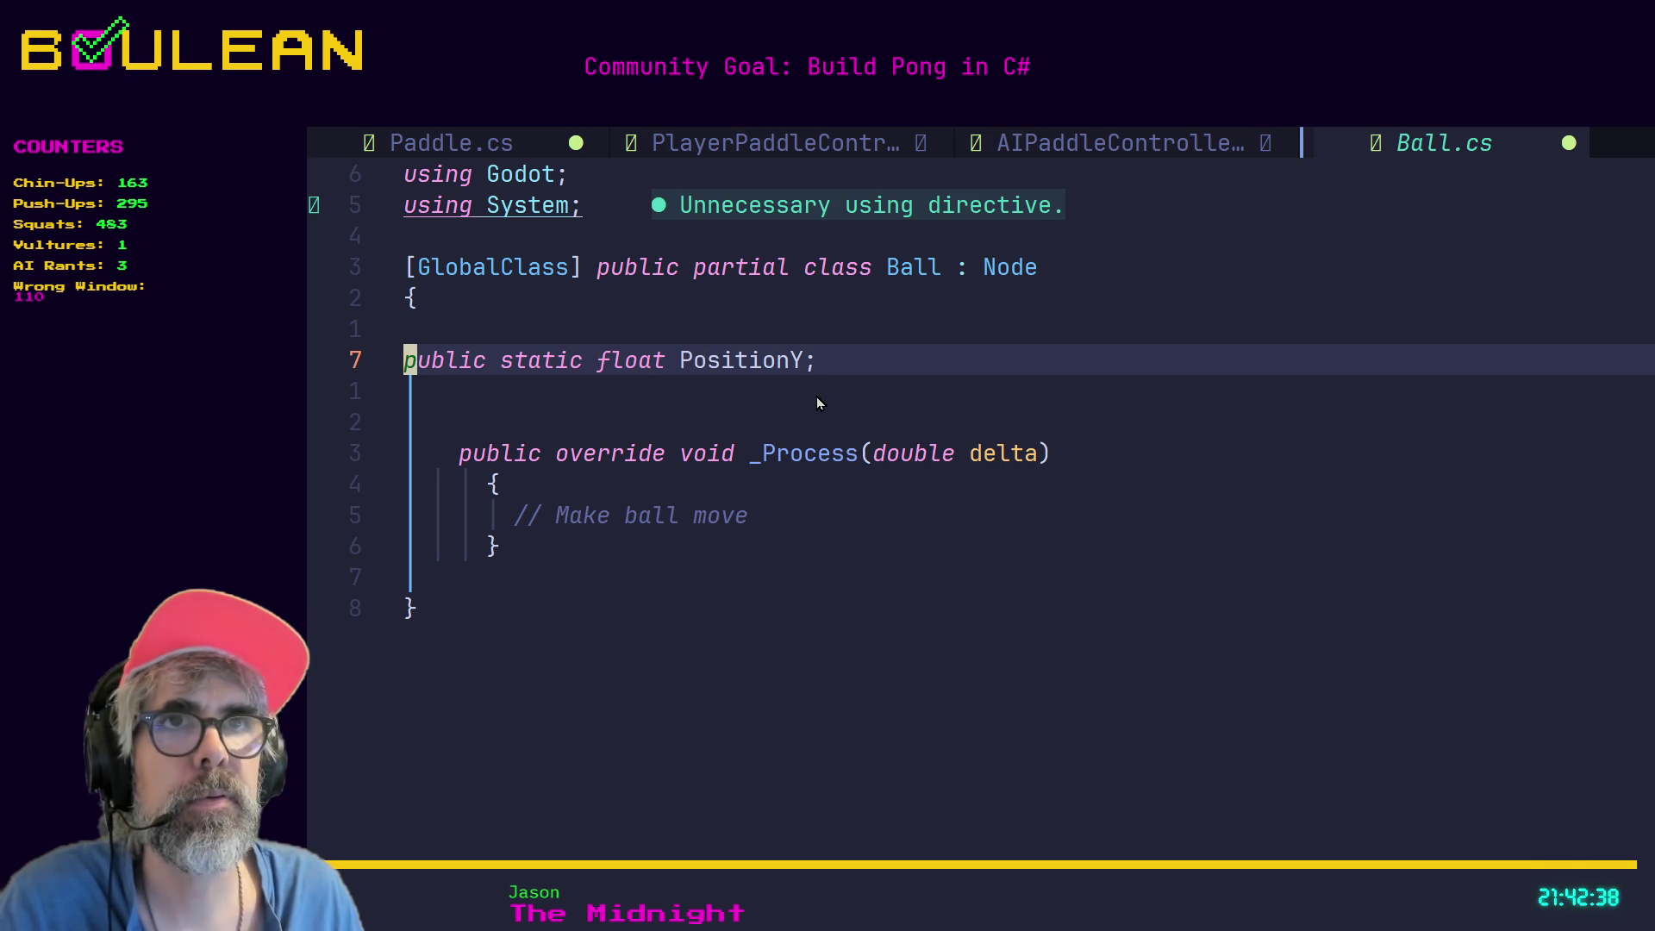